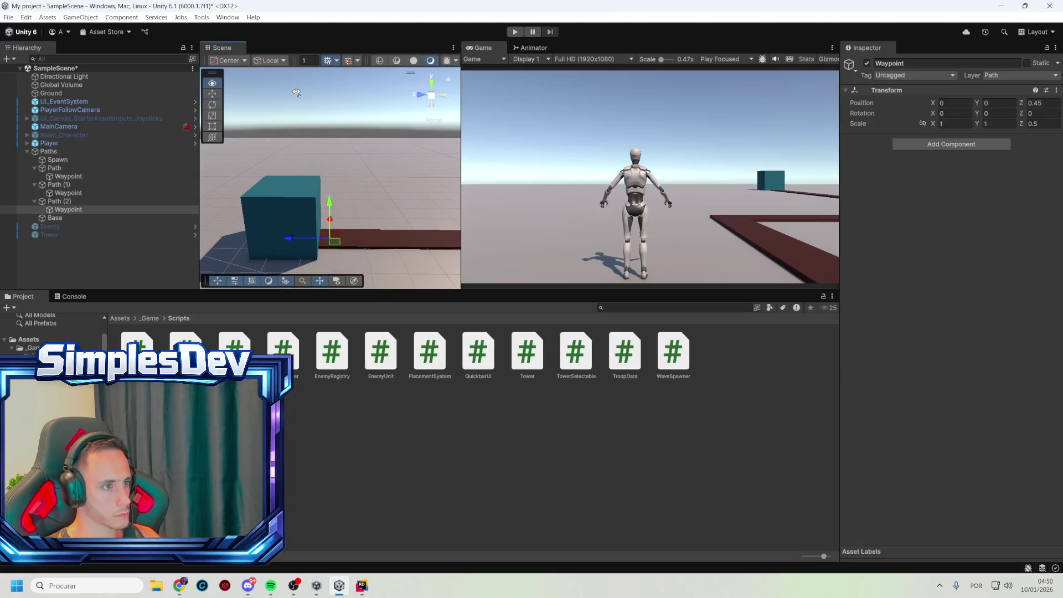
- Slide the Base cube along Z and move the Path (2) Waypoint to Z 0.486
{"action": "left_click", "coordinate": [270, 211]}
{"action": "left_click_drag", "start_coordinate": [260, 212], "coordinate": [227, 214]}
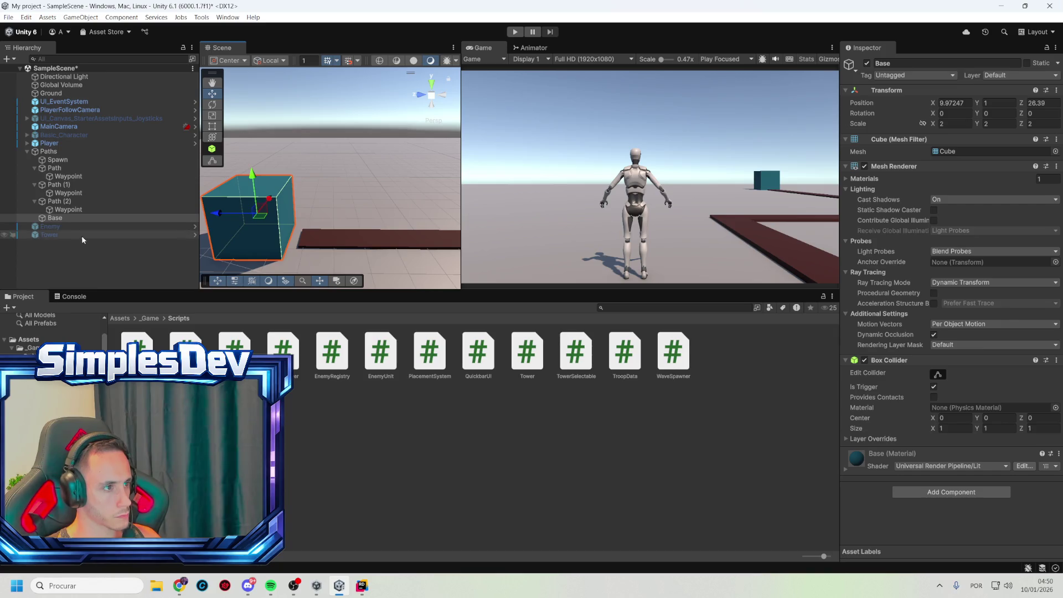
{"action": "left_click", "coordinate": [89, 210]}
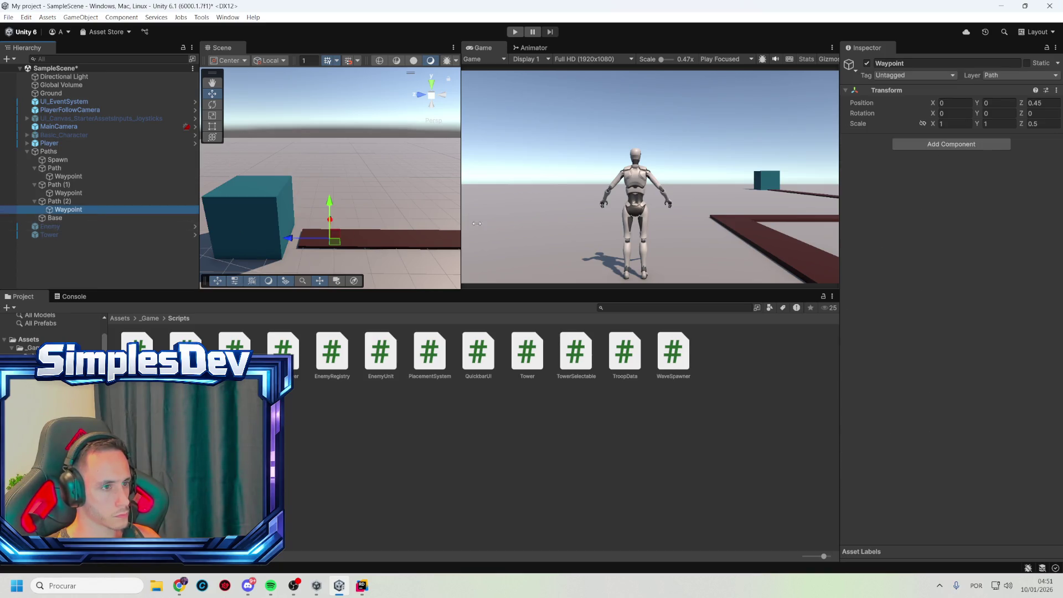
{"action": "left_click_drag", "start_coordinate": [288, 238], "coordinate": [270, 239]}
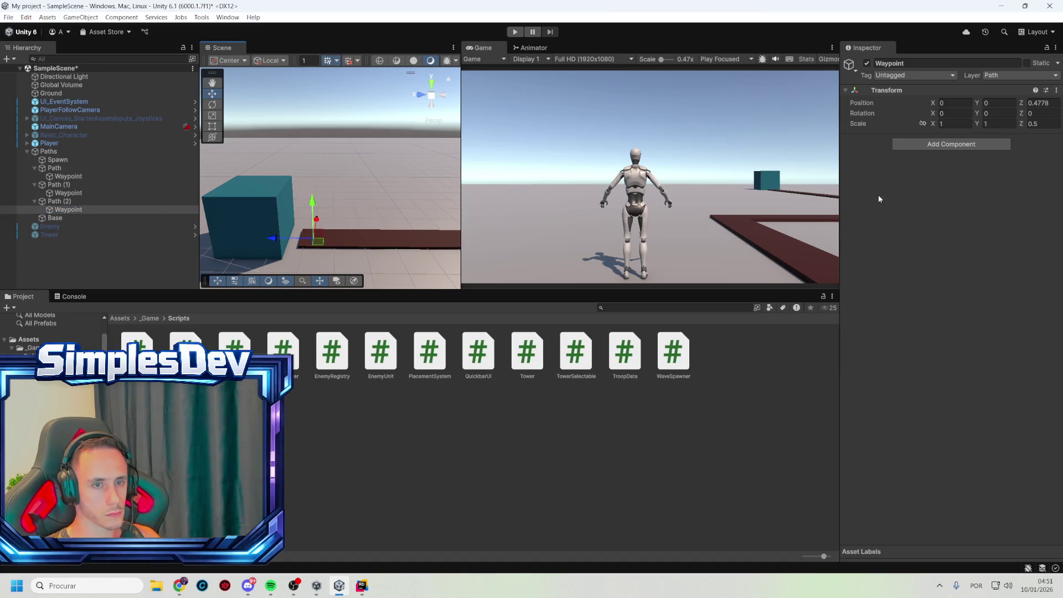
{"action": "left_click", "coordinate": [1038, 103]}
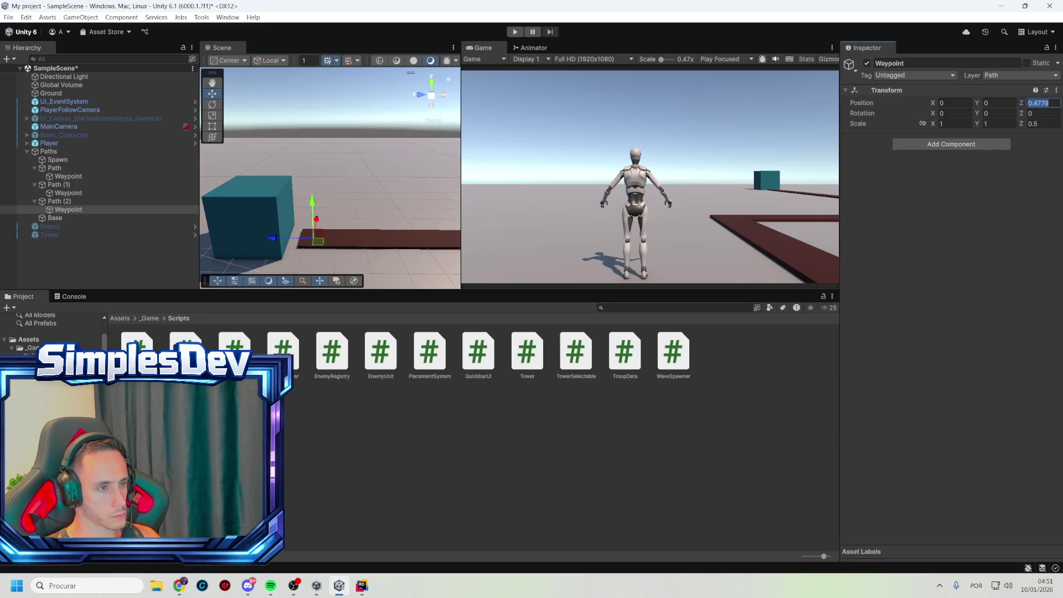
{"action": "type", "text": "0"}
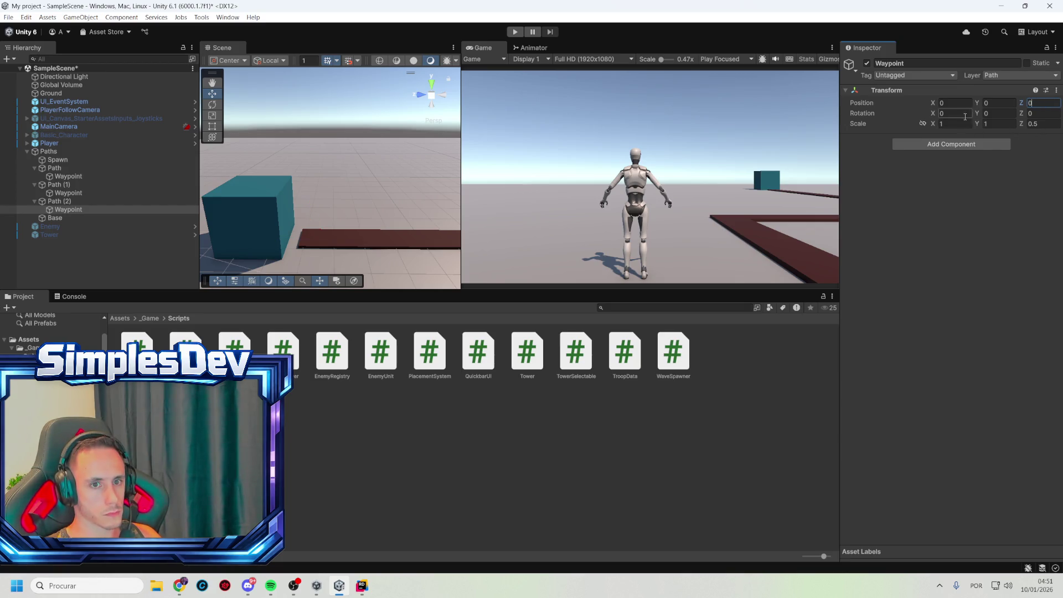
{"action": "scroll", "coordinate": [326, 202], "scroll_direction": "down", "scroll_amount": 2}
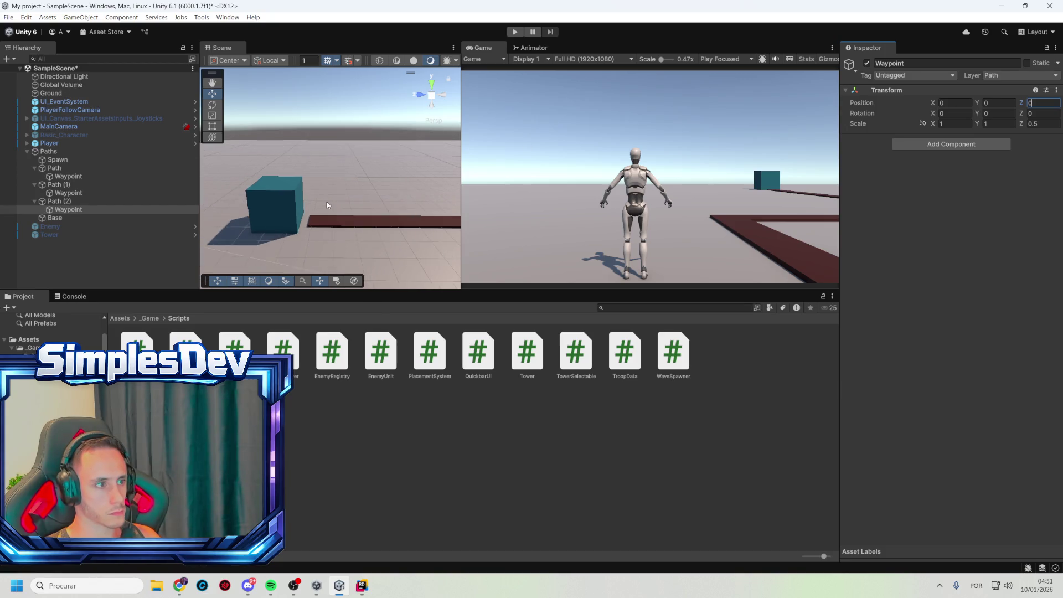
{"action": "scroll", "coordinate": [326, 205], "scroll_direction": "down", "scroll_amount": 2}
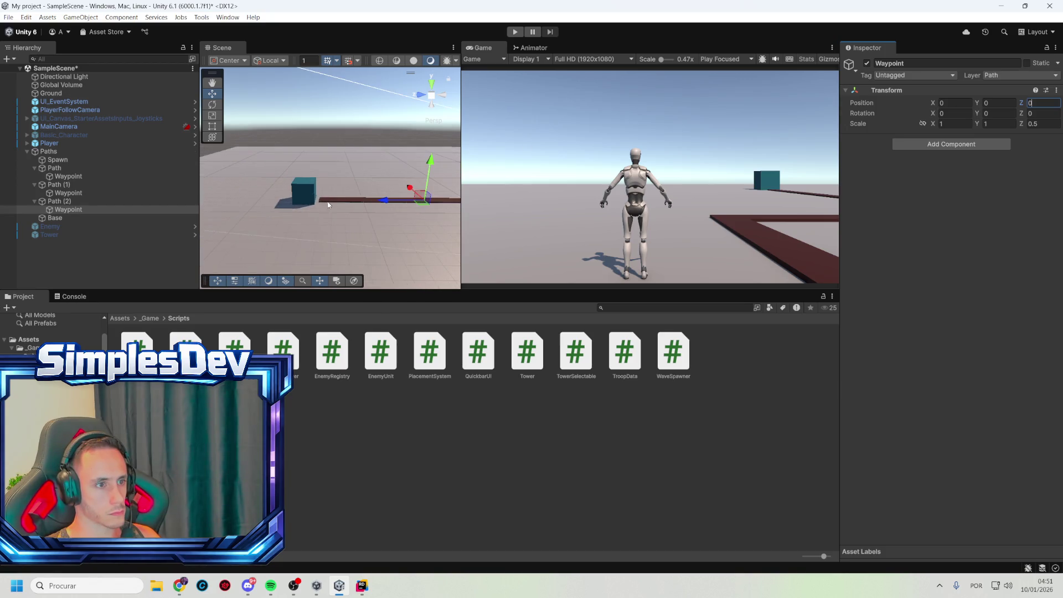
{"action": "mouse_move", "coordinate": [388, 199]}
{"action": "left_mouse_down"}
{"action": "mouse_move", "coordinate": [279, 198]}
{"action": "mouse_move", "coordinate": [288, 195]}
{"action": "left_mouse_up"}
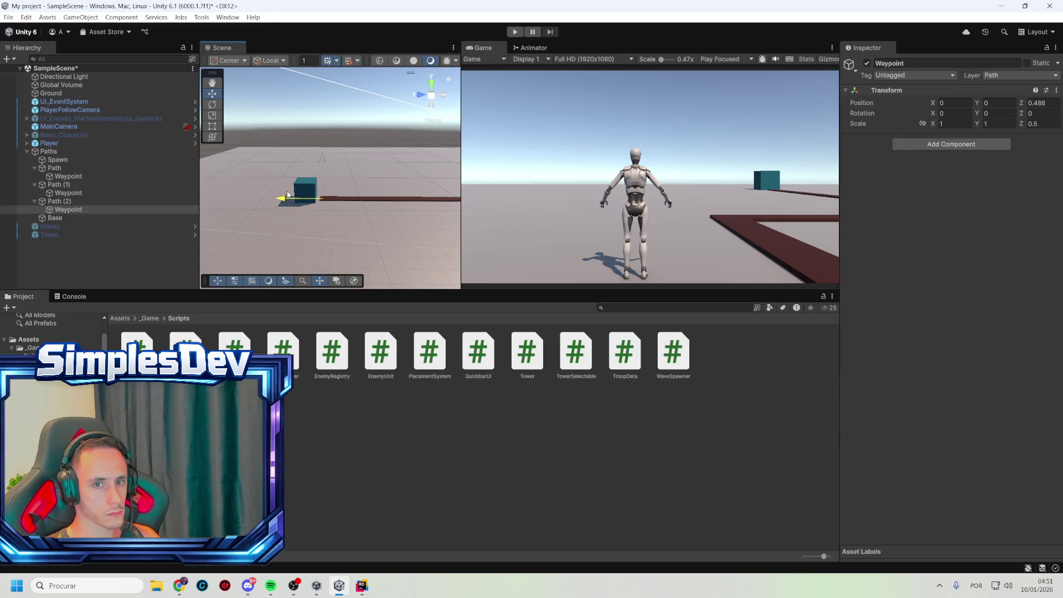
- Frame the Path (1) Waypoint and set its X and Z scale to 1
{"action": "left_click", "coordinate": [88, 193]}
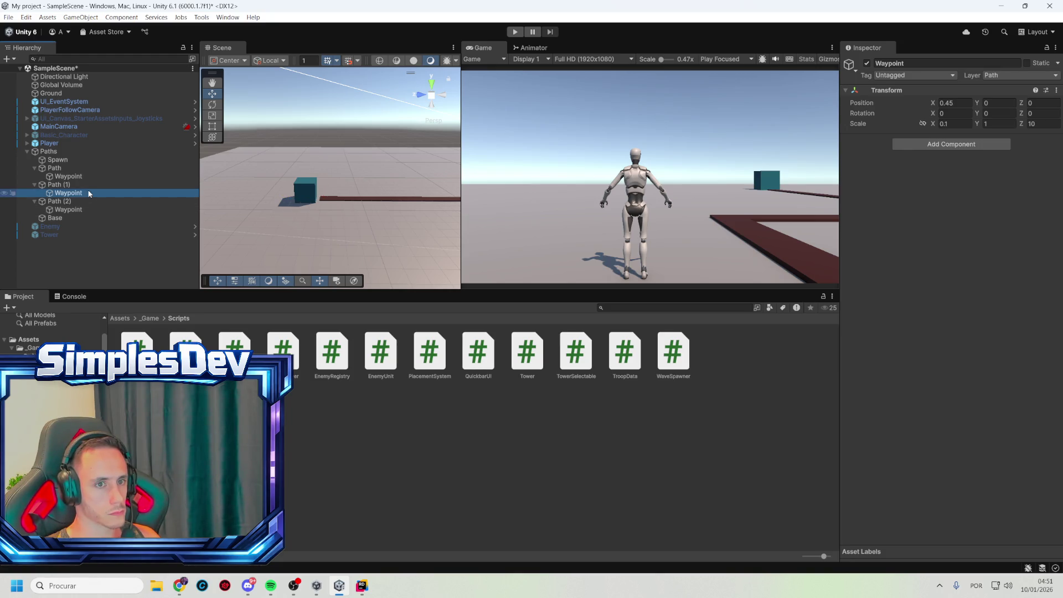
{"action": "left_click", "coordinate": [84, 175]}
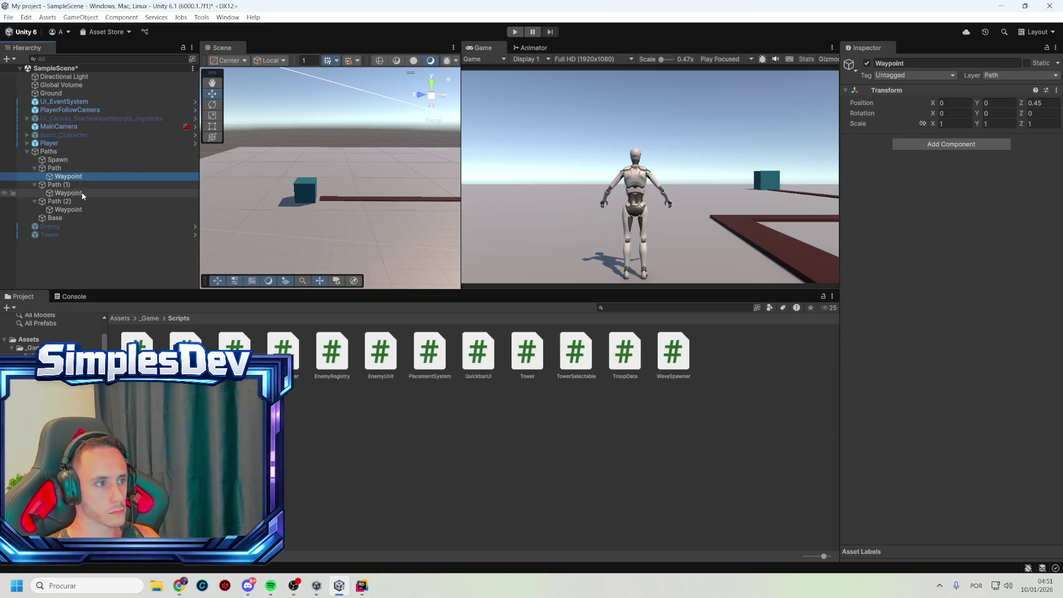
{"action": "left_click", "coordinate": [81, 192]}
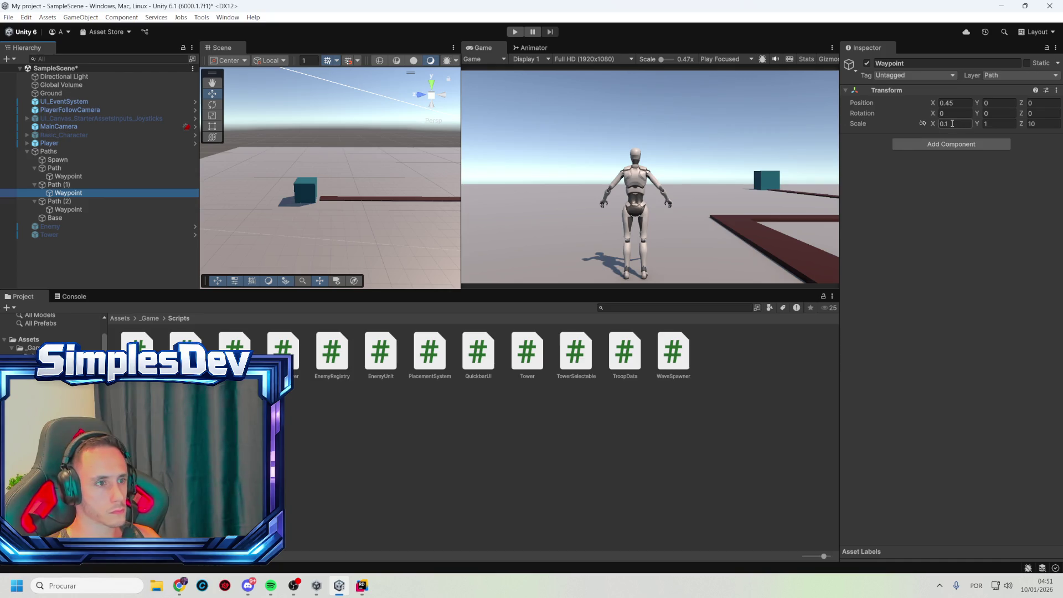
{"action": "key", "text": "f"}
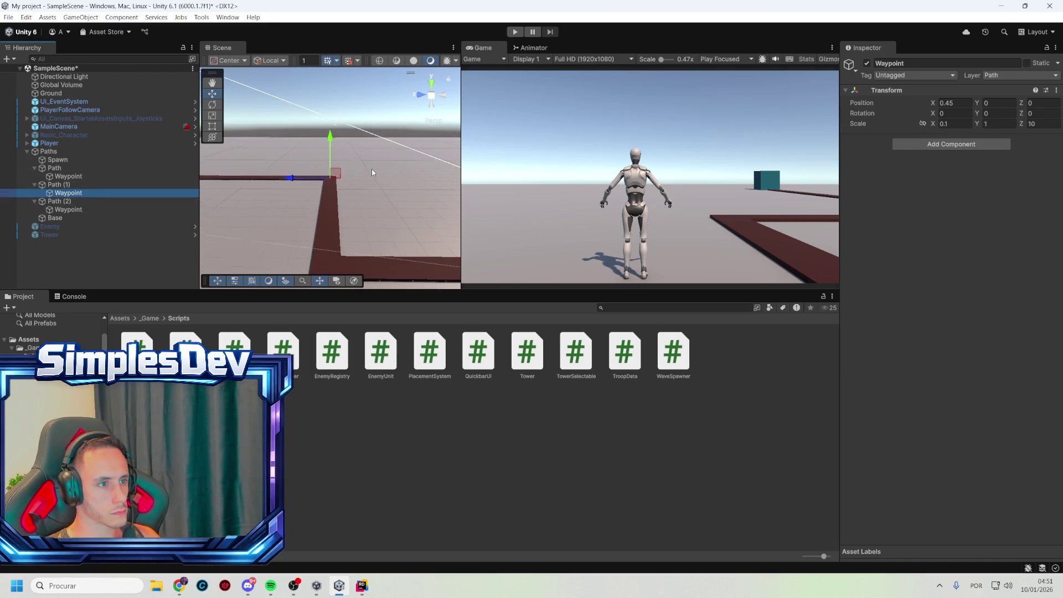
{"action": "left_click", "coordinate": [955, 124]}
{"action": "type", "text": "1"}
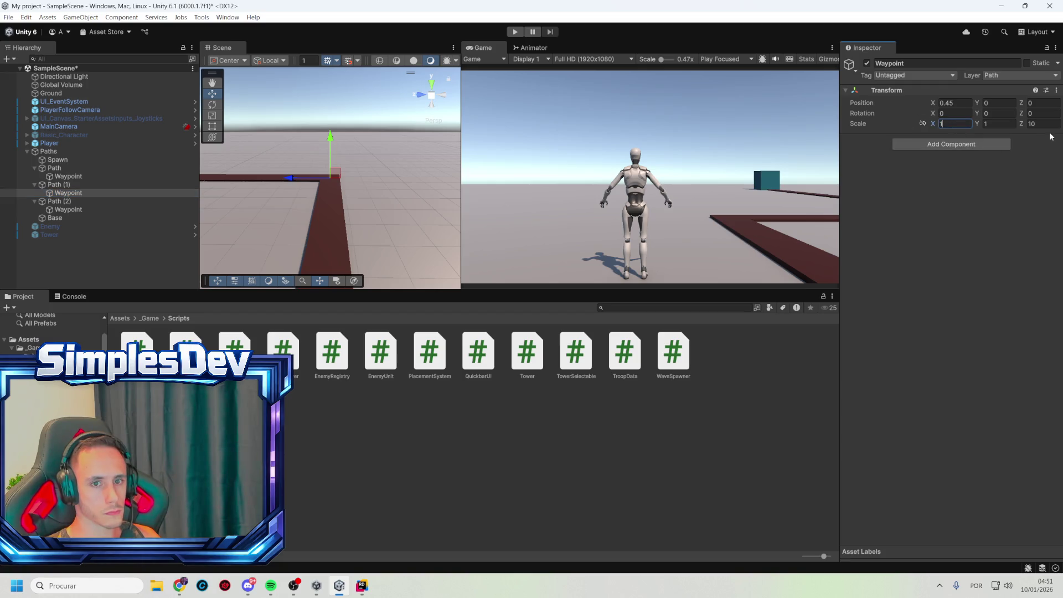
{"action": "left_click", "coordinate": [1041, 124]}
{"action": "type", "text": "1"}
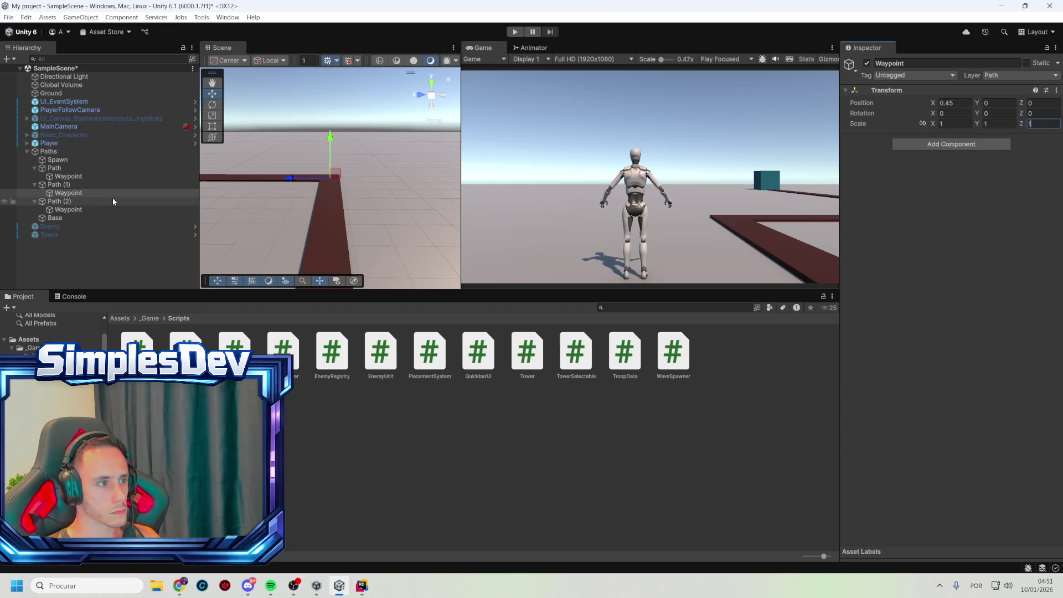
- Set the Path (2) Waypoint's Z scale to 1
{"action": "left_click", "coordinate": [97, 210]}
{"action": "left_click", "coordinate": [1043, 123]}
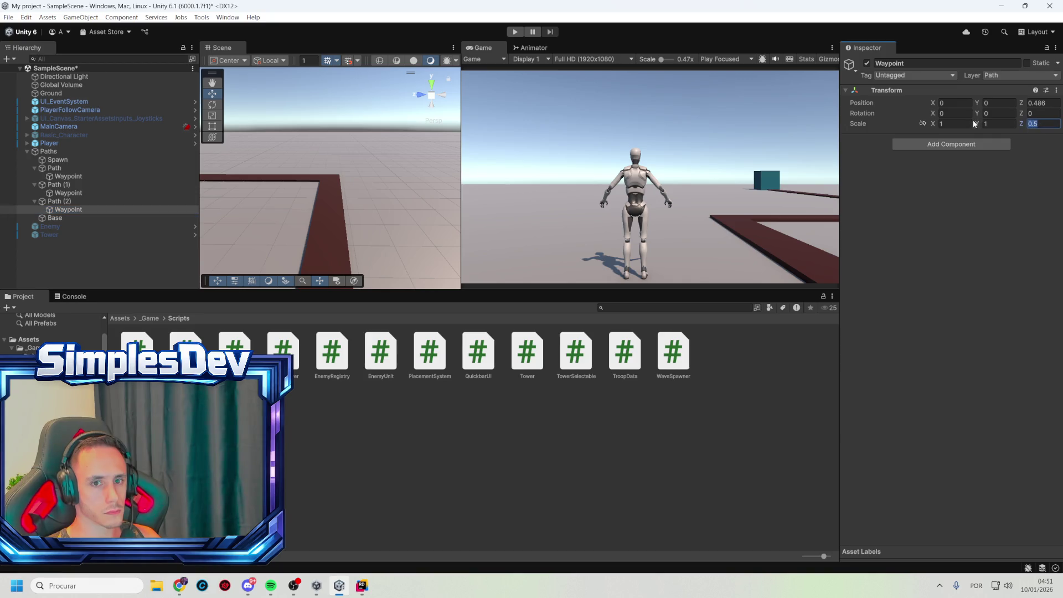
{"action": "type", "text": "1"}
- Frame the Path (2) Waypoint and set its Z position to 0.5
{"action": "double_click", "coordinate": [86, 210]}
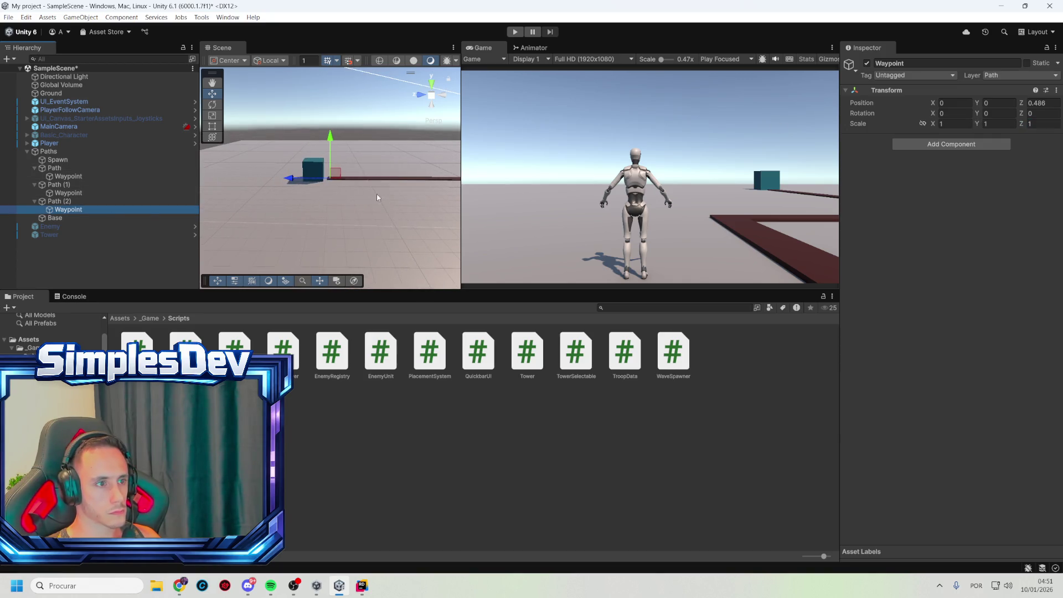
{"action": "mouse_move", "coordinate": [350, 145]}
{"action": "left_mouse_down"}
{"action": "mouse_move", "coordinate": [351, 110]}
{"action": "mouse_move", "coordinate": [440, 198]}
{"action": "left_mouse_up"}
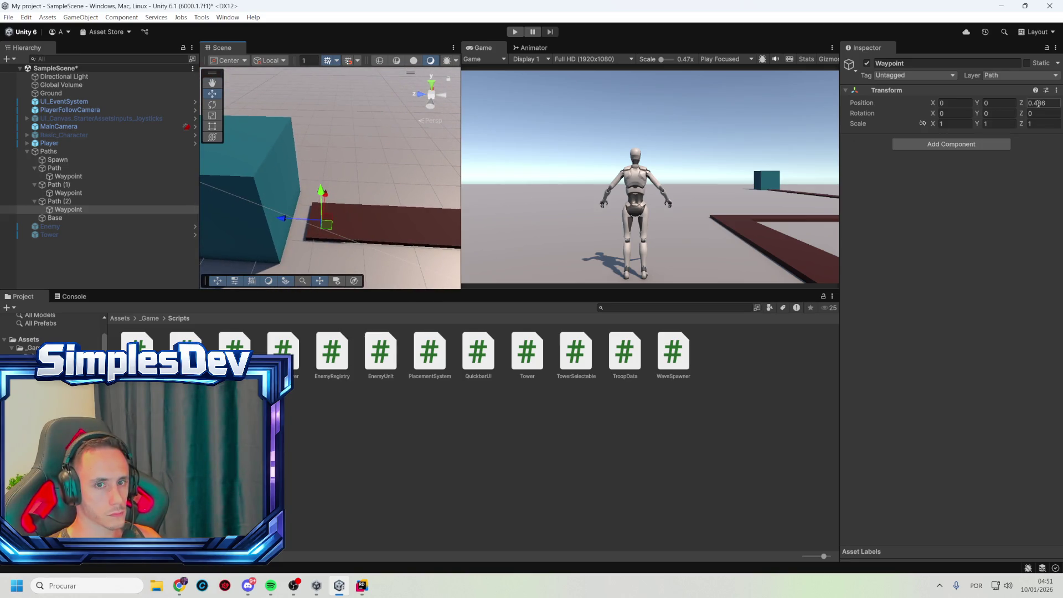
{"action": "left_click", "coordinate": [1055, 106]}
{"action": "type", "text": "0.45"}
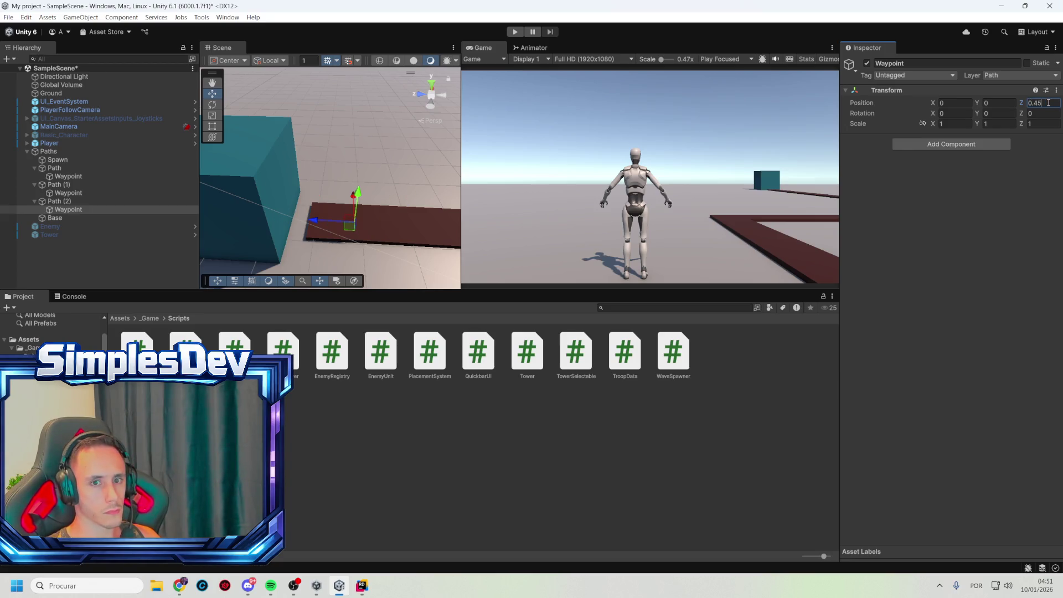
{"action": "key", "text": "BackSpace"}
{"action": "type", "text": "9"}
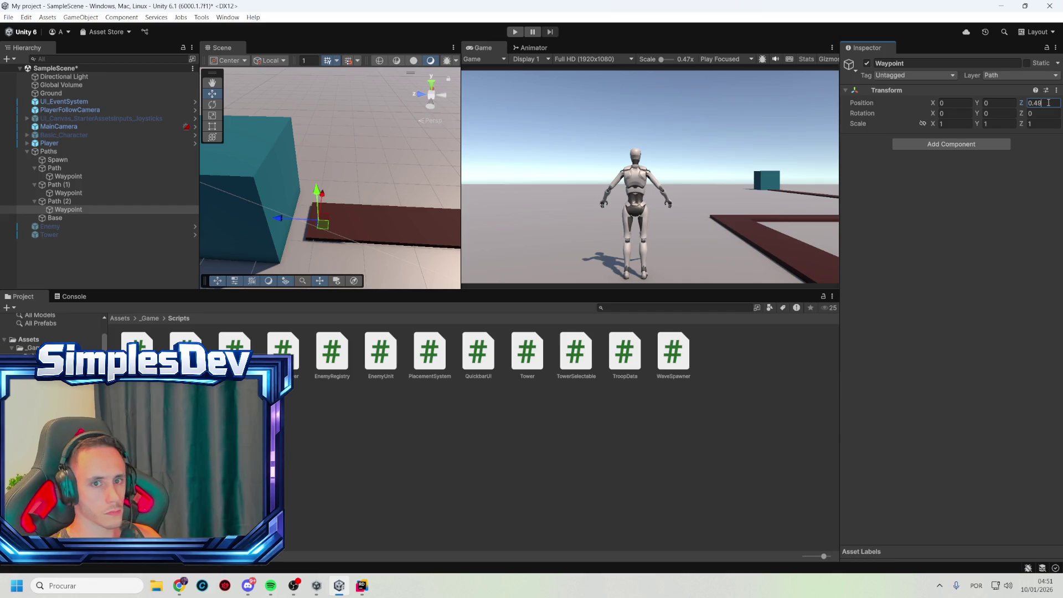
{"action": "key", "text": "BackSpace"}
{"action": "key", "text": "BackSpace"}
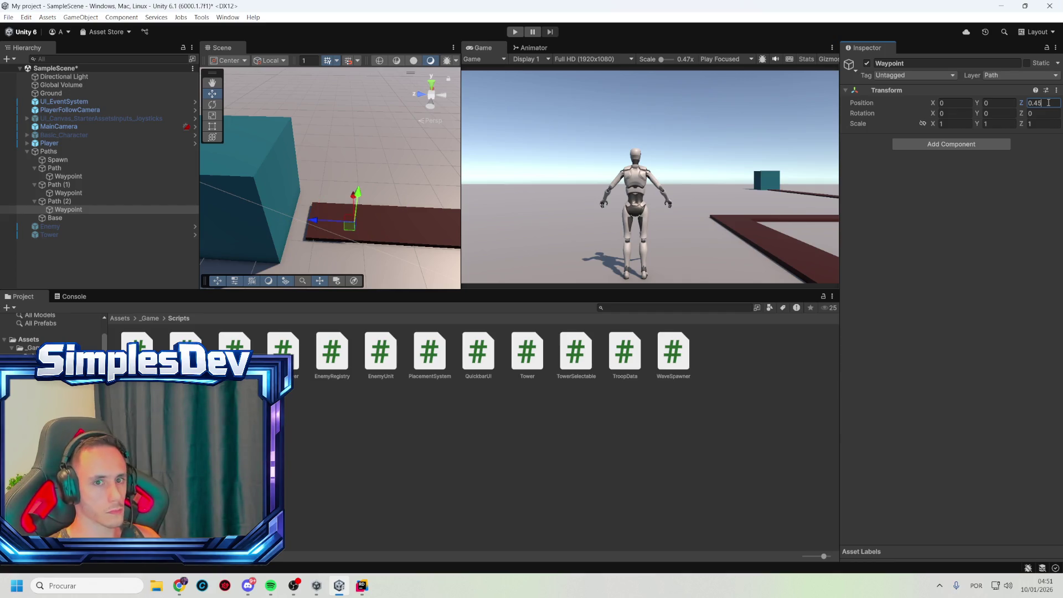
{"action": "type", "text": "5"}
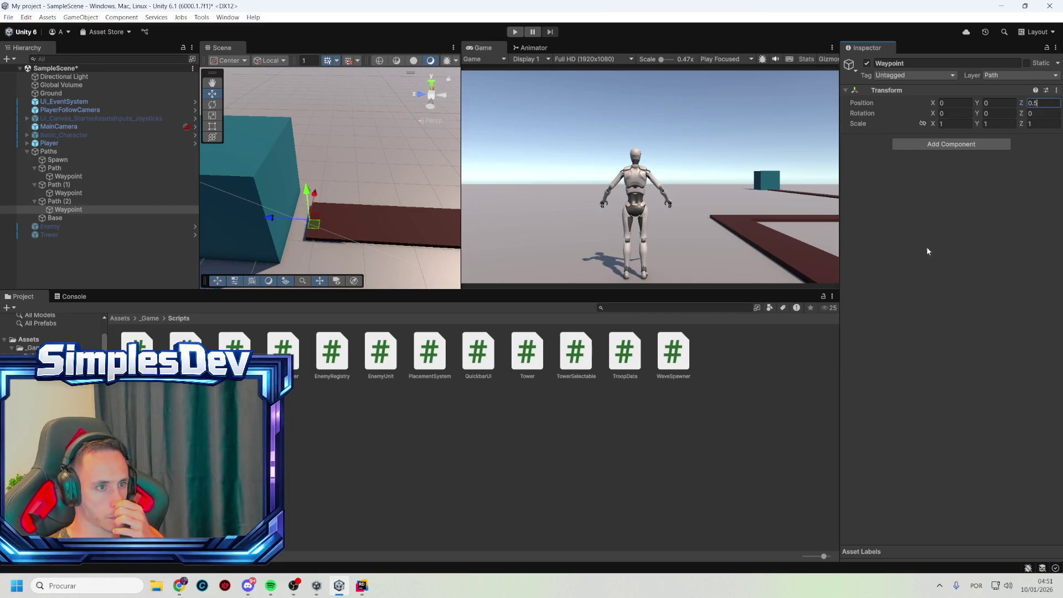
{"action": "key", "text": "Return"}
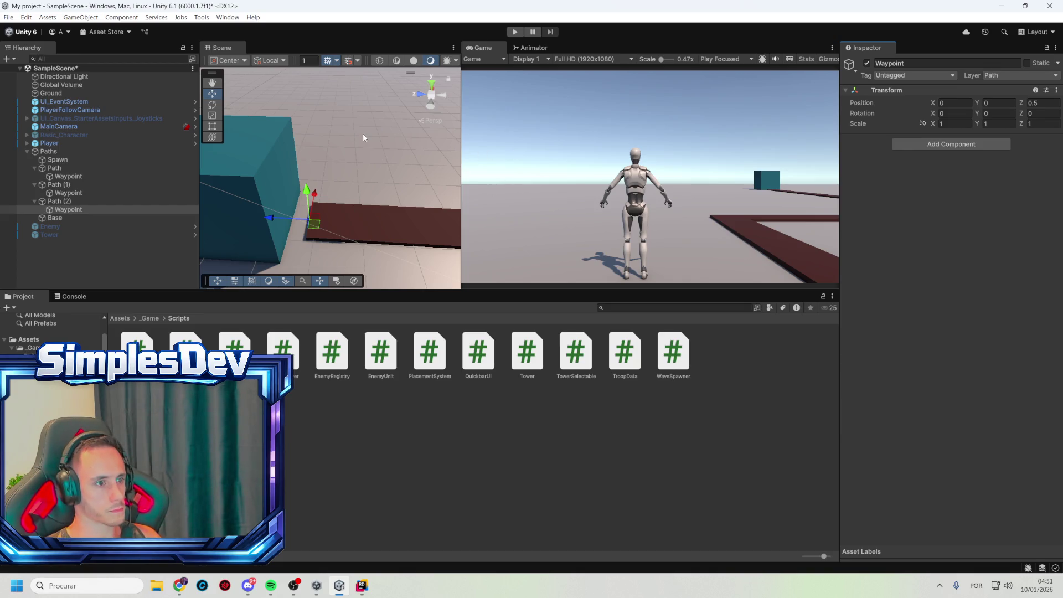
{"action": "scroll", "coordinate": [364, 137], "scroll_direction": "down", "scroll_amount": 5}
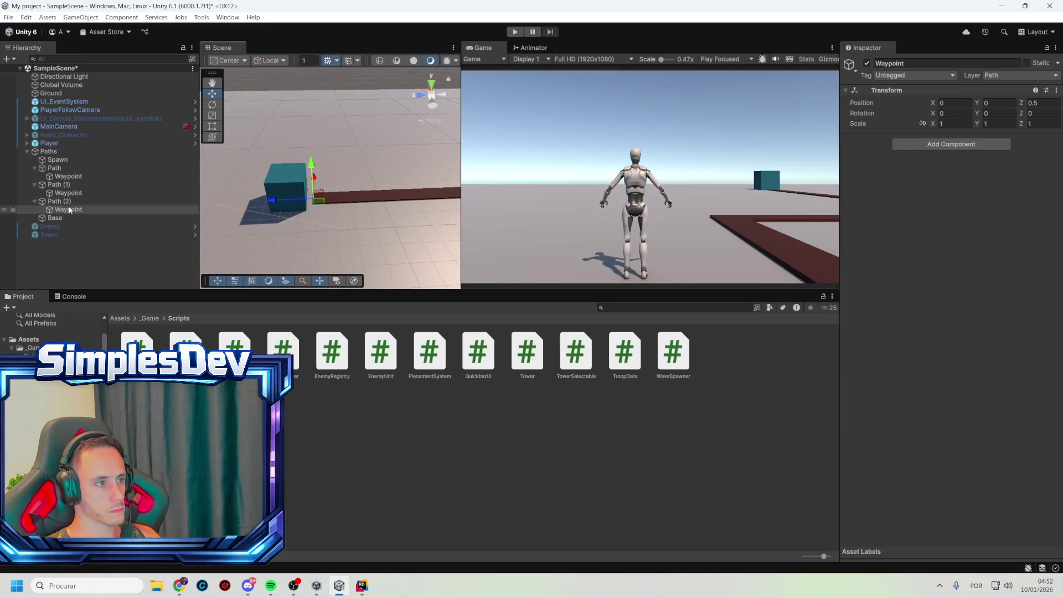
{"action": "left_click", "coordinate": [72, 160]}
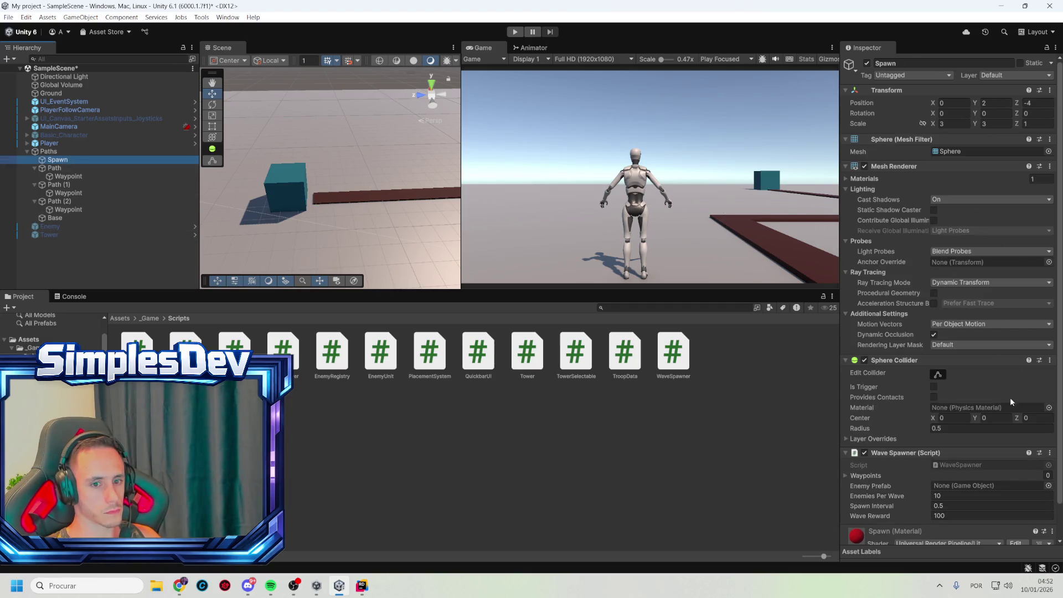
- Fill Spawn's Wave Spawner Waypoints list with the Path, Path (1) and Path (2) Waypoints
{"action": "scroll", "coordinate": [959, 460], "scroll_direction": "down", "scroll_amount": 2}
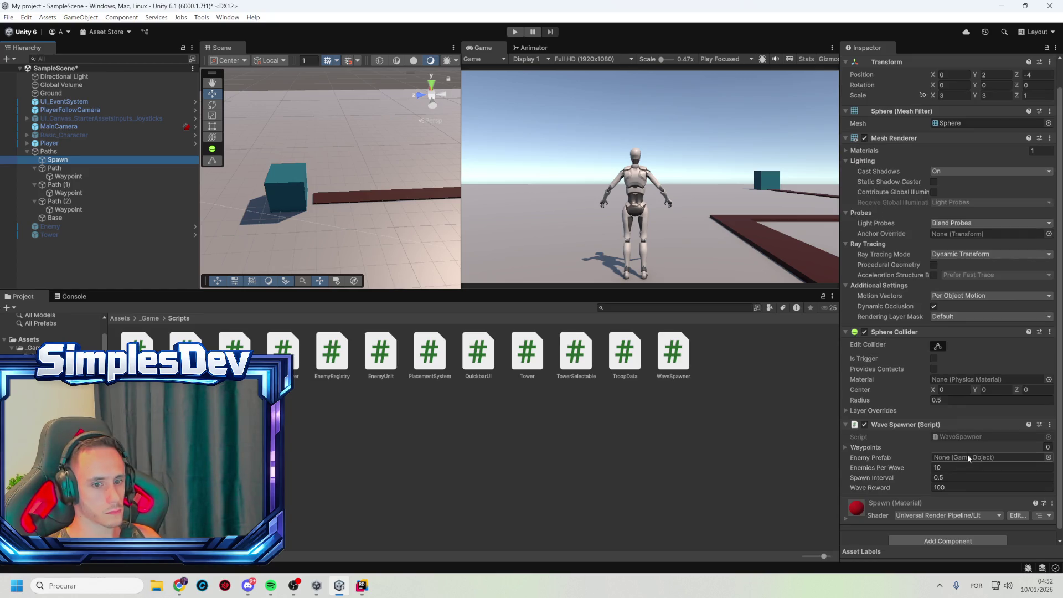
{"action": "scroll", "coordinate": [941, 450], "scroll_direction": "down", "scroll_amount": 1}
{"action": "left_click", "coordinate": [845, 441]}
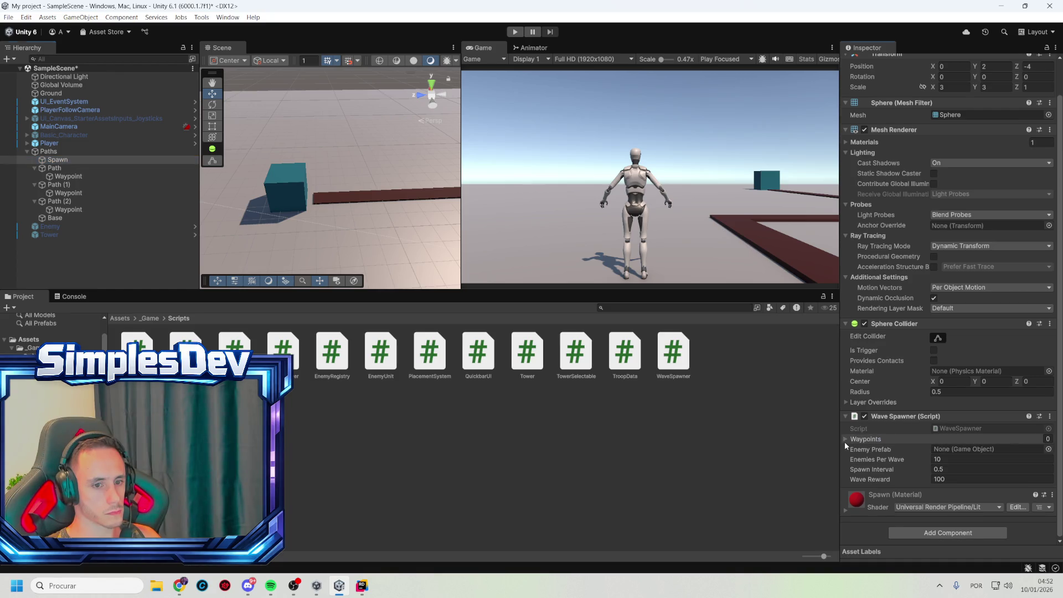
{"action": "left_click", "coordinate": [845, 441]}
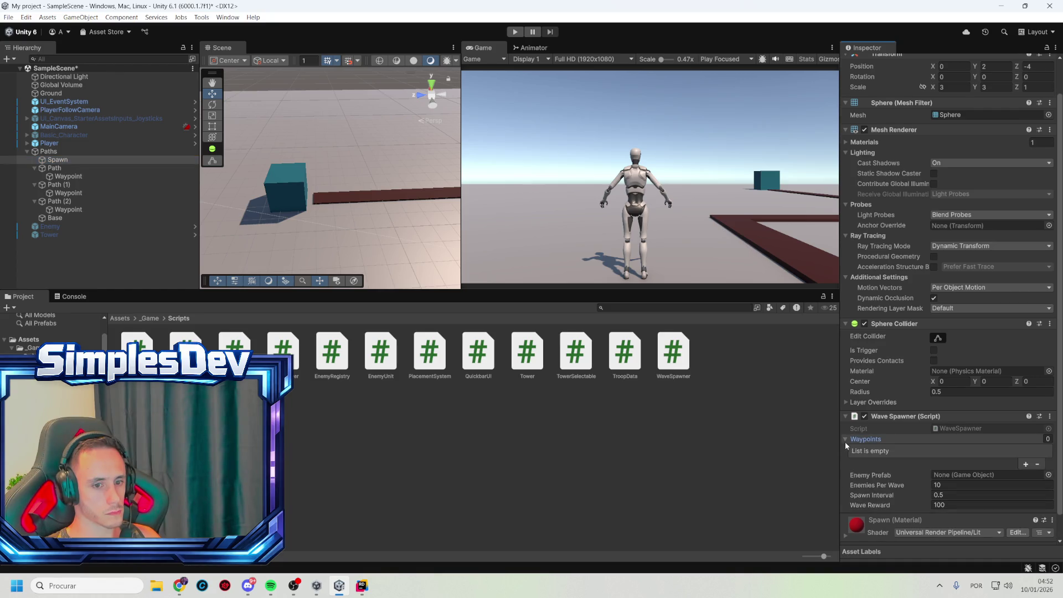
{"action": "left_click", "coordinate": [74, 177]}
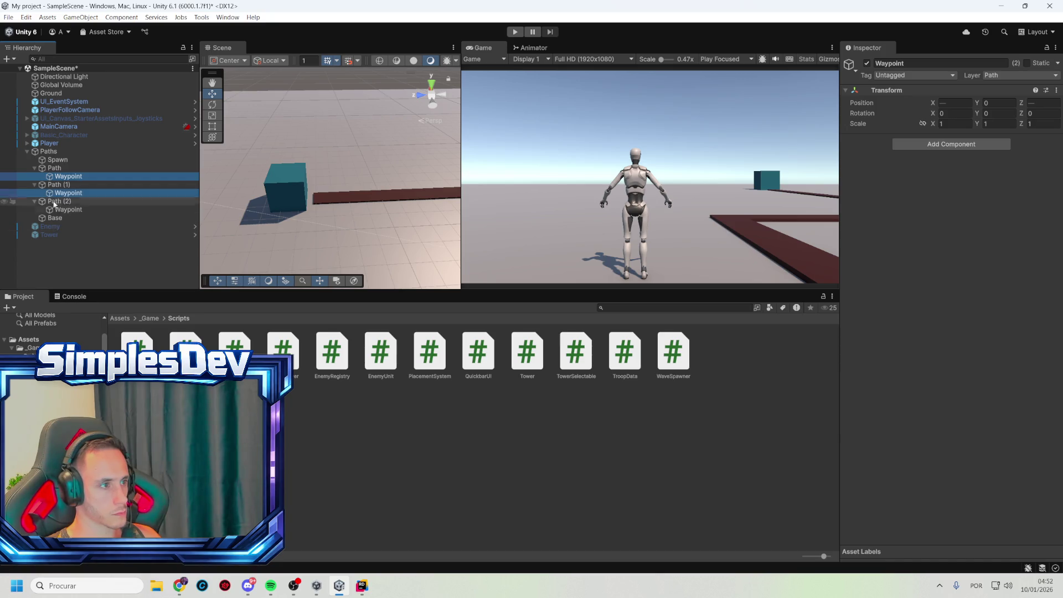
{"action": "left_click", "coordinate": [58, 160]}
{"action": "left_click", "coordinate": [1046, 48]}
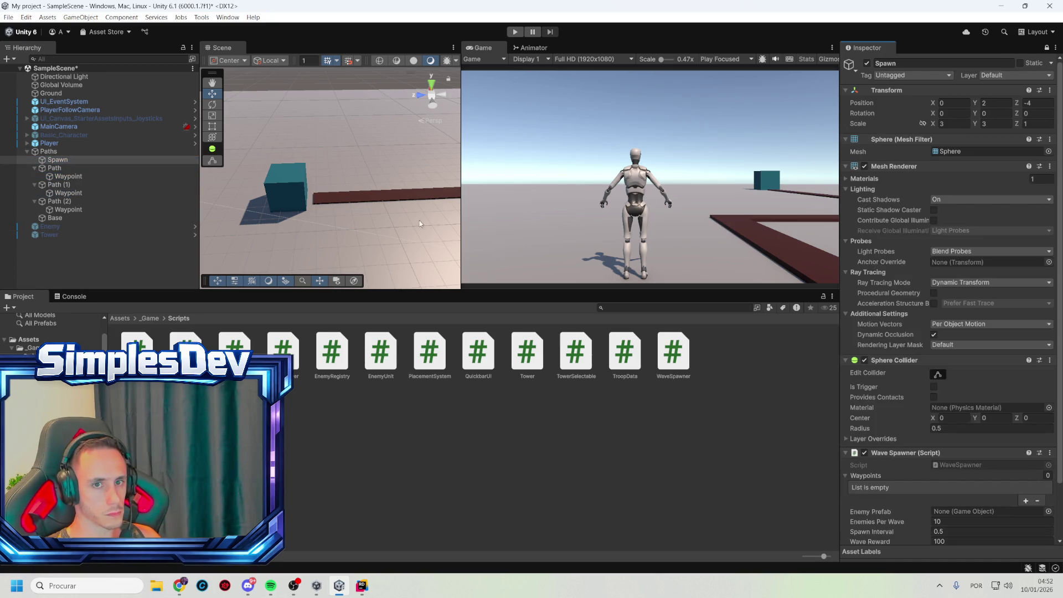
{"action": "left_click", "coordinate": [78, 177]}
{"action": "left_click", "coordinate": [68, 193], "text": "ctrl"}
{"action": "left_click", "coordinate": [68, 211], "text": "ctrl"}
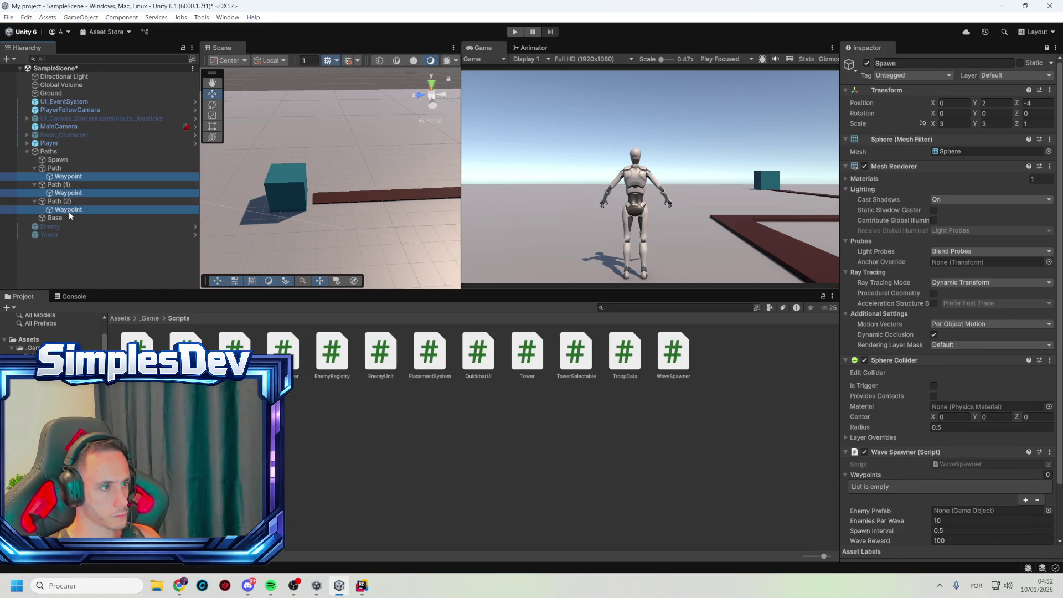
{"action": "mouse_move", "coordinate": [74, 210]}
{"action": "left_mouse_down"}
{"action": "mouse_move", "coordinate": [869, 477]}
{"action": "mouse_move", "coordinate": [987, 495]}
{"action": "mouse_move", "coordinate": [985, 484]}
{"action": "mouse_move", "coordinate": [1036, 499]}
{"action": "mouse_move", "coordinate": [825, 478]}
{"action": "mouse_move", "coordinate": [866, 475]}
{"action": "left_mouse_up"}
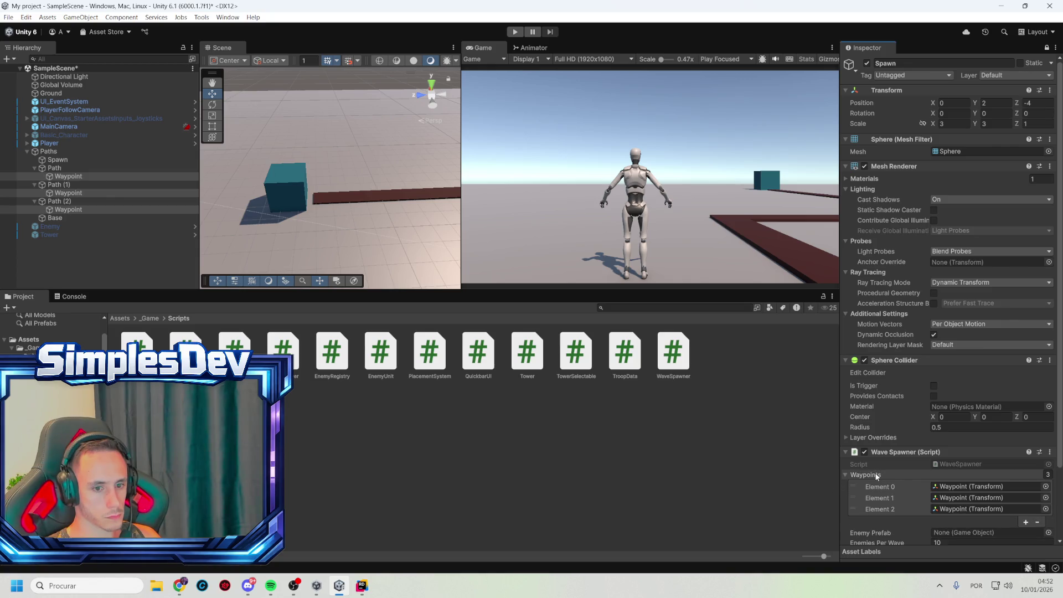
- Ping the three waypoint entries to locate them in the scene
{"action": "left_click", "coordinate": [886, 487]}
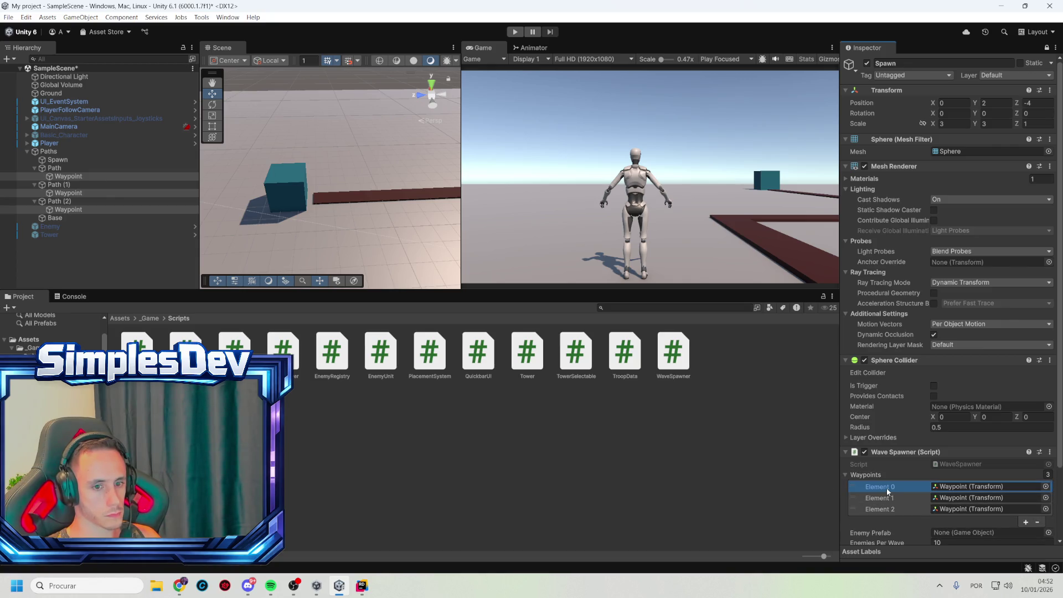
{"action": "left_click", "coordinate": [968, 487]}
{"action": "left_click", "coordinate": [953, 497]}
{"action": "left_click", "coordinate": [955, 509]}
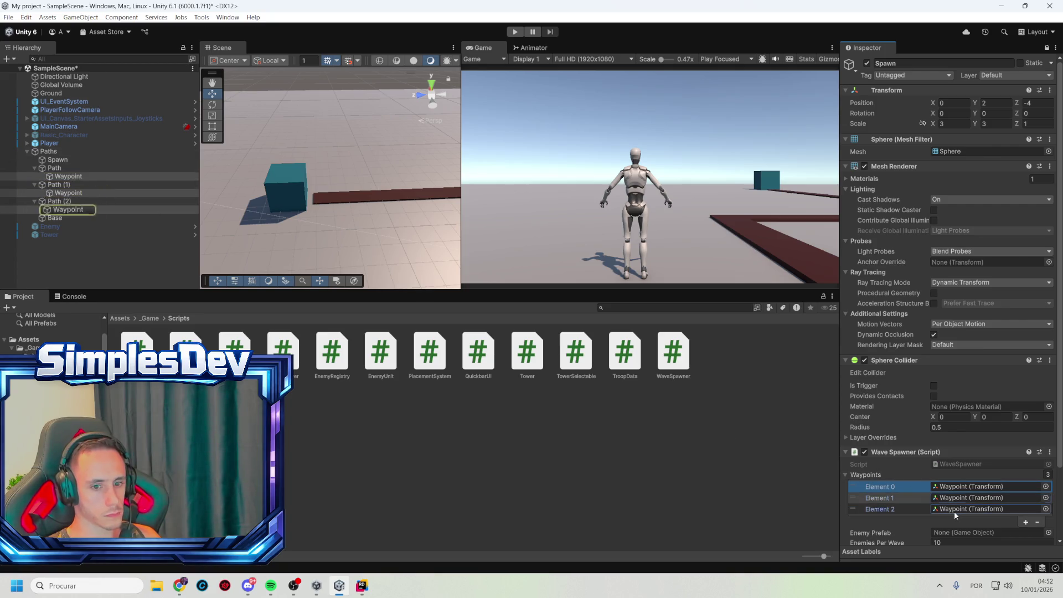
{"action": "scroll", "coordinate": [918, 530], "scroll_direction": "down", "scroll_amount": 1}
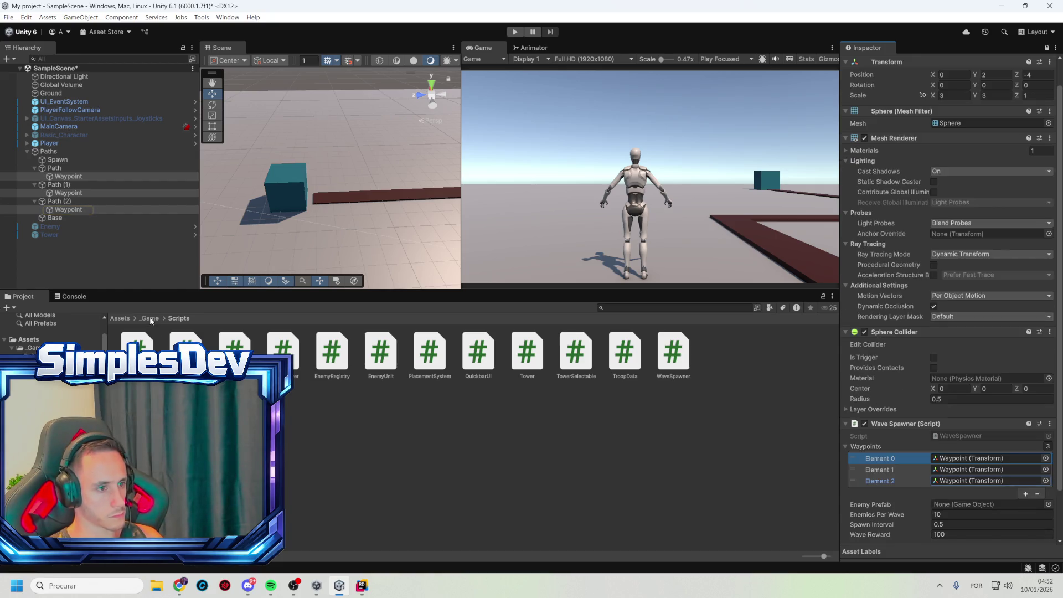
- Assign the Enemy prefab as the Wave Spawner's Enemy Prefab
{"action": "left_click", "coordinate": [952, 503]}
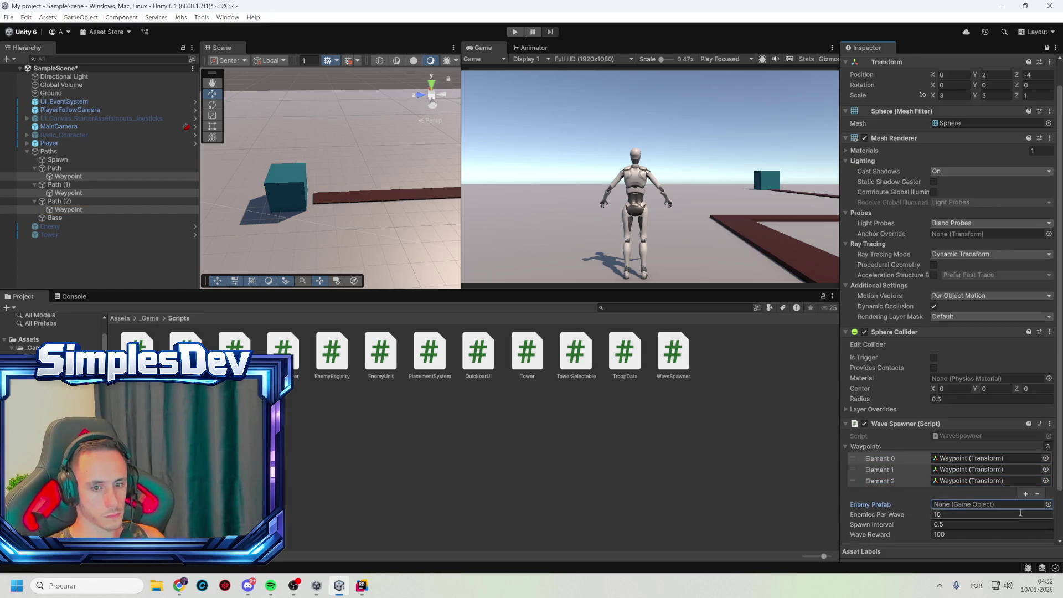
{"action": "left_click", "coordinate": [1049, 504]}
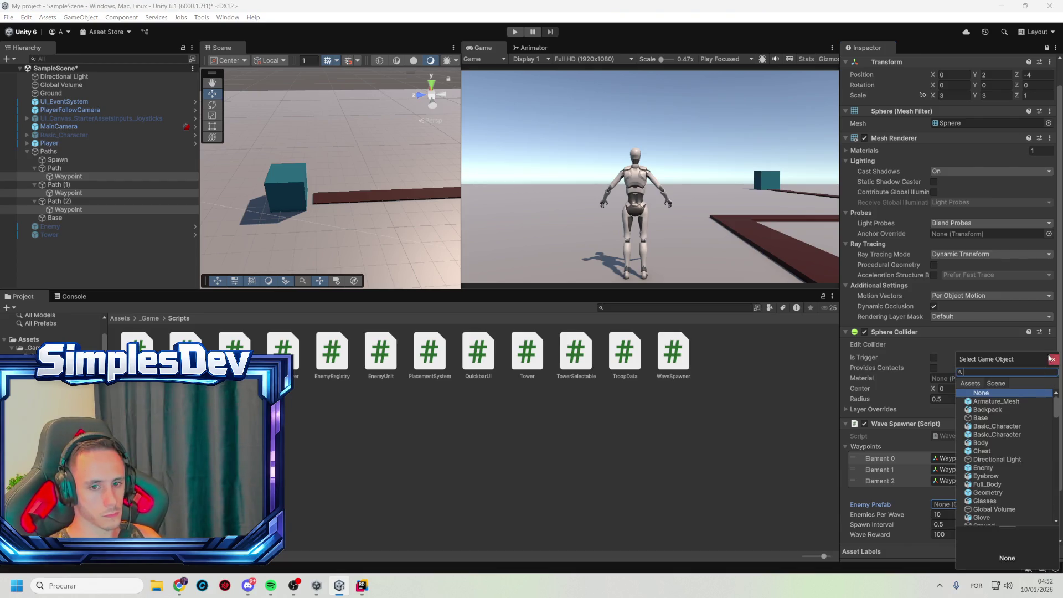
{"action": "type", "text": "enemy"}
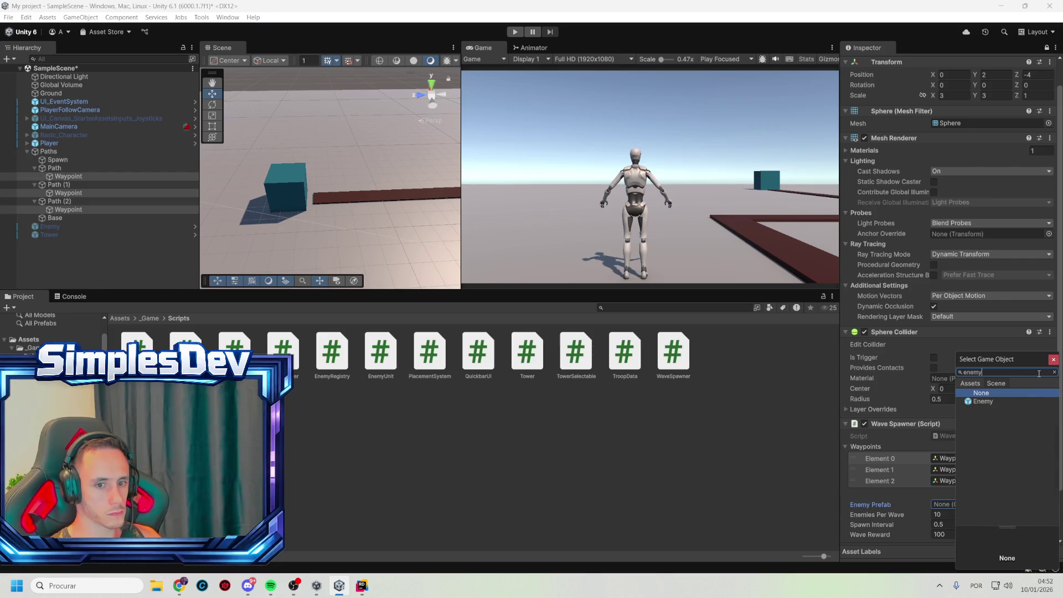
{"action": "double_click", "coordinate": [1006, 399]}
- Edit the Spawn Interval to 0.5 and the Wave Reward, then enter Play mode
{"action": "scroll", "coordinate": [988, 486], "scroll_direction": "down", "scroll_amount": 2}
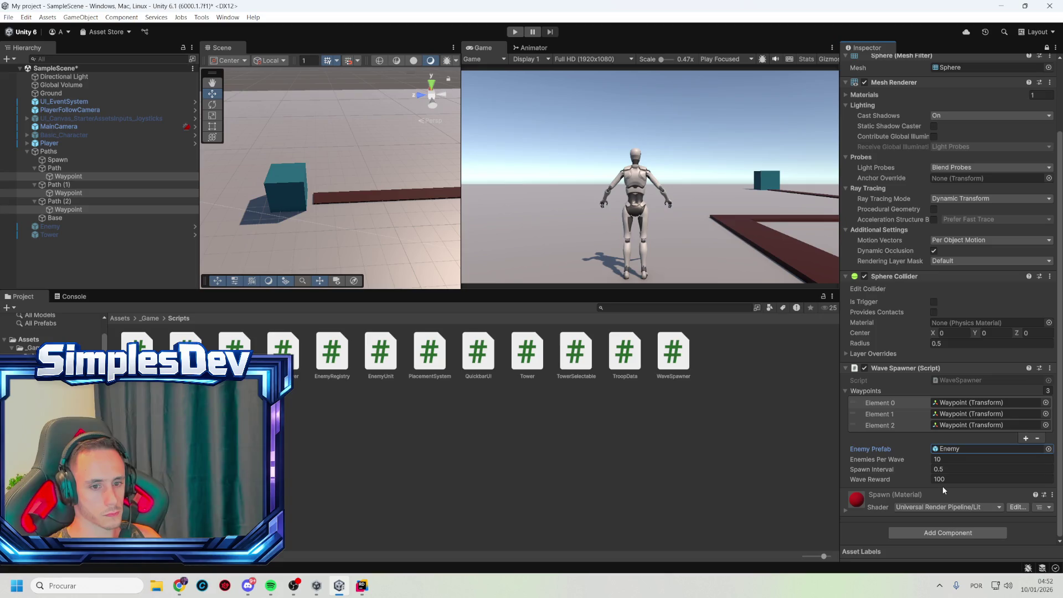
{"action": "left_click", "coordinate": [944, 470]}
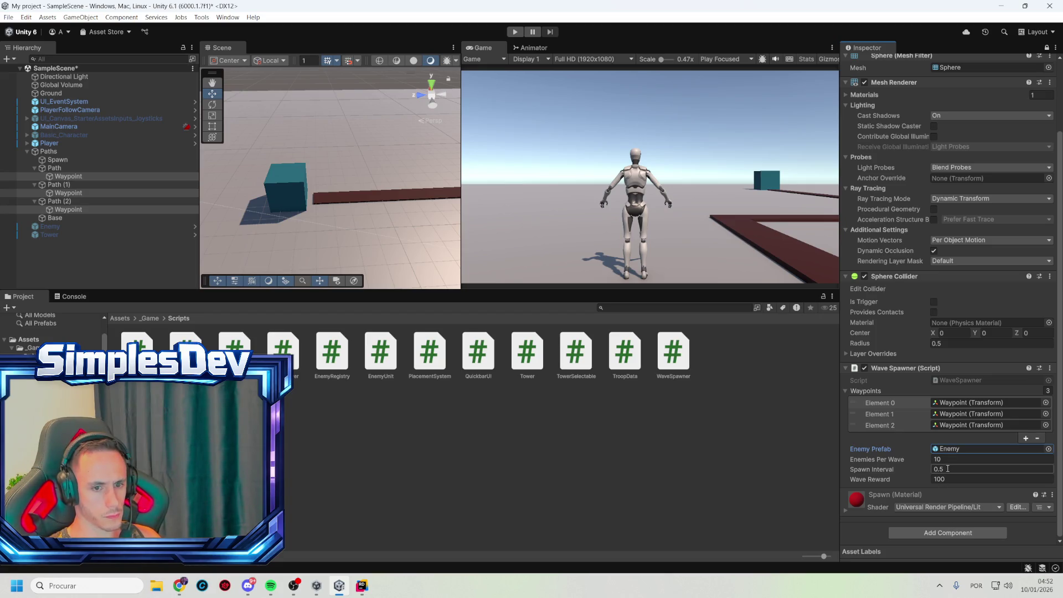
{"action": "left_click", "coordinate": [948, 468]}
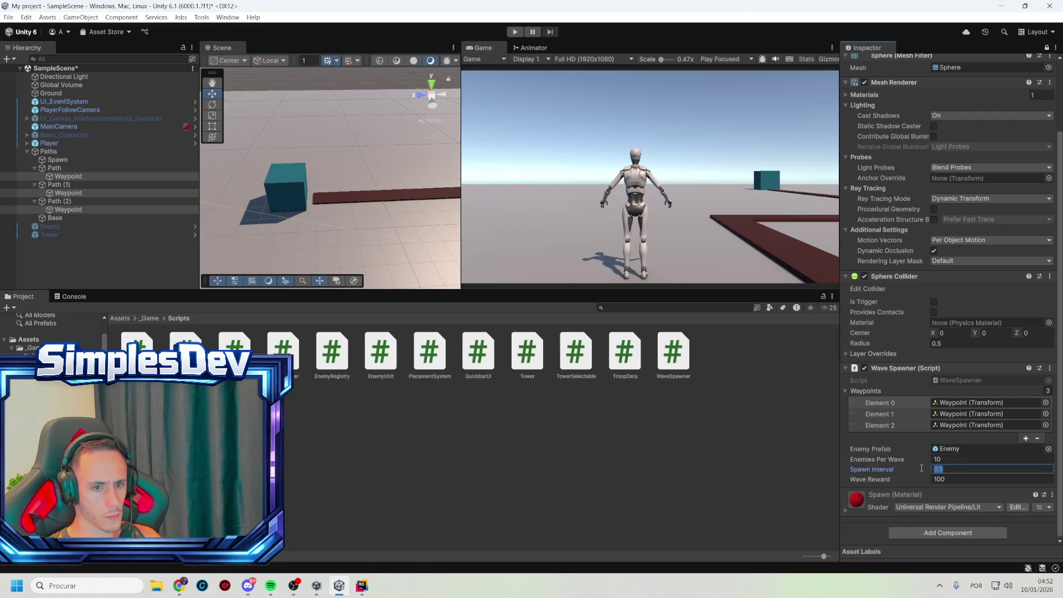
{"action": "left_click", "coordinate": [957, 480]}
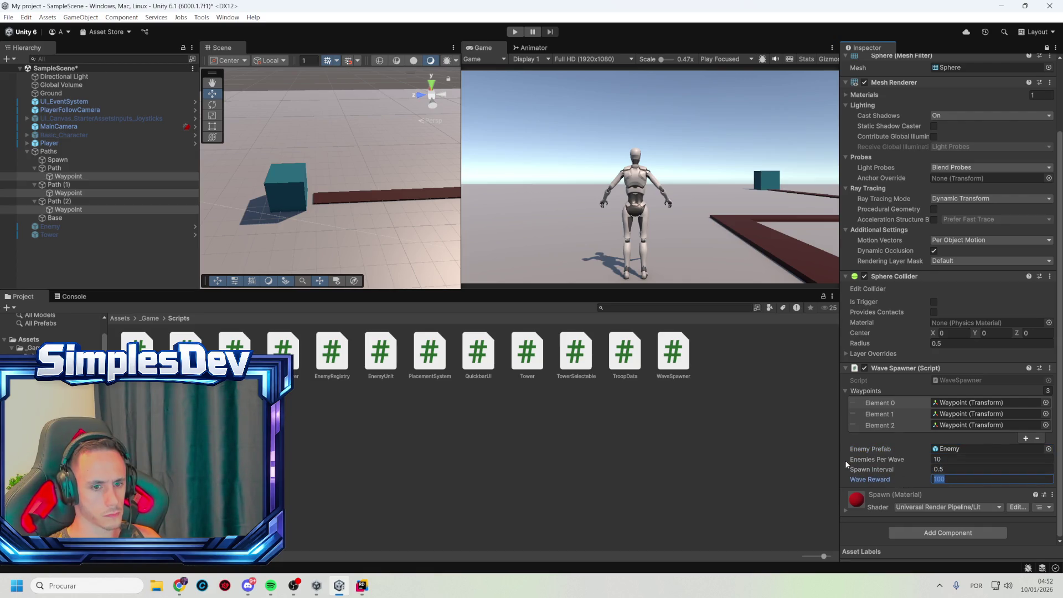
{"action": "left_click", "coordinate": [515, 32]}
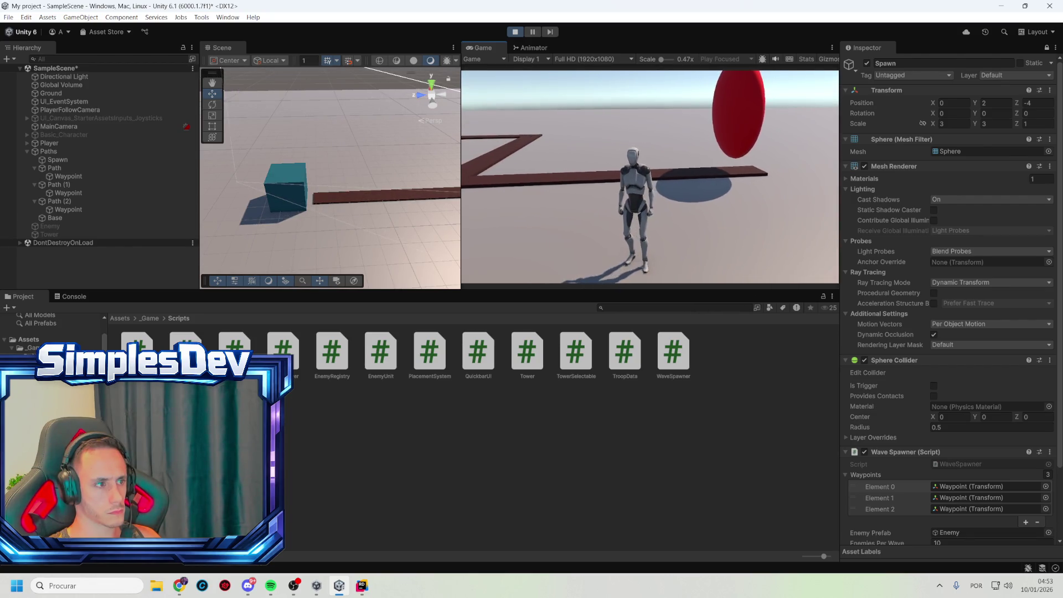
- Show the Console, open the WaveSpawner script in the code editor, then stop Play mode
{"action": "key", "text": "alt+Tab"}
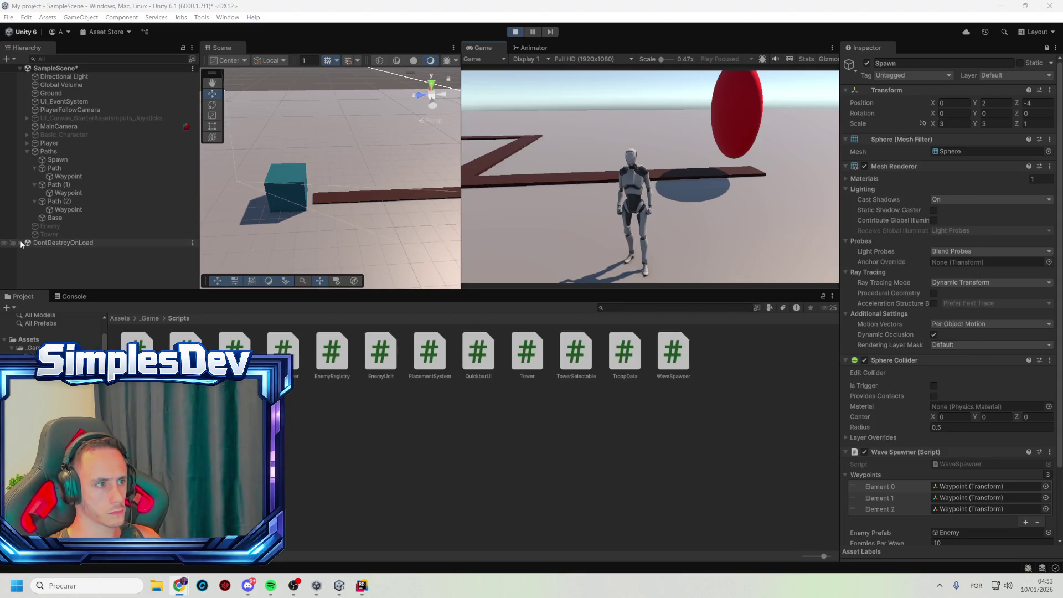
{"action": "left_click", "coordinate": [72, 296]}
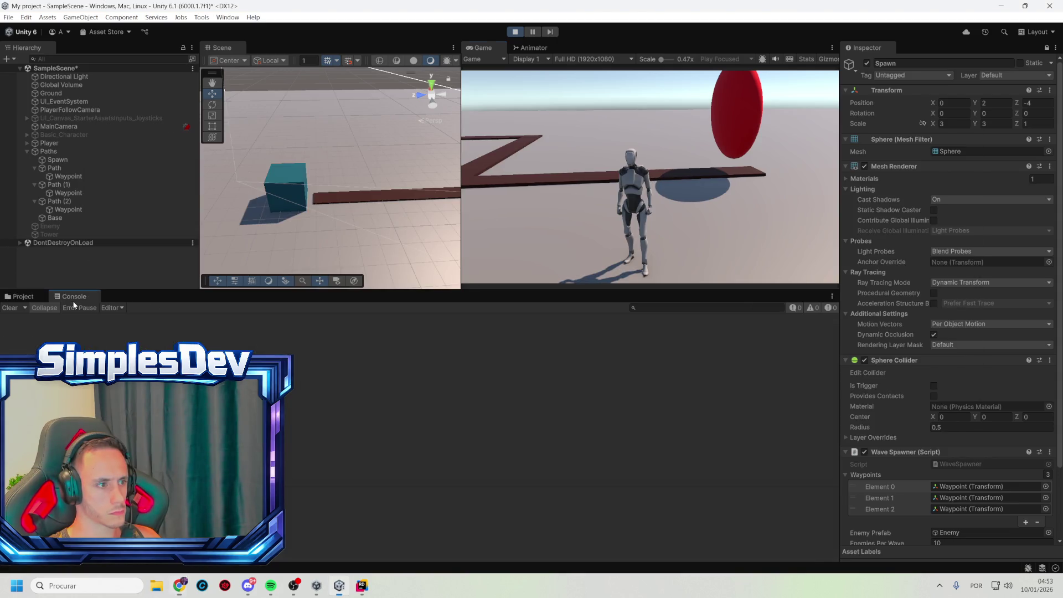
{"action": "double_click", "coordinate": [982, 466]}
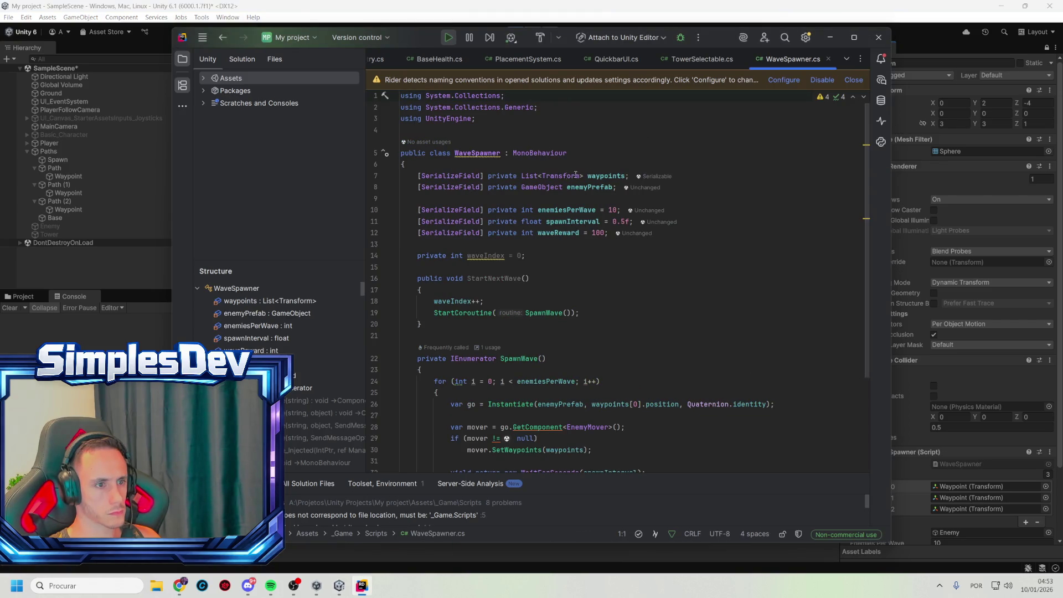
{"action": "left_click", "coordinate": [449, 37]}
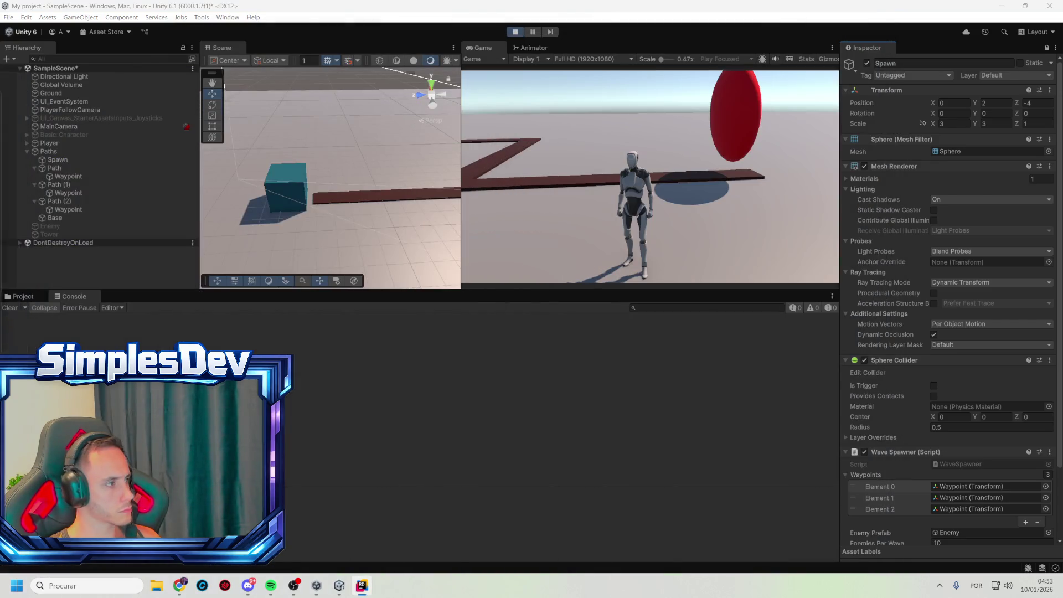
{"action": "left_click", "coordinate": [515, 32]}
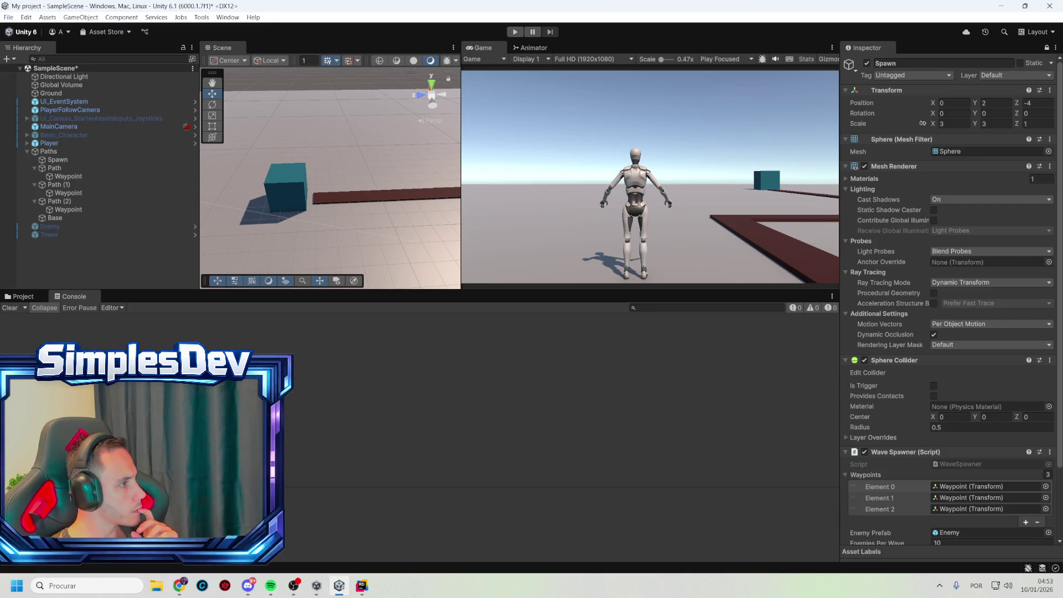
- Review WaveSpawner.cs in Rider, select StartNextWave, and minimize Rider back to Unity
{"action": "key", "text": "alt+Tab"}
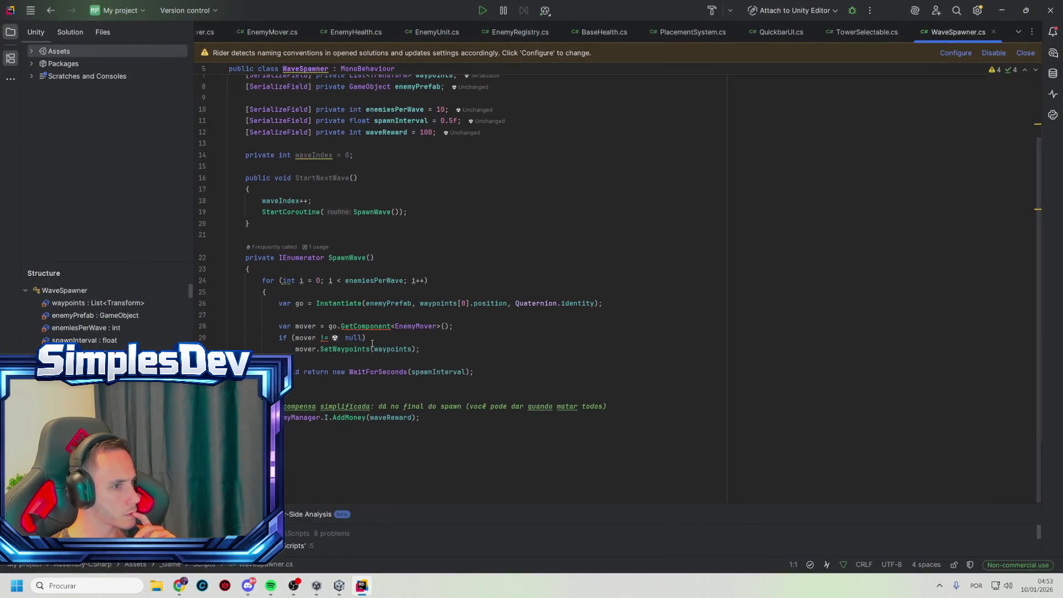
{"action": "scroll", "coordinate": [372, 343], "scroll_direction": "up", "scroll_amount": 3}
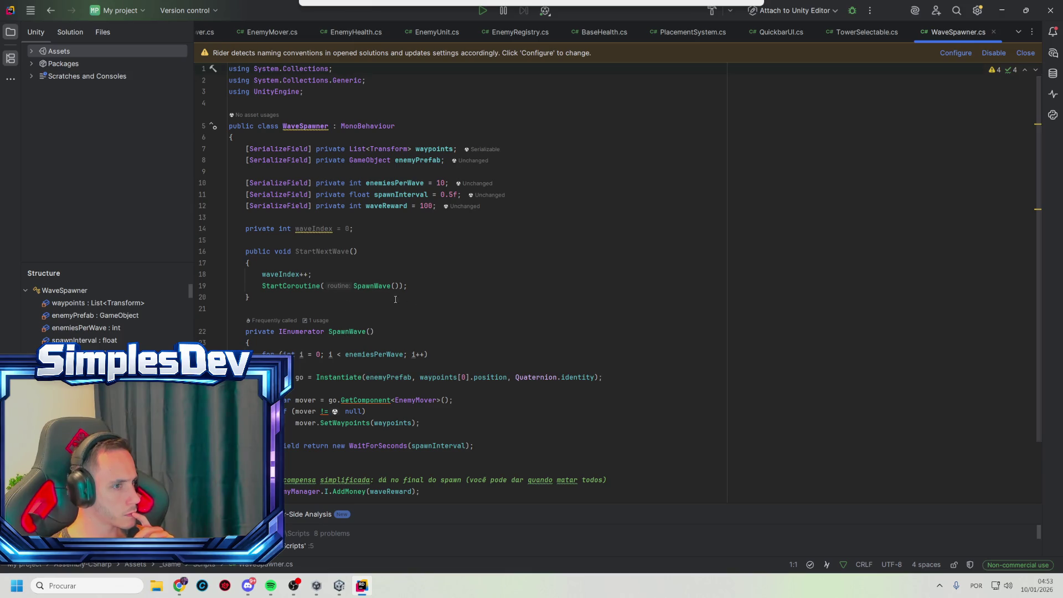
{"action": "double_click", "coordinate": [331, 256]}
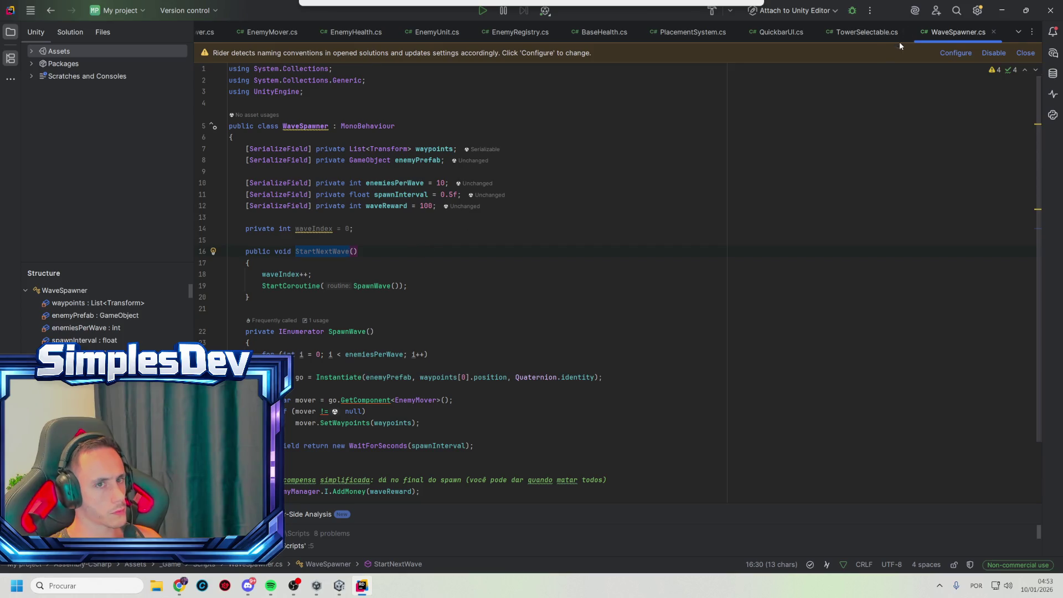
{"action": "left_click", "coordinate": [1001, 11]}
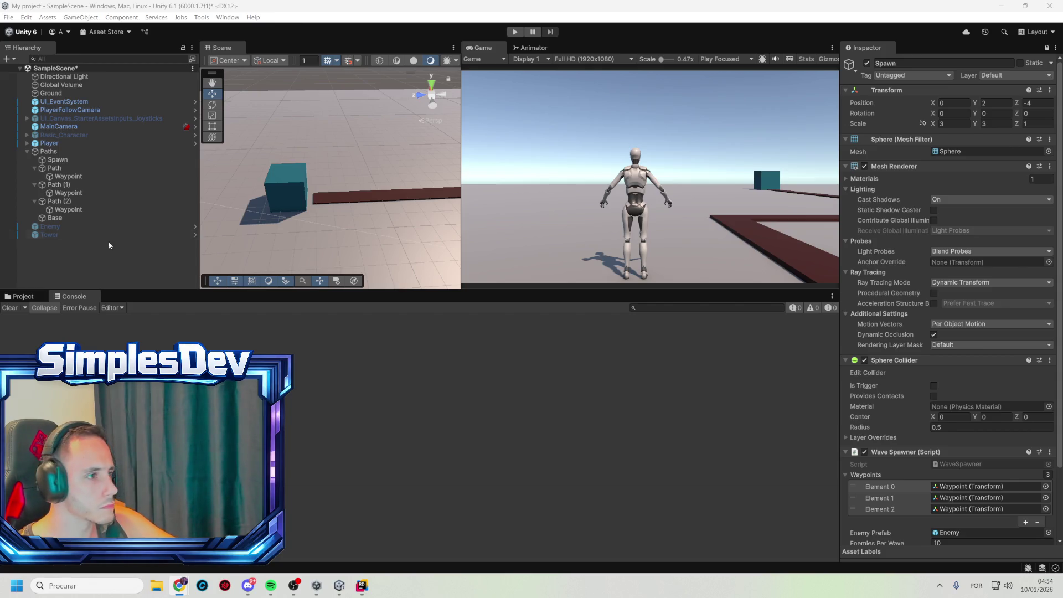
{"action": "right_click", "coordinate": [74, 251]}
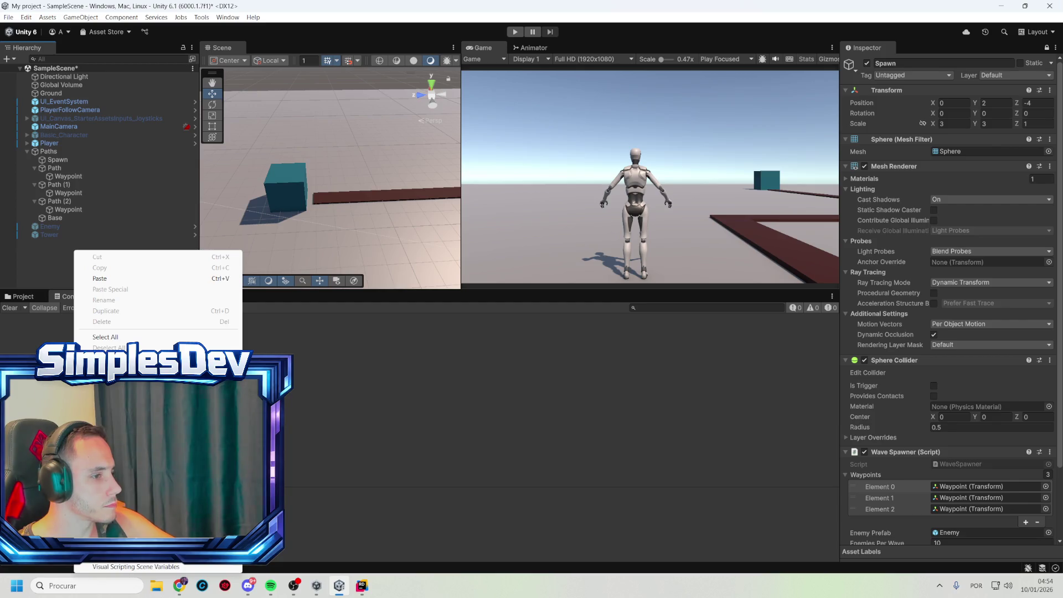
- Create a GameSystems empty object and zero its position, then undo both changes
{"action": "left_click", "coordinate": [105, 387]}
{"action": "type", "text": "Game"}
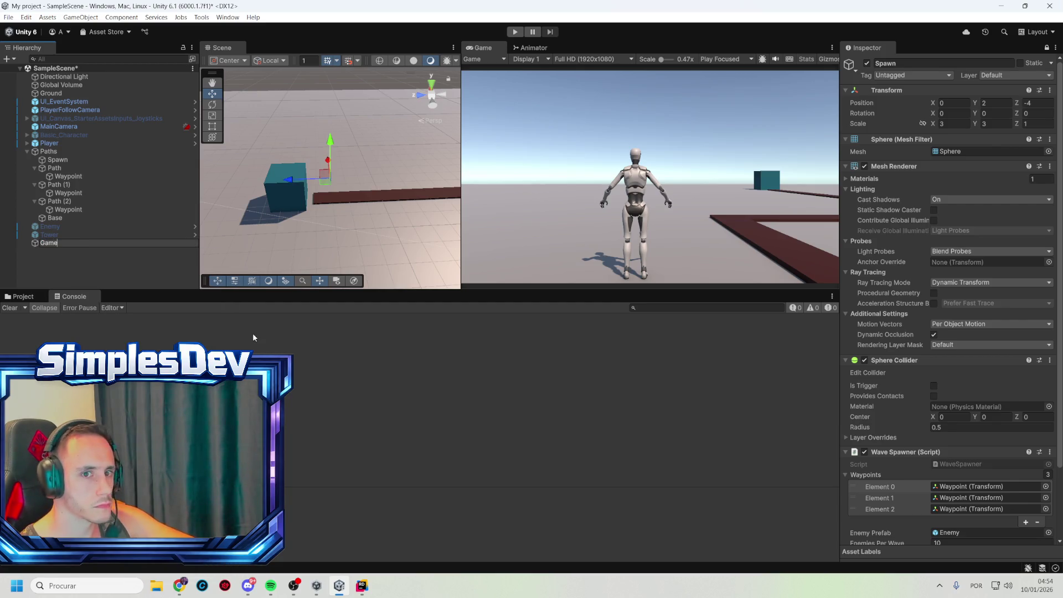
{"action": "type", "text": "Systems"}
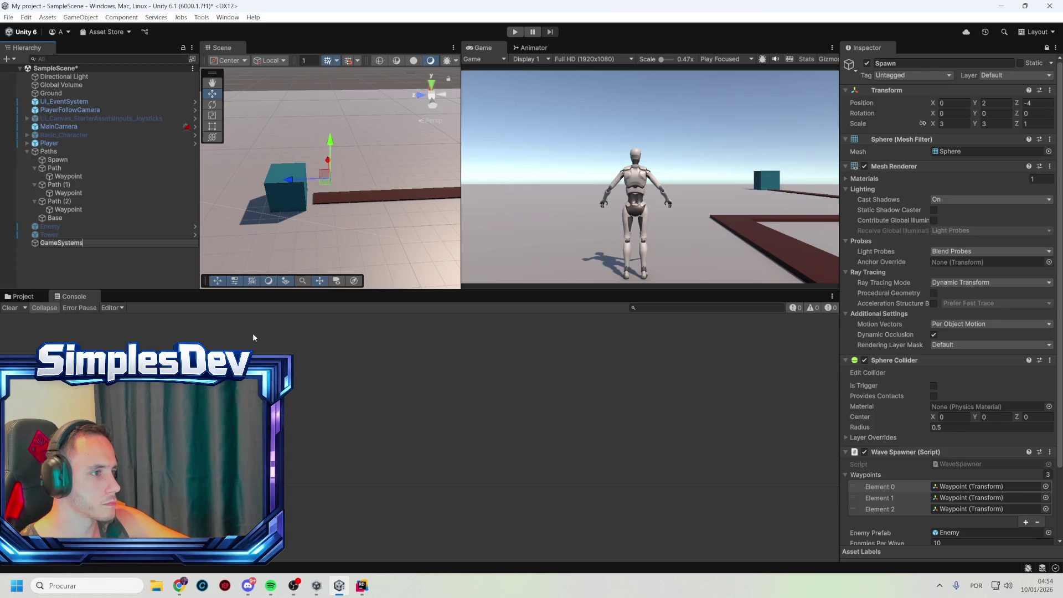
{"action": "key", "text": "Return"}
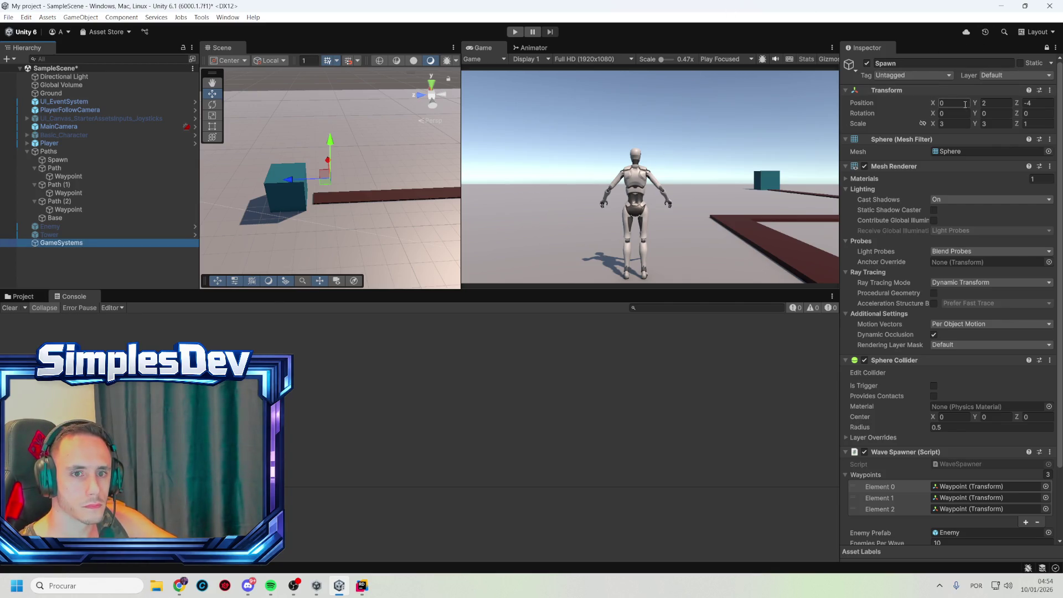
{"action": "key", "text": "Tab"}
{"action": "type", "text": "0"}
{"action": "left_click", "coordinate": [1041, 103]}
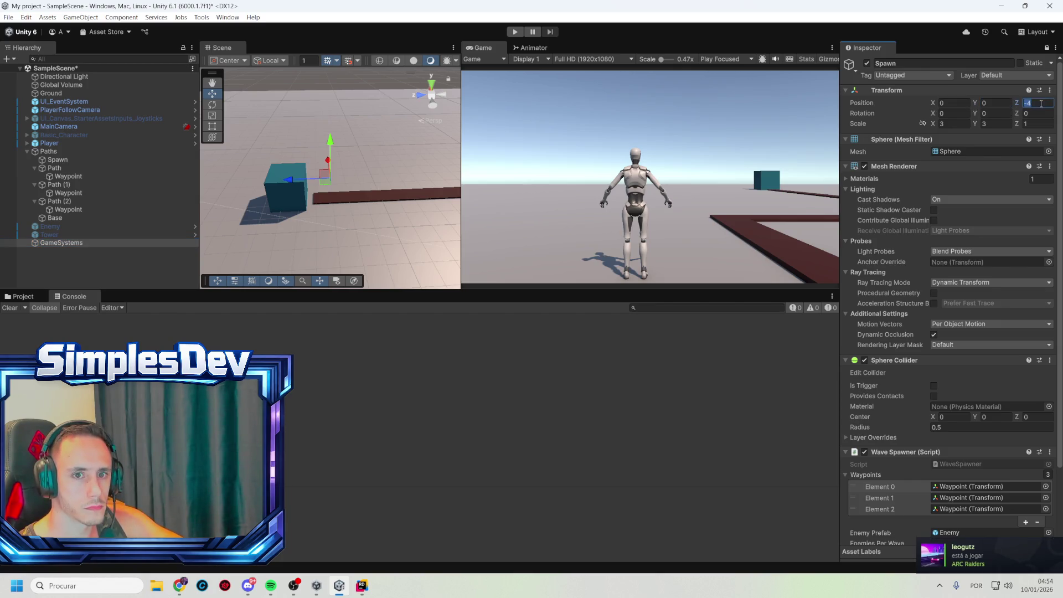
{"action": "type", "text": "0"}
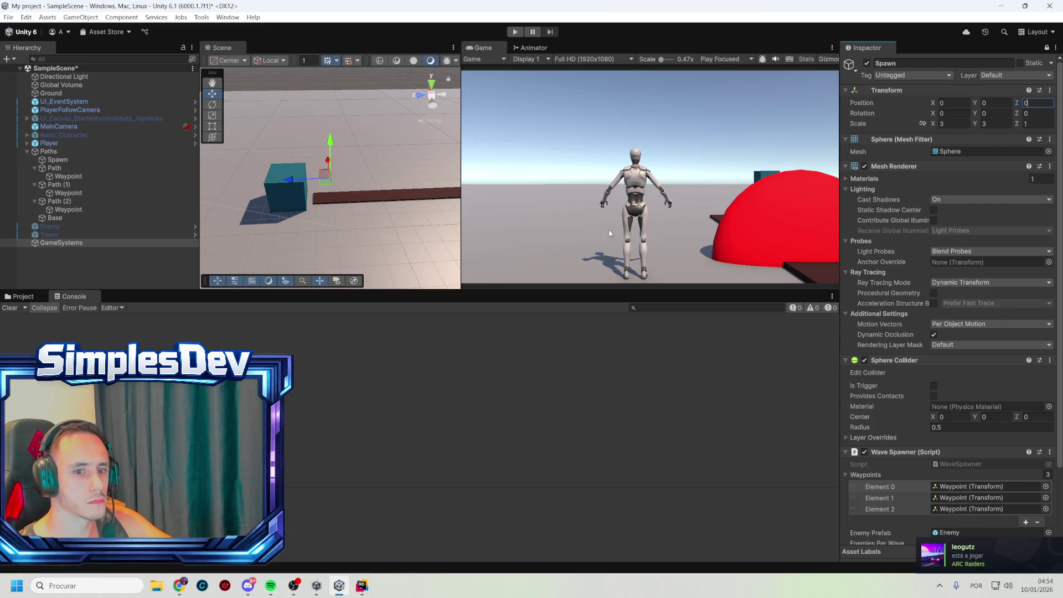
{"action": "key", "text": "Return"}
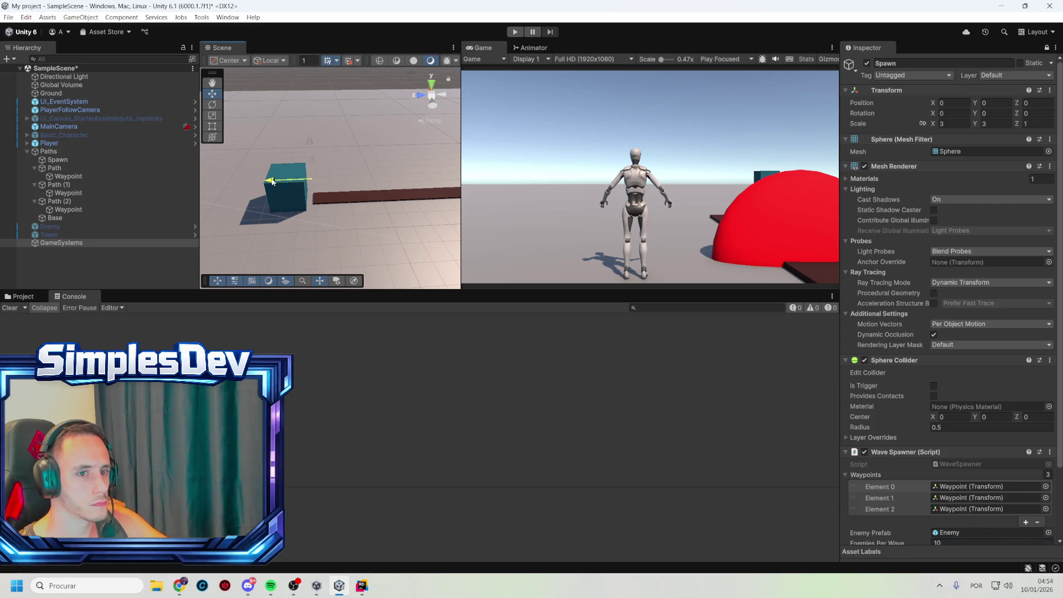
{"action": "key", "text": "ctrl+z"}
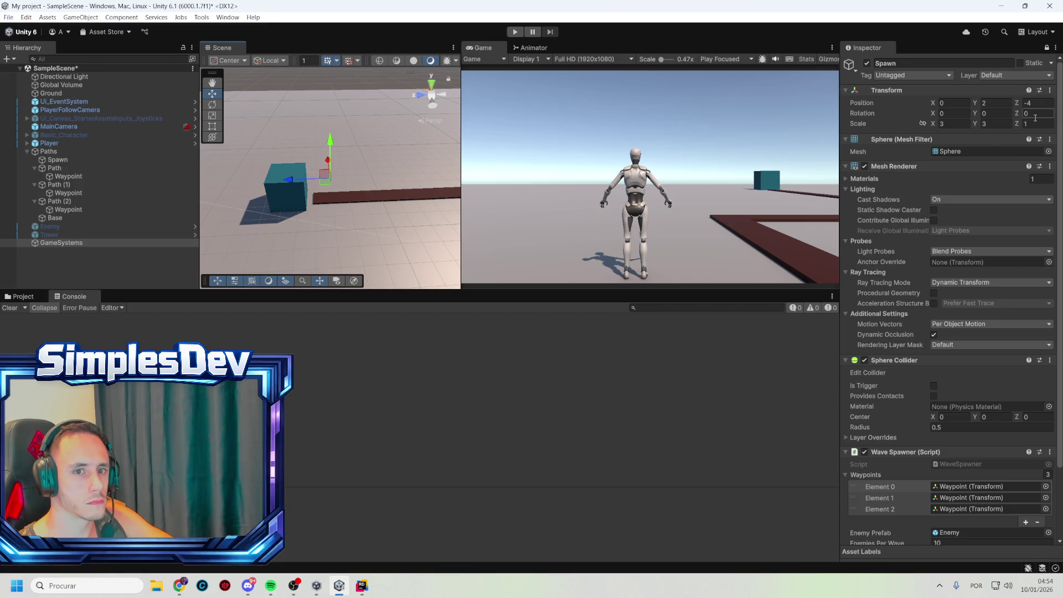
{"action": "key", "text": "ctrl+z"}
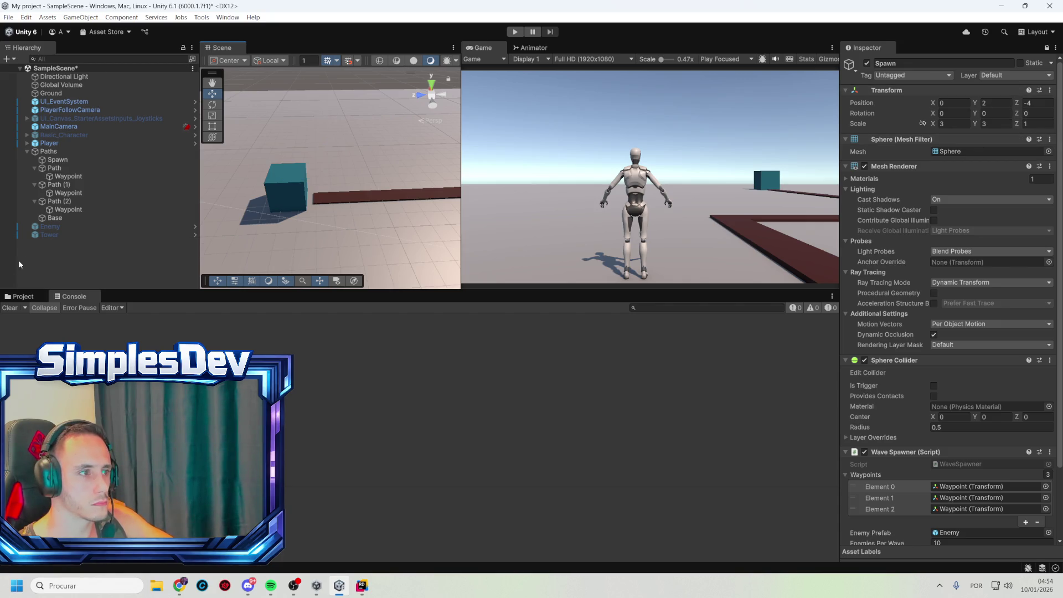
- Create a new empty GameObject, set Position X and Z to 0, and name it GameSystems
{"action": "key", "text": "ctrl+shift+n"}
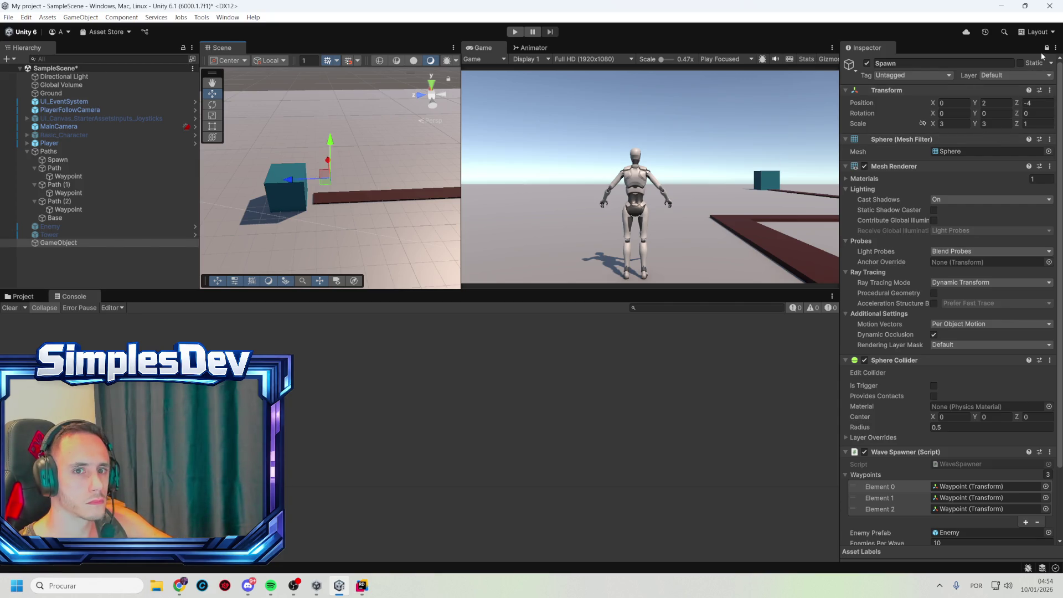
{"action": "left_click", "coordinate": [59, 242]}
{"action": "left_click", "coordinate": [962, 102]}
{"action": "type", "text": "0"}
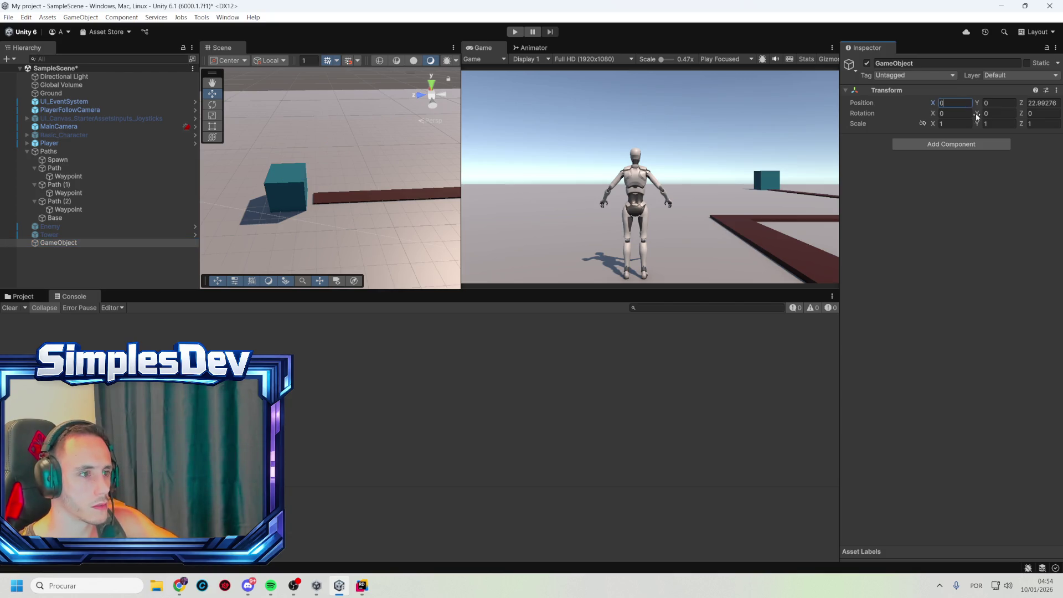
{"action": "key", "text": "Tab"}
{"action": "key", "text": "Tab"}
{"action": "type", "text": "0"}
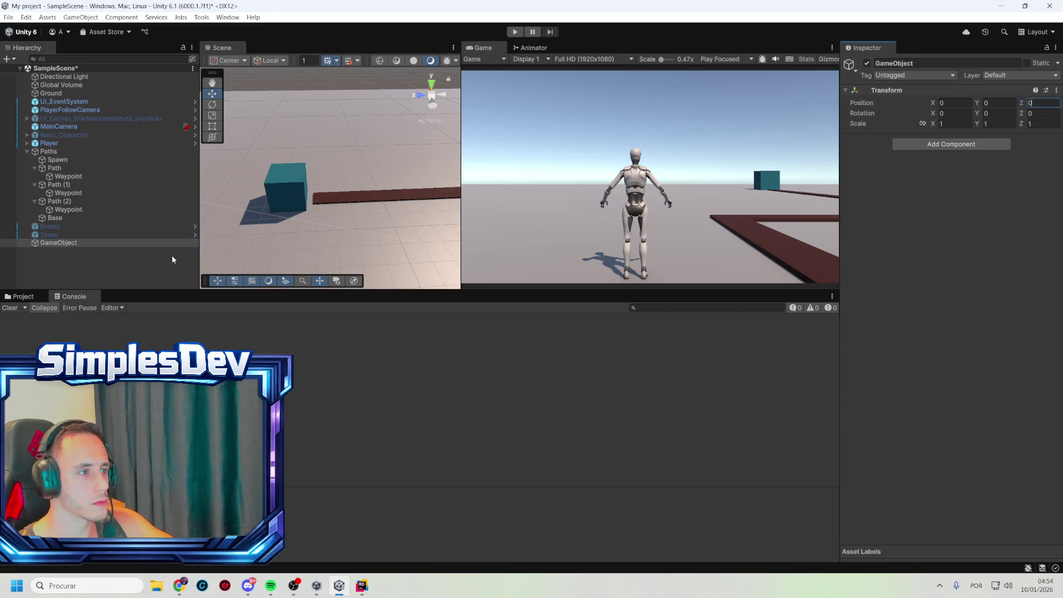
{"action": "left_click", "coordinate": [62, 243]}
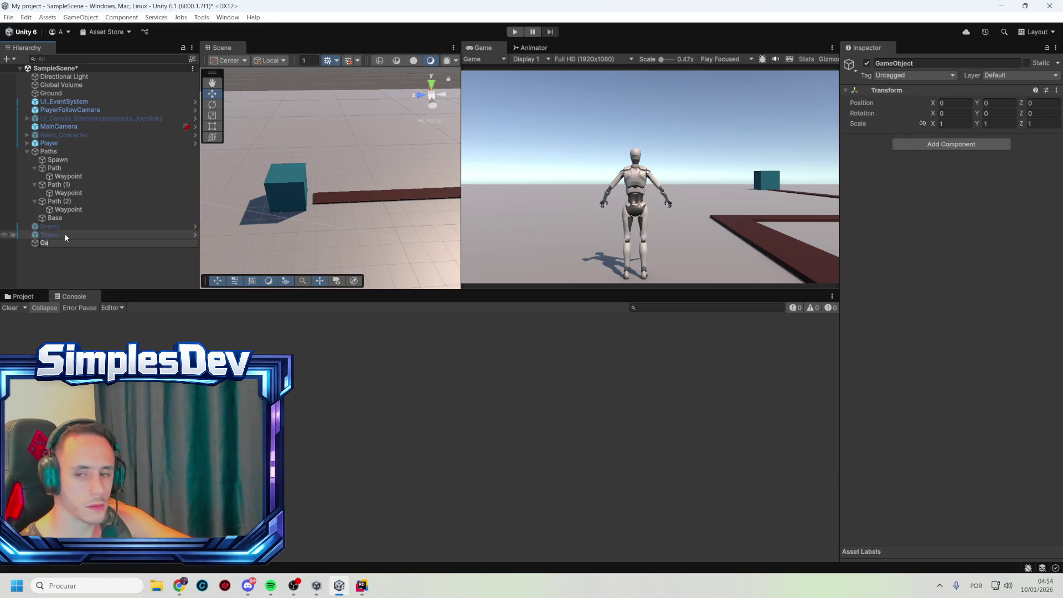
{"action": "type", "text": "meSystems"}
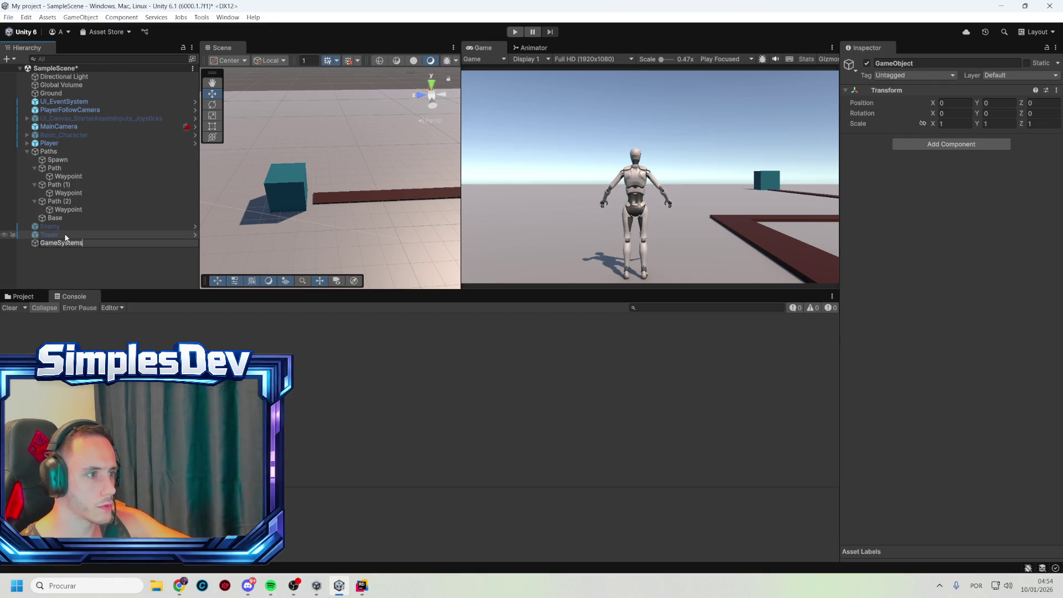
{"action": "key", "text": "Return"}
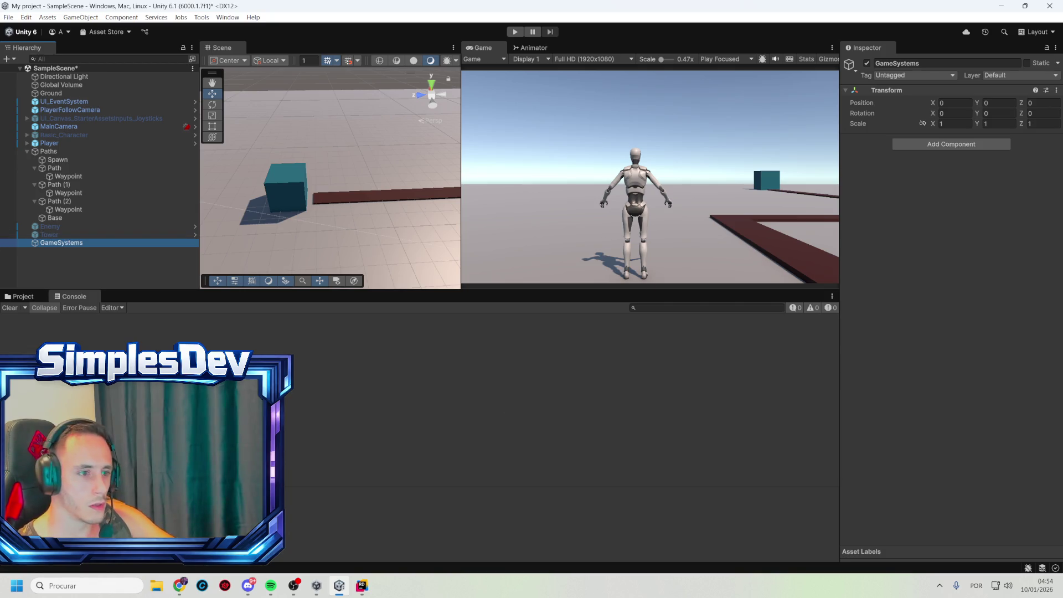
- Add the Economy Manager and Placement System components to GameSystems
{"action": "left_click", "coordinate": [975, 149]}
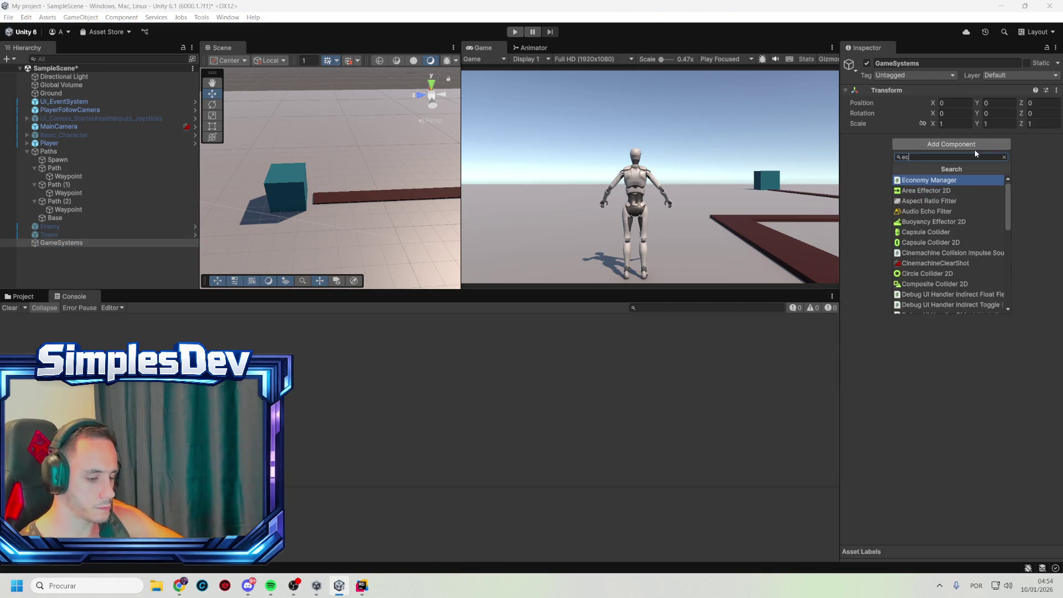
{"action": "type", "text": "econo"}
{"action": "key", "text": "Return"}
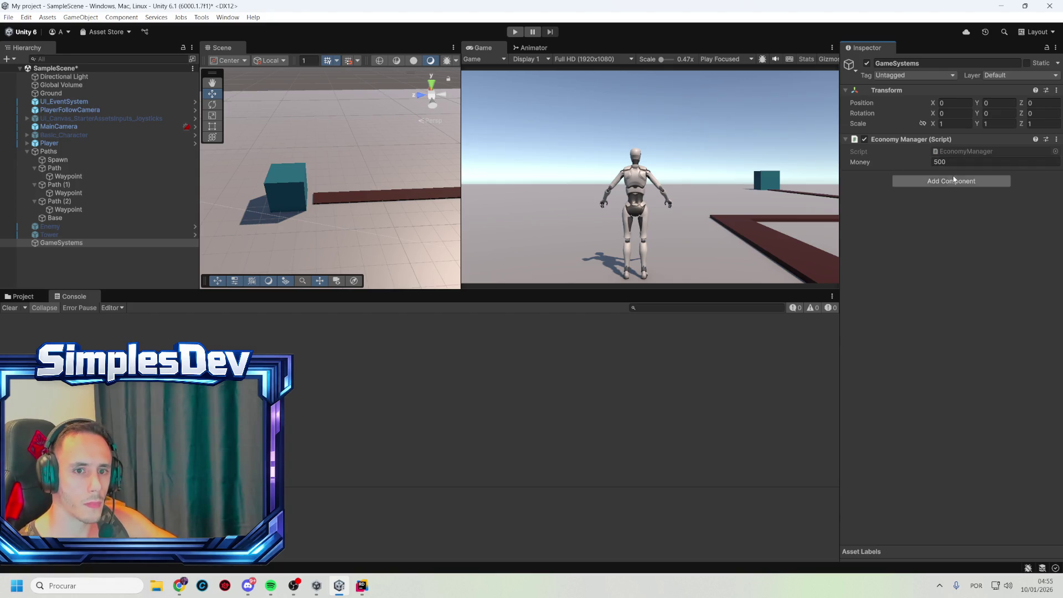
{"action": "left_click", "coordinate": [953, 179]}
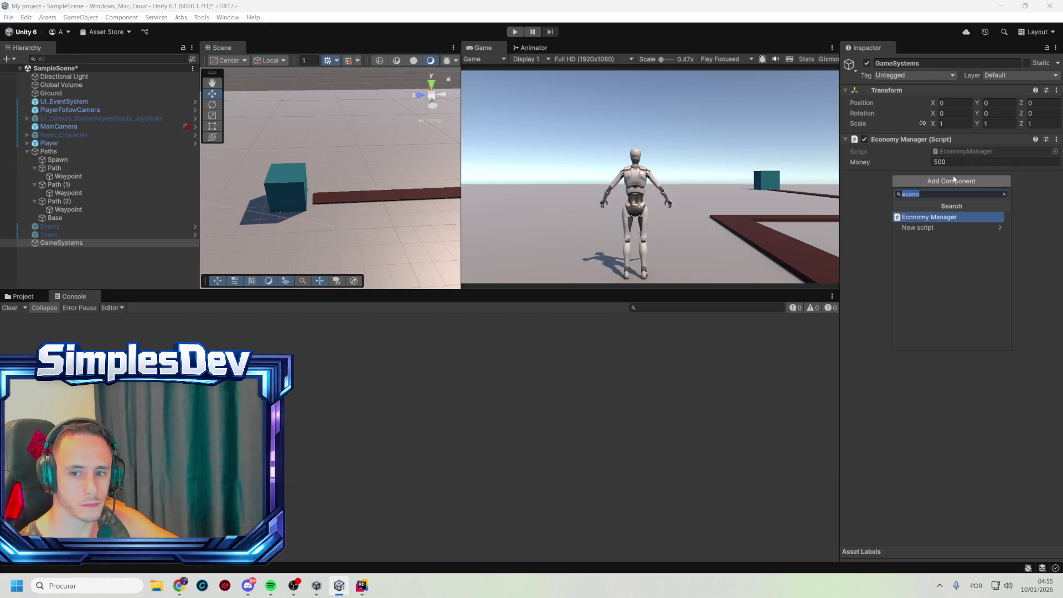
{"action": "type", "text": "placement"}
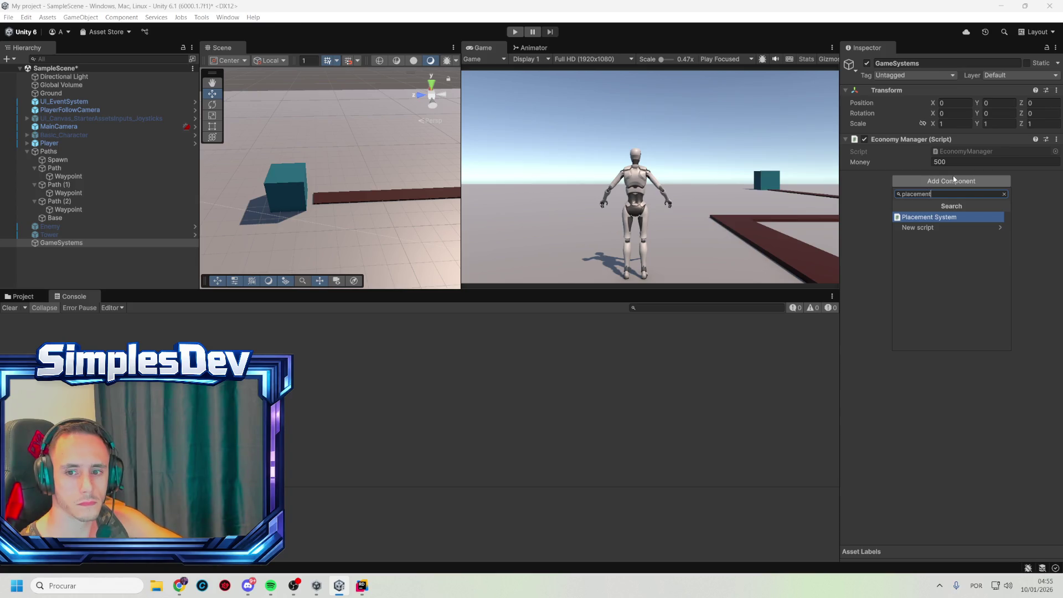
{"action": "key", "text": "Return"}
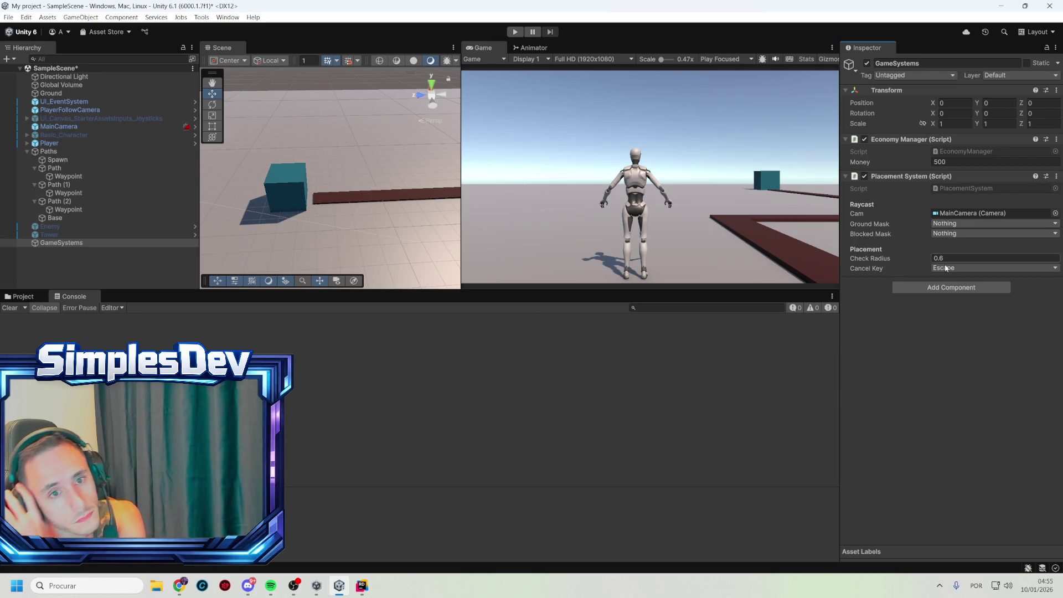
- Add a Wave Spawner component and set its Enemy Prefab to Enemy
{"action": "left_click", "coordinate": [952, 287]}
{"action": "type", "text": "wav"}
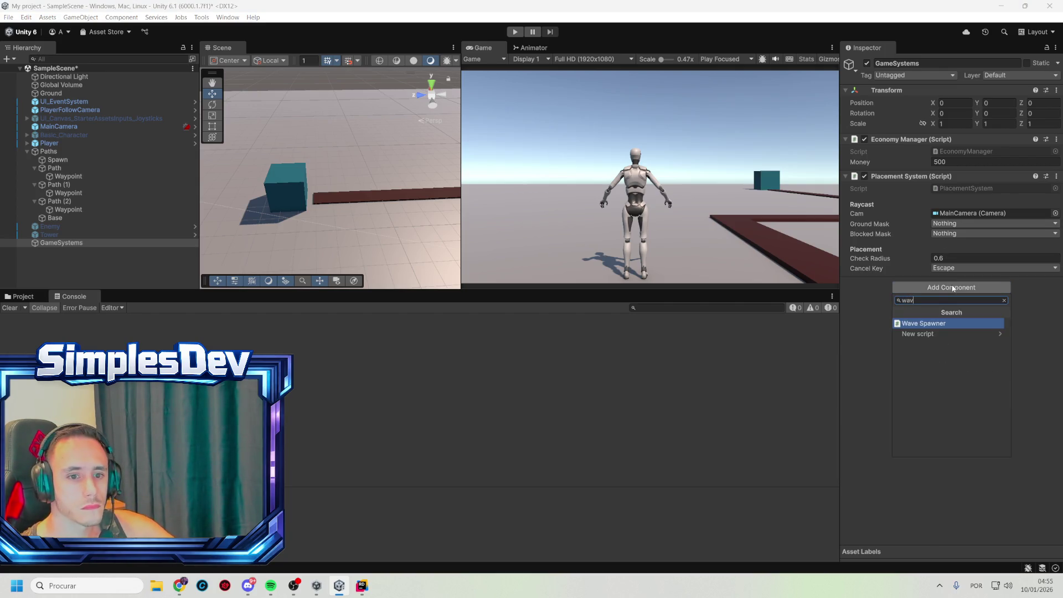
{"action": "left_click", "coordinate": [942, 323]}
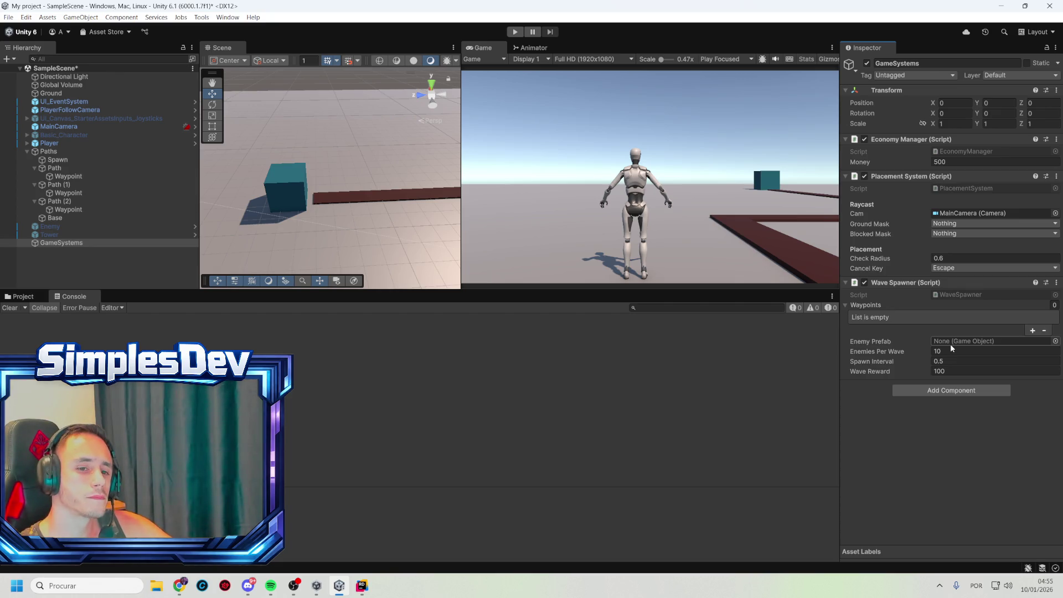
{"action": "left_click", "coordinate": [1055, 342]}
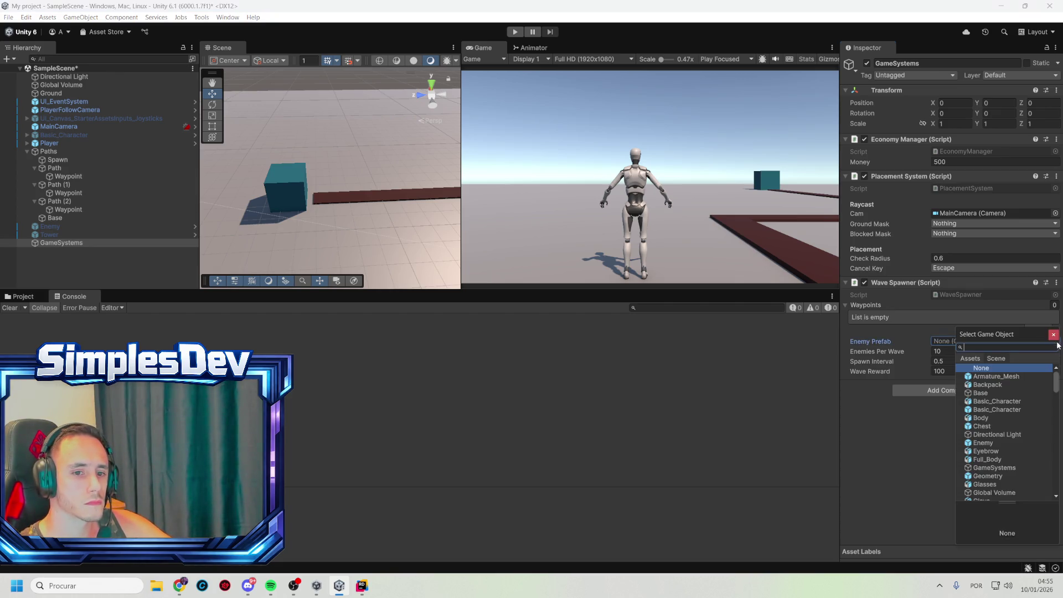
{"action": "type", "text": "sn"}
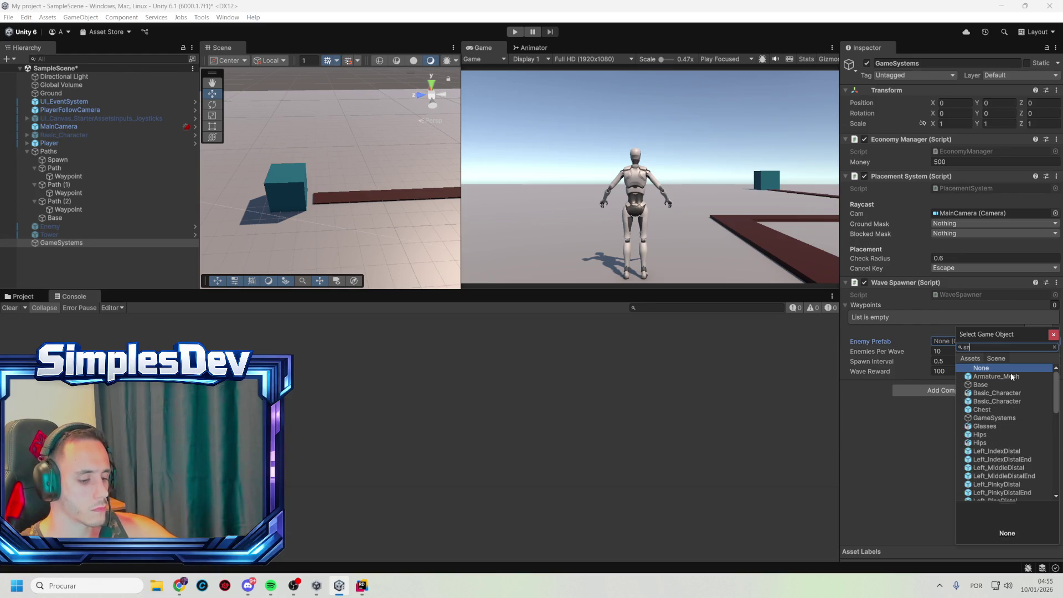
{"action": "type", "text": "iene"}
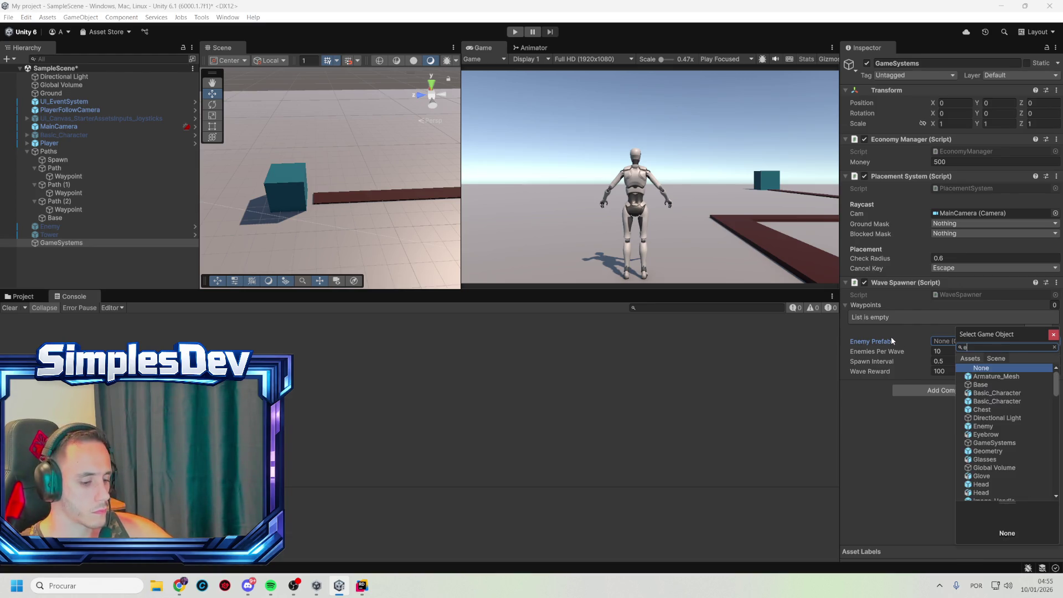
{"action": "left_click", "coordinate": [982, 377]}
{"action": "left_click", "coordinate": [982, 377]}
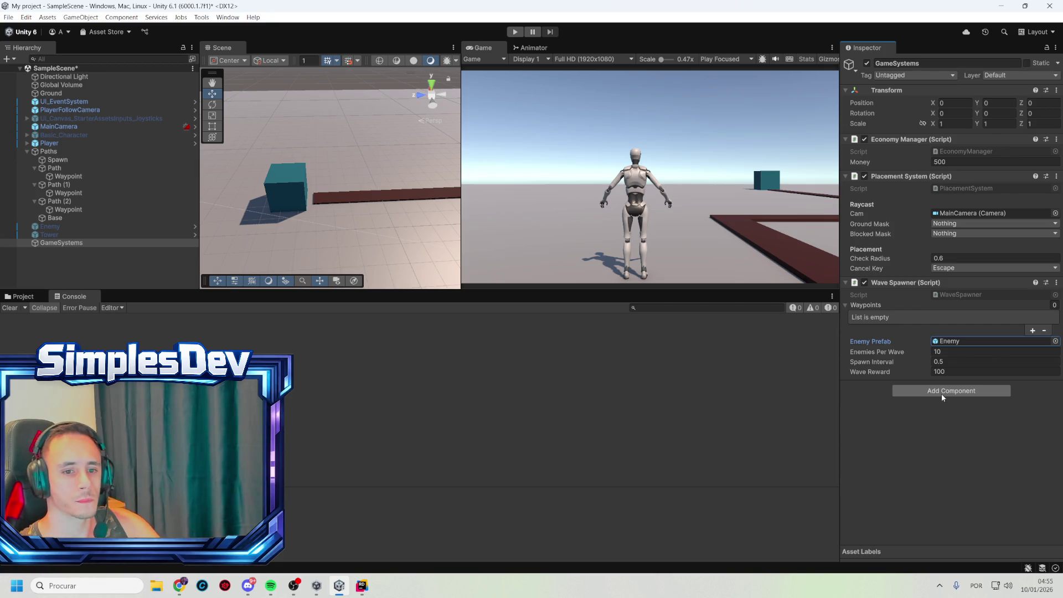
{"action": "left_click", "coordinate": [939, 428]}
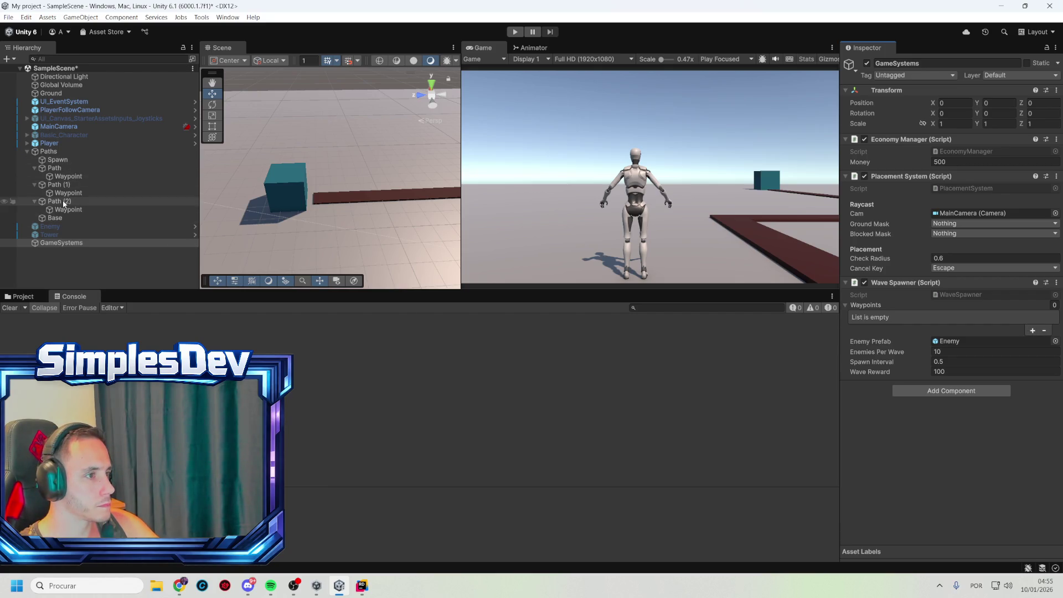
- Inspect Spawn's Wave Spawner entries, removing one waypoint and checking the Enemy object
{"action": "left_click", "coordinate": [68, 159]}
{"action": "scroll", "coordinate": [1002, 397], "scroll_direction": "down", "scroll_amount": 2}
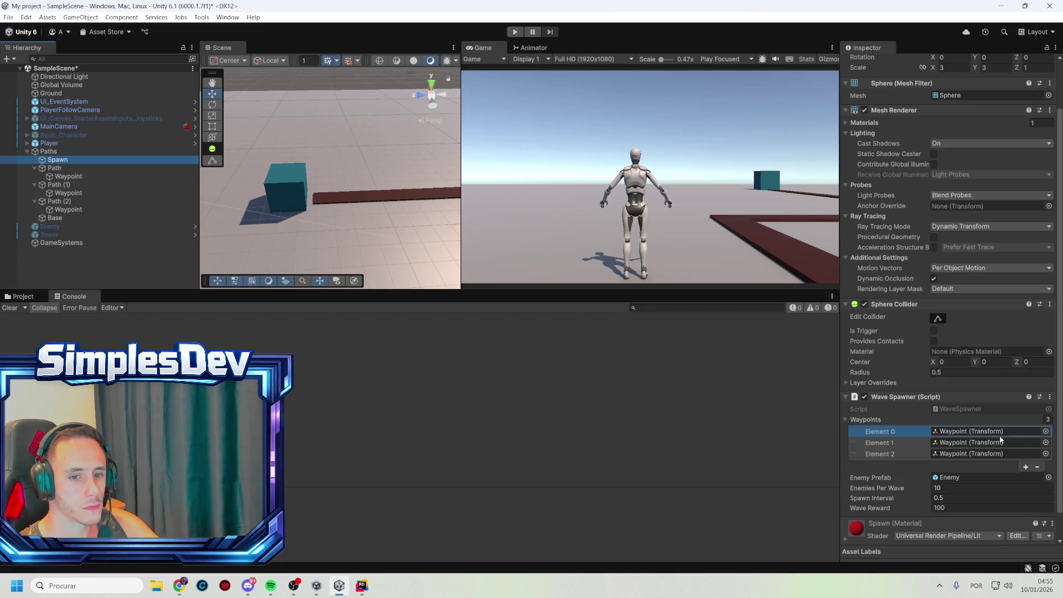
{"action": "left_click", "coordinate": [1000, 433]}
{"action": "left_click", "coordinate": [1035, 467]}
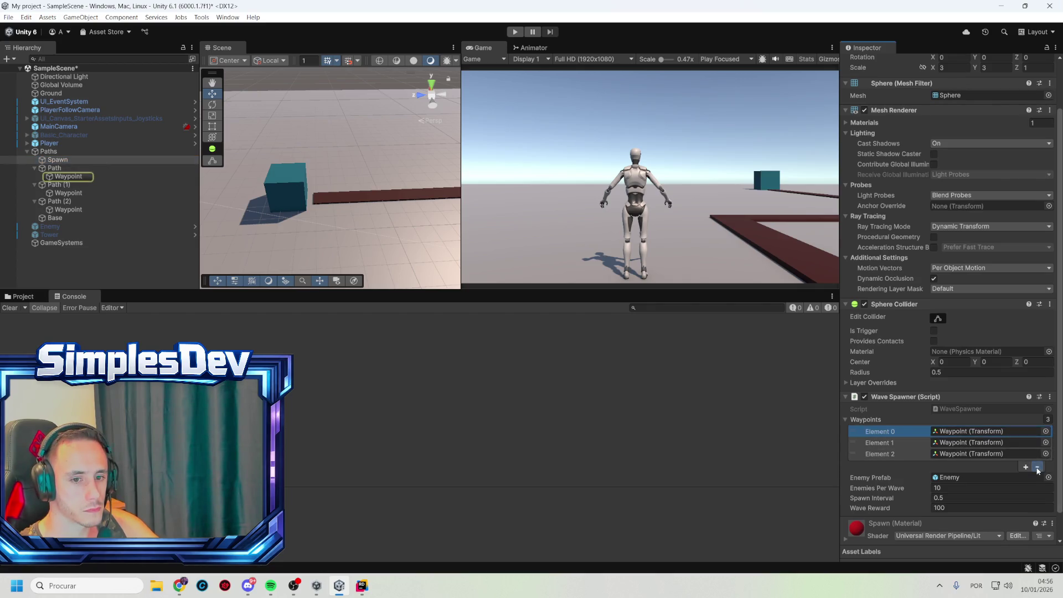
{"action": "double_click", "coordinate": [1033, 466]}
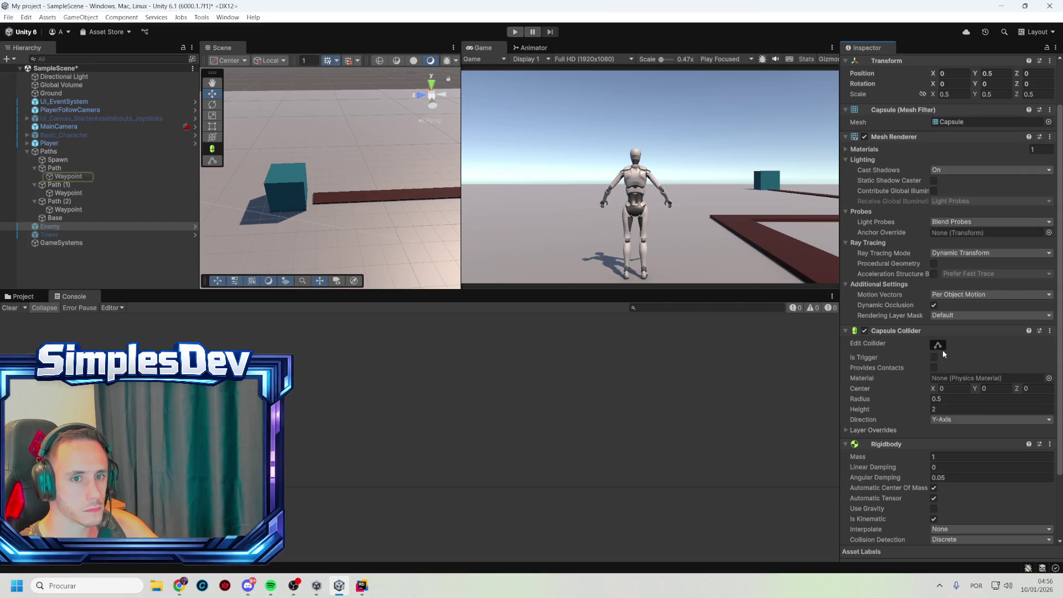
{"action": "scroll", "coordinate": [943, 355], "scroll_direction": "down", "scroll_amount": 3}
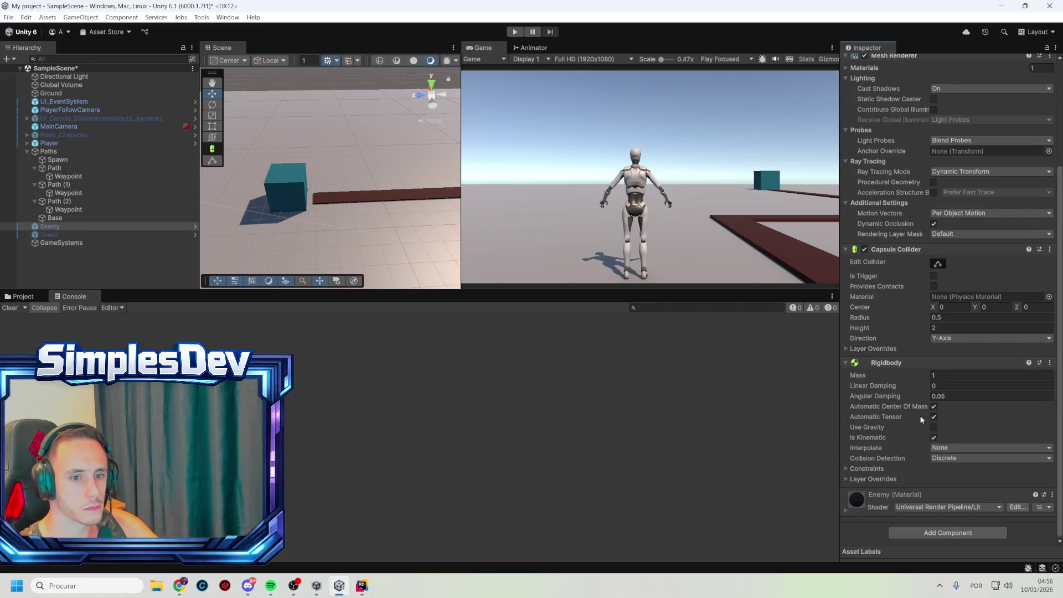
{"action": "scroll", "coordinate": [918, 391], "scroll_direction": "up", "scroll_amount": 5}
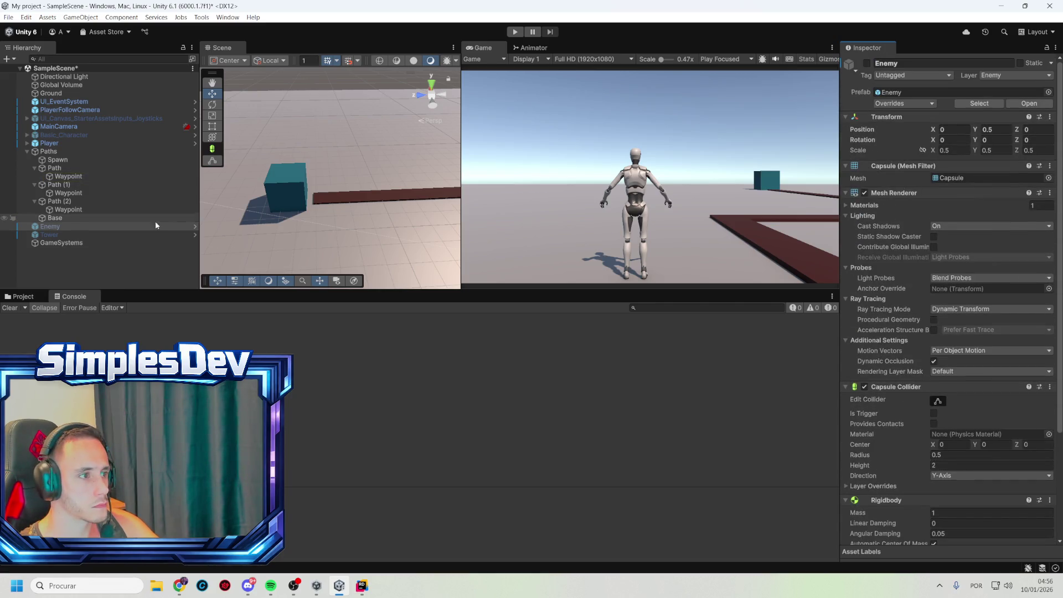
- Remove the Wave Spawner component from Spawn and save the scene with GameSystems selected
{"action": "left_click", "coordinate": [89, 161]}
{"action": "scroll", "coordinate": [978, 465], "scroll_direction": "down", "scroll_amount": 2}
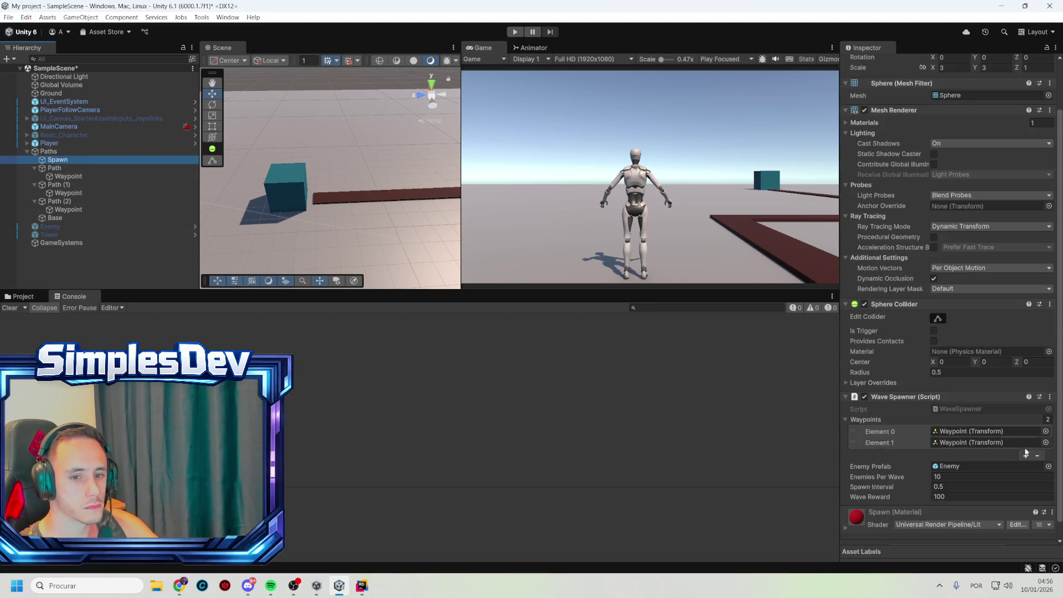
{"action": "left_click", "coordinate": [1050, 397]}
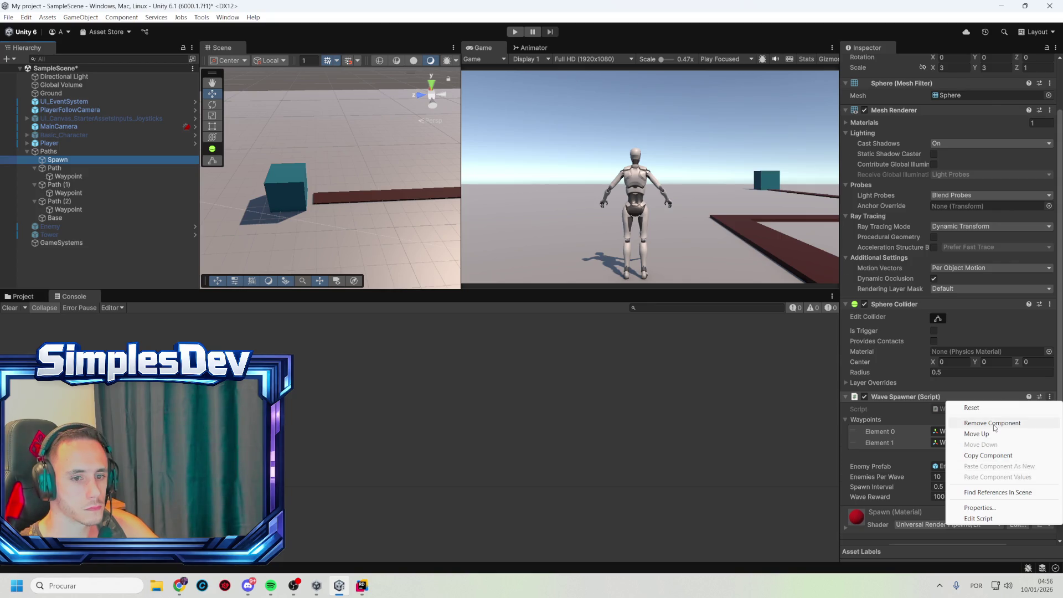
{"action": "left_click", "coordinate": [993, 423]}
{"action": "left_click", "coordinate": [112, 266]}
{"action": "key", "text": "ctrl+s"}
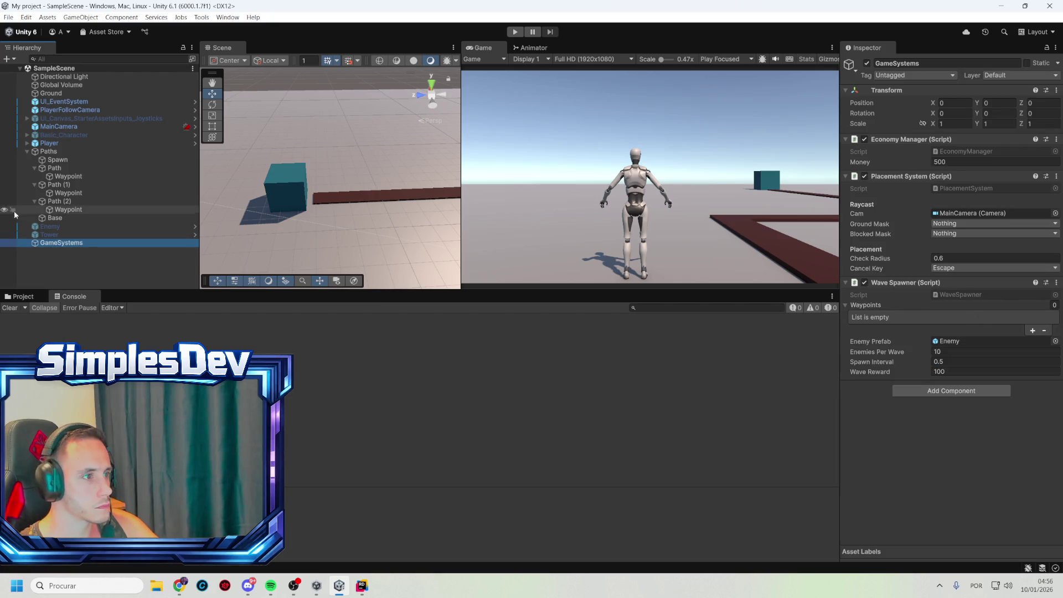
{"action": "left_click", "coordinate": [1047, 47]}
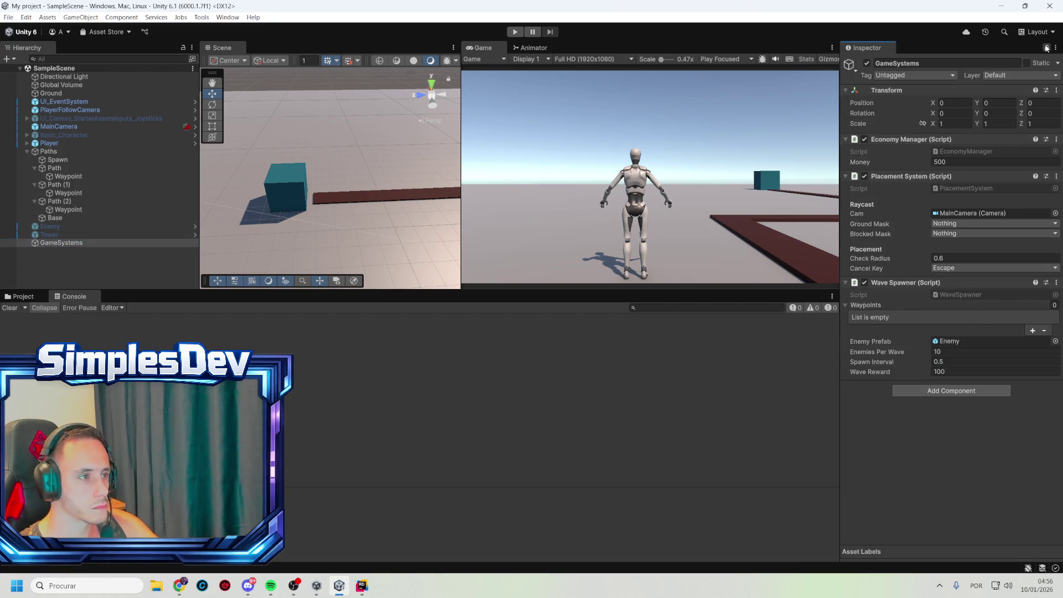
- Fill GameSystems' Waypoints list with Spawn plus the Path, Path (1) and Path (2) Waypoints
{"action": "left_click", "coordinate": [56, 161]}
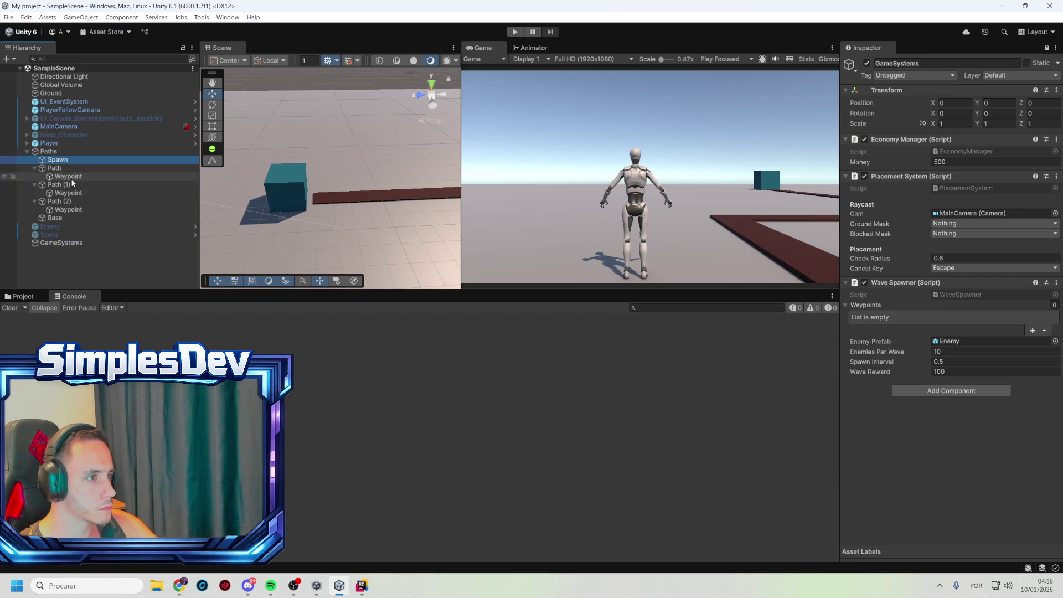
{"action": "left_click", "coordinate": [68, 176], "text": "ctrl"}
{"action": "left_click", "coordinate": [68, 192], "text": "ctrl"}
{"action": "left_click", "coordinate": [68, 209], "text": "ctrl"}
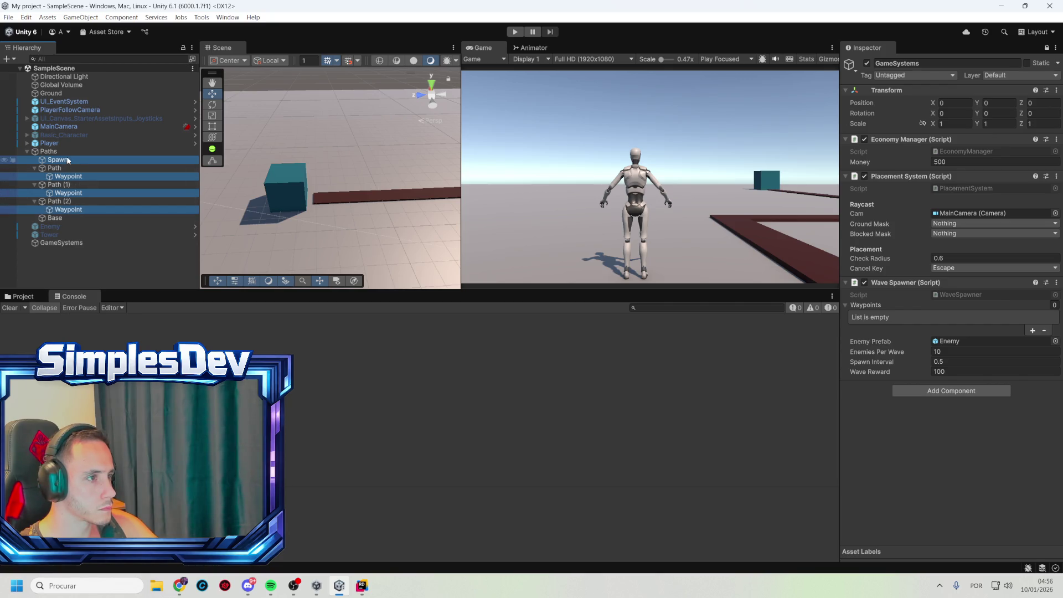
{"action": "left_click_drag", "start_coordinate": [67, 160], "coordinate": [995, 319]}
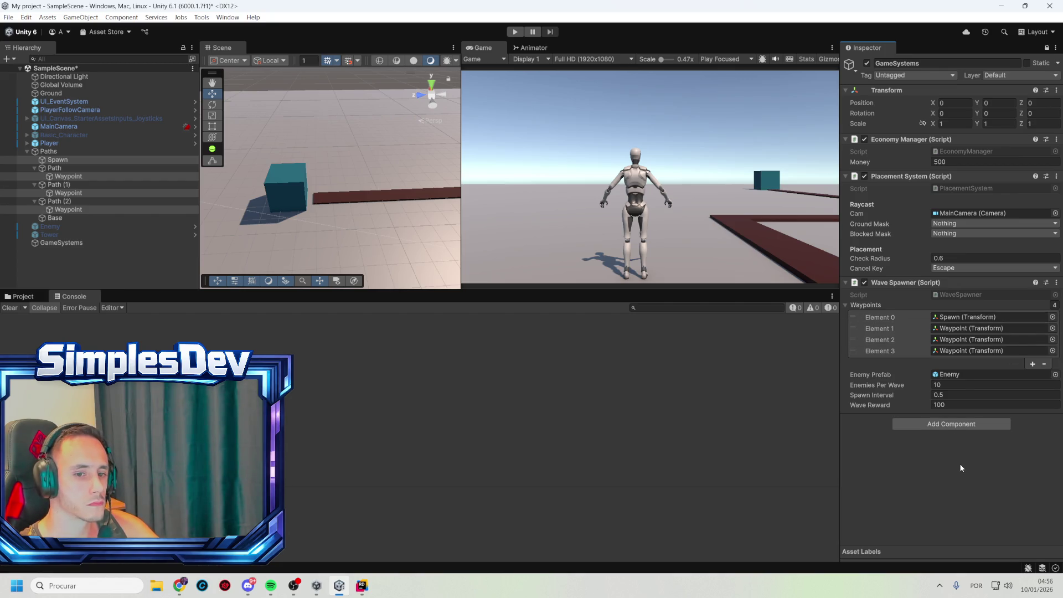
{"action": "mouse_move", "coordinate": [332, 177]}
{"action": "left_mouse_down"}
{"action": "mouse_move", "coordinate": [509, 132]}
{"action": "mouse_move", "coordinate": [528, 91]}
{"action": "mouse_move", "coordinate": [609, 144]}
{"action": "left_mouse_up"}
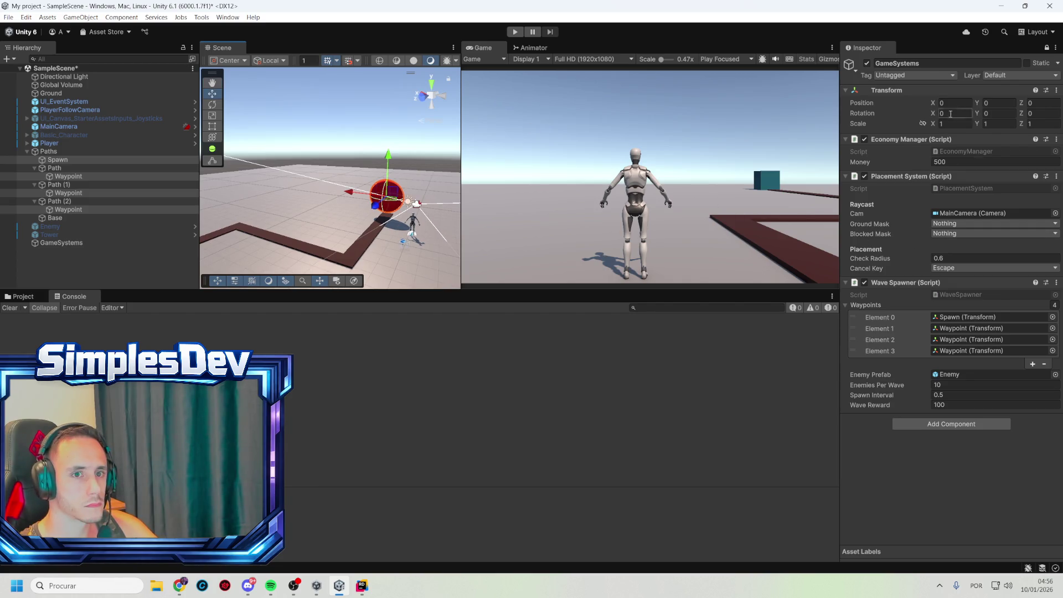
- Unlock the Inspector, clear the selection, and select the Tower object
{"action": "left_click", "coordinate": [1046, 47]}
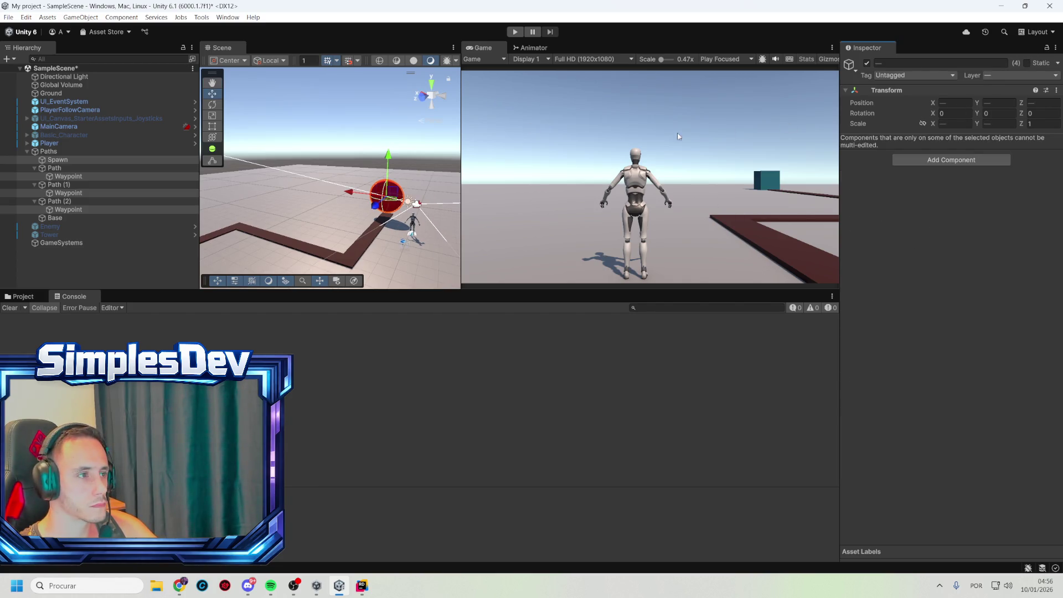
{"action": "left_click", "coordinate": [399, 131]}
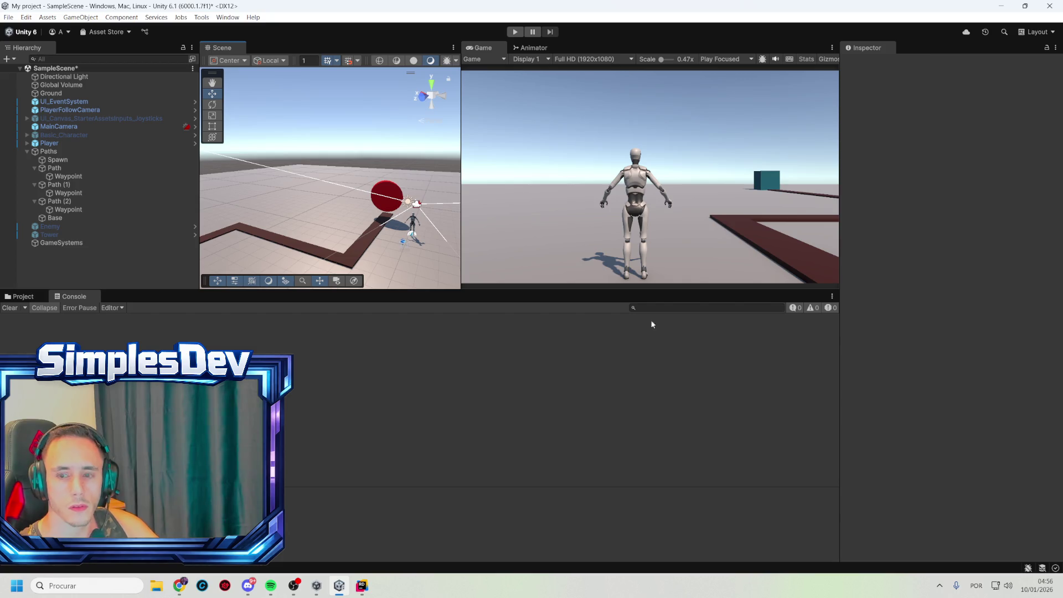
{"action": "left_click", "coordinate": [56, 235]}
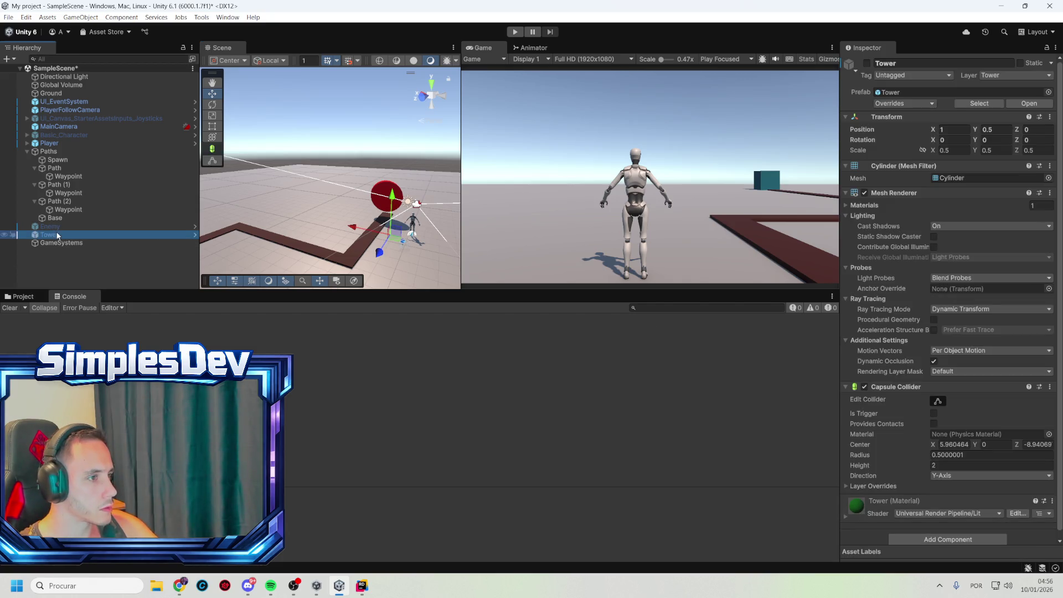
- Attach the Tower script to Tower and assign Sniper as its troop data
{"action": "left_click", "coordinate": [24, 297]}
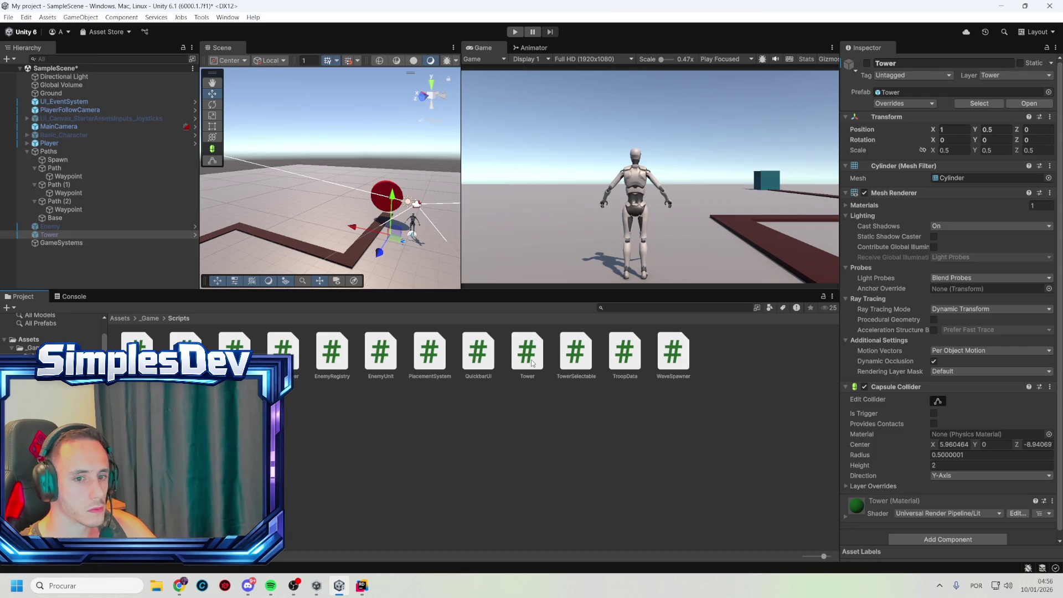
{"action": "mouse_move", "coordinate": [527, 354]}
{"action": "left_mouse_down"}
{"action": "mouse_move", "coordinate": [894, 500]}
{"action": "mouse_move", "coordinate": [880, 523]}
{"action": "left_mouse_up"}
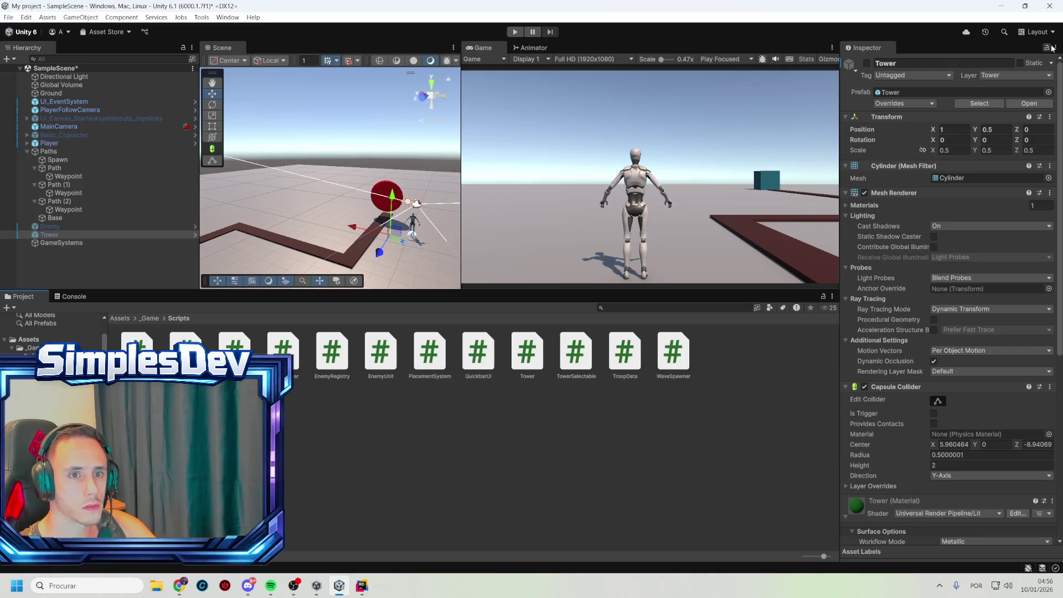
{"action": "scroll", "coordinate": [930, 402], "scroll_direction": "down", "scroll_amount": 10}
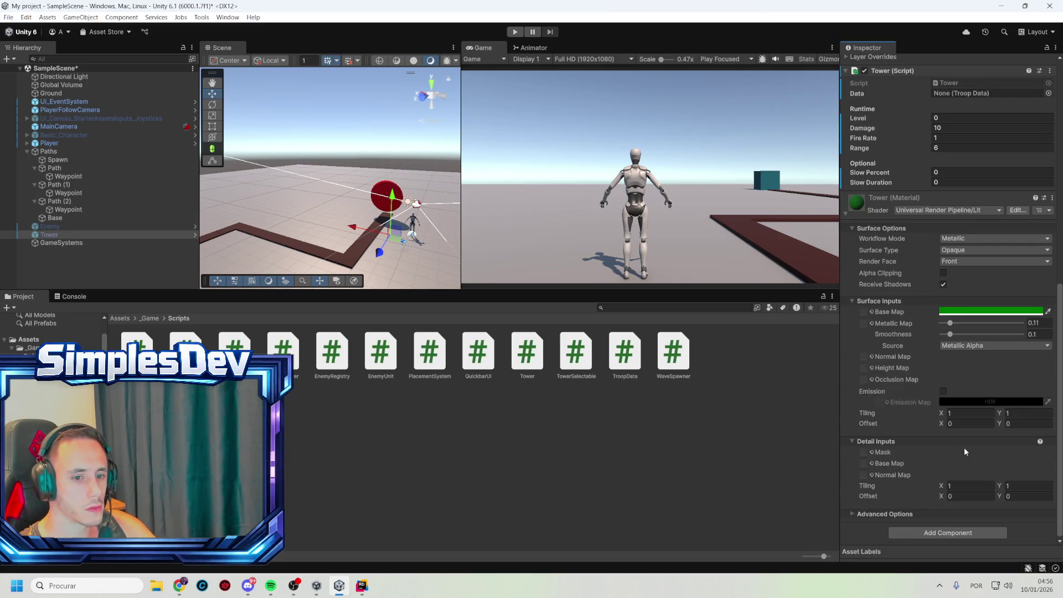
{"action": "scroll", "coordinate": [965, 451], "scroll_direction": "up", "scroll_amount": 3}
{"action": "mouse_move", "coordinate": [921, 241]}
{"action": "left_mouse_down"}
{"action": "mouse_move", "coordinate": [922, 267]}
{"action": "mouse_move", "coordinate": [922, 244]}
{"action": "mouse_move", "coordinate": [845, 388]}
{"action": "left_mouse_up"}
{"action": "scroll", "coordinate": [845, 389], "scroll_direction": "up", "scroll_amount": 3}
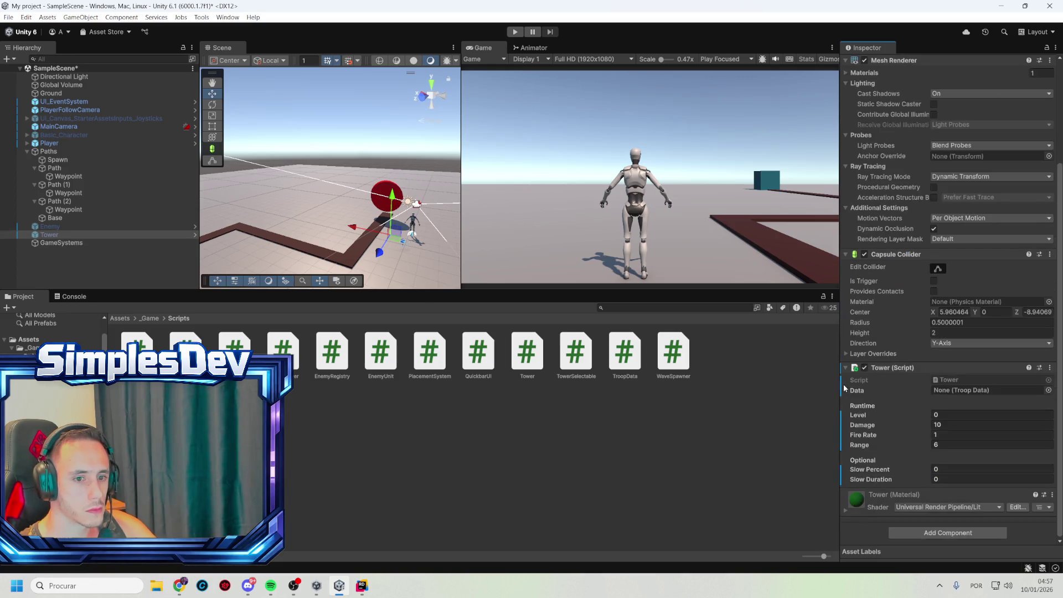
{"action": "mouse_move", "coordinate": [911, 368]}
{"action": "left_mouse_down"}
{"action": "mouse_move", "coordinate": [882, 516]}
{"action": "mouse_move", "coordinate": [920, 403]}
{"action": "mouse_move", "coordinate": [944, 369]}
{"action": "left_mouse_up"}
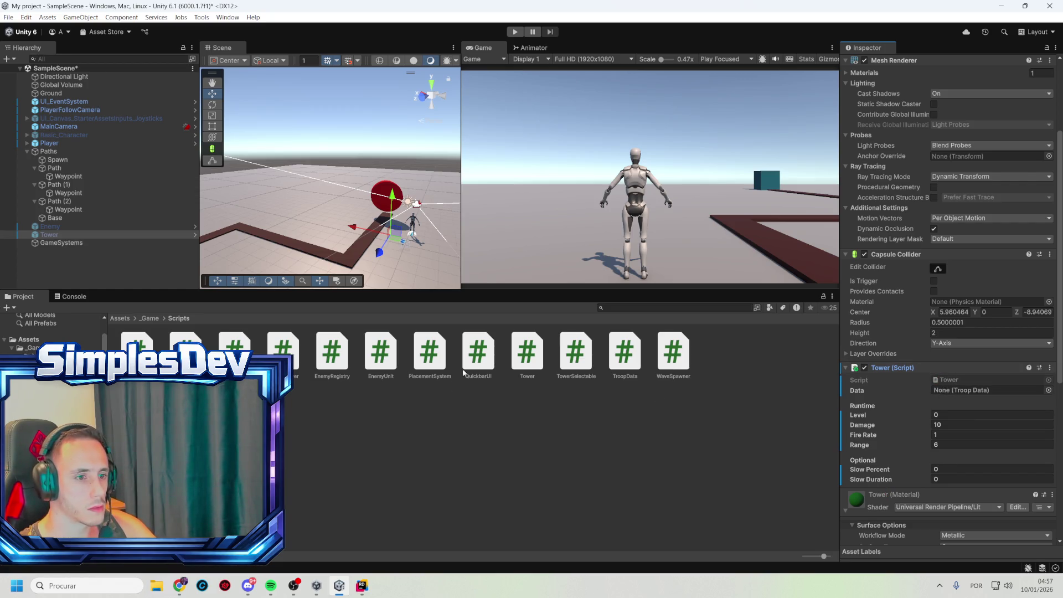
{"action": "left_click", "coordinate": [1048, 390]}
{"action": "double_click", "coordinate": [1034, 416]}
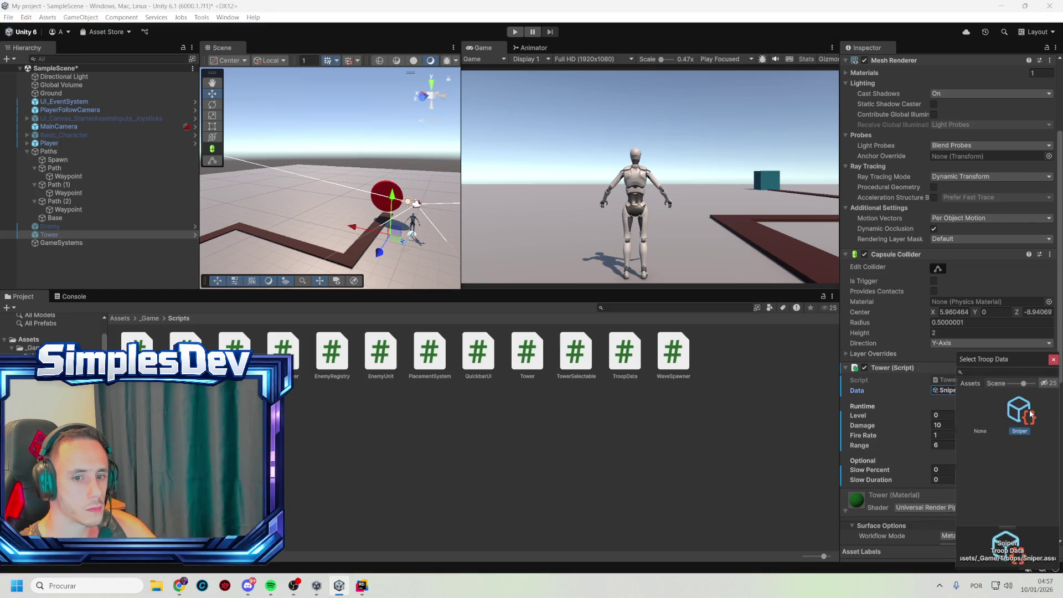
{"action": "left_click", "coordinate": [967, 415]}
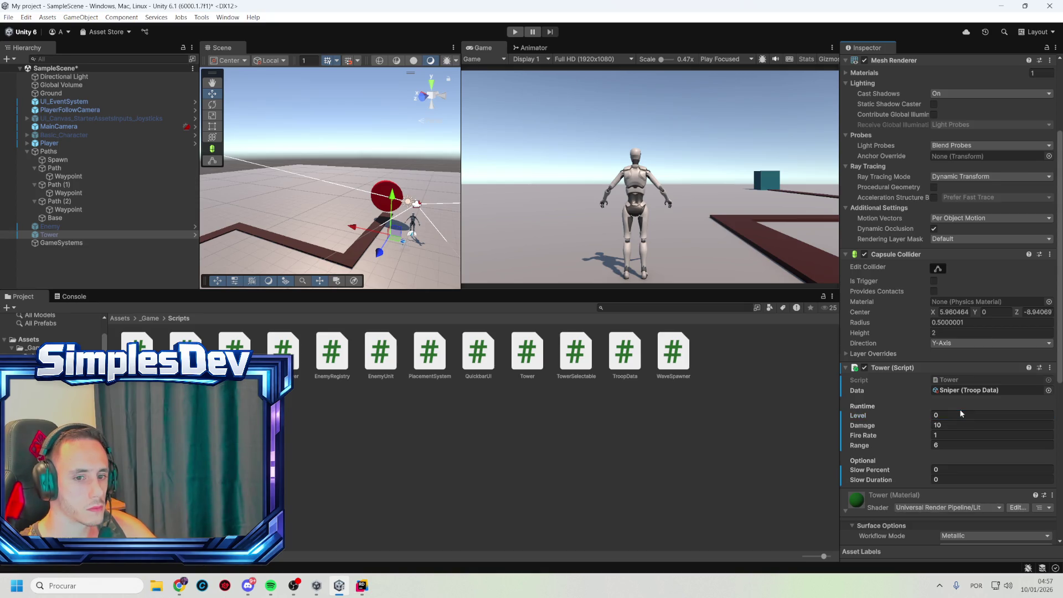
- Attach the TowerSelectable script and apply all overrides to the Tower prefab
{"action": "scroll", "coordinate": [961, 410], "scroll_direction": "down", "scroll_amount": 2}
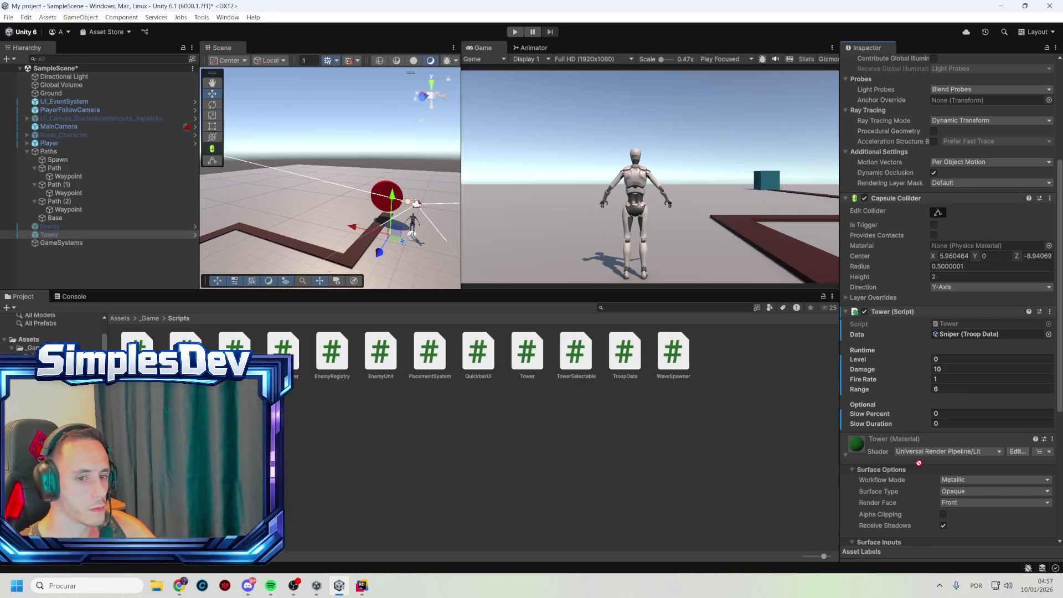
{"action": "left_click_drag", "start_coordinate": [587, 366], "coordinate": [957, 434]}
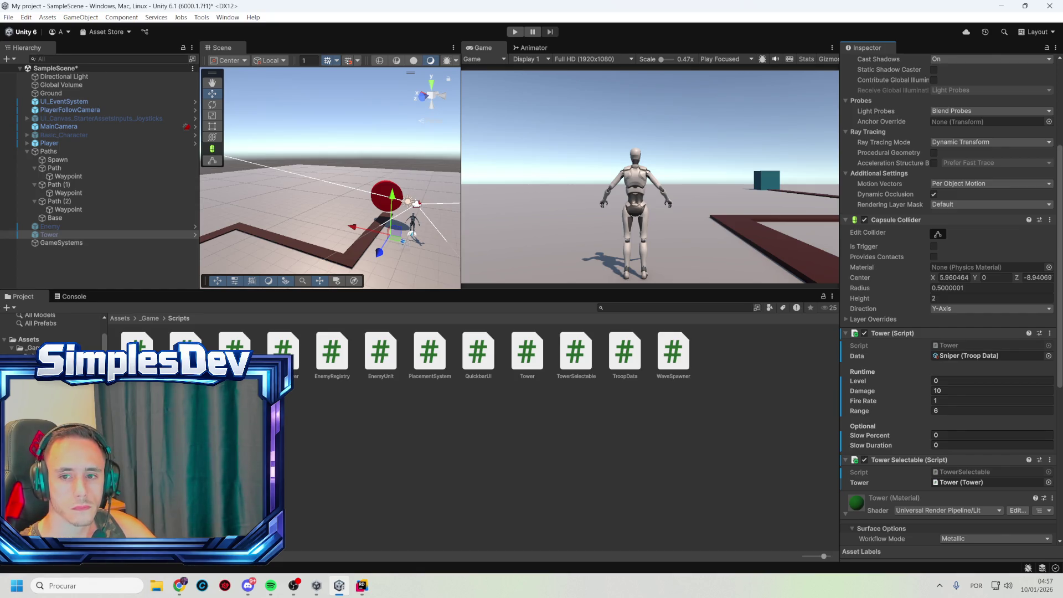
{"action": "scroll", "coordinate": [942, 221], "scroll_direction": "up", "scroll_amount": 5}
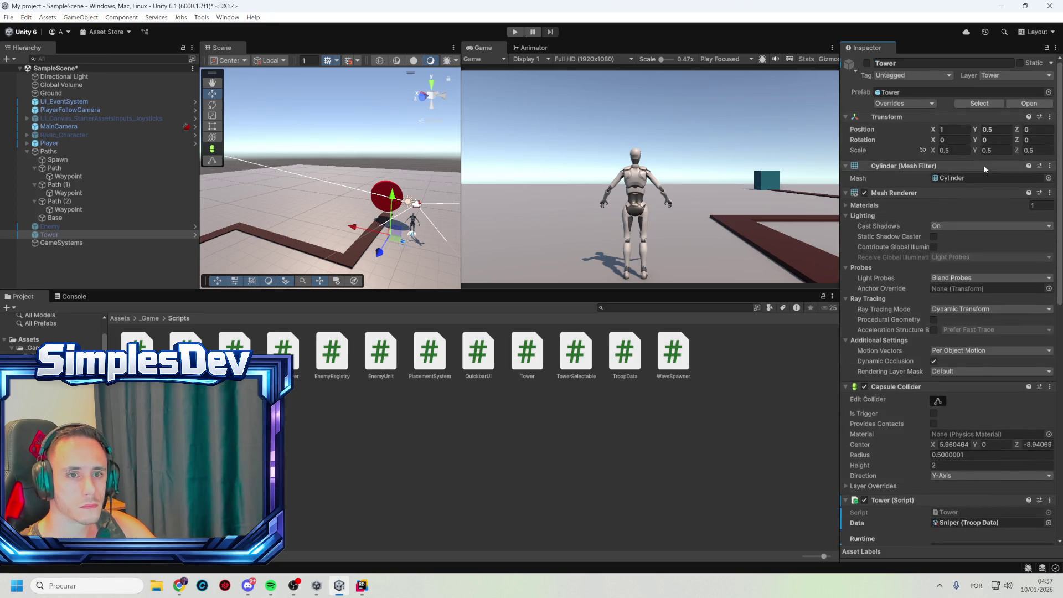
{"action": "left_click", "coordinate": [904, 104]}
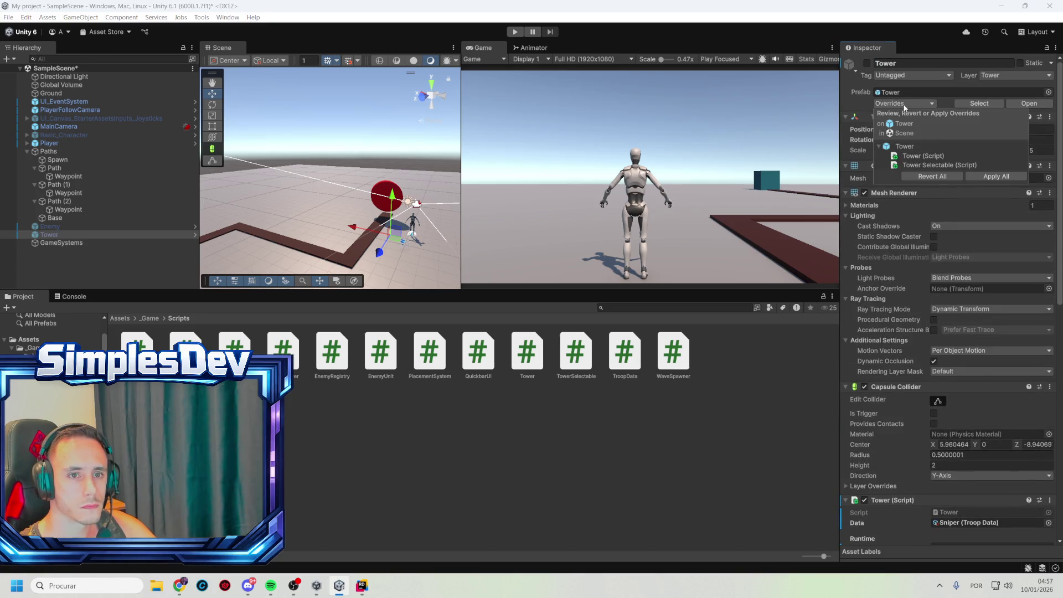
{"action": "left_click", "coordinate": [995, 177]}
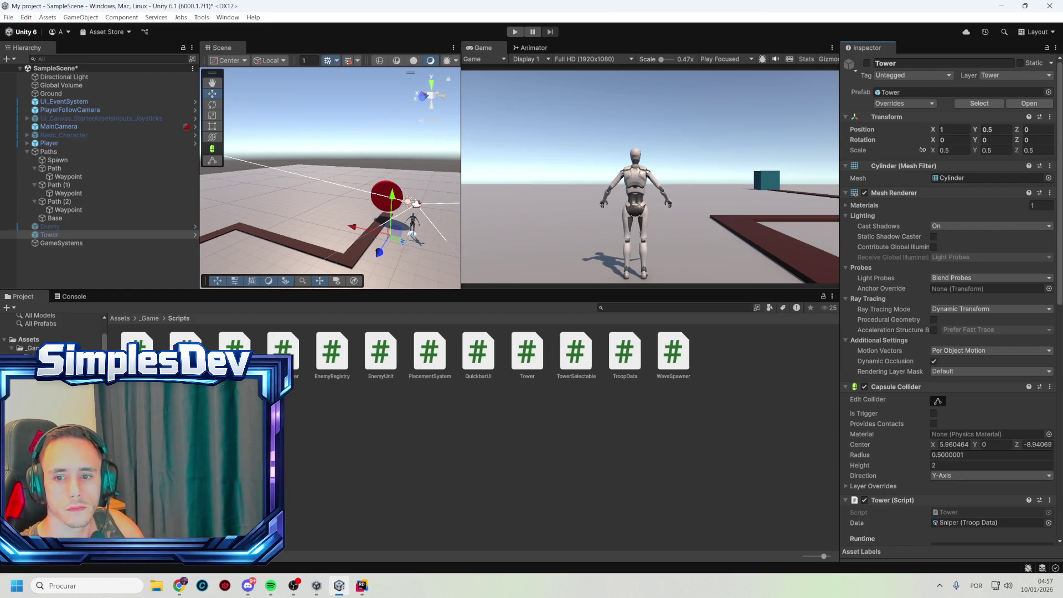
{"action": "left_click", "coordinate": [56, 227]}
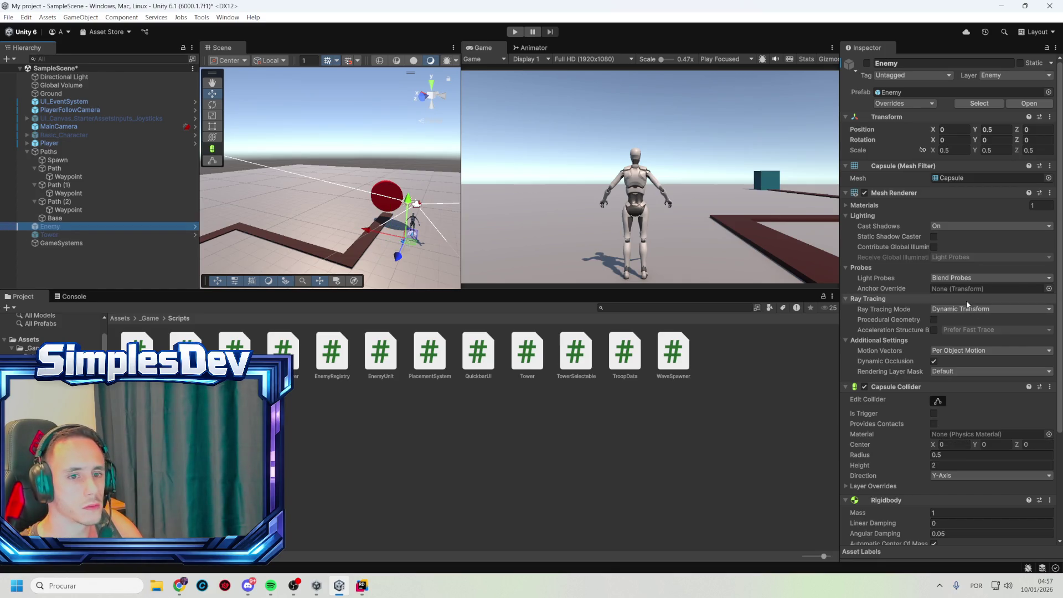
- Select Enemy, lock the Inspector to it, and search the project for 'enemy'
{"action": "scroll", "coordinate": [986, 321], "scroll_direction": "down", "scroll_amount": 5}
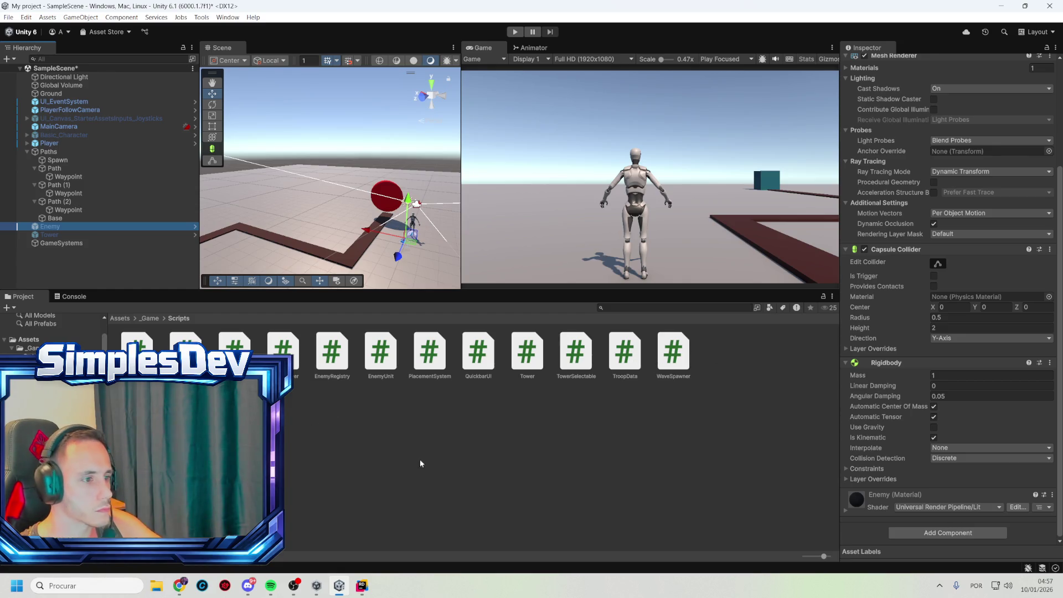
{"action": "left_click", "coordinate": [732, 419]}
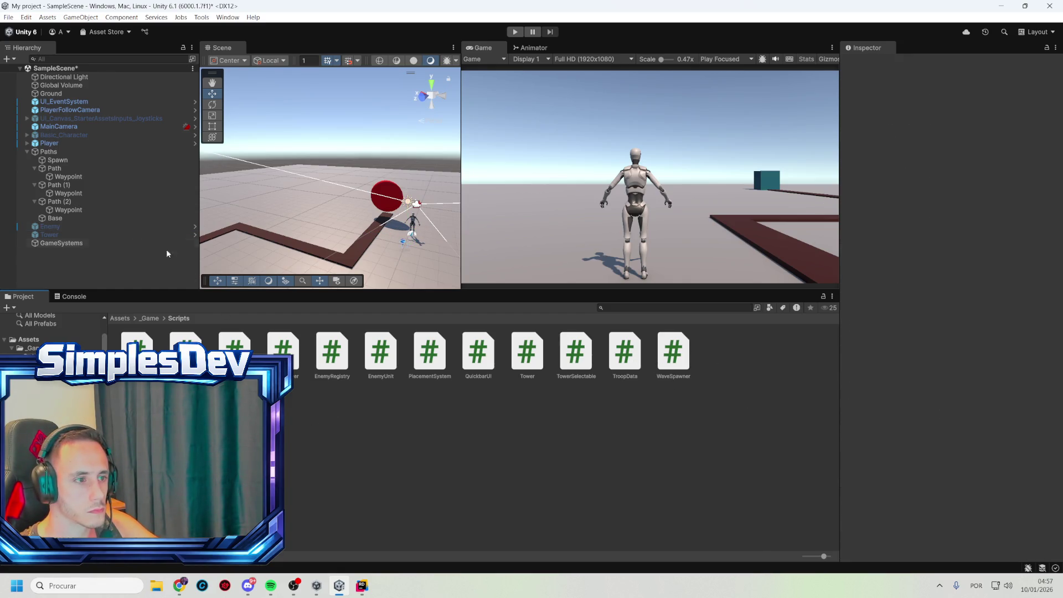
{"action": "left_click", "coordinate": [71, 226]}
{"action": "left_click", "coordinate": [1046, 47]}
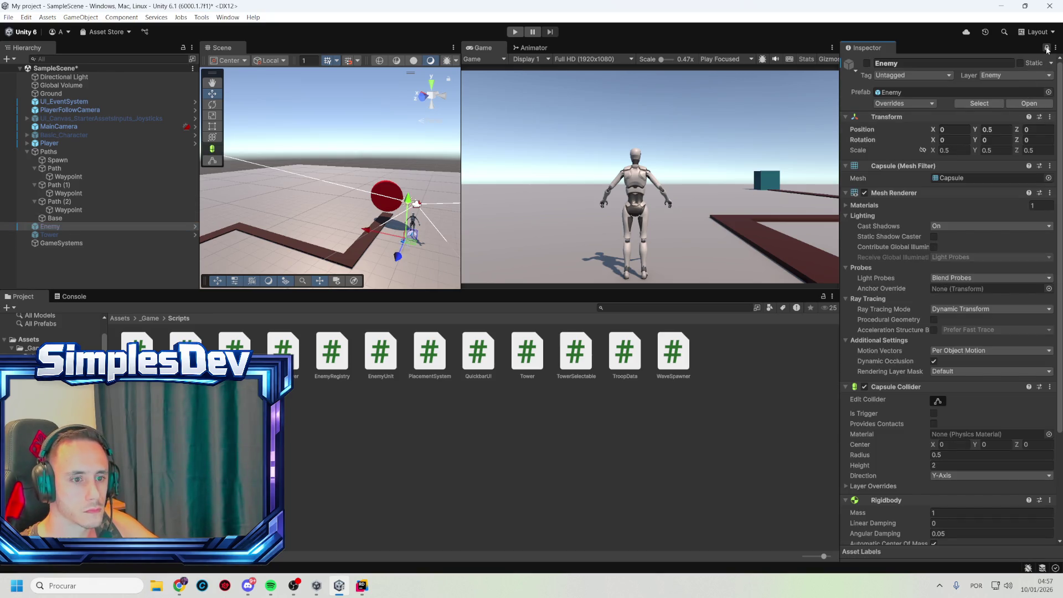
{"action": "left_click", "coordinate": [645, 309]}
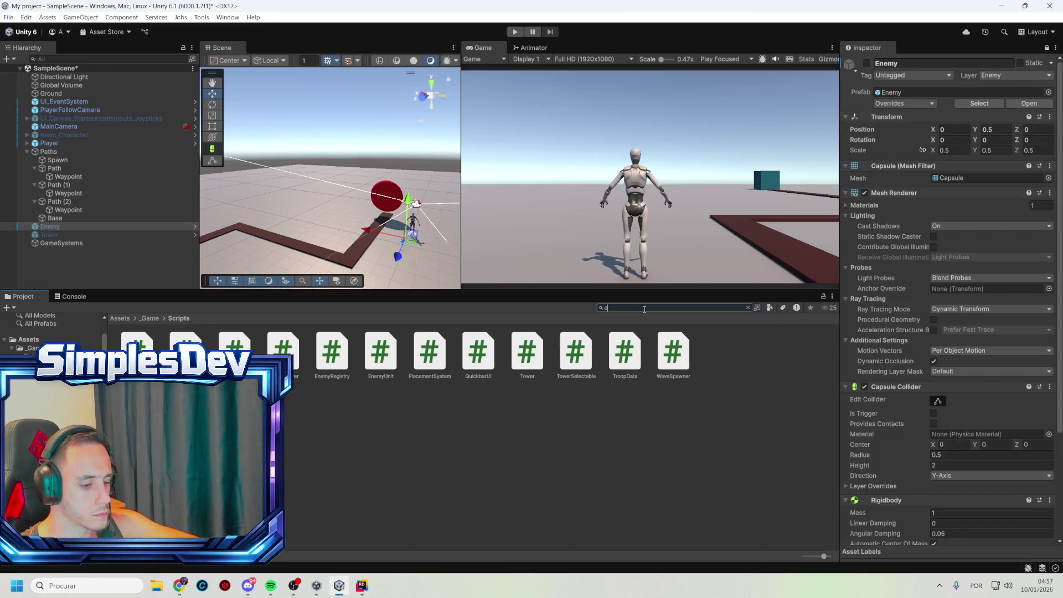
{"action": "type", "text": "enemy"}
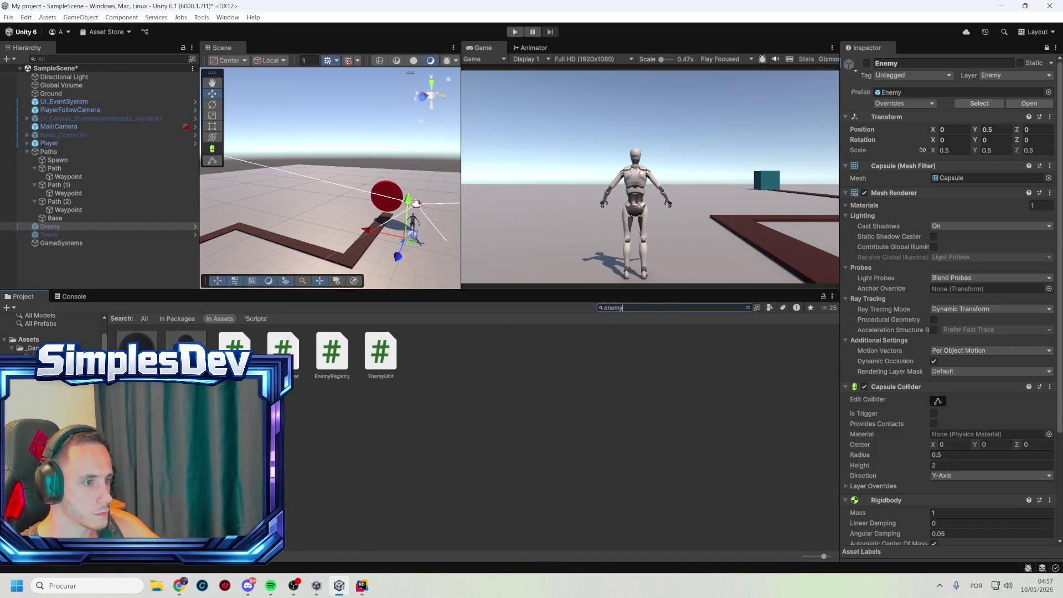
- Drag EnemyUnit onto Enemy's Inspector, dismissing the abstract script error along the way
{"action": "left_click", "coordinate": [336, 354]}
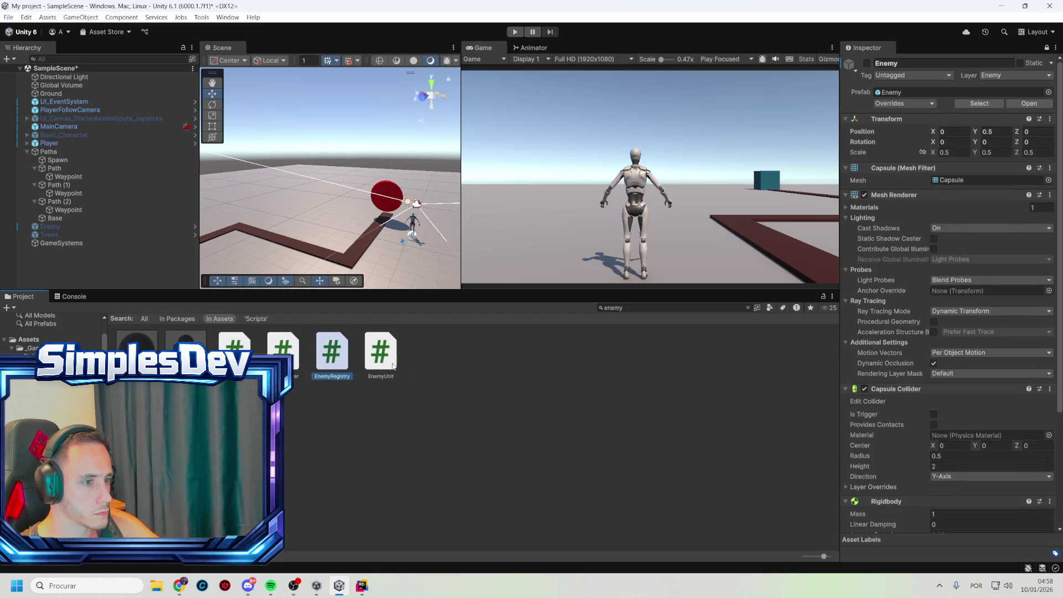
{"action": "left_click", "coordinate": [325, 360]}
{"action": "left_click", "coordinate": [387, 357], "text": "ctrl"}
{"action": "mouse_move", "coordinate": [388, 357]}
{"action": "left_mouse_down"}
{"action": "mouse_move", "coordinate": [795, 458]}
{"action": "mouse_move", "coordinate": [864, 506]}
{"action": "mouse_move", "coordinate": [925, 505]}
{"action": "left_mouse_up"}
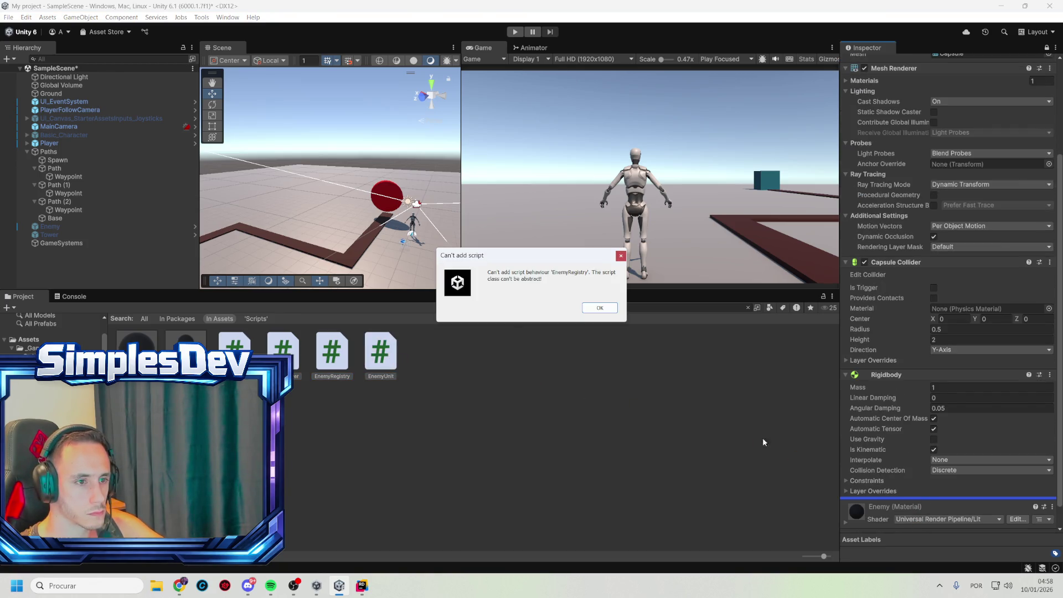
{"action": "left_click", "coordinate": [599, 308]}
{"action": "left_click_drag", "start_coordinate": [394, 360], "coordinate": [864, 488]}
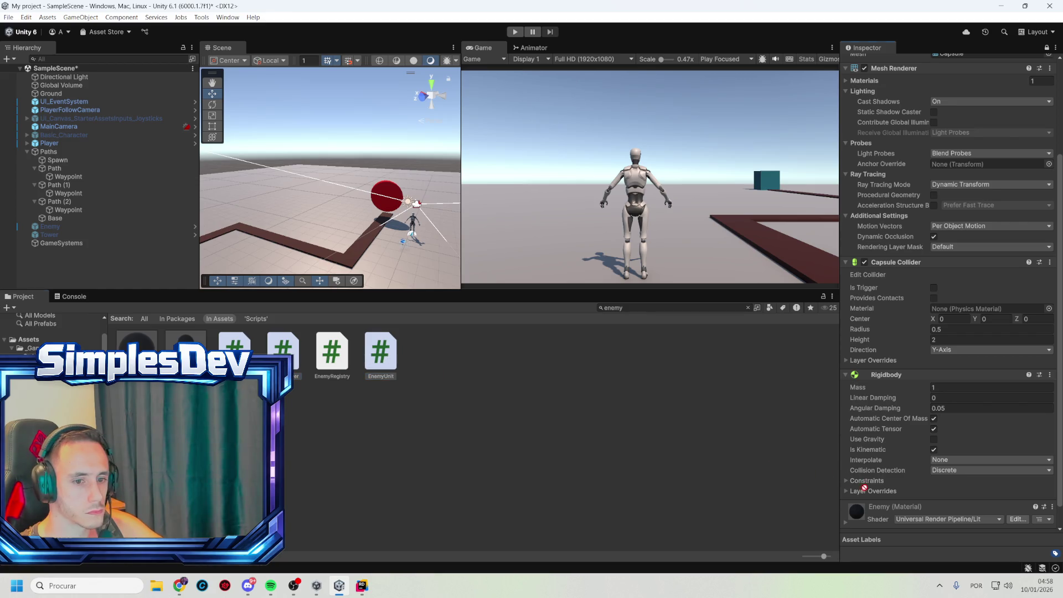
{"action": "left_click_drag", "start_coordinate": [931, 501], "coordinate": [921, 505]}
- Save the scene with Ctrl+S and reselect Enemy
{"action": "scroll", "coordinate": [941, 487], "scroll_direction": "down", "scroll_amount": 5}
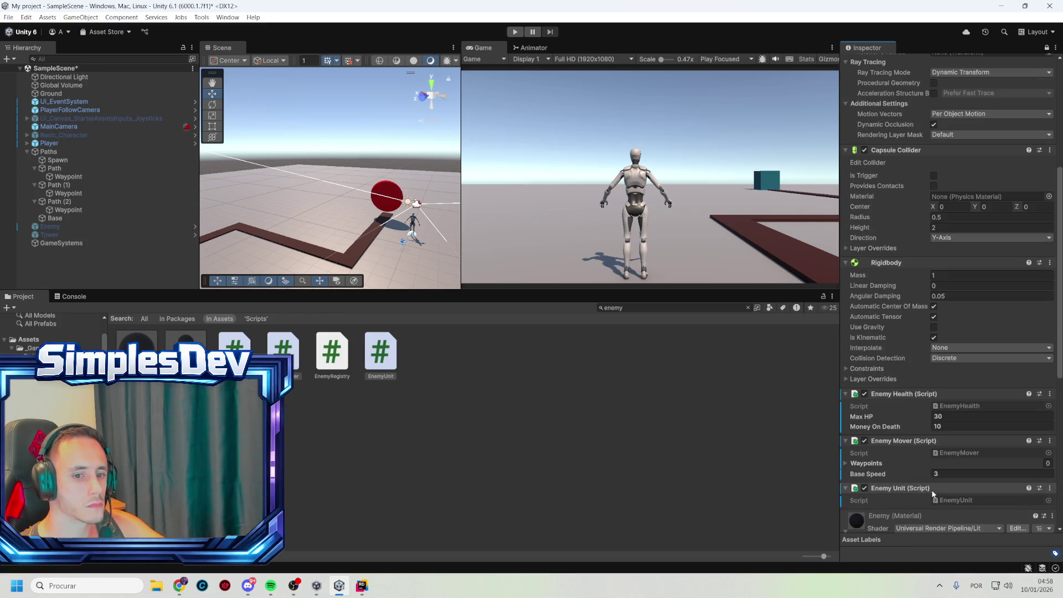
{"action": "scroll", "coordinate": [950, 475], "scroll_direction": "down", "scroll_amount": 2}
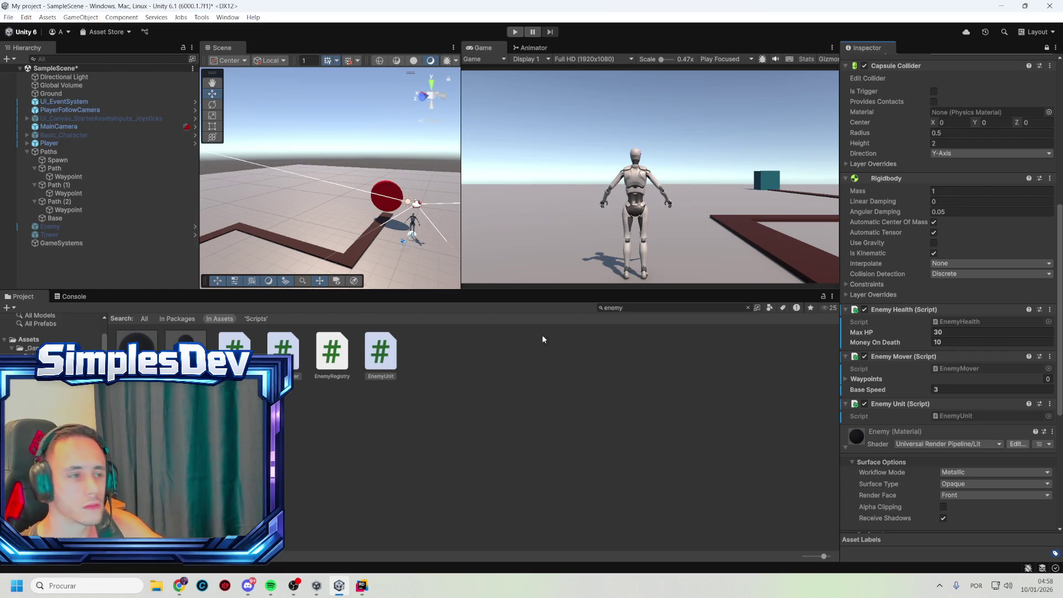
{"action": "key", "text": "ctrl+s"}
{"action": "left_click", "coordinate": [58, 227]}
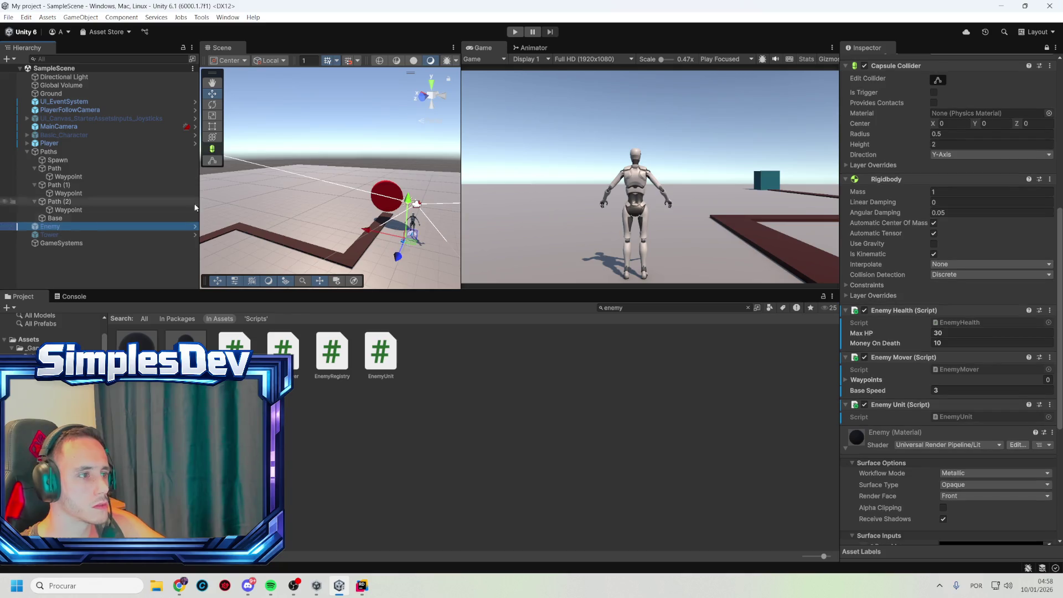
- Keep Enemy's tag as Untagged and apply all overrides to the Enemy prefab
{"action": "left_click", "coordinate": [906, 76]}
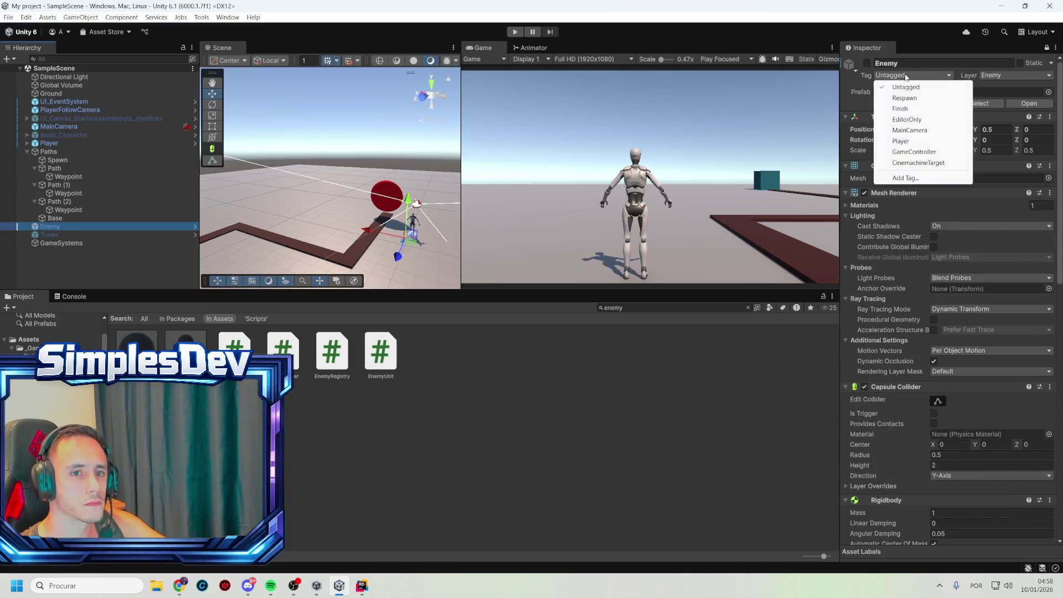
{"action": "left_click", "coordinate": [849, 83]}
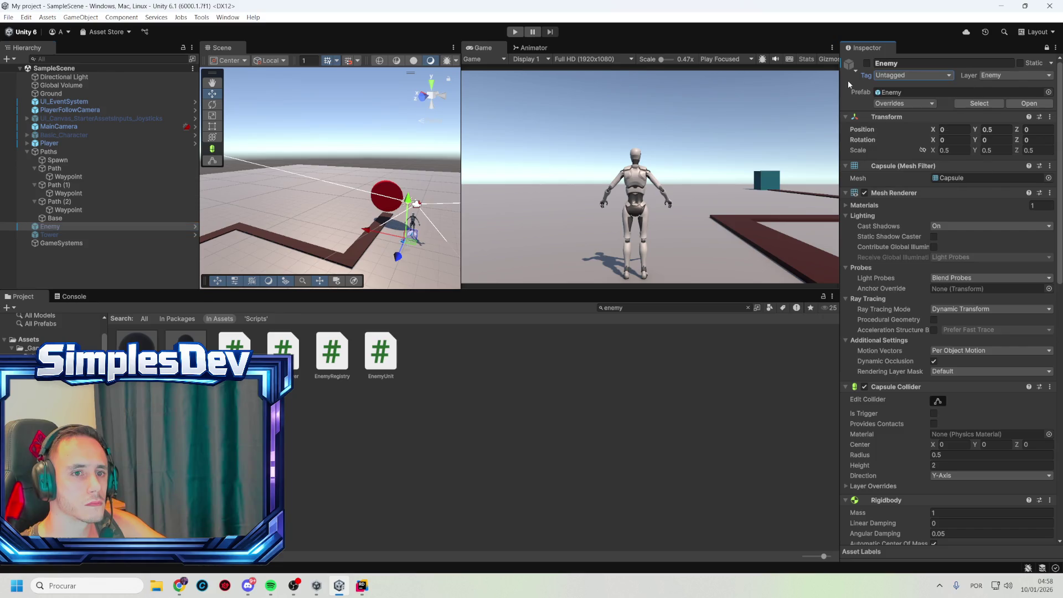
{"action": "left_click", "coordinate": [899, 104]}
{"action": "left_click", "coordinate": [992, 189]}
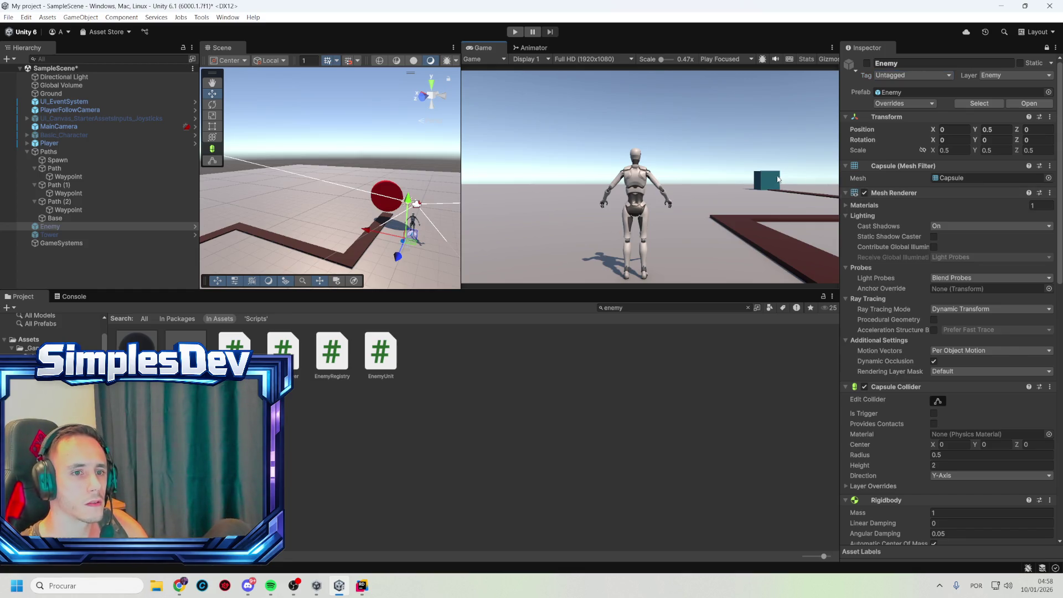
- Select the Base cube and clear the 'enemy' asset search so the Scripts folder shows
{"action": "mouse_move", "coordinate": [288, 233]}
{"action": "left_mouse_down"}
{"action": "mouse_move", "coordinate": [277, 195]}
{"action": "mouse_move", "coordinate": [250, 209]}
{"action": "left_mouse_up"}
{"action": "left_click", "coordinate": [265, 201]}
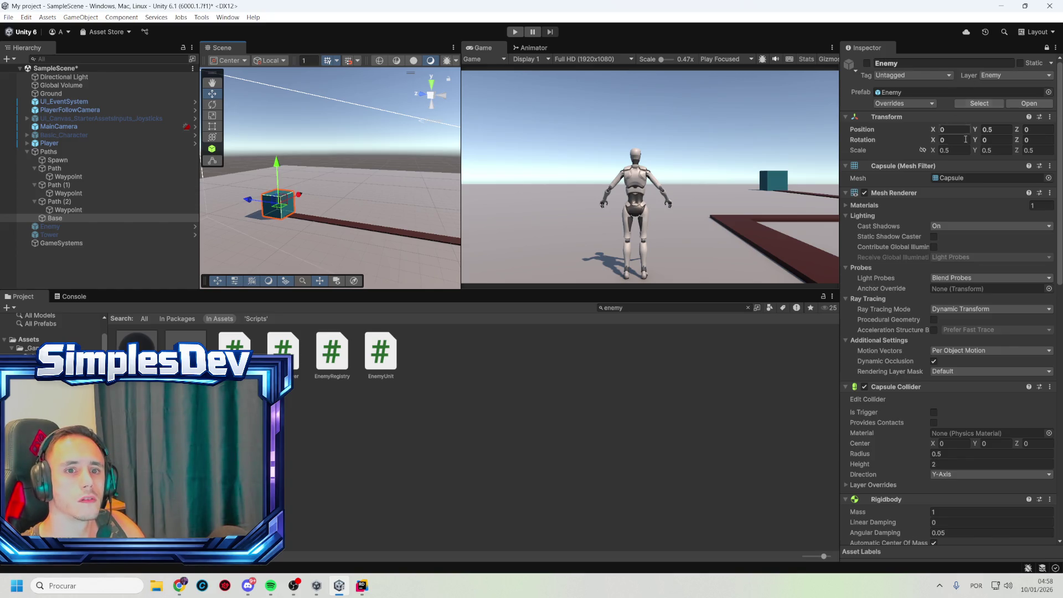
{"action": "scroll", "coordinate": [962, 397], "scroll_direction": "down", "scroll_amount": 5}
{"action": "left_click", "coordinate": [665, 307]}
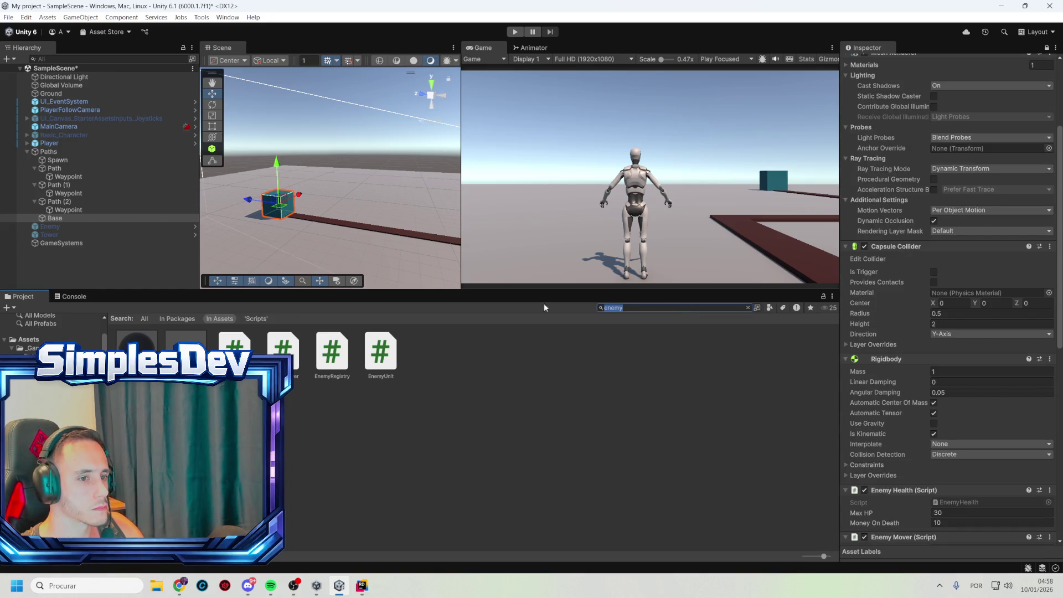
{"action": "key", "text": "BackSpace"}
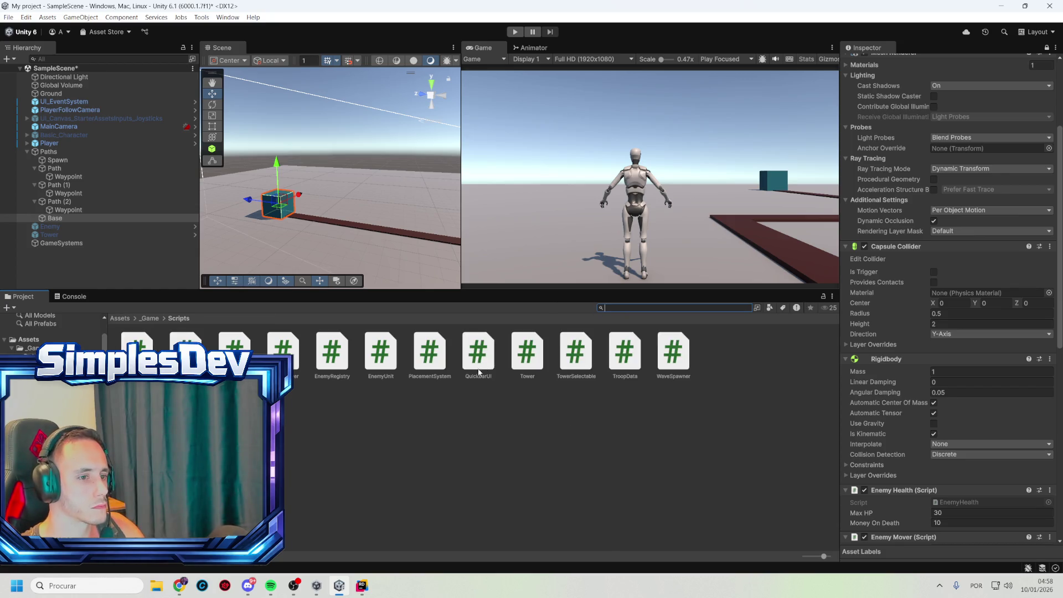
{"action": "left_click", "coordinate": [420, 368]}
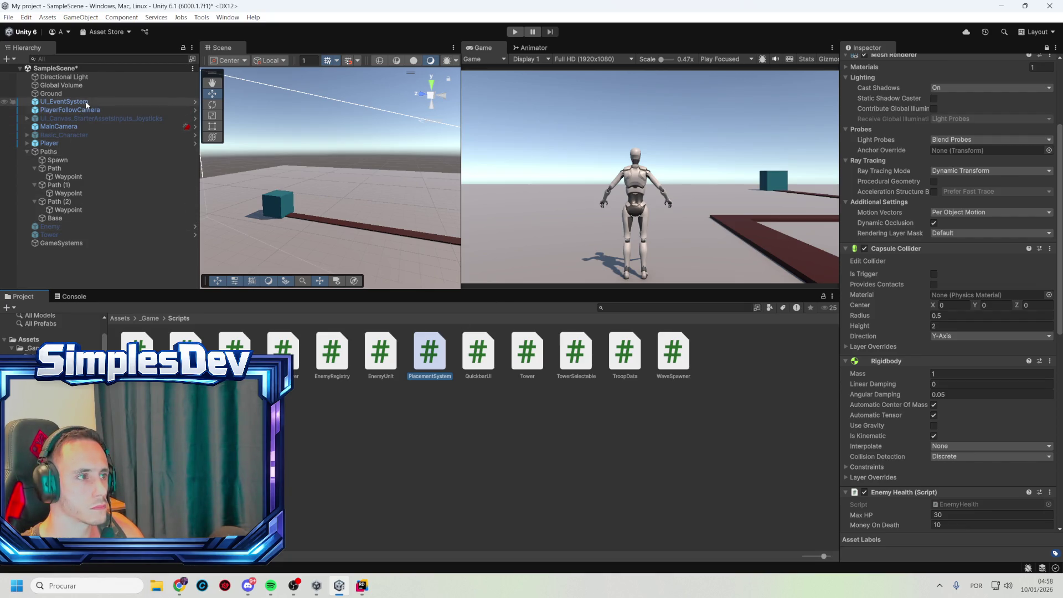
- Select Base in the Hierarchy and unlock the Inspector to show its properties
{"action": "left_click", "coordinate": [55, 219]}
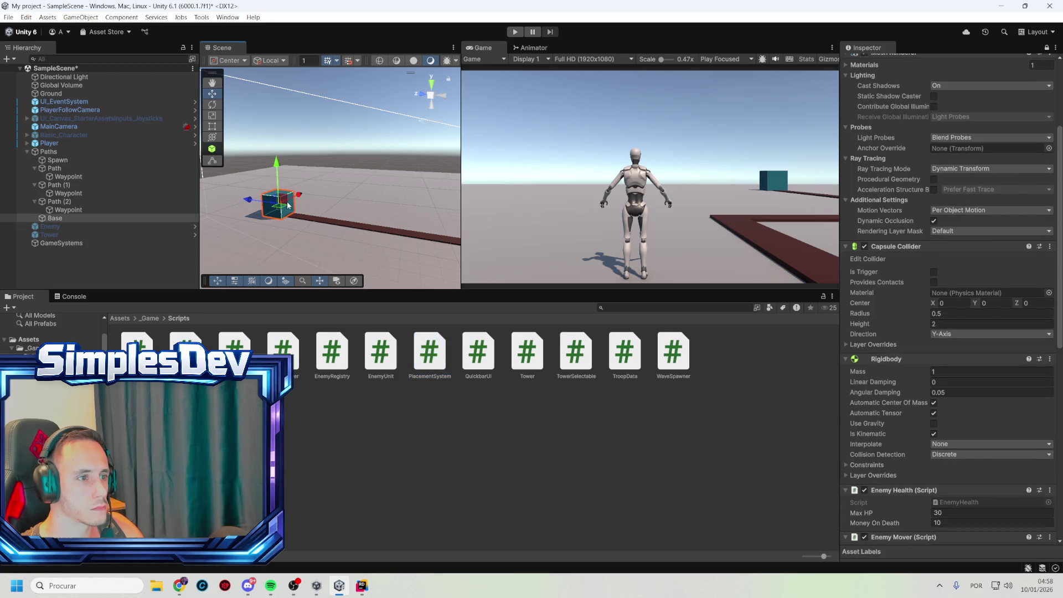
{"action": "scroll", "coordinate": [1004, 117], "scroll_direction": "up", "scroll_amount": 3}
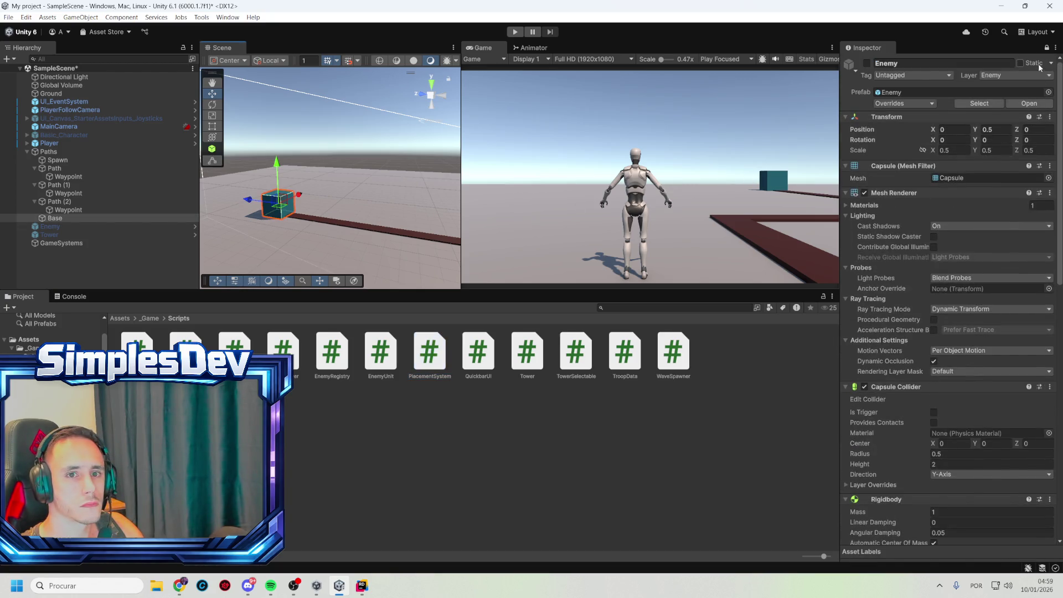
{"action": "left_click", "coordinate": [1047, 47]}
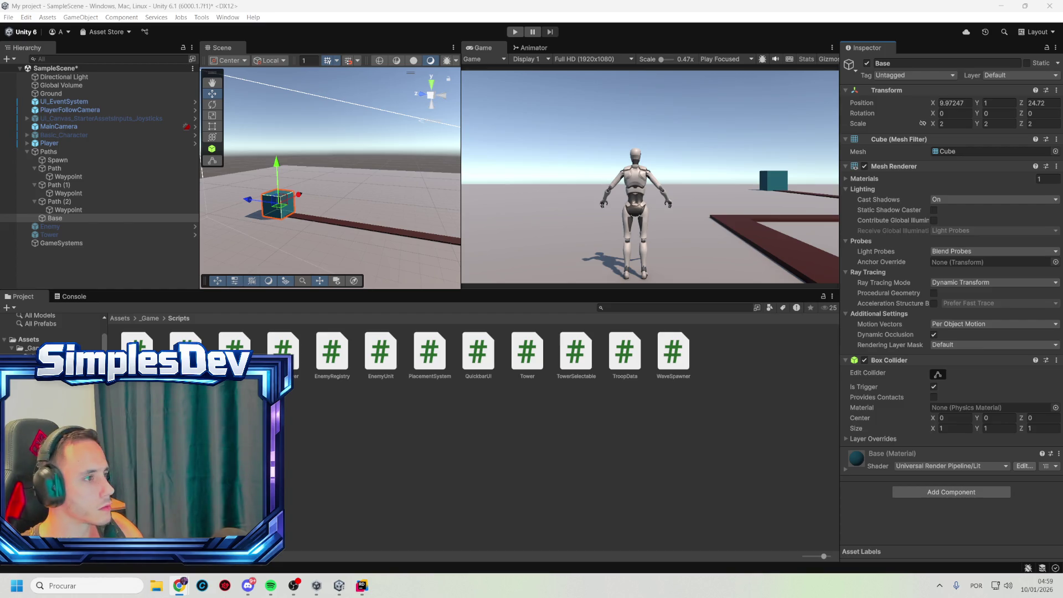
{"action": "key", "text": "alt+Tab"}
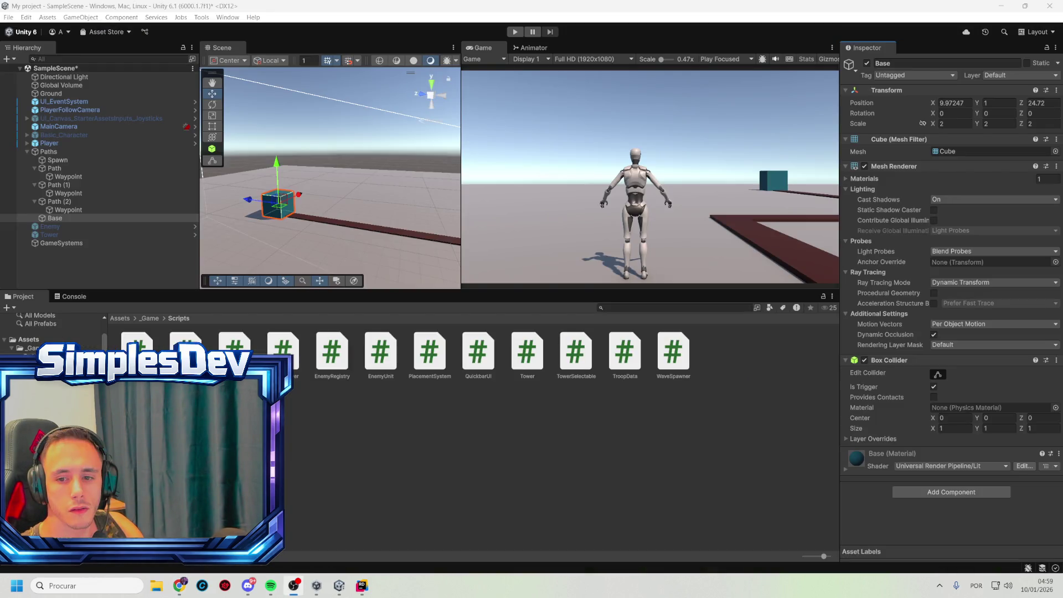
{"action": "key", "text": "alt+Tab"}
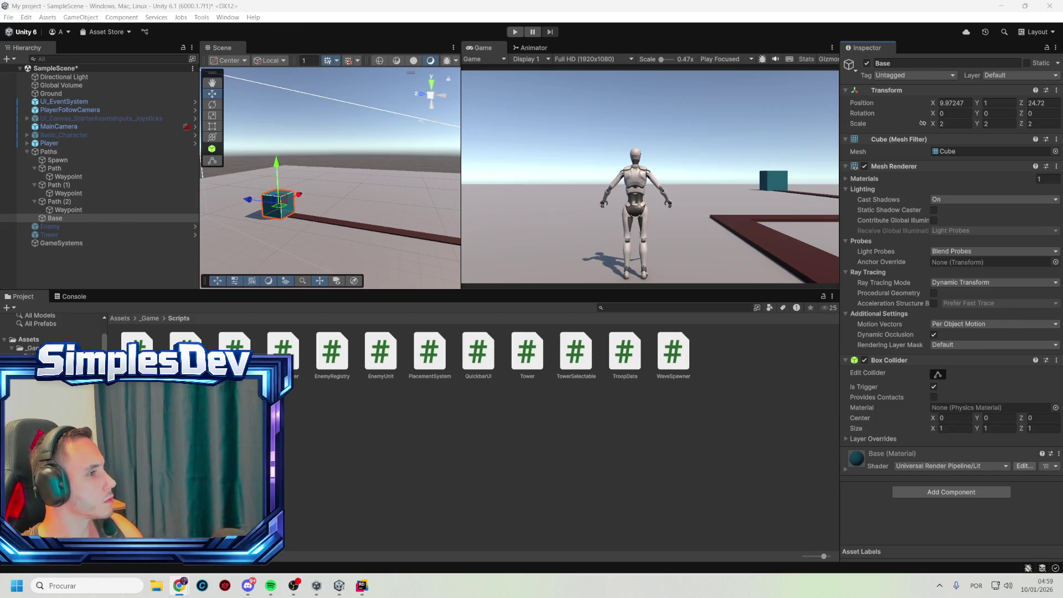
{"action": "key", "text": "alt+Tab"}
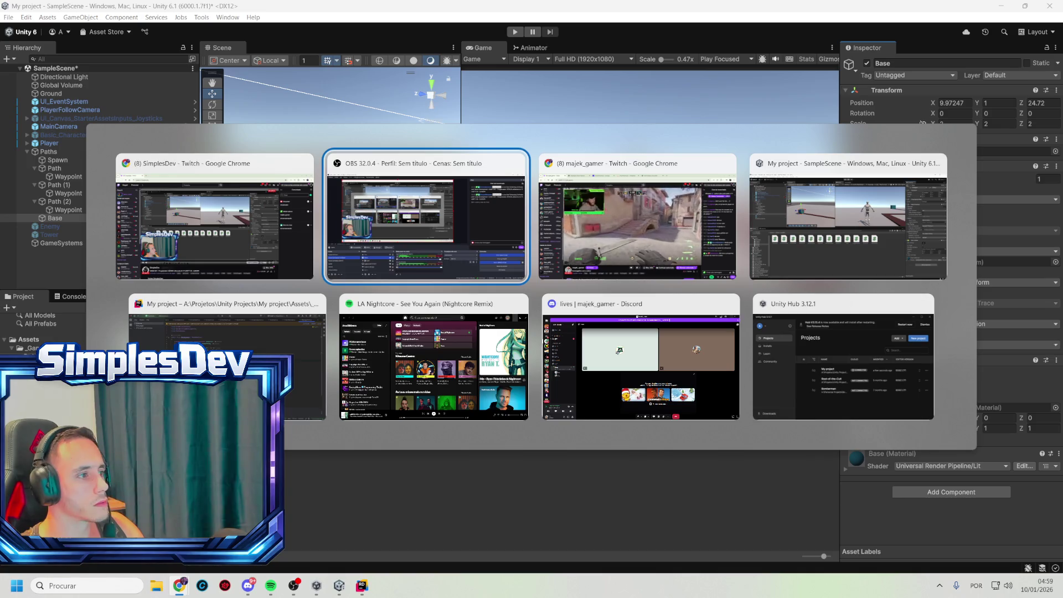
{"action": "key", "text": "alt+Tab"}
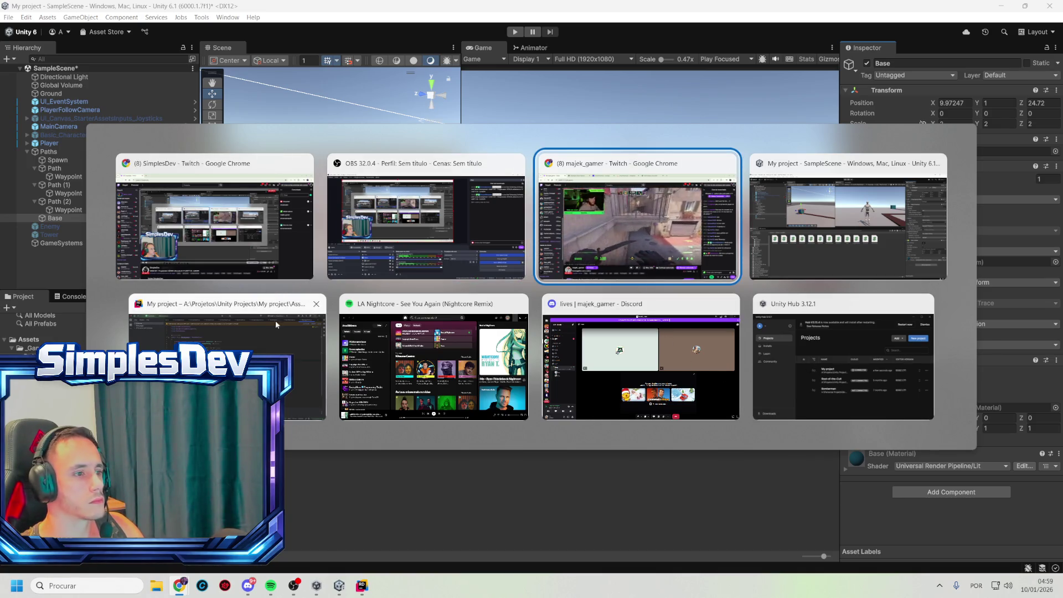
{"action": "key", "text": "Escape"}
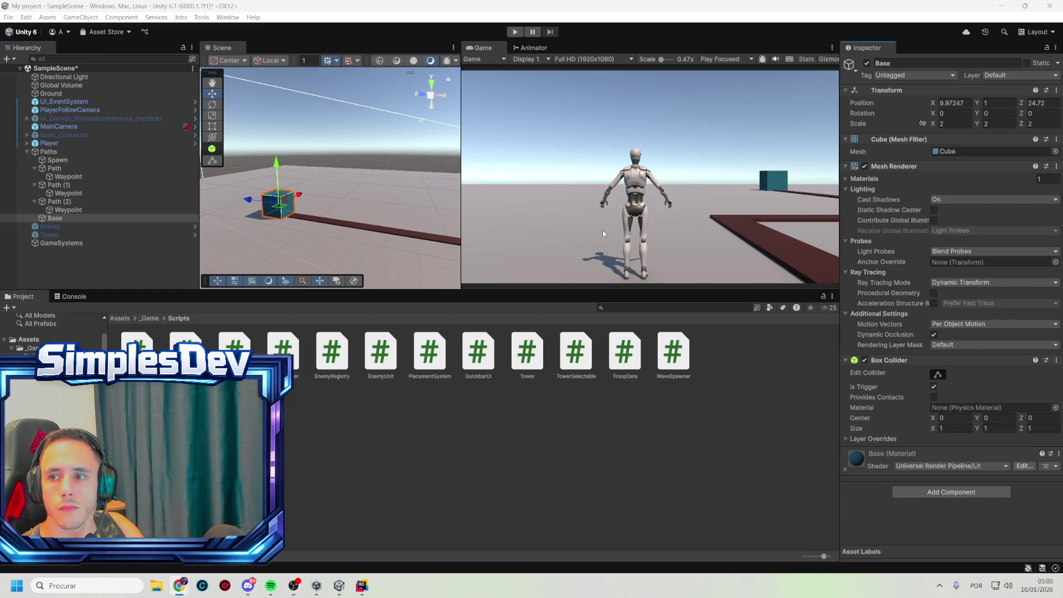
{"action": "left_click", "coordinate": [68, 245]}
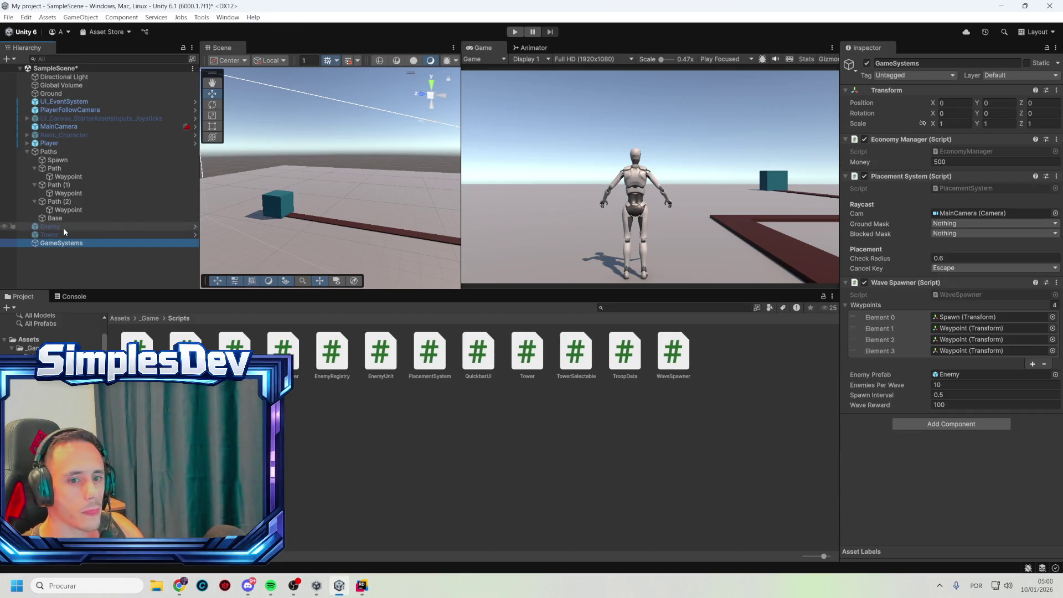
- Review the prefab overrides of Tower, then Enemy, finding none on Enemy
{"action": "left_click", "coordinate": [62, 234]}
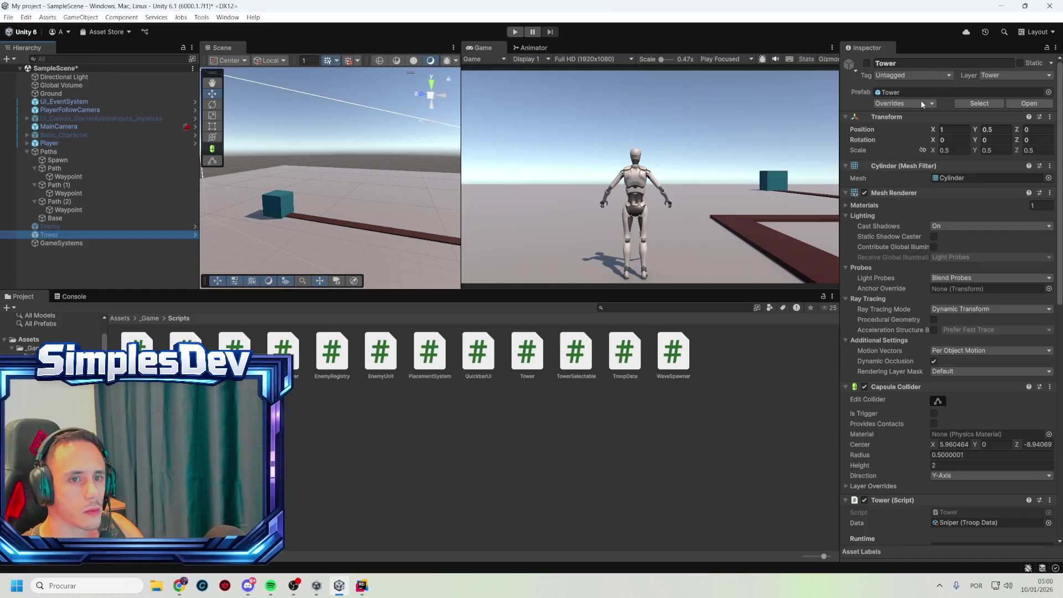
{"action": "left_click", "coordinate": [922, 104]}
{"action": "left_click", "coordinate": [81, 226]}
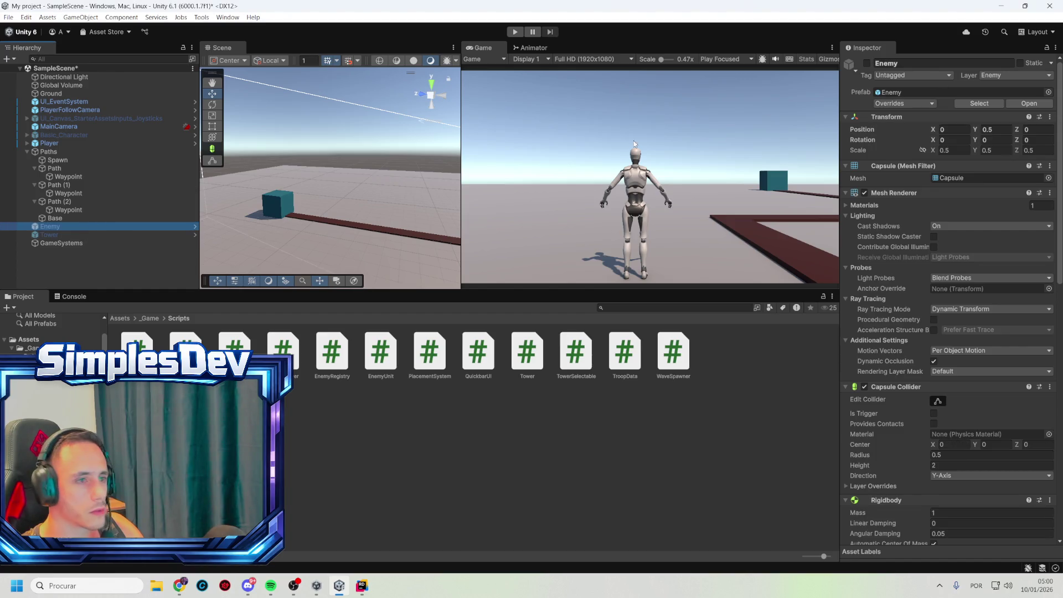
{"action": "left_click", "coordinate": [914, 104]}
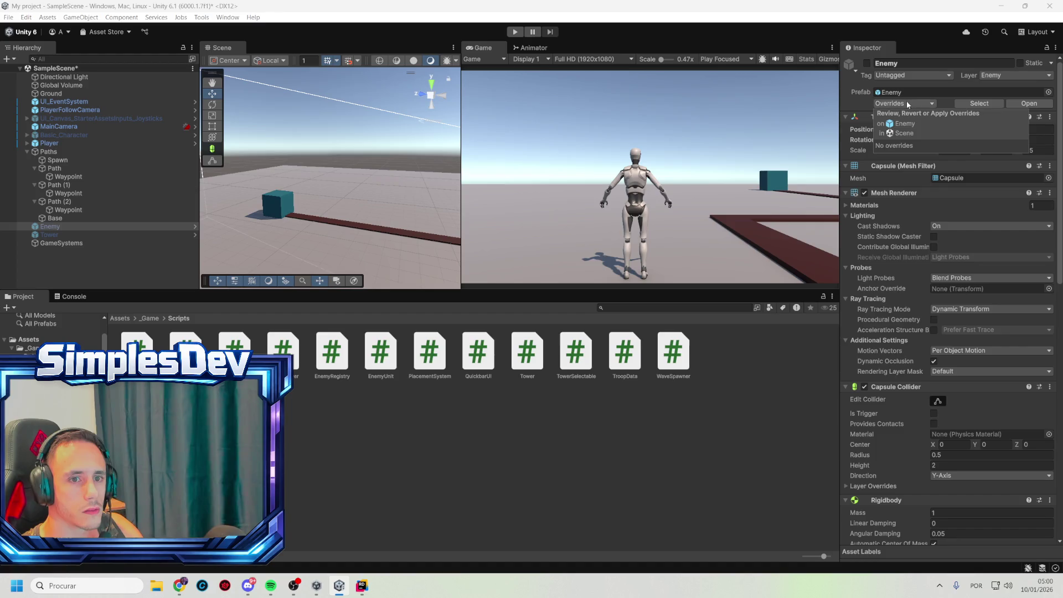
- In the _Game/Prefabs folder, make the Tower and Enemy prefab assets active
{"action": "left_click", "coordinate": [675, 253]}
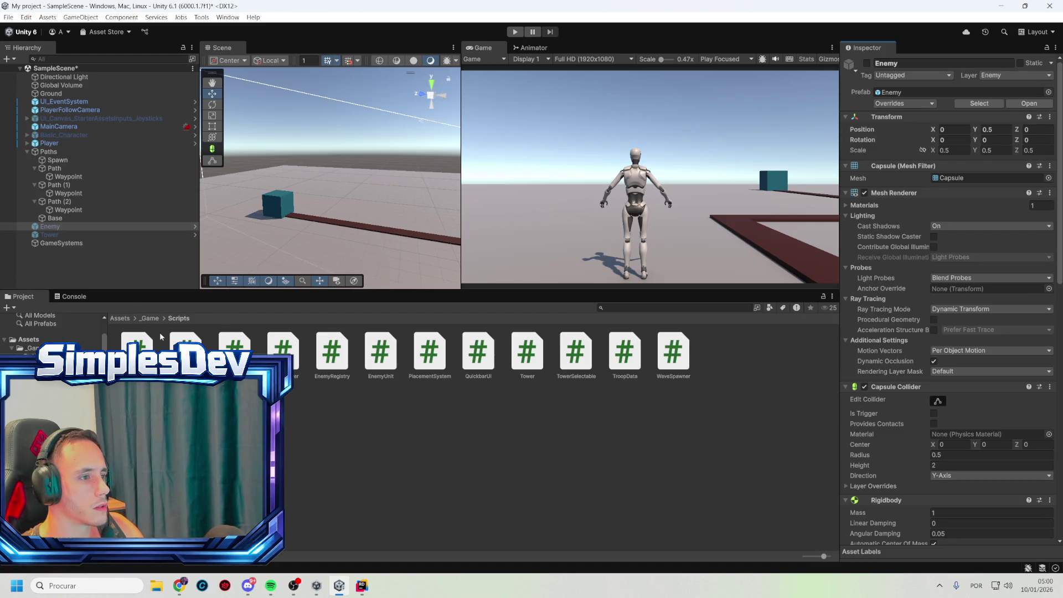
{"action": "left_click", "coordinate": [149, 318]}
{"action": "double_click", "coordinate": [234, 350]}
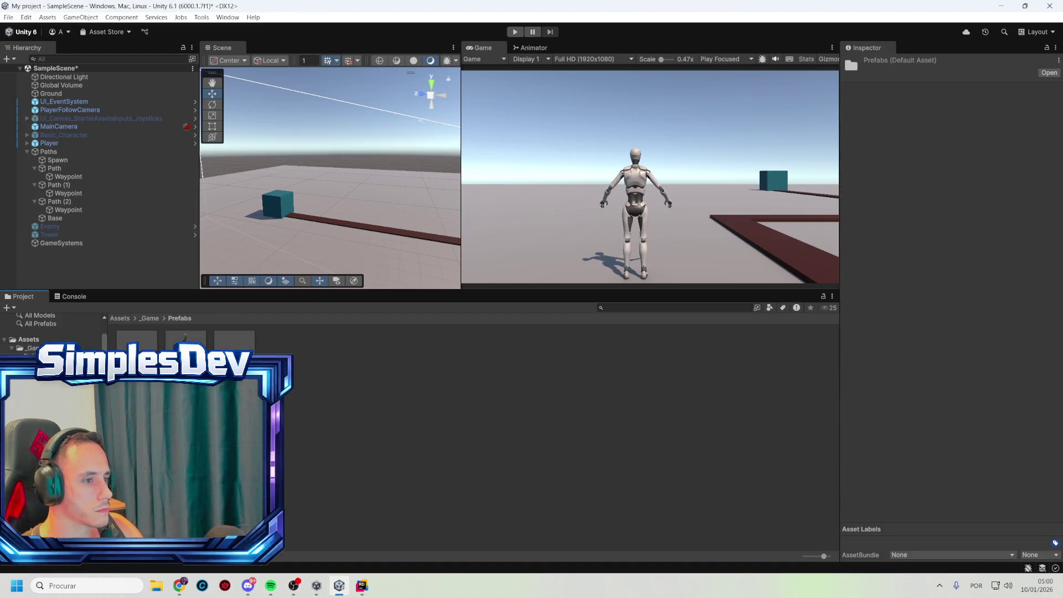
{"action": "left_click", "coordinate": [241, 348]}
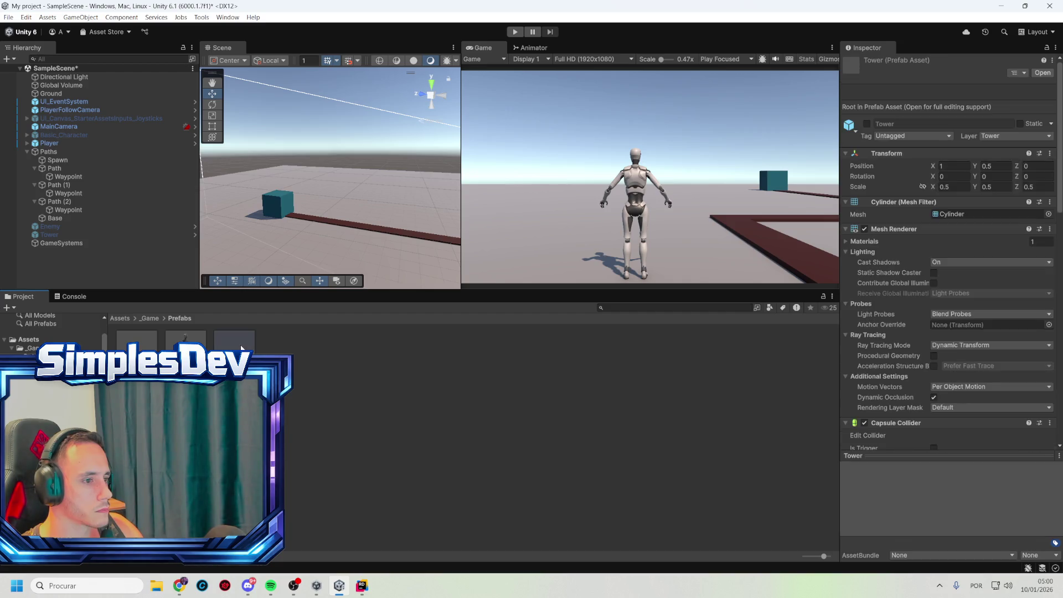
{"action": "left_click", "coordinate": [867, 124]}
{"action": "left_click", "coordinate": [137, 345]}
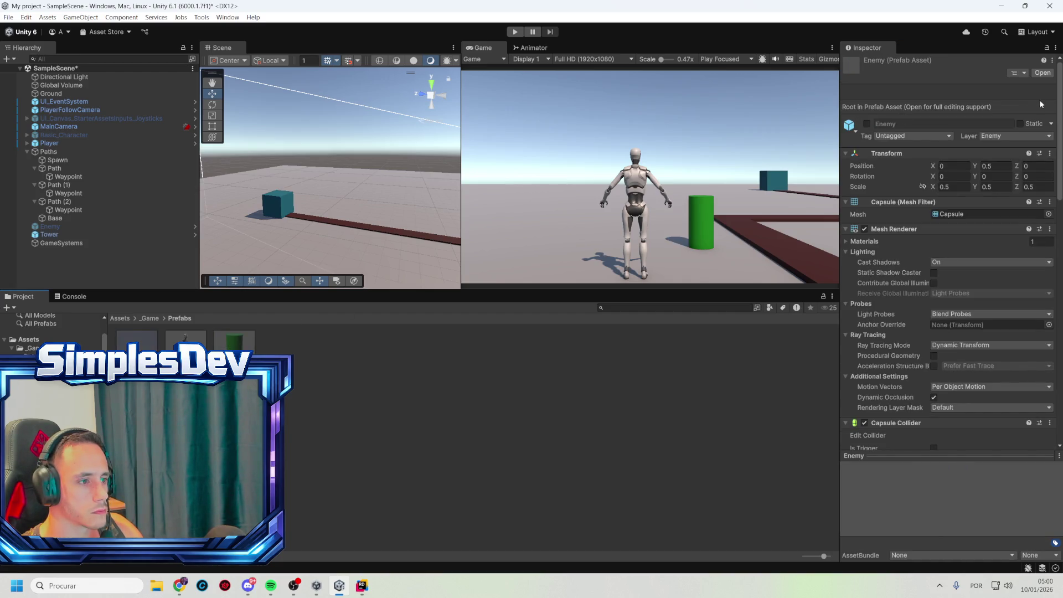
{"action": "left_click", "coordinate": [867, 124]}
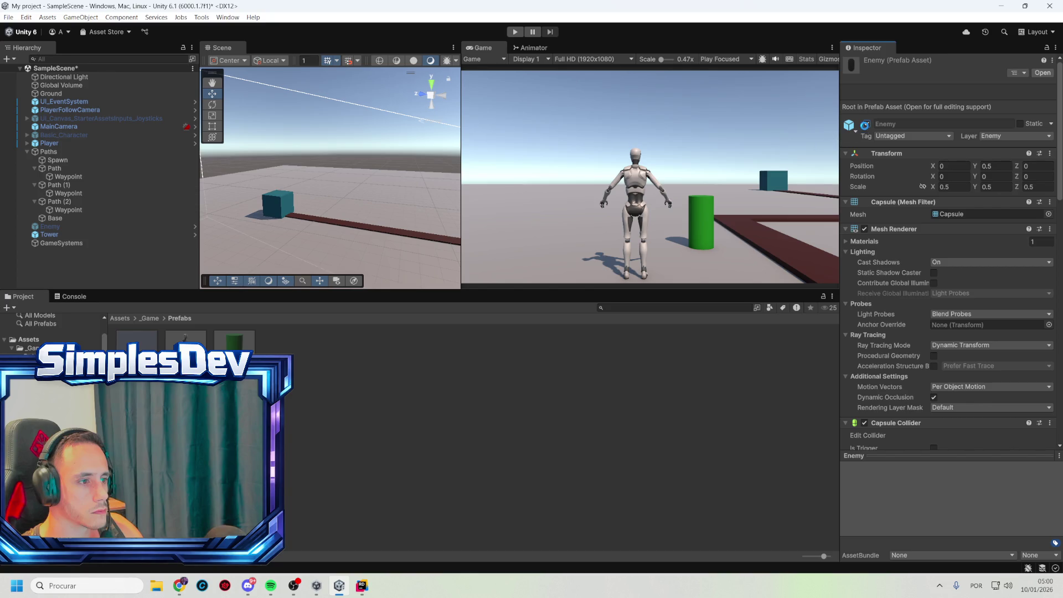
- Delete the Enemy and Tower instances from the scene
{"action": "left_click", "coordinate": [68, 227]}
{"action": "left_click", "coordinate": [62, 234], "text": "ctrl"}
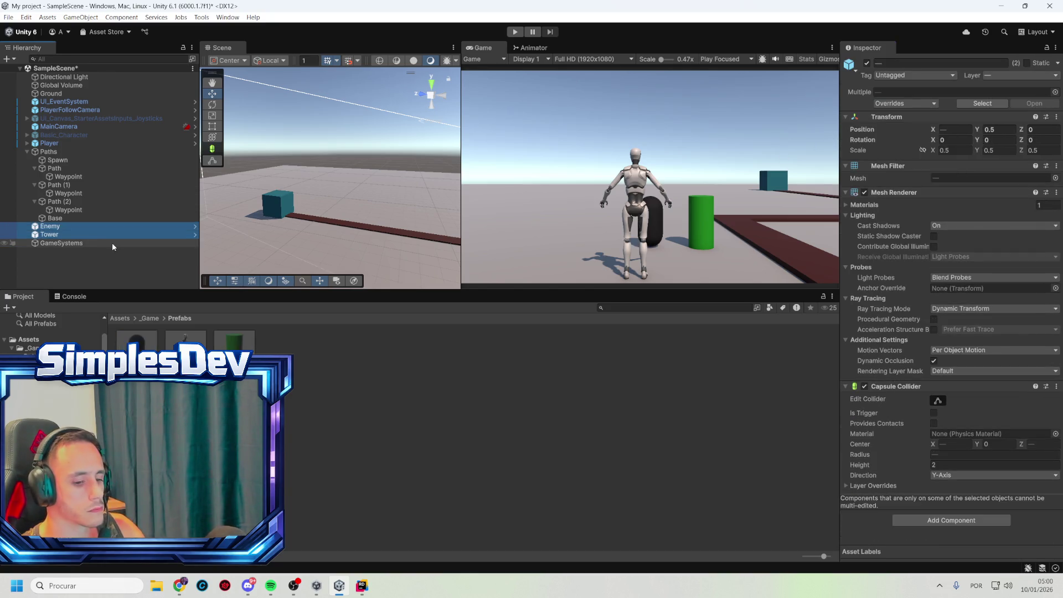
{"action": "key", "text": "Delete"}
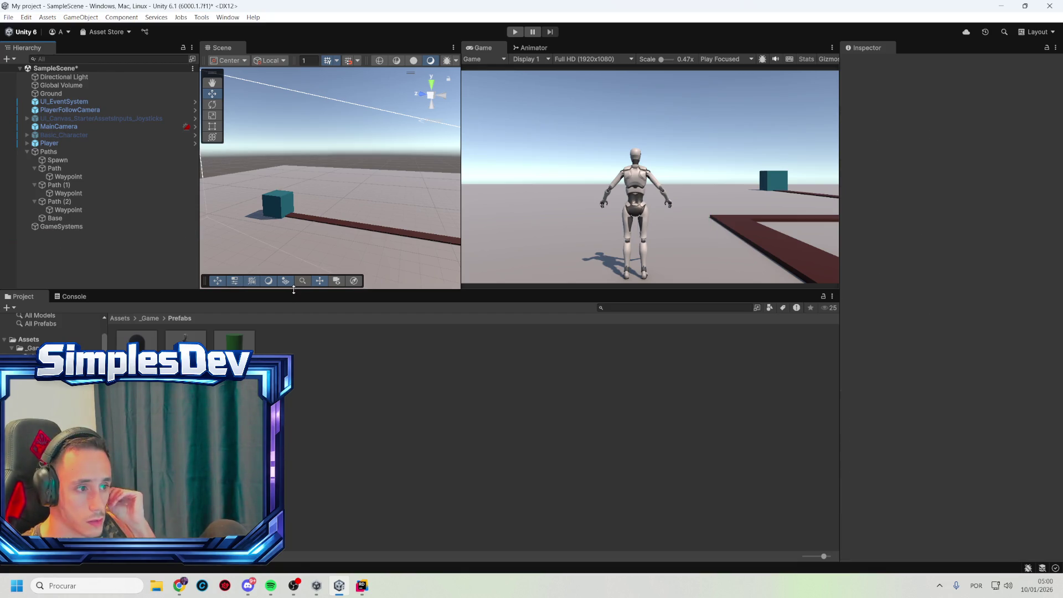
- Enter Play mode, focus the Game view and walk the character around, then stop
{"action": "left_click", "coordinate": [515, 31]}
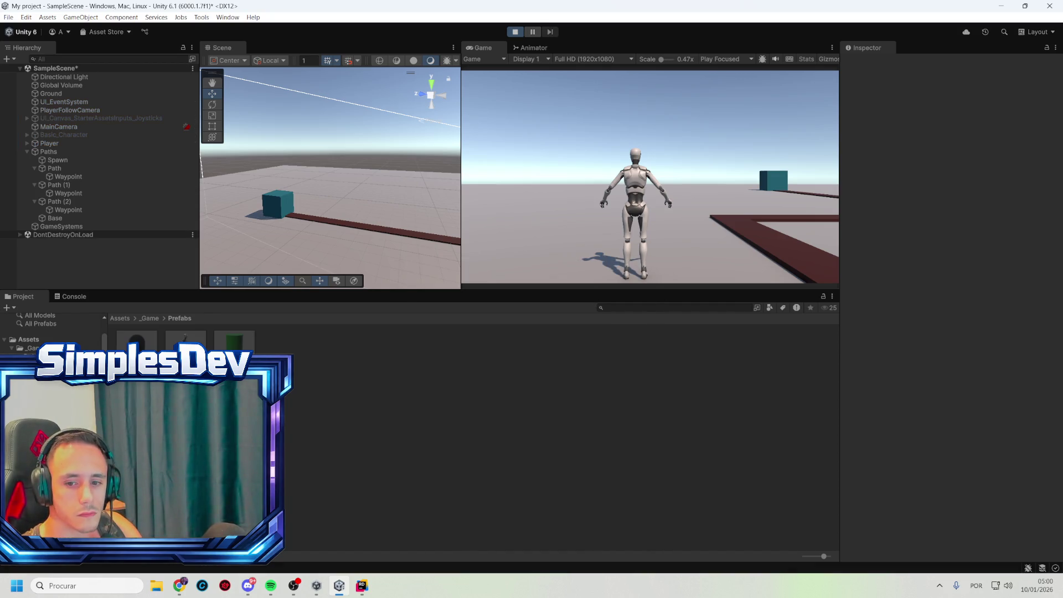
{"action": "key", "text": "super+d"}
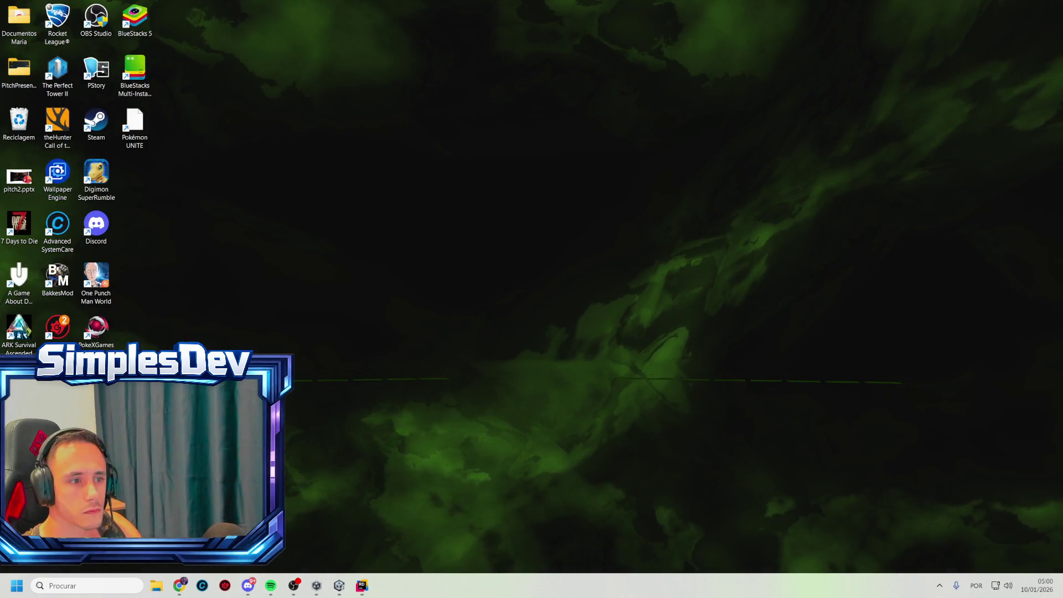
{"action": "key", "text": "super+d"}
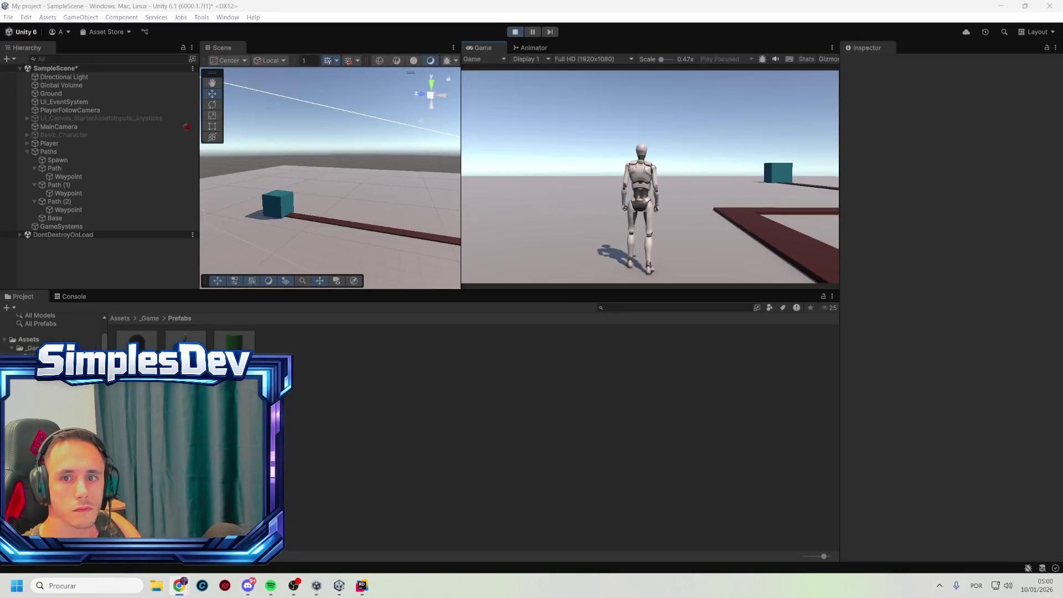
{"action": "left_click", "coordinate": [667, 220]}
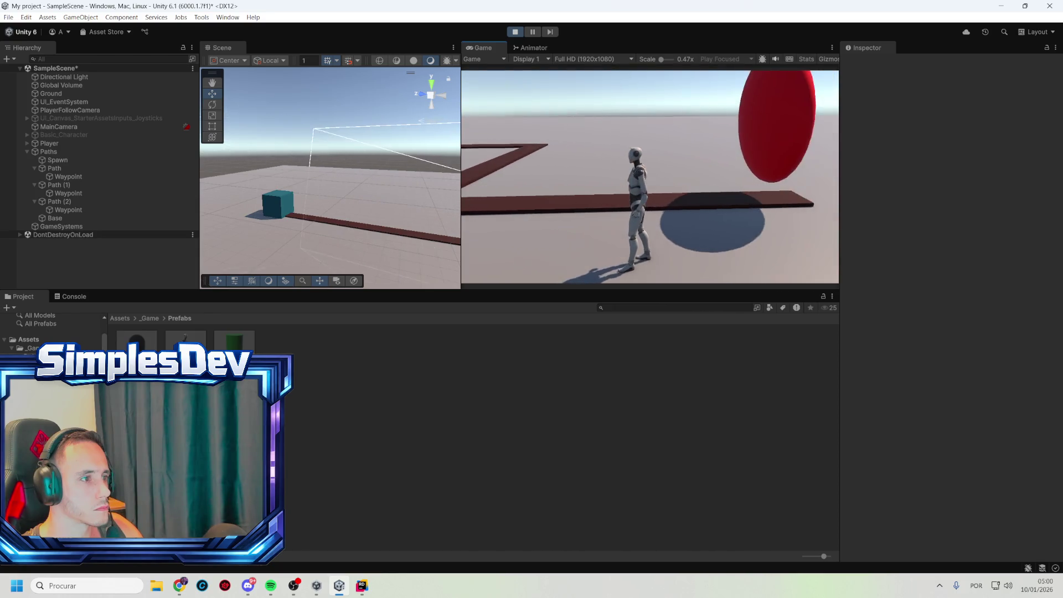
{"action": "key", "text": "Escape"}
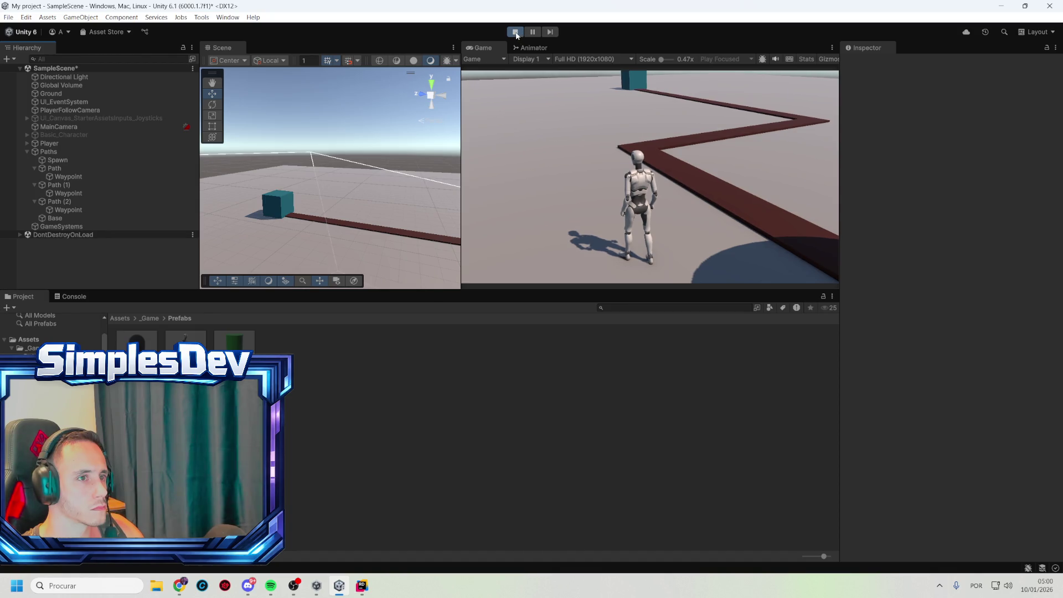
{"action": "left_click", "coordinate": [515, 33]}
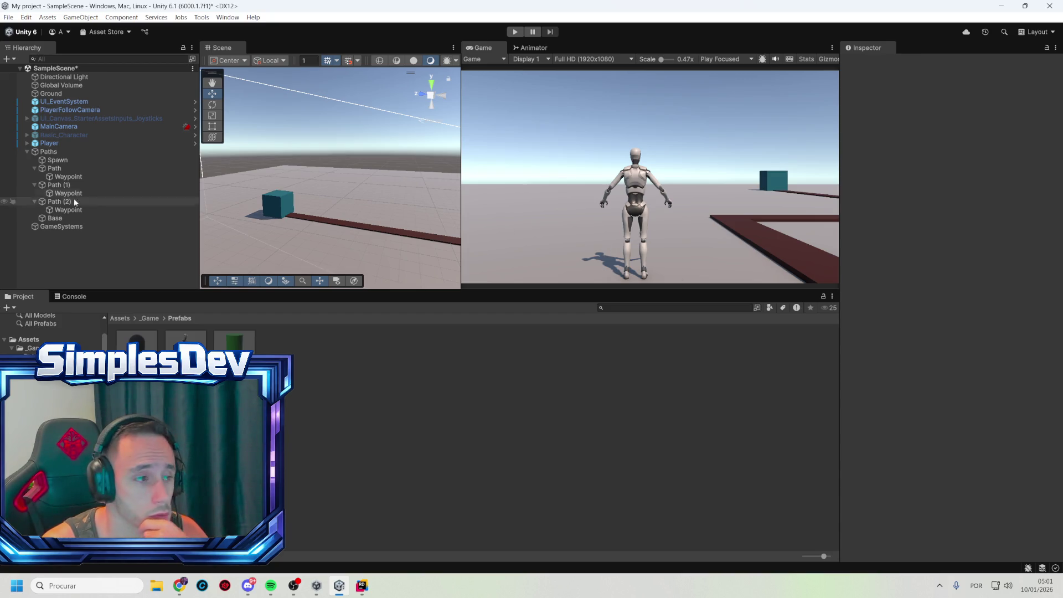
- Focus the Hierarchy panel after leaving play mode
{"action": "left_click", "coordinate": [72, 234]}
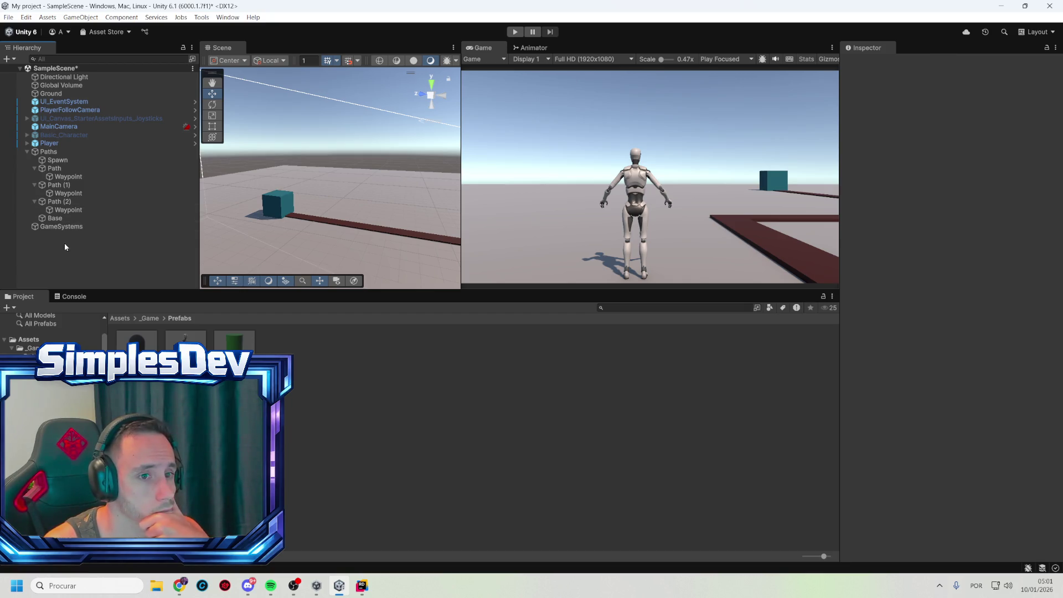
- Create an empty object named Waypoints and place it under Paths after Spawn
{"action": "right_click", "coordinate": [65, 242]}
{"action": "left_click", "coordinate": [94, 327]}
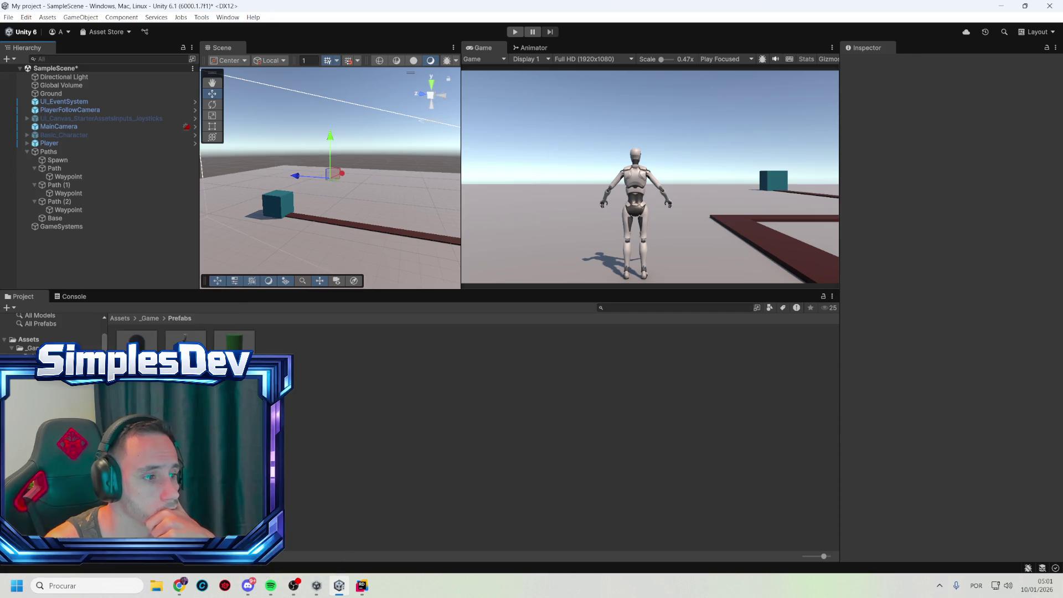
{"action": "type", "text": "Waypoints"}
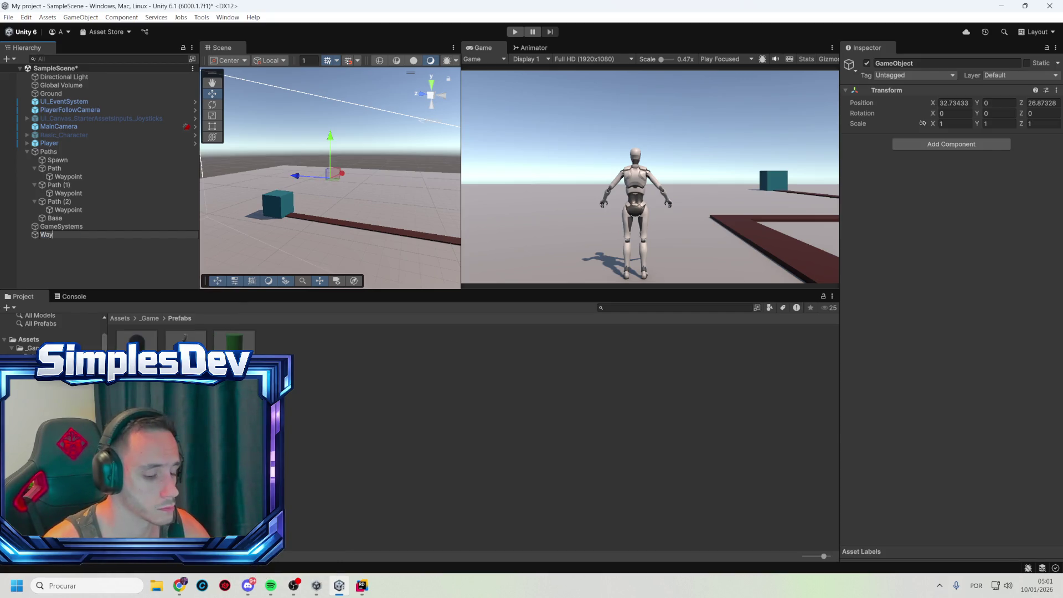
{"action": "key", "text": "Return"}
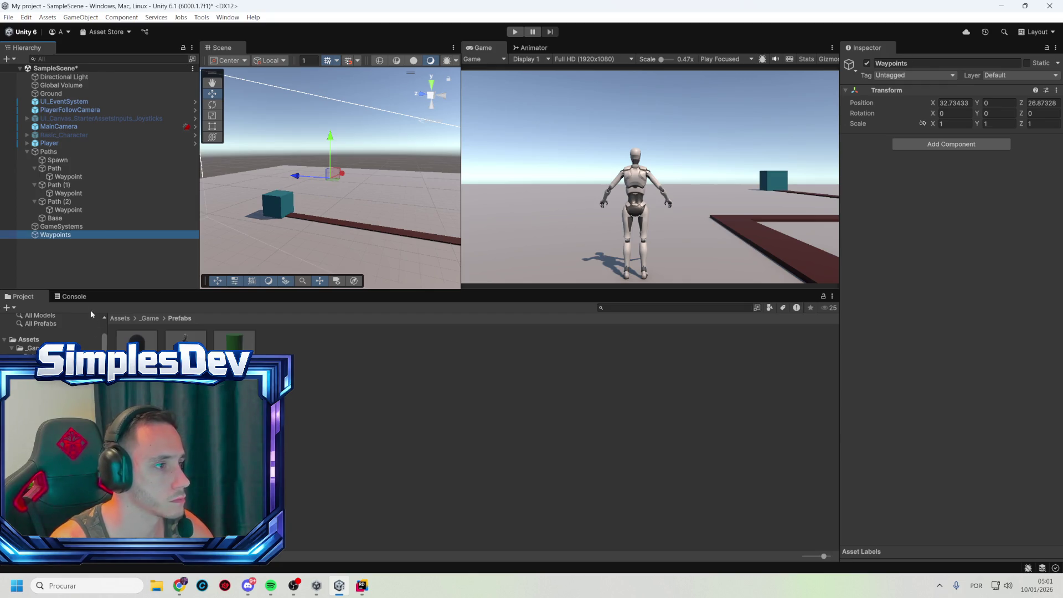
{"action": "left_click_drag", "start_coordinate": [65, 234], "coordinate": [62, 166]}
- Move the three Waypoints into Waypoints, frame the first, then undo the move
{"action": "left_click", "coordinate": [76, 185]}
{"action": "left_click", "coordinate": [78, 201], "text": "ctrl"}
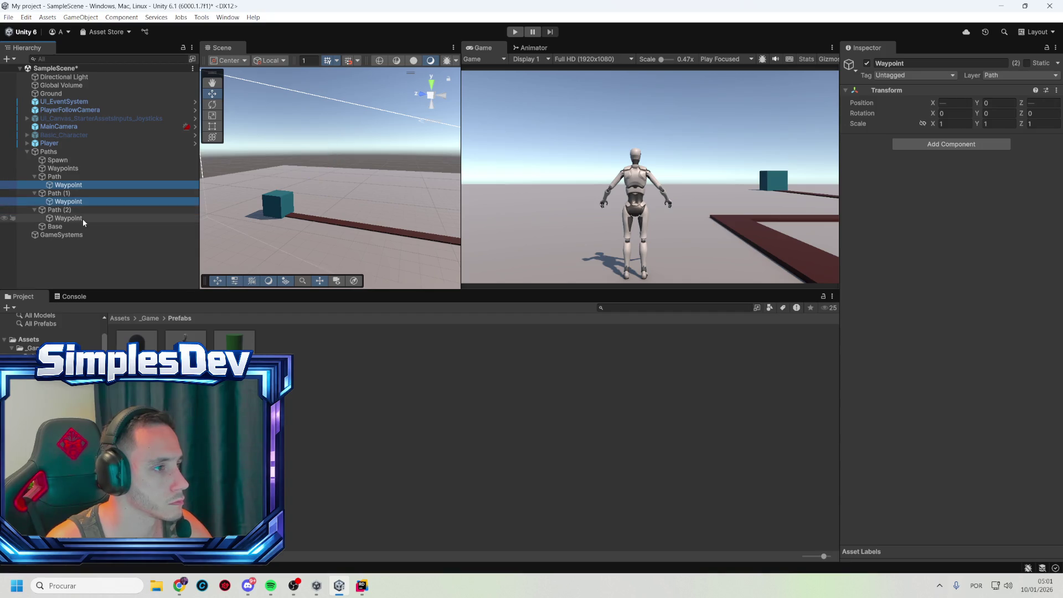
{"action": "left_click", "coordinate": [83, 219], "text": "ctrl"}
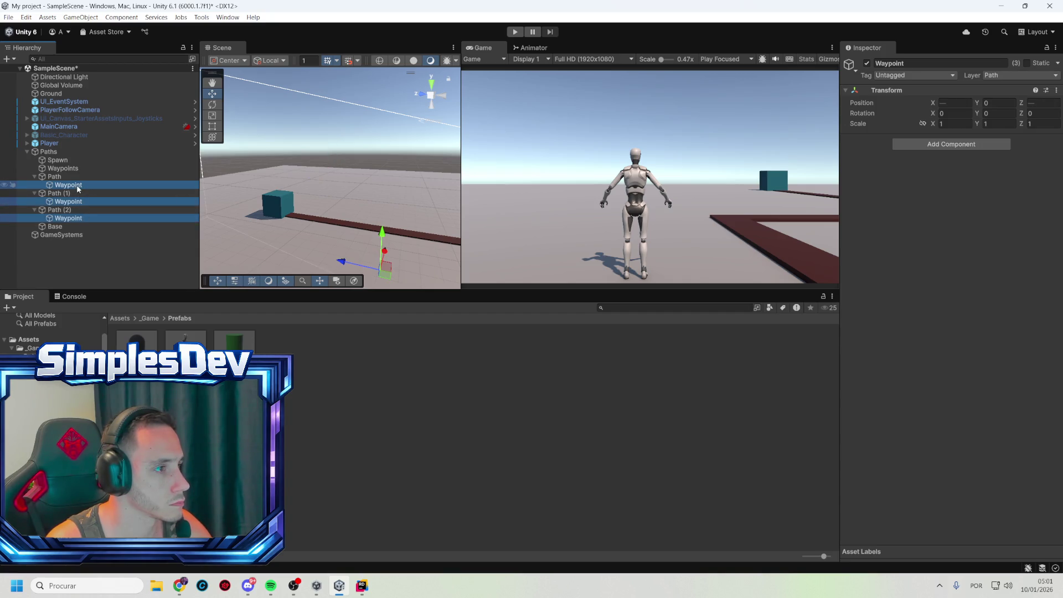
{"action": "left_click_drag", "start_coordinate": [82, 170], "coordinate": [81, 169]}
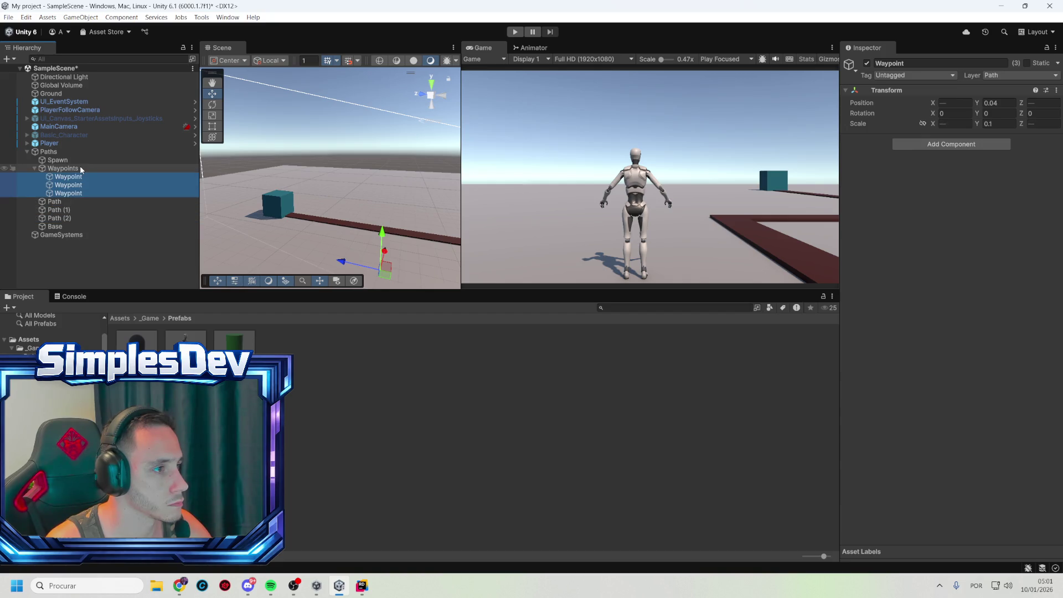
{"action": "left_click", "coordinate": [69, 177]}
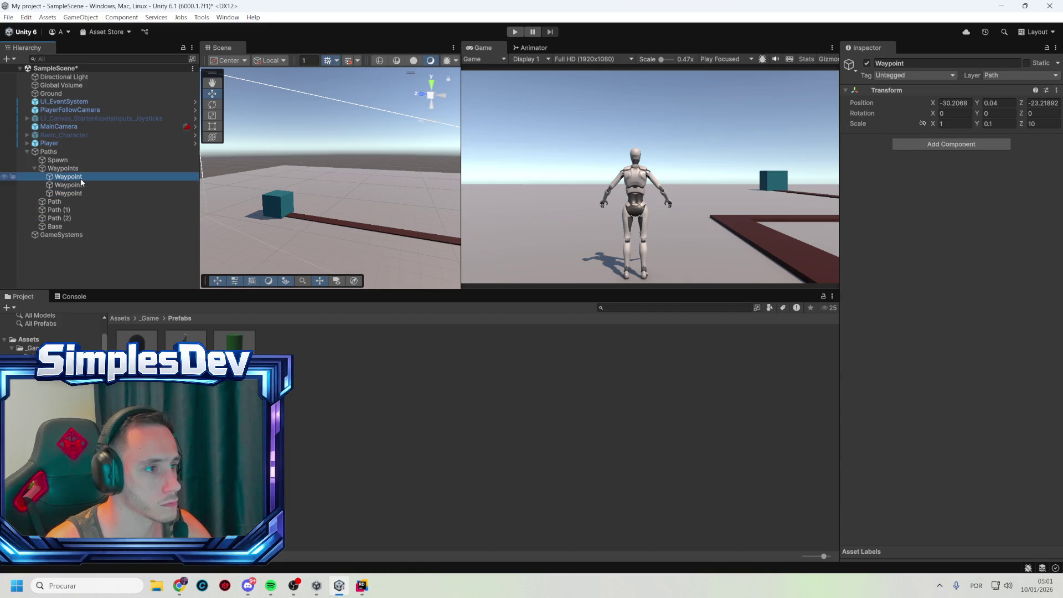
{"action": "key", "text": "f"}
{"action": "mouse_move", "coordinate": [396, 166]}
{"action": "left_mouse_down"}
{"action": "mouse_move", "coordinate": [380, 127]}
{"action": "mouse_move", "coordinate": [420, 197]}
{"action": "left_mouse_up"}
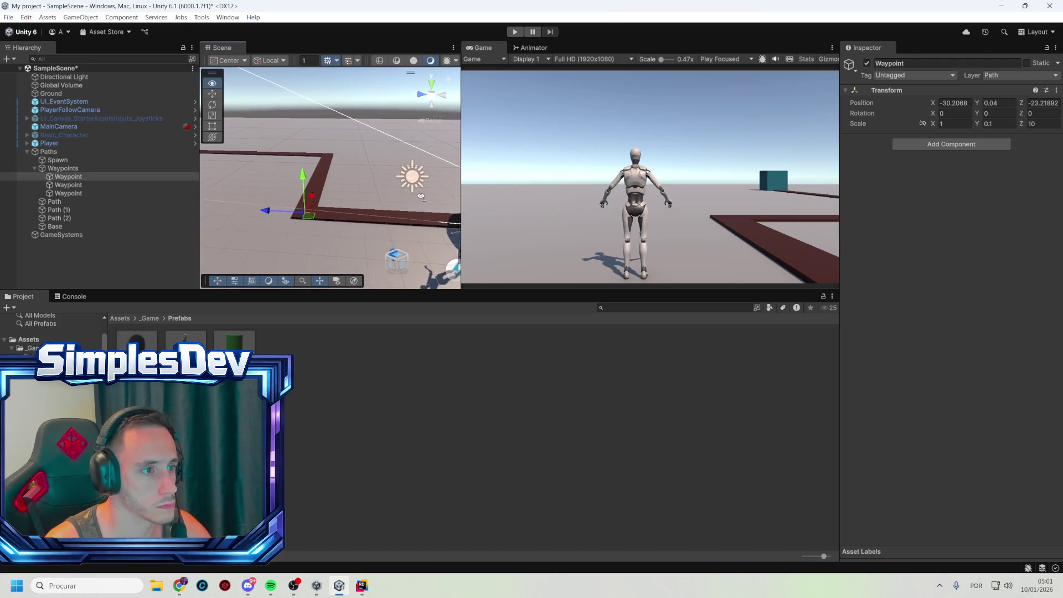
{"action": "left_click", "coordinate": [100, 170]}
{"action": "key", "text": "ctrl+z"}
{"action": "key", "text": "ctrl+z"}
{"action": "key", "text": "ctrl+z"}
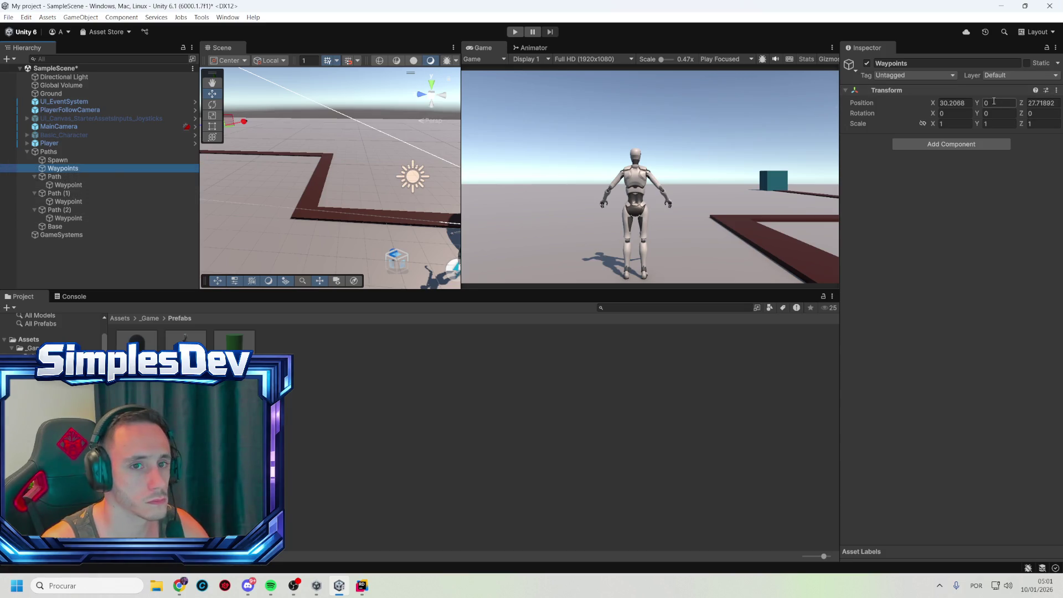
- Set the Waypoints object's Position X and Z to 0
{"action": "left_click", "coordinate": [967, 104]}
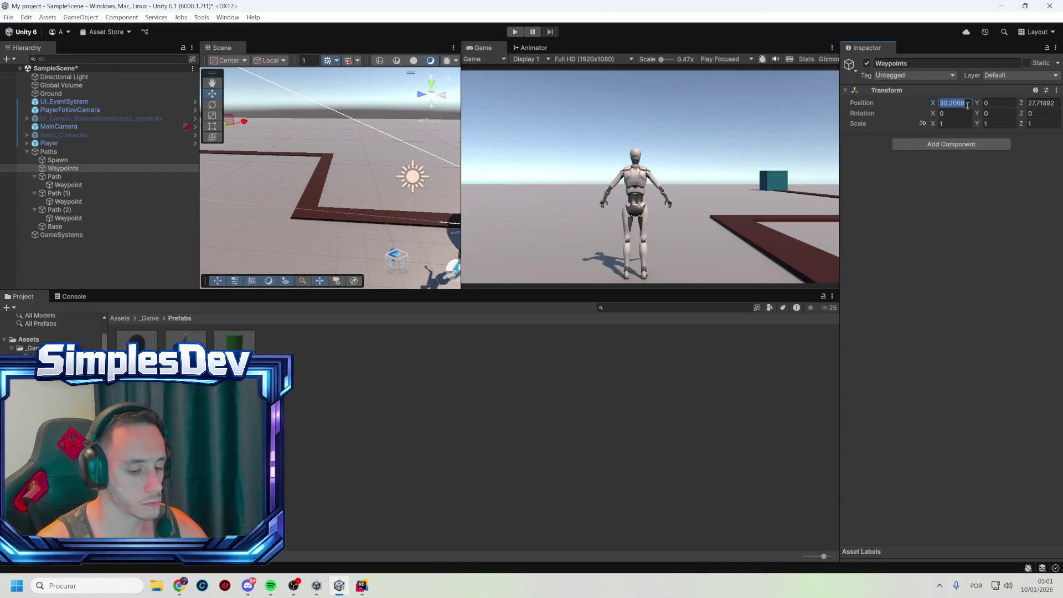
{"action": "type", "text": "0"}
{"action": "key", "text": "Tab"}
{"action": "key", "text": "Tab"}
{"action": "type", "text": "0"}
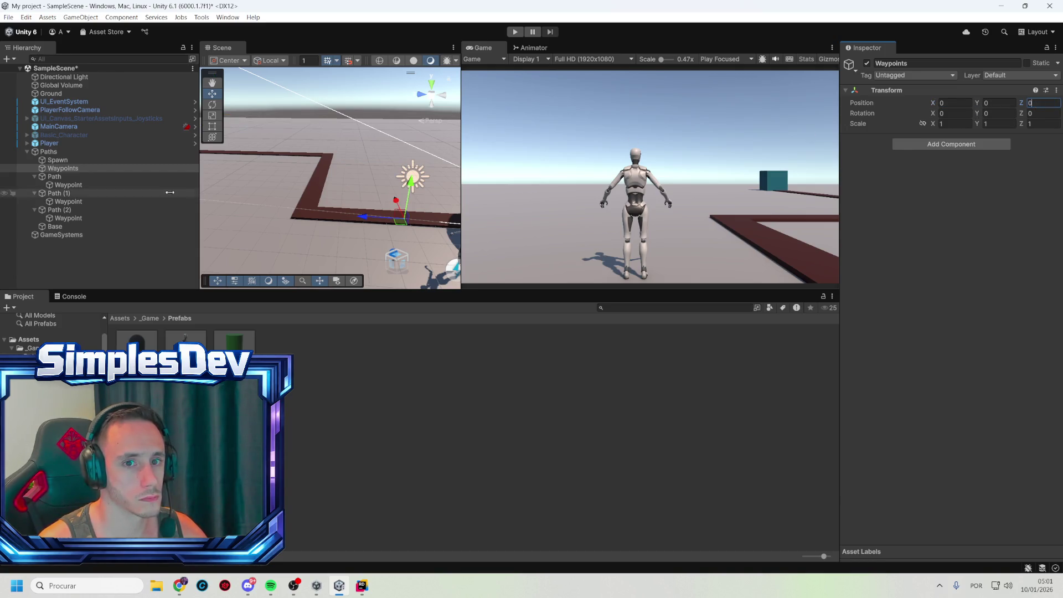
{"action": "left_click", "coordinate": [49, 152]}
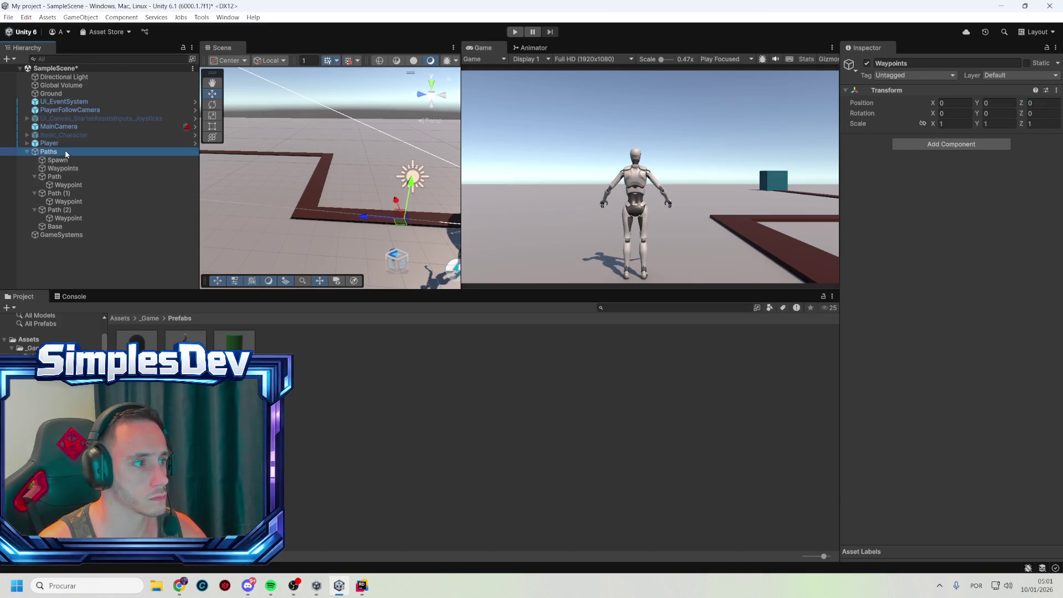
- Zero the Paths object's Position X and Z
{"action": "left_click", "coordinate": [954, 103]}
{"action": "type", "text": "0"}
{"action": "key", "text": "Return"}
{"action": "left_click", "coordinate": [1041, 103]}
{"action": "type", "text": "0"}
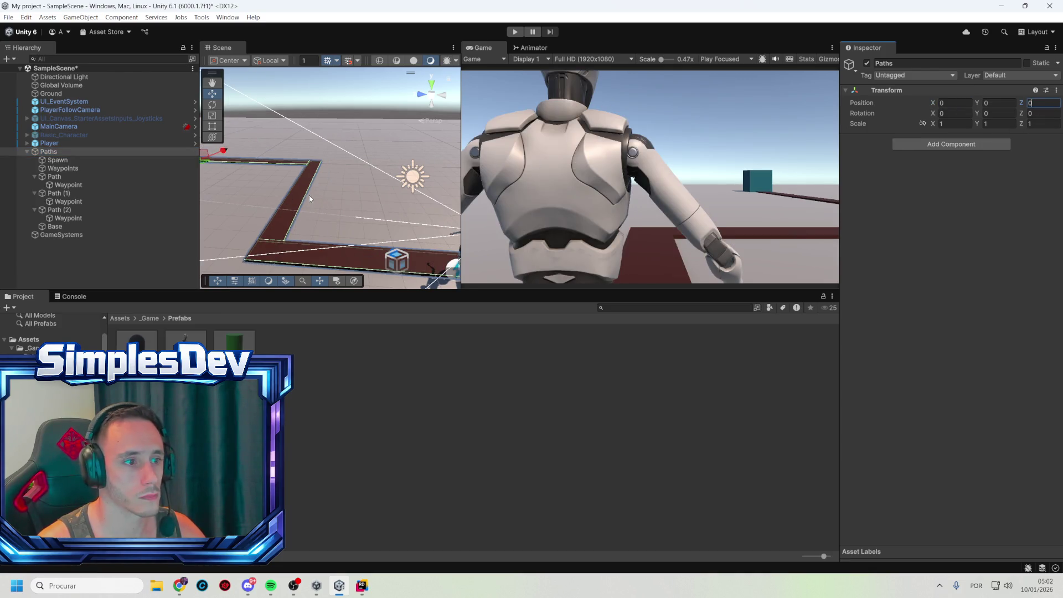
- Slide the Player along X to -3.48, then select the Path and Path (2) Waypoints
{"action": "mouse_move", "coordinate": [257, 206]}
{"action": "left_mouse_down"}
{"action": "mouse_move", "coordinate": [320, 206]}
{"action": "mouse_move", "coordinate": [316, 188]}
{"action": "mouse_move", "coordinate": [392, 208]}
{"action": "left_mouse_up"}
{"action": "left_click", "coordinate": [410, 207]}
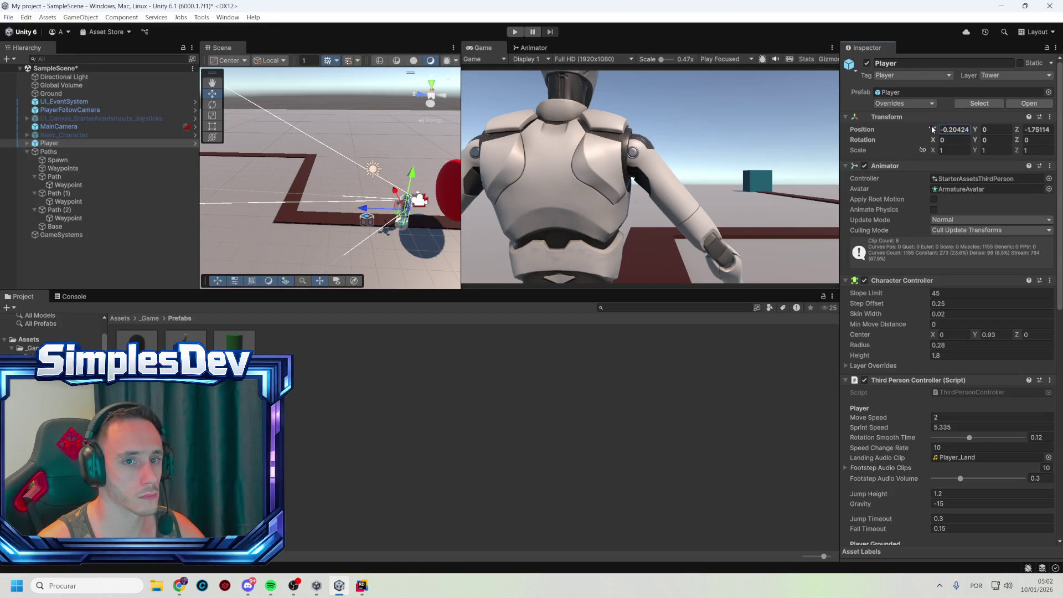
{"action": "left_click_drag", "start_coordinate": [936, 129], "coordinate": [876, 135]}
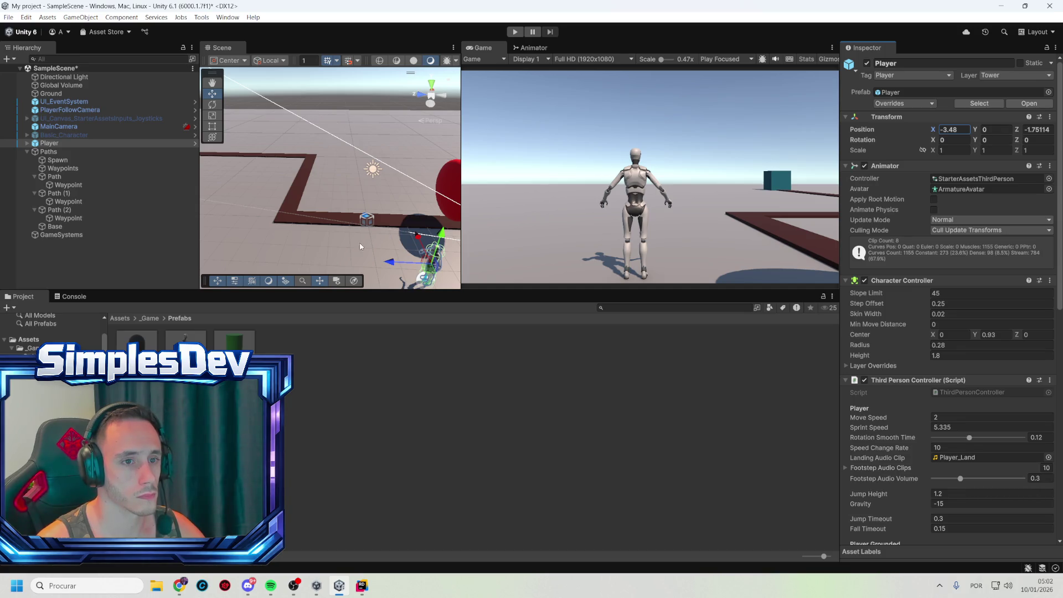
{"action": "left_click", "coordinate": [68, 184]}
{"action": "left_click", "coordinate": [82, 218], "text": "ctrl"}
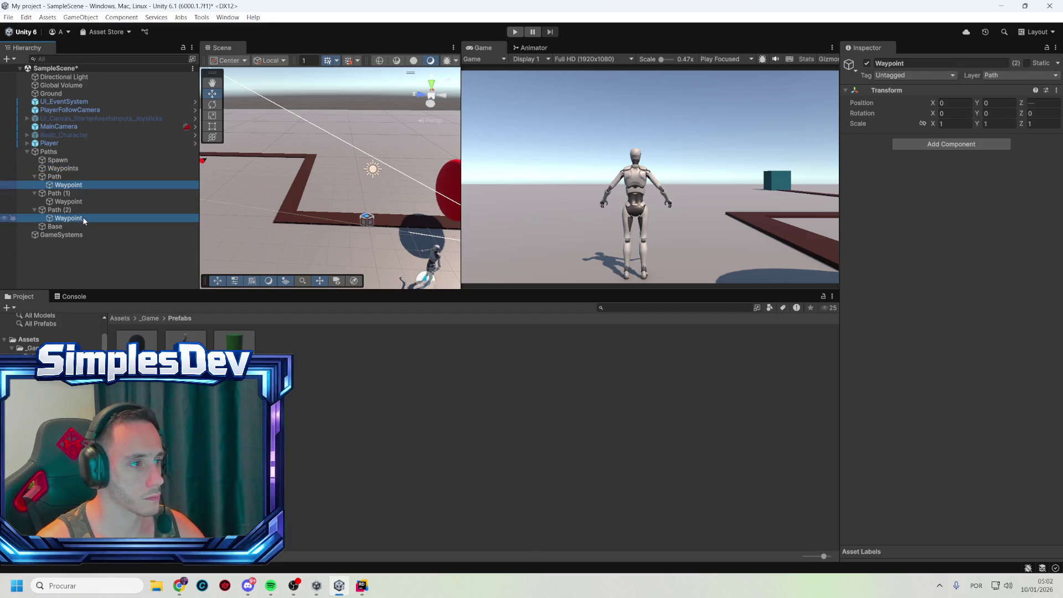
- Move the three Waypoint objects under Waypoints and check their positions
{"action": "left_click", "coordinate": [83, 202], "text": "ctrl"}
{"action": "left_click_drag", "start_coordinate": [75, 189], "coordinate": [75, 170]}
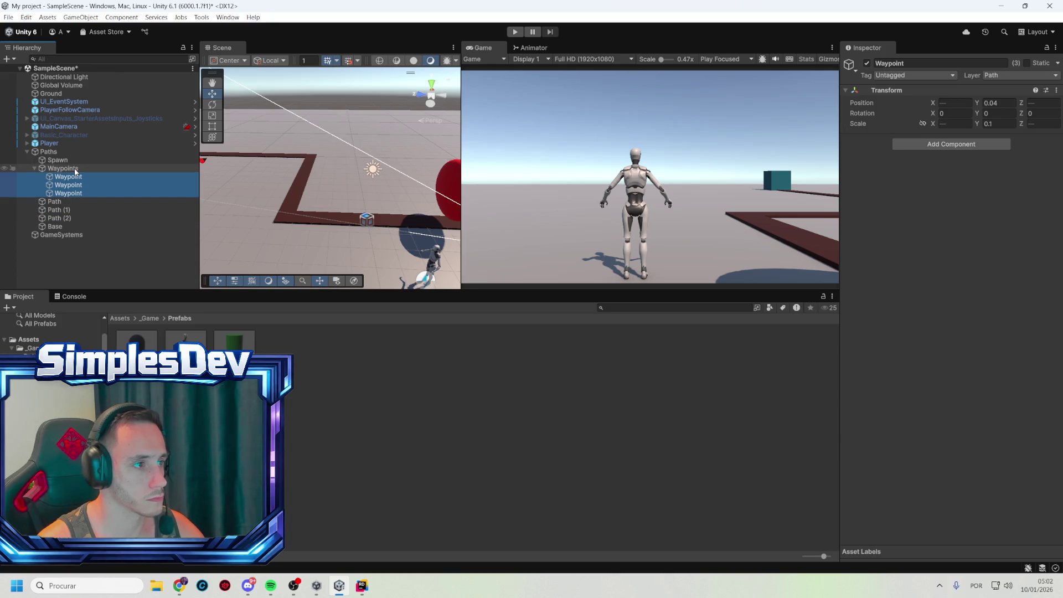
{"action": "left_click", "coordinate": [76, 170]}
{"action": "left_click", "coordinate": [75, 177]}
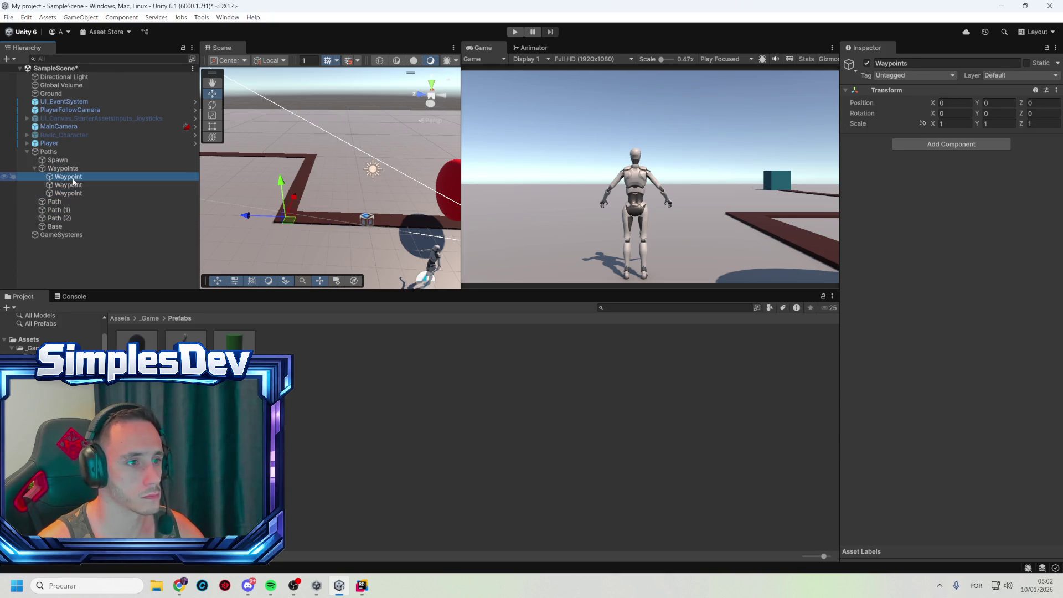
{"action": "left_click", "coordinate": [75, 193]}
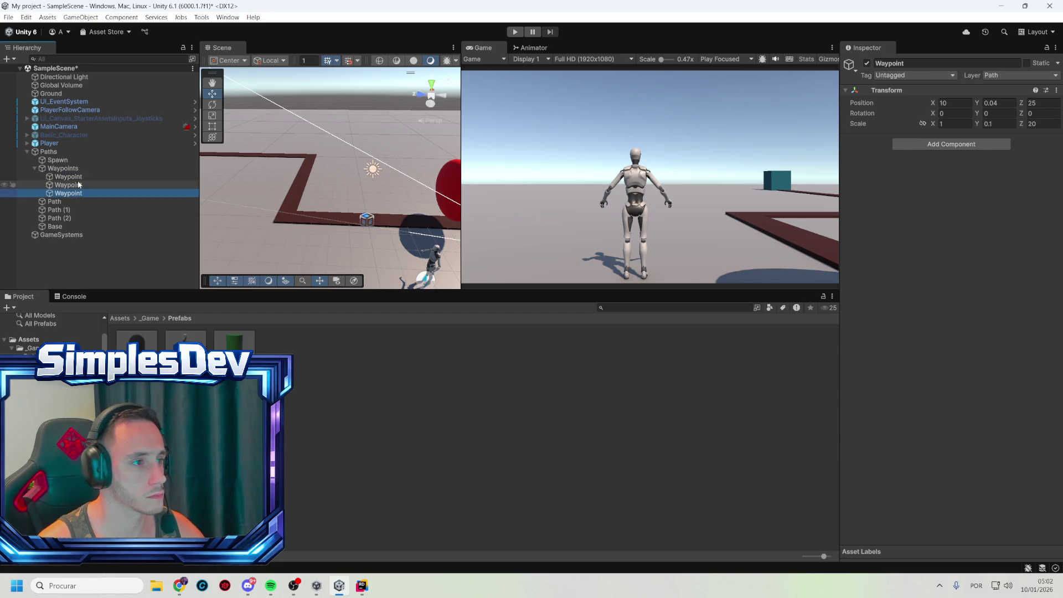
{"action": "left_click", "coordinate": [77, 179]}
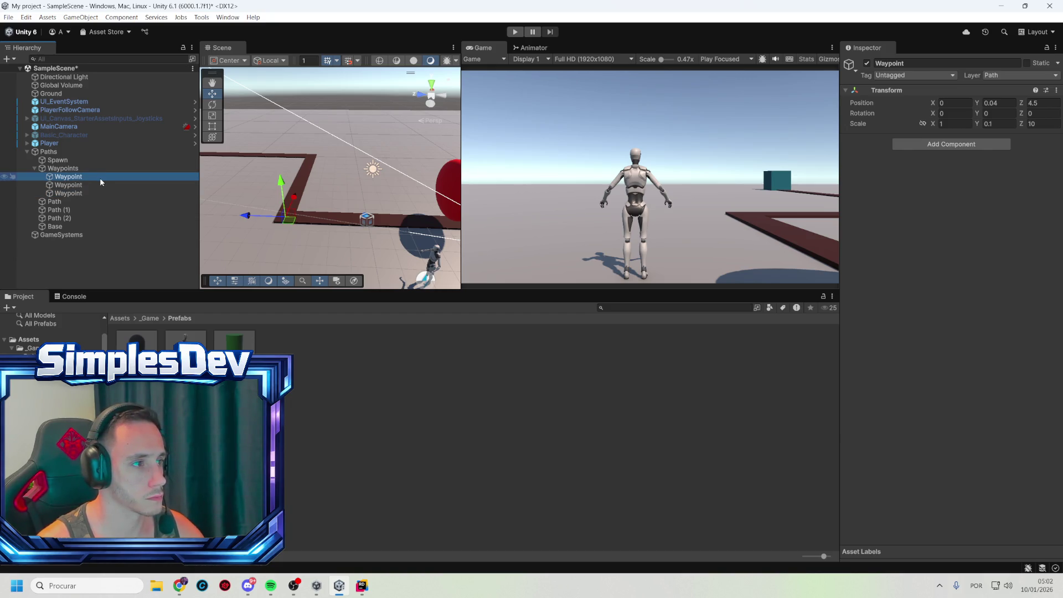
- Duplicate the first Waypoint as 'Base', placed first under Waypoints, with Position Z -4
{"action": "key", "text": "ctrl+d"}
{"action": "left_click_drag", "start_coordinate": [90, 186], "coordinate": [90, 176]}
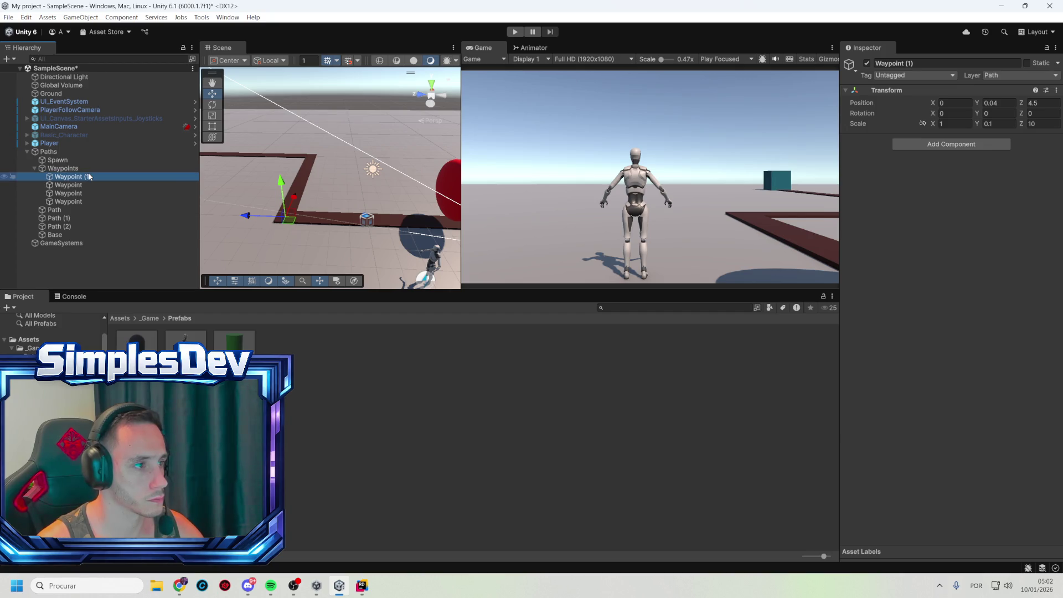
{"action": "key", "text": "F2"}
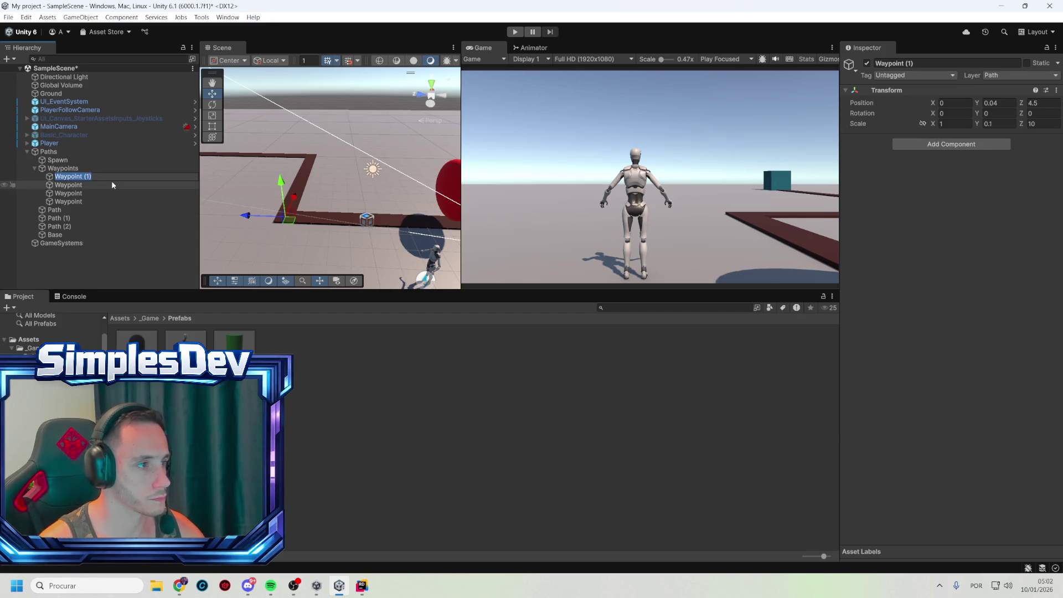
{"action": "type", "text": "Base"}
{"action": "key", "text": "Return"}
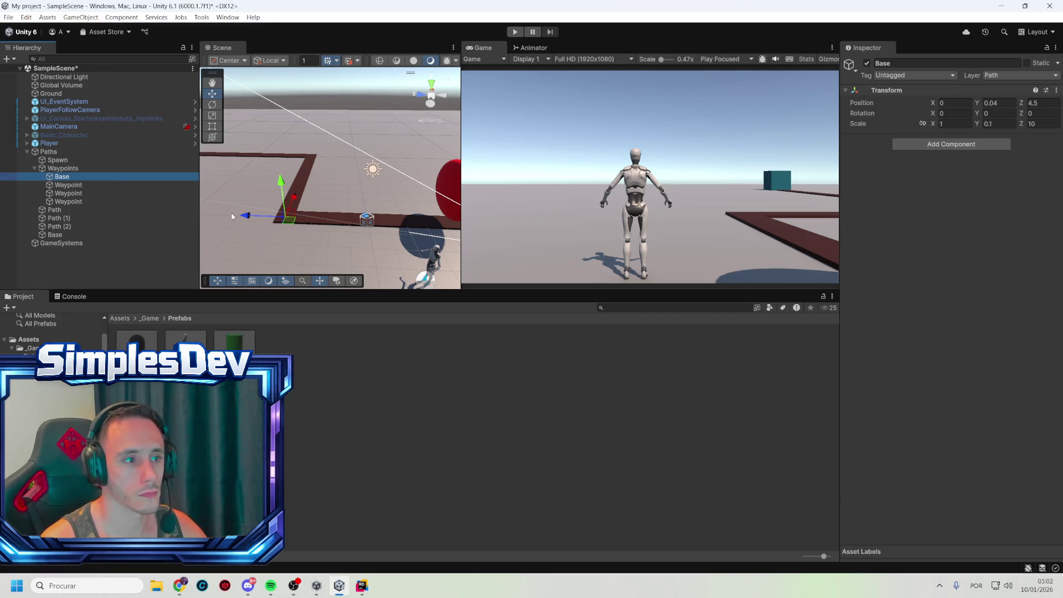
{"action": "left_click_drag", "start_coordinate": [245, 216], "coordinate": [408, 222]}
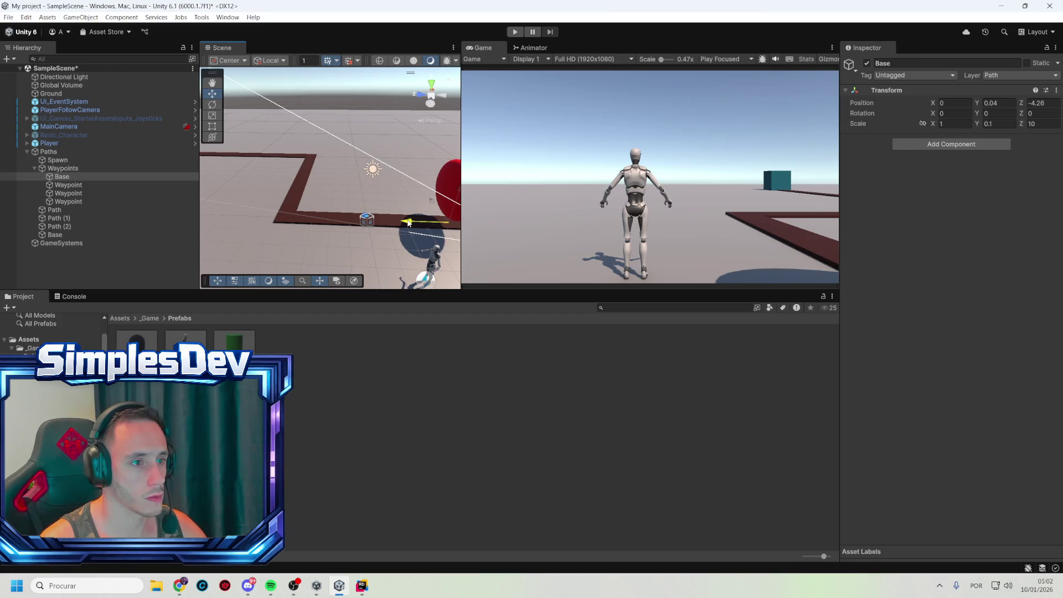
{"action": "left_click", "coordinate": [1046, 103]}
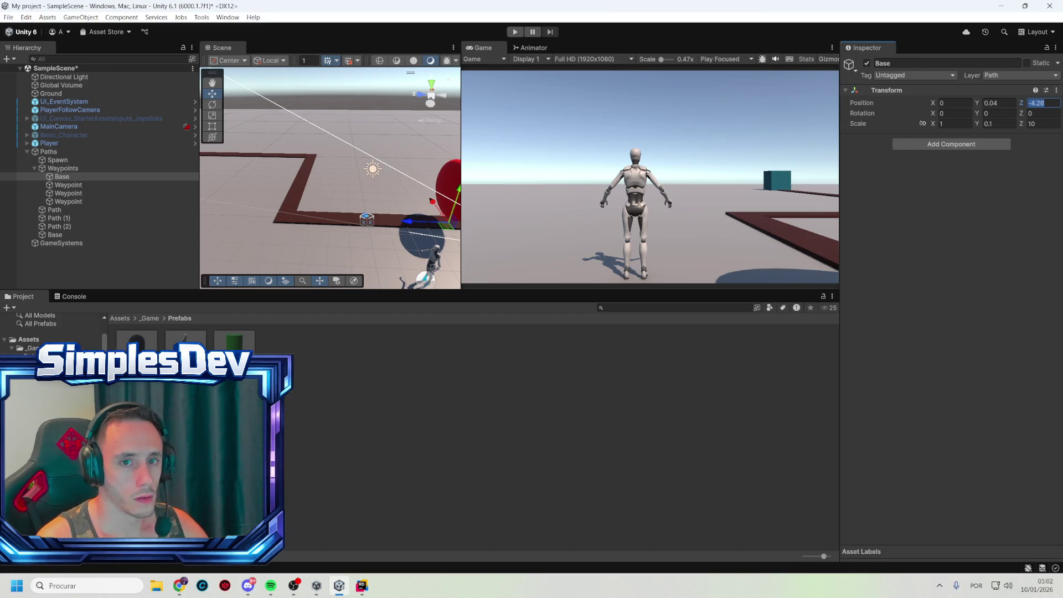
{"action": "type", "text": "-4"}
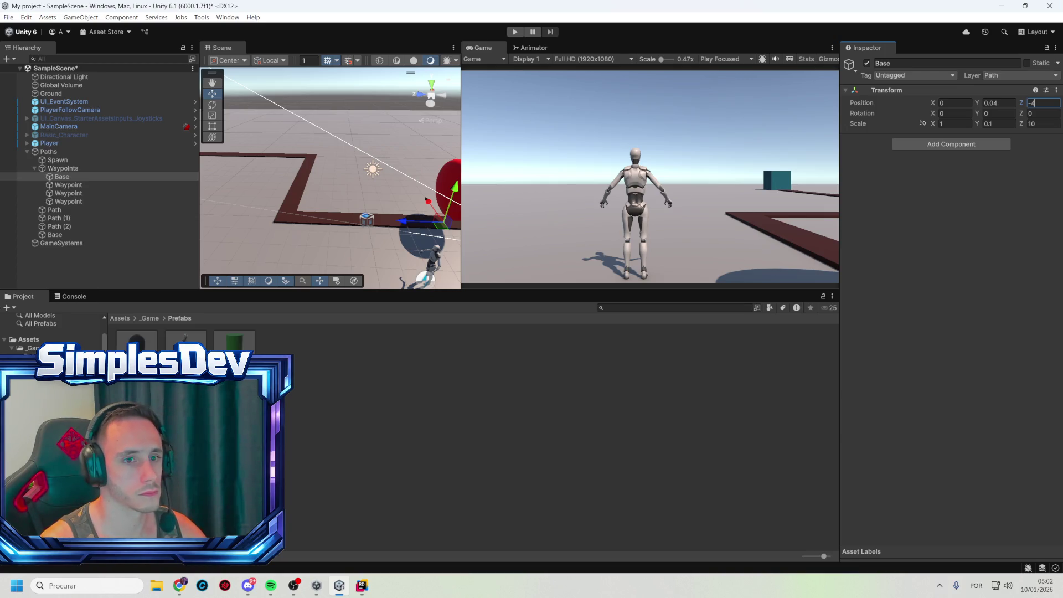
{"action": "left_click", "coordinate": [412, 221]}
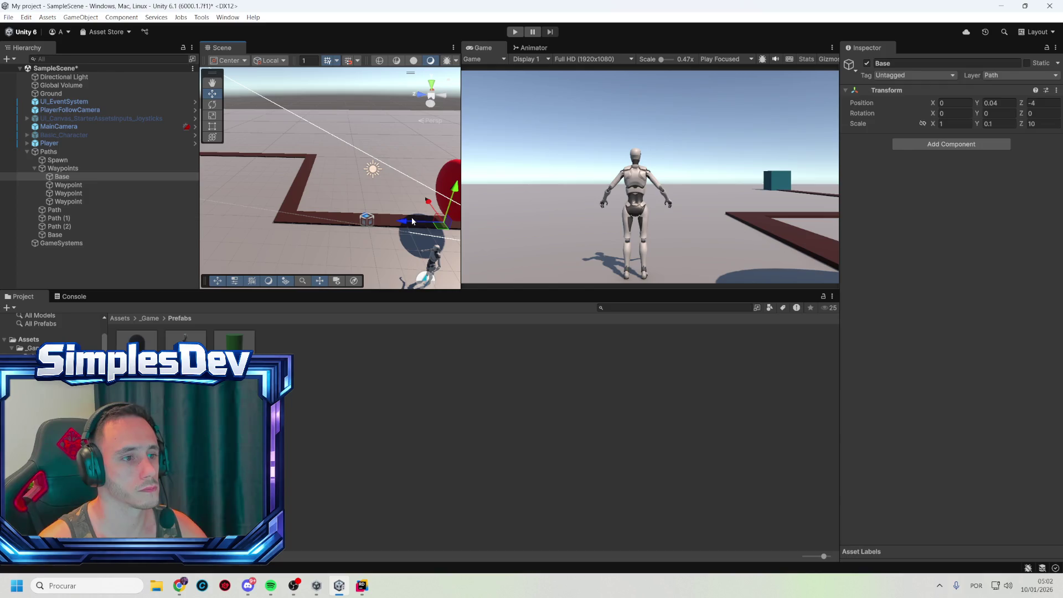
- Nudge Base to Z -3.55 and add it to GameSystems' Wave Spawner waypoints
{"action": "left_click", "coordinate": [83, 177]}
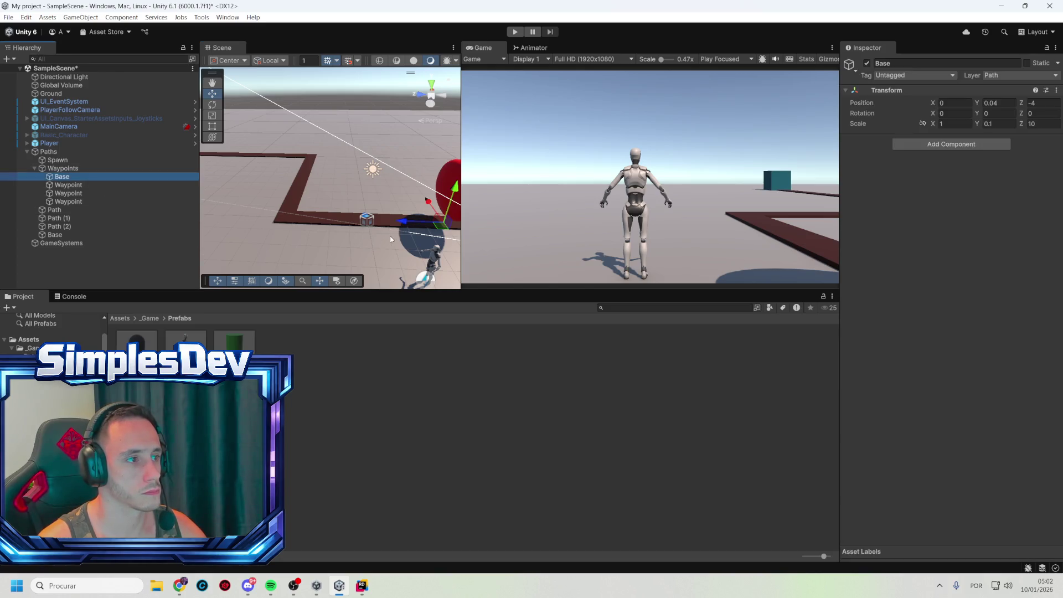
{"action": "left_click_drag", "start_coordinate": [414, 222], "coordinate": [407, 222]}
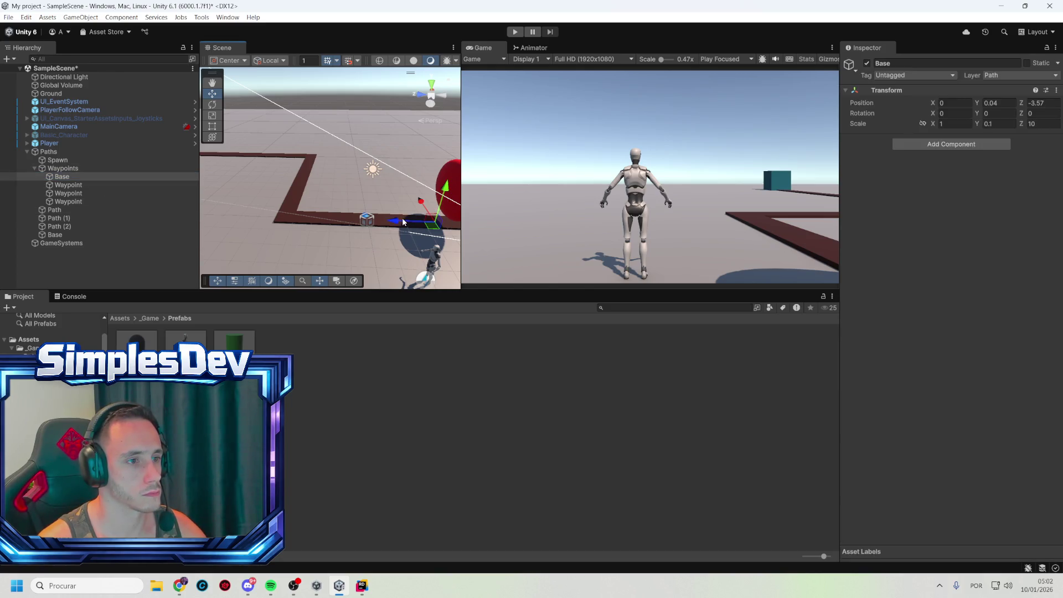
{"action": "left_click", "coordinate": [49, 244]}
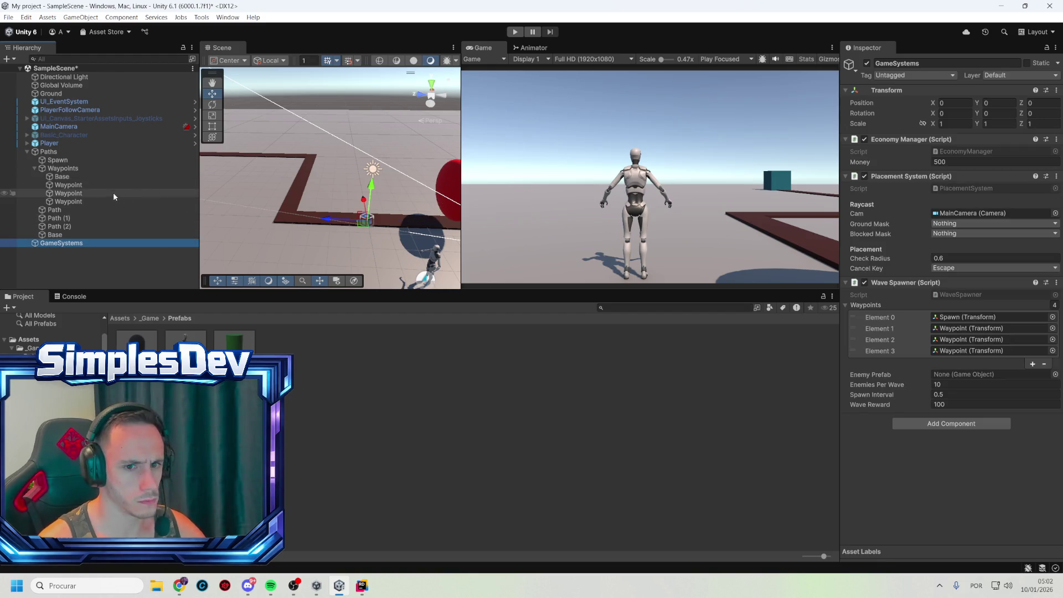
{"action": "mouse_move", "coordinate": [86, 178]}
{"action": "left_mouse_down"}
{"action": "mouse_move", "coordinate": [983, 325]}
{"action": "mouse_move", "coordinate": [1046, 366]}
{"action": "mouse_move", "coordinate": [964, 310]}
{"action": "left_mouse_up"}
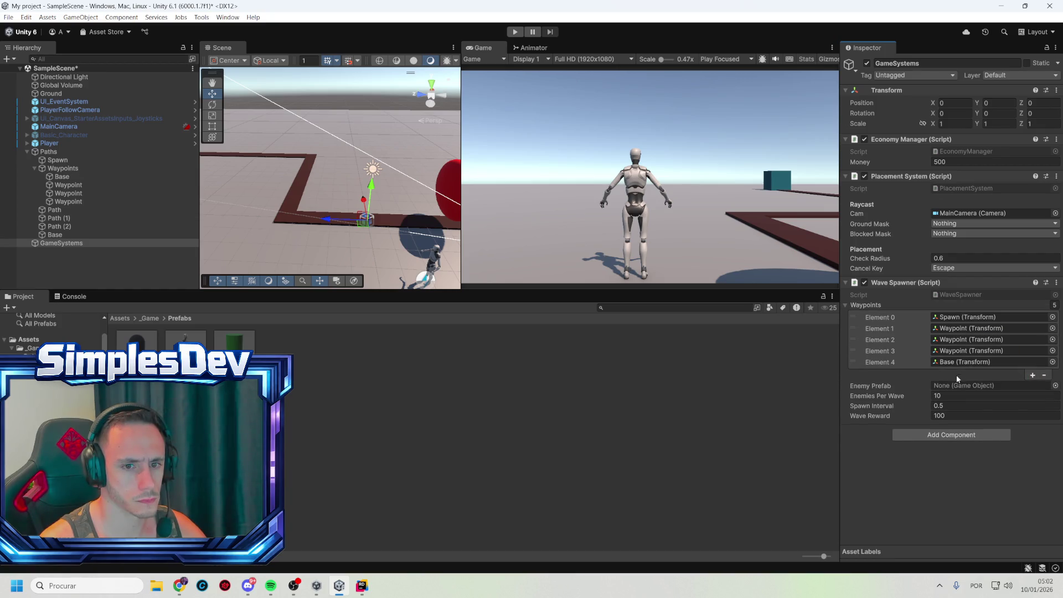
- Drag Base to Element 0 of the Wave Spawner Waypoints list, ahead of Spawn
{"action": "mouse_move", "coordinate": [912, 362]}
{"action": "left_mouse_down"}
{"action": "mouse_move", "coordinate": [902, 316]}
{"action": "mouse_move", "coordinate": [936, 325]}
{"action": "left_mouse_up"}
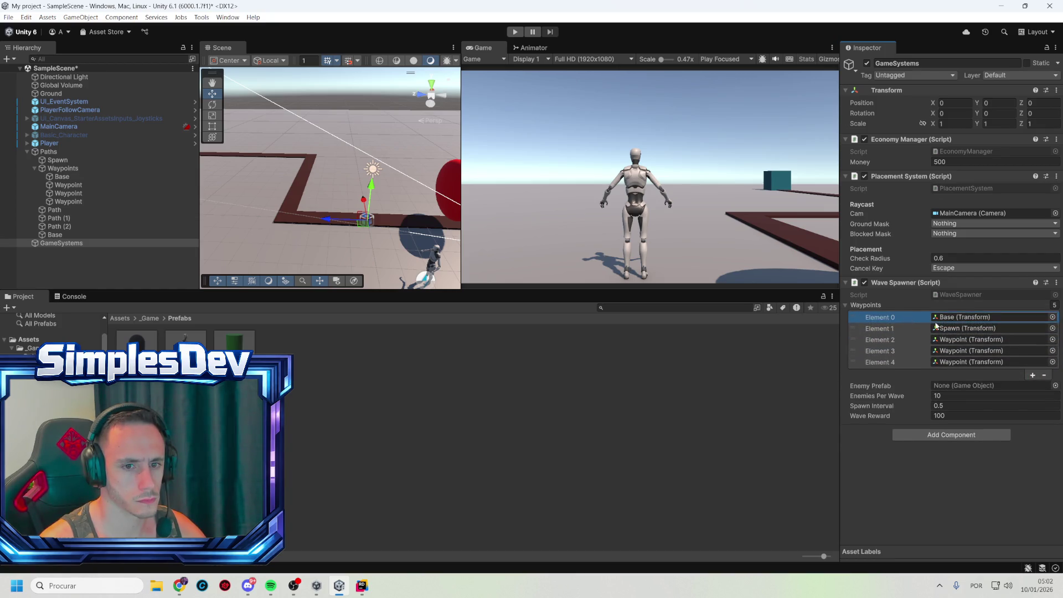
{"action": "left_click", "coordinate": [912, 332]}
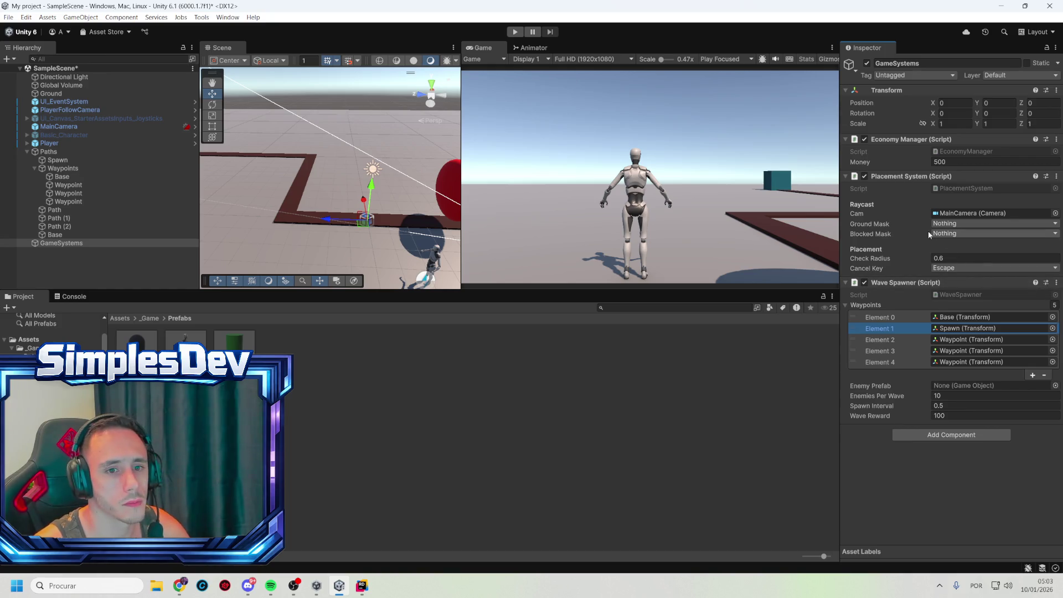
- Choose Ground as the Ground Mask, then tick Path and Tower in the Blocked Mask
{"action": "left_click", "coordinate": [971, 223]}
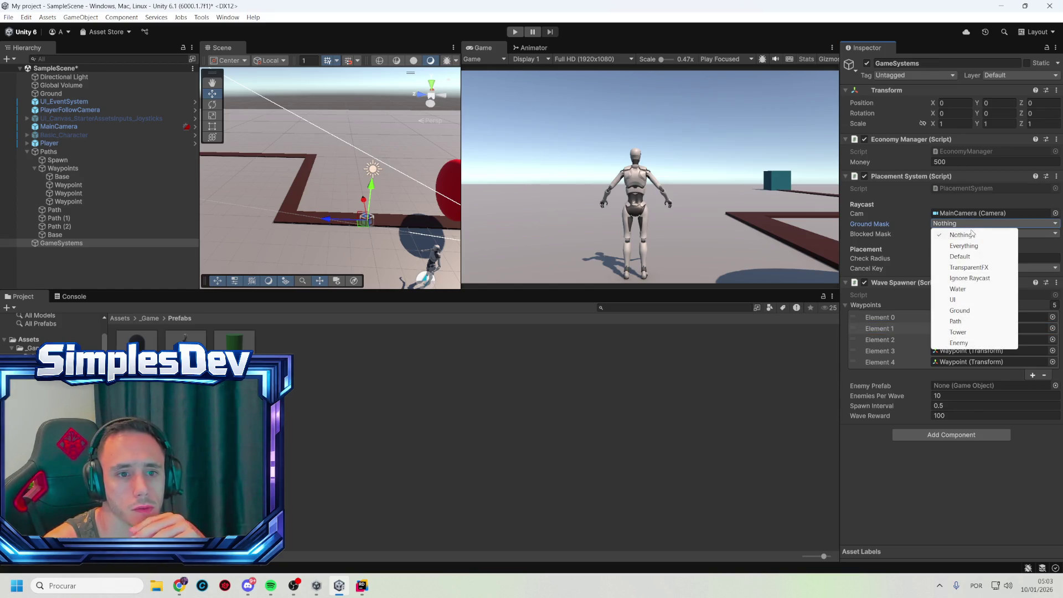
{"action": "left_click", "coordinate": [966, 312]}
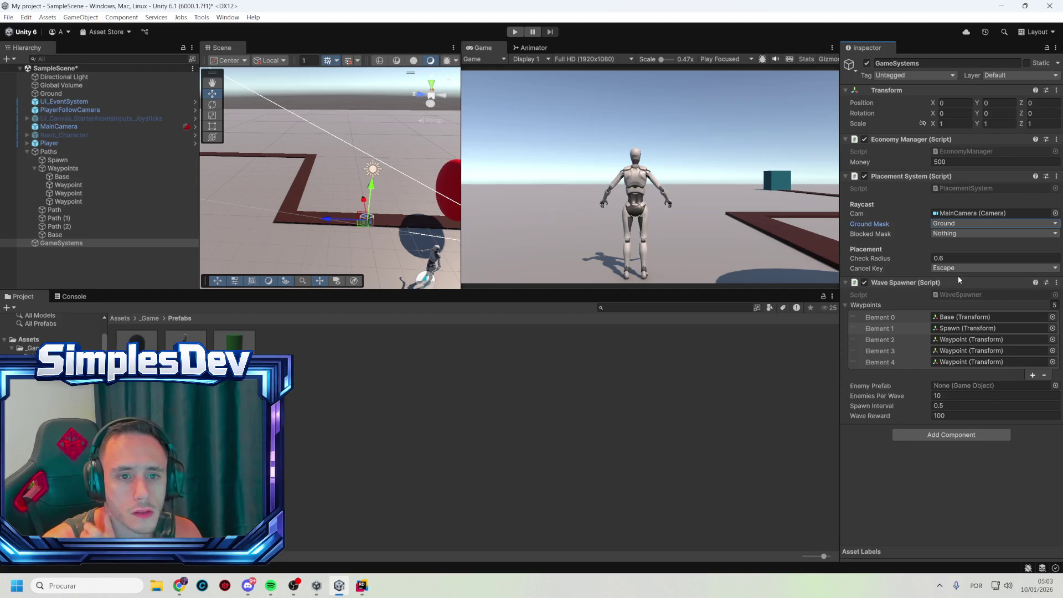
{"action": "left_click", "coordinate": [962, 234]}
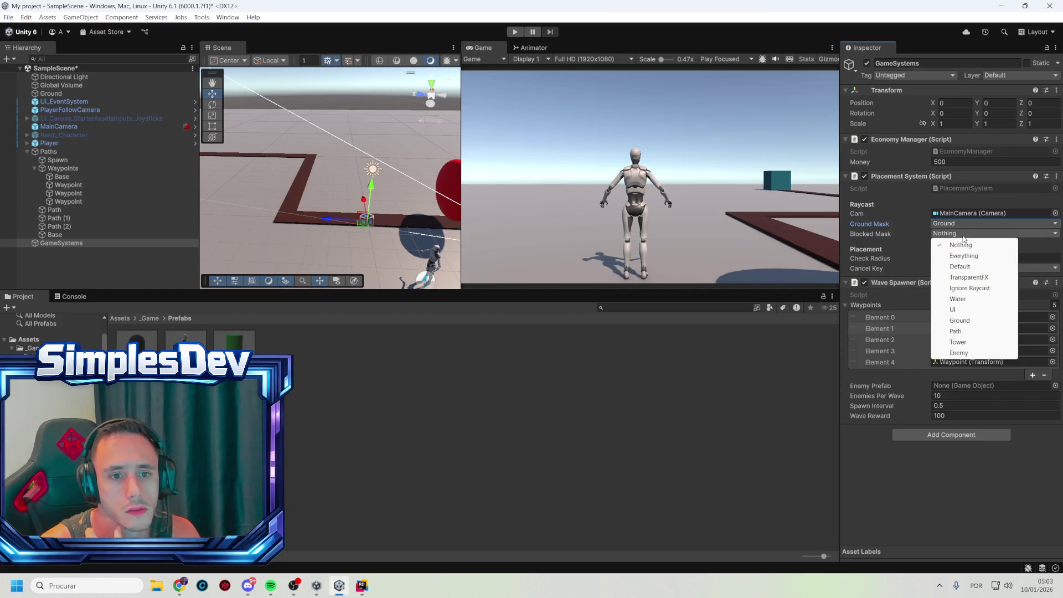
{"action": "left_click", "coordinate": [968, 332]}
{"action": "left_click", "coordinate": [975, 233]}
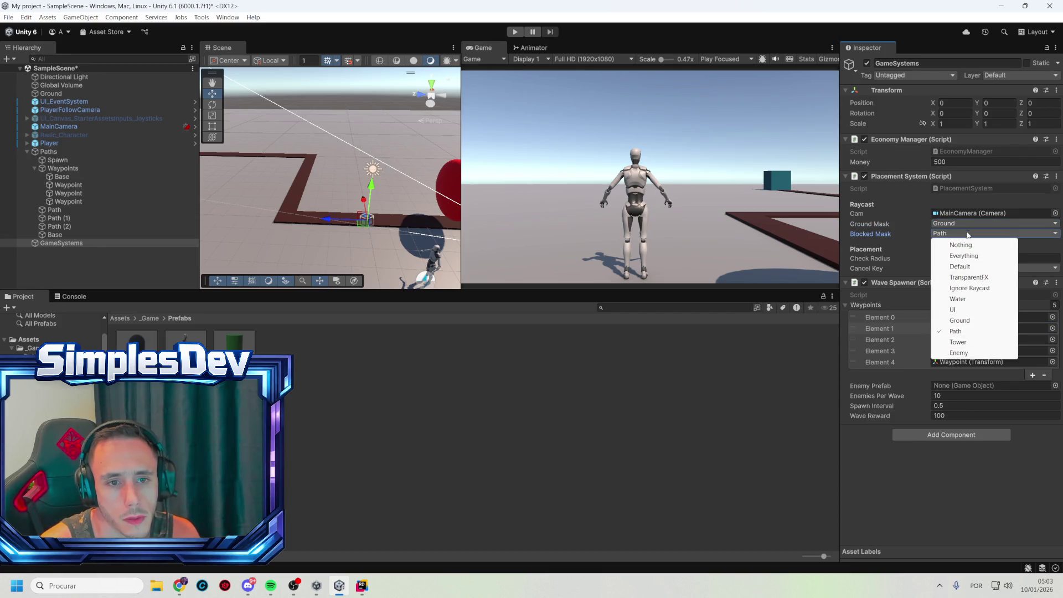
{"action": "left_click", "coordinate": [971, 342]}
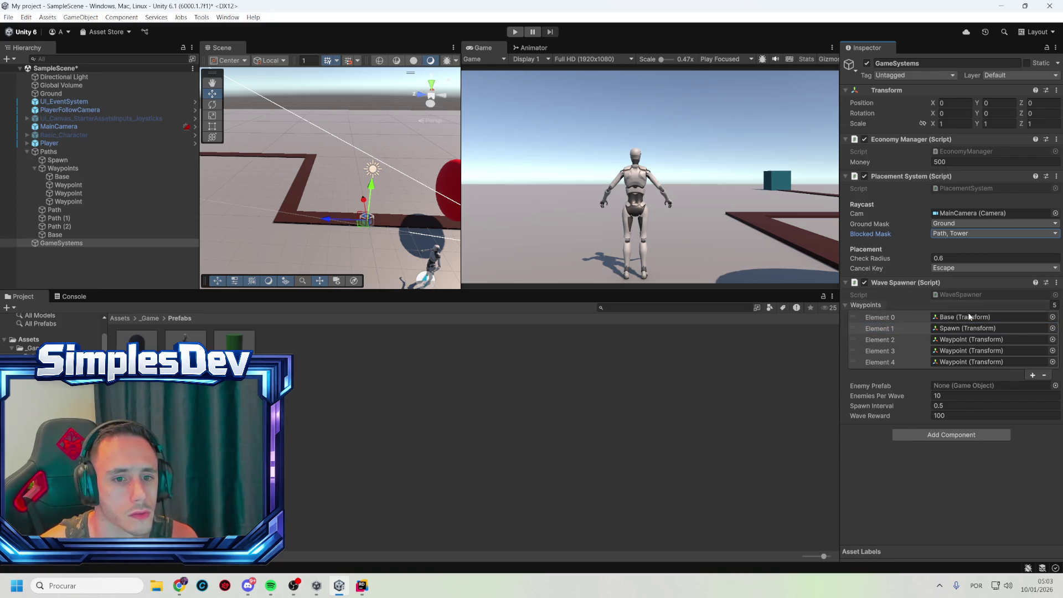
- Empty the Wave Spawner's waypoints list, add the Waypoints object, and open WaveSpawner.cs in Rider
{"action": "left_click", "coordinate": [1041, 375]}
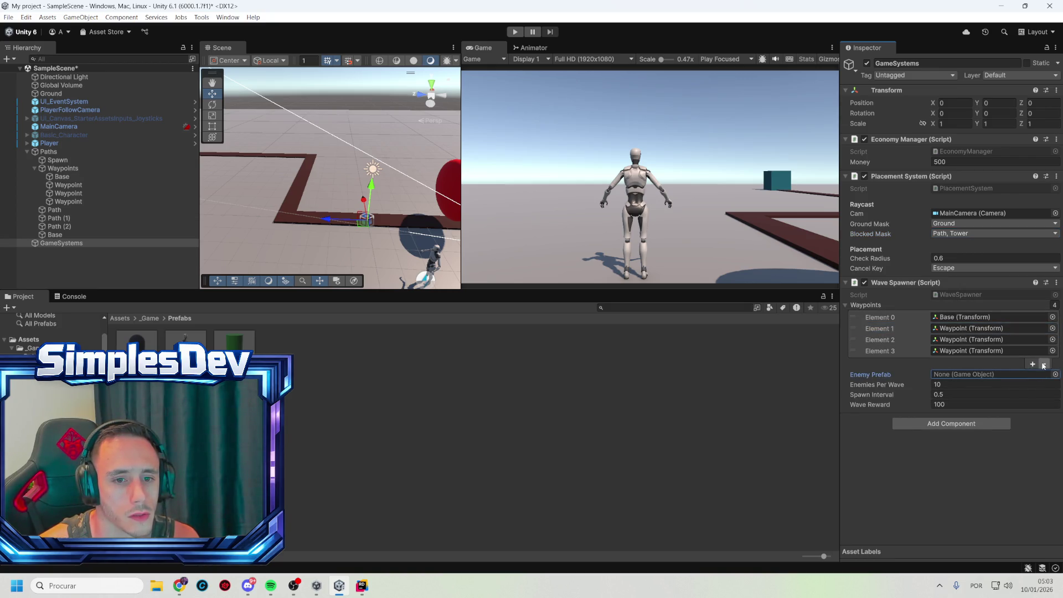
{"action": "left_click", "coordinate": [1044, 363]}
{"action": "left_click", "coordinate": [1046, 353]}
{"action": "left_click", "coordinate": [1043, 341]}
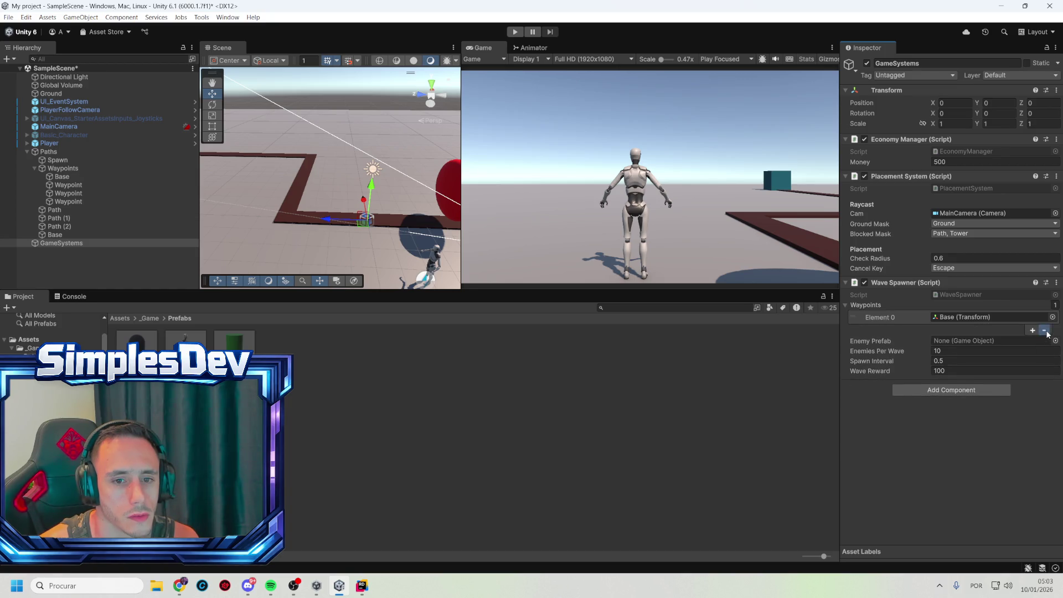
{"action": "left_click", "coordinate": [1044, 330]}
{"action": "mouse_move", "coordinate": [63, 168]}
{"action": "left_mouse_down"}
{"action": "mouse_move", "coordinate": [126, 168]}
{"action": "mouse_move", "coordinate": [952, 316]}
{"action": "left_mouse_up"}
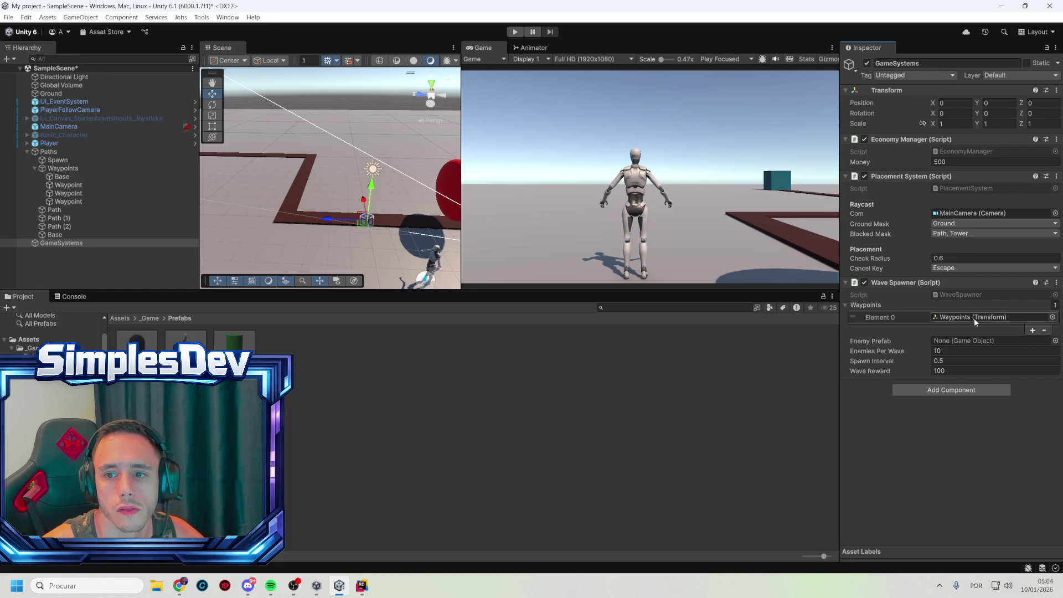
{"action": "double_click", "coordinate": [948, 294]}
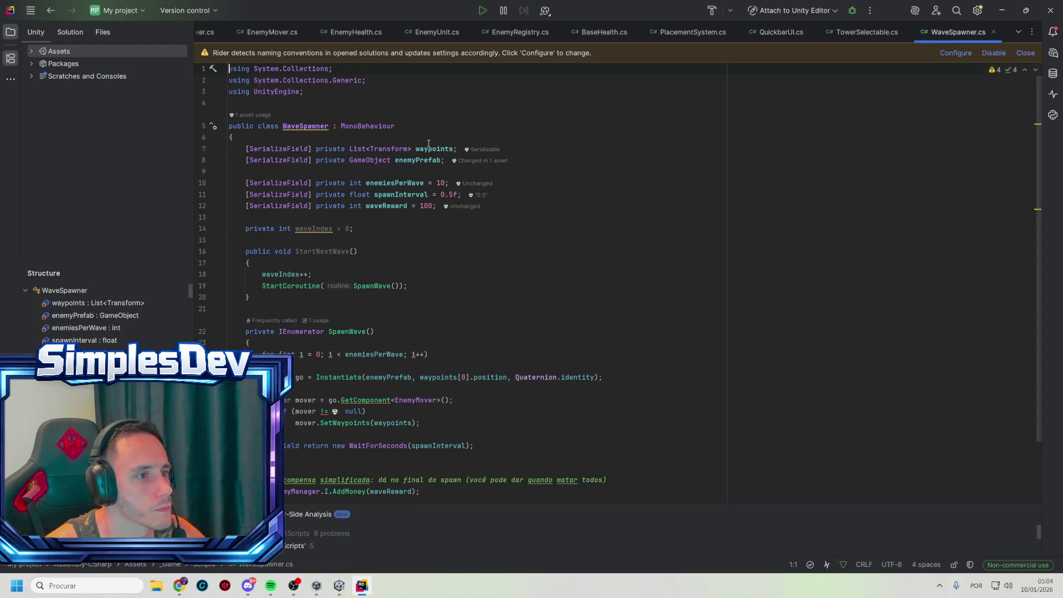
- Highlight the usages of the waypoints field in WaveSpawner.cs, jump back to the top, then minimize Rider
{"action": "left_click", "coordinate": [427, 149]}
{"action": "double_click", "coordinate": [429, 149]}
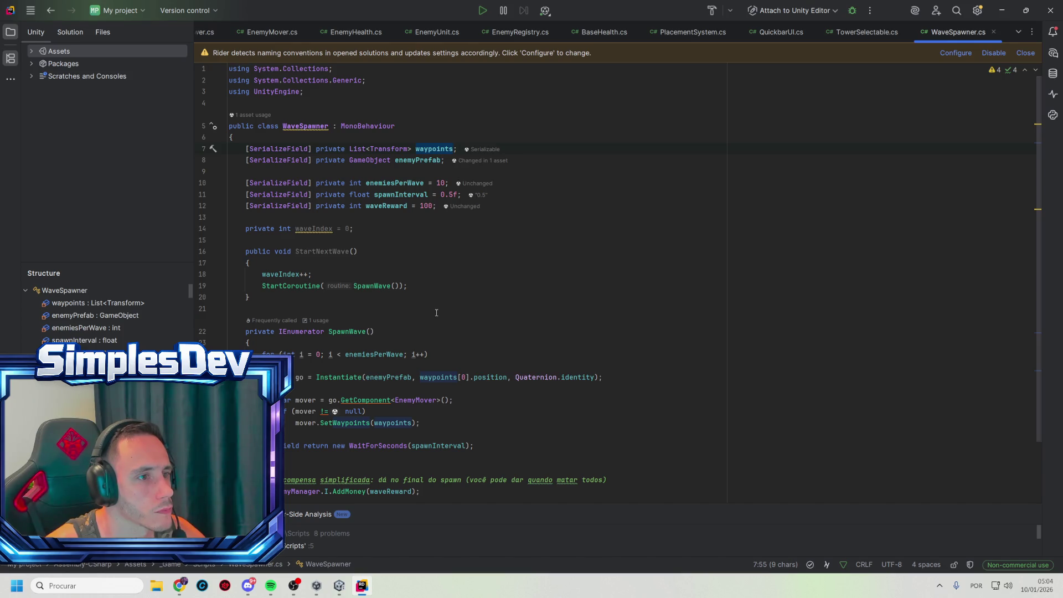
{"action": "scroll", "coordinate": [483, 312], "scroll_direction": "down", "scroll_amount": 2}
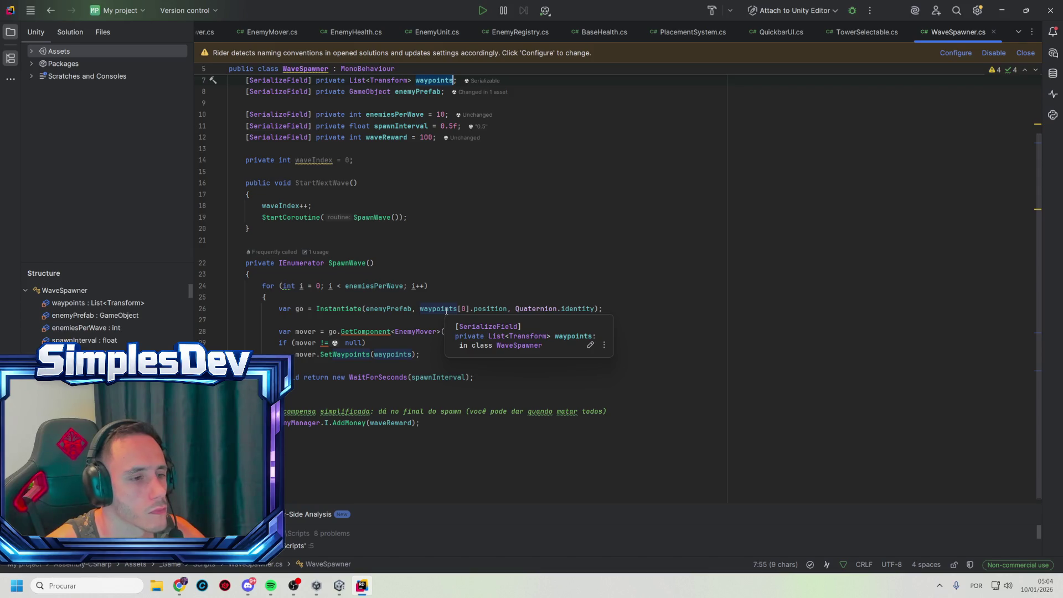
{"action": "key", "text": "ctrl+Home"}
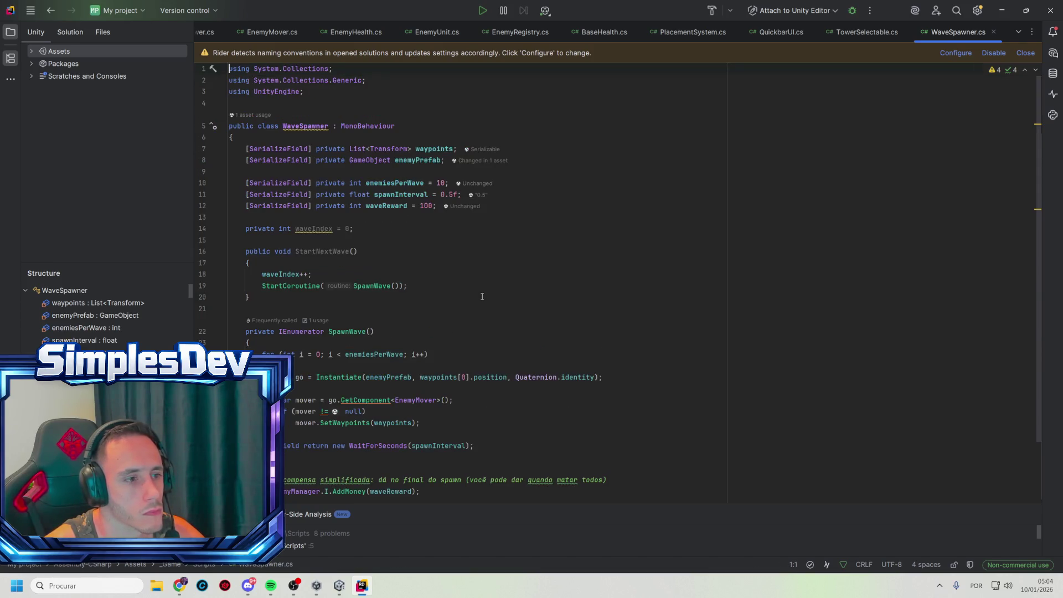
{"action": "left_click", "coordinate": [1001, 7]}
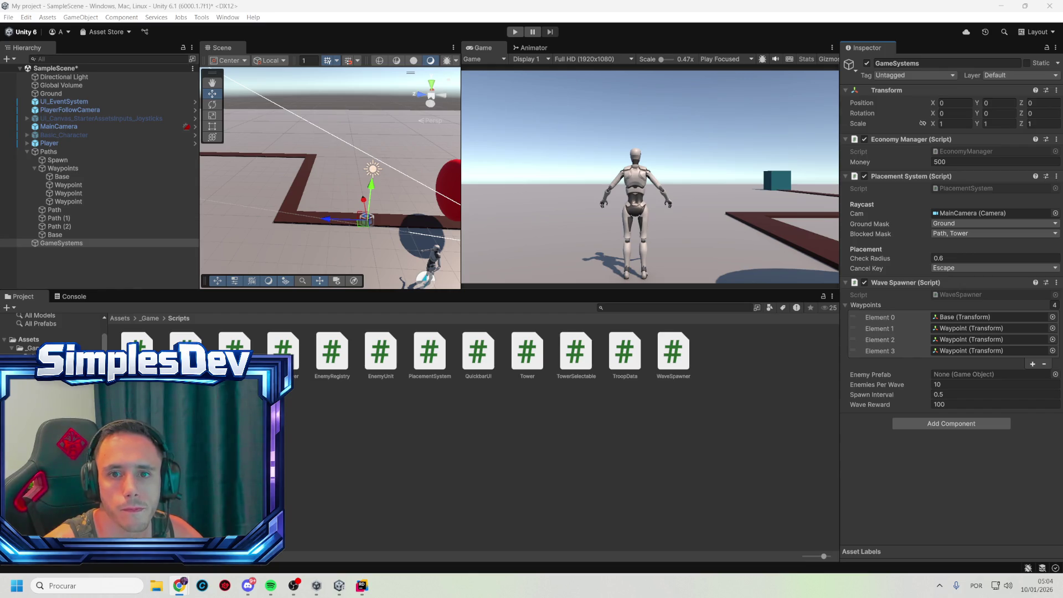
- Create a UI > Canvas object from the Hierarchy context menu and leave it deselected
{"action": "left_click", "coordinate": [54, 252]}
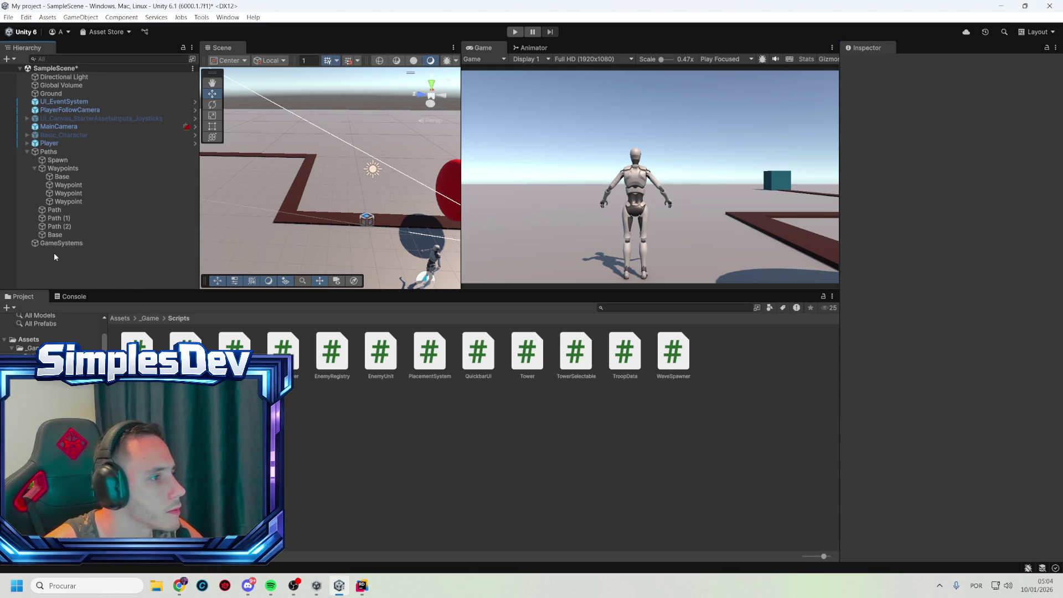
{"action": "right_click", "coordinate": [55, 253]}
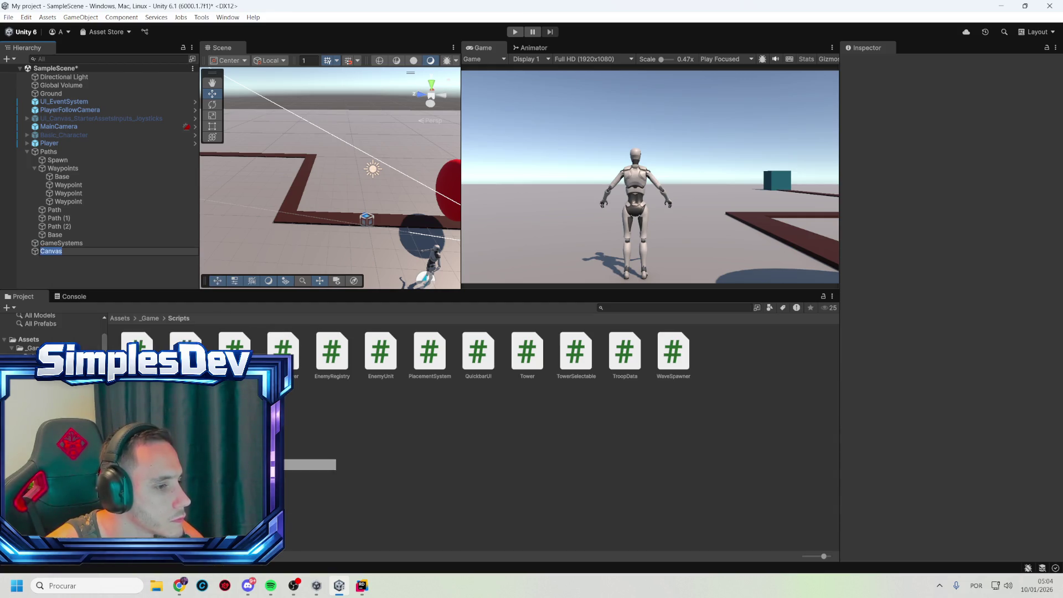
{"action": "left_click", "coordinate": [310, 464]}
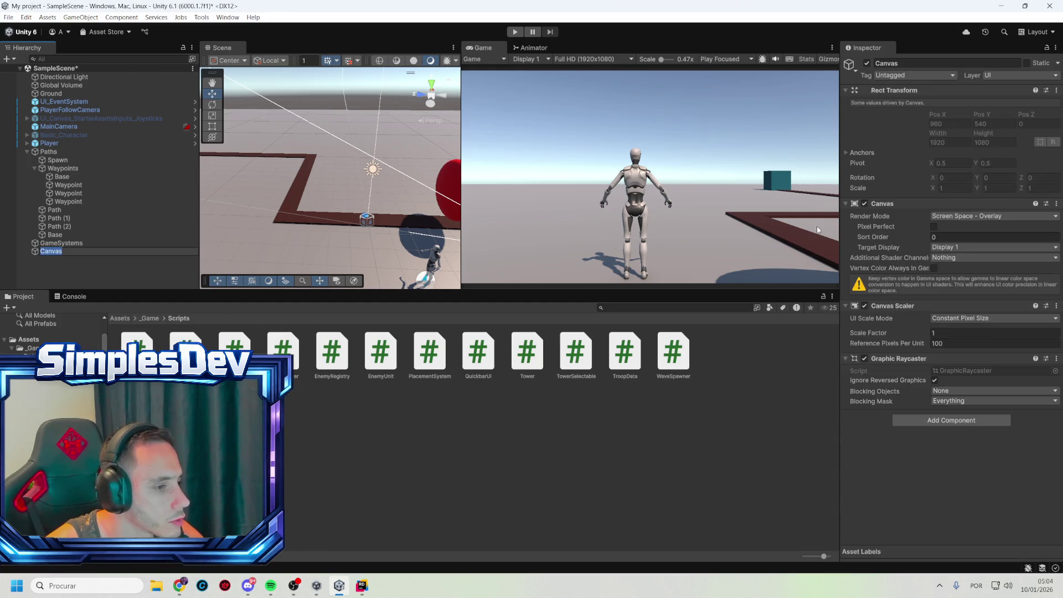
{"action": "left_click", "coordinate": [84, 259]}
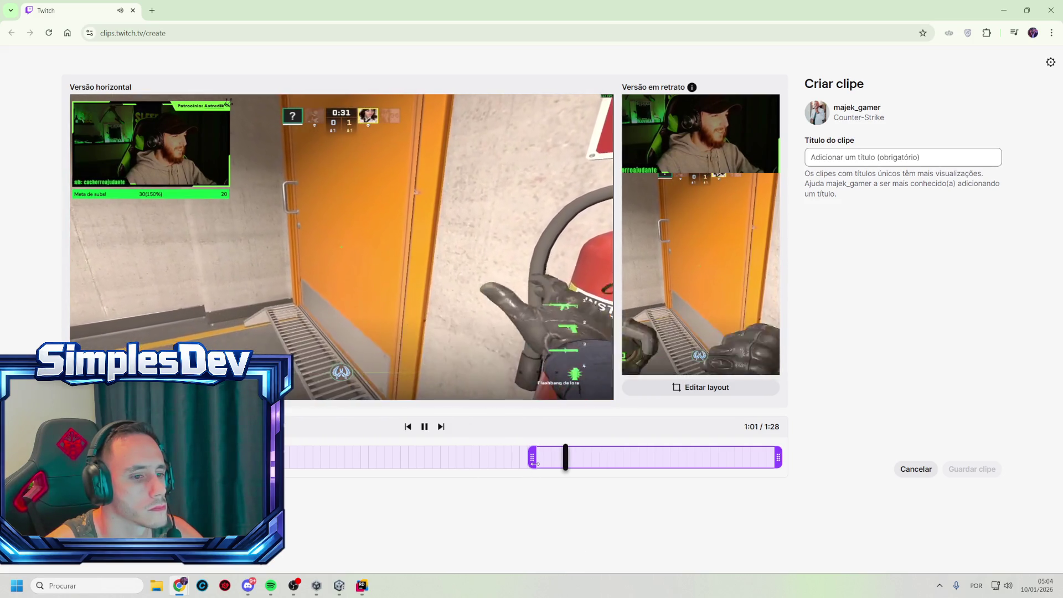
- Drag the clip's trim handles to cover about 0:48 to 1:16 and replay the preview near the end
{"action": "mouse_move", "coordinate": [535, 463]}
{"action": "left_mouse_down"}
{"action": "mouse_move", "coordinate": [422, 449]}
{"action": "mouse_move", "coordinate": [455, 456]}
{"action": "left_mouse_up"}
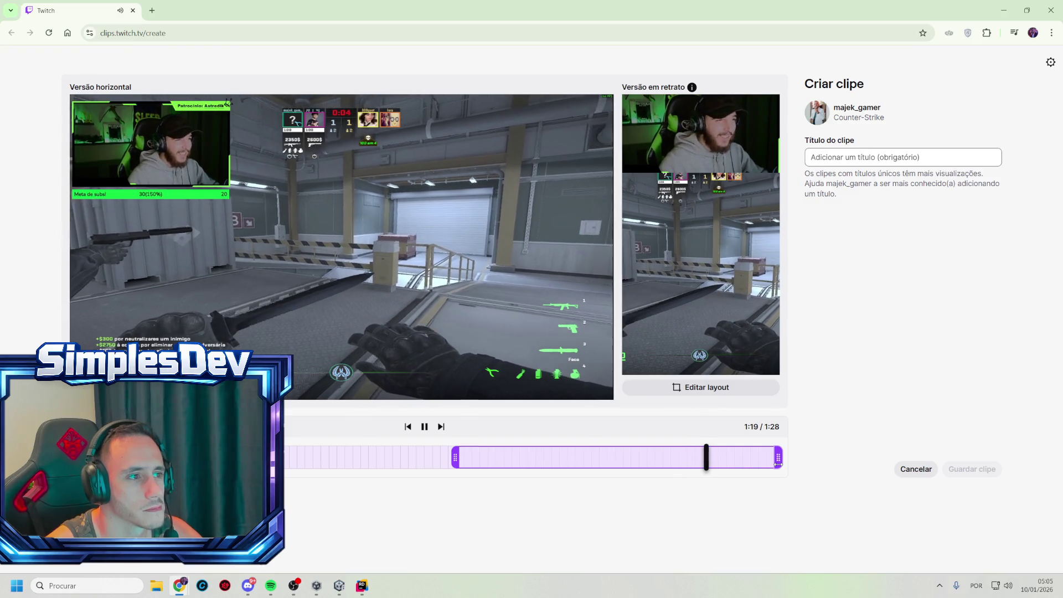
{"action": "left_click_drag", "start_coordinate": [777, 464], "coordinate": [706, 466]}
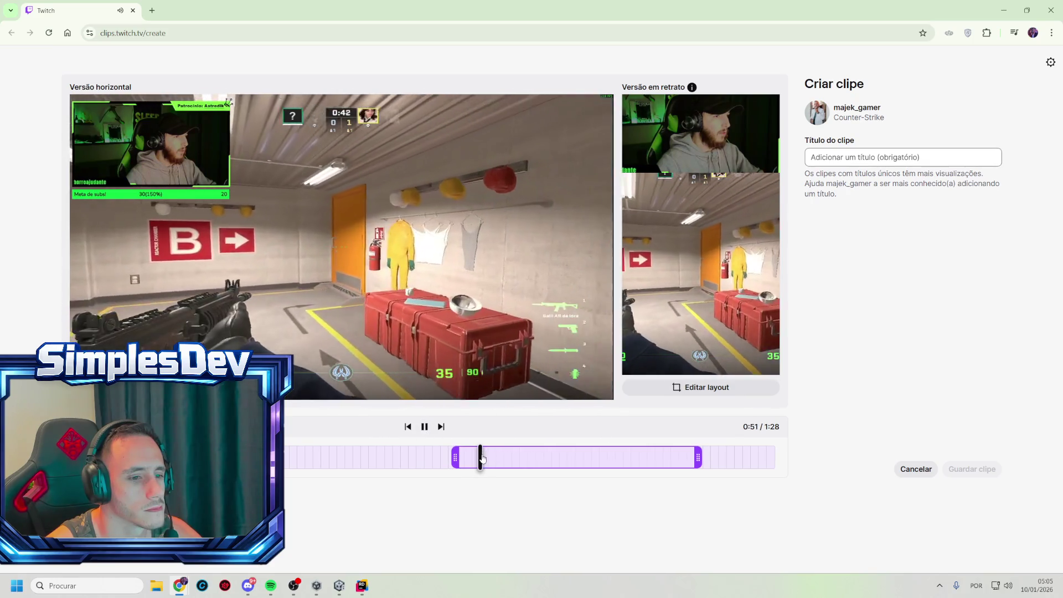
{"action": "left_click_drag", "start_coordinate": [492, 457], "coordinate": [667, 459]}
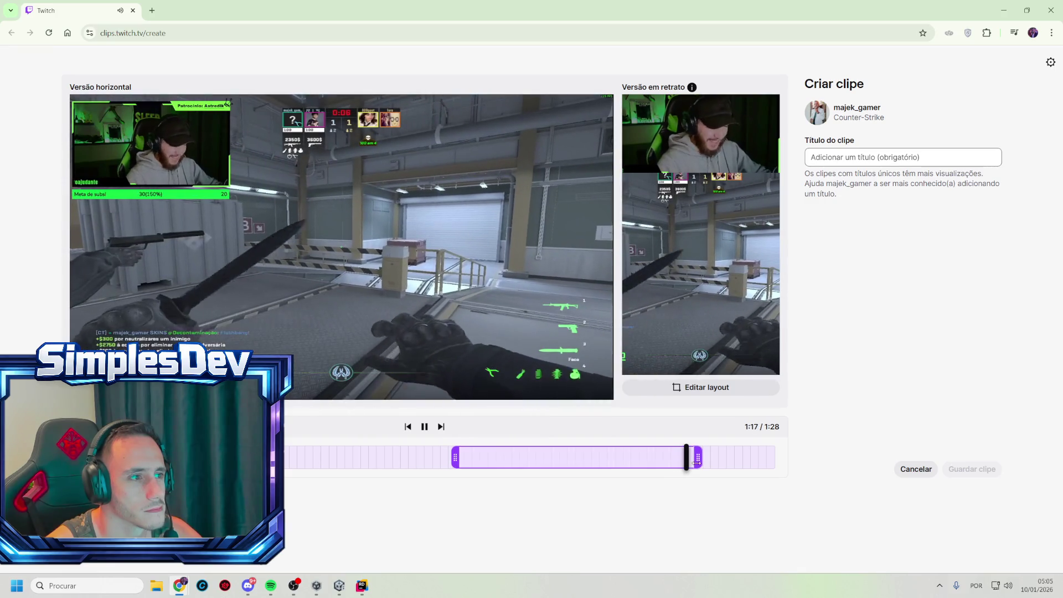
{"action": "left_click_drag", "start_coordinate": [700, 459], "coordinate": [652, 462]}
{"action": "left_click", "coordinate": [641, 456]}
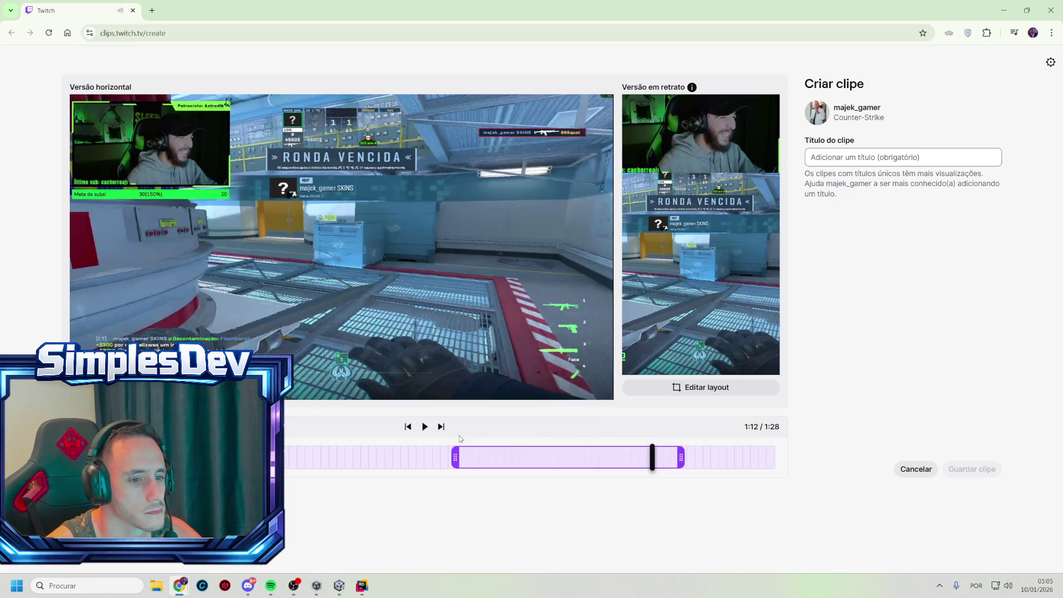
{"action": "left_click", "coordinate": [426, 428]}
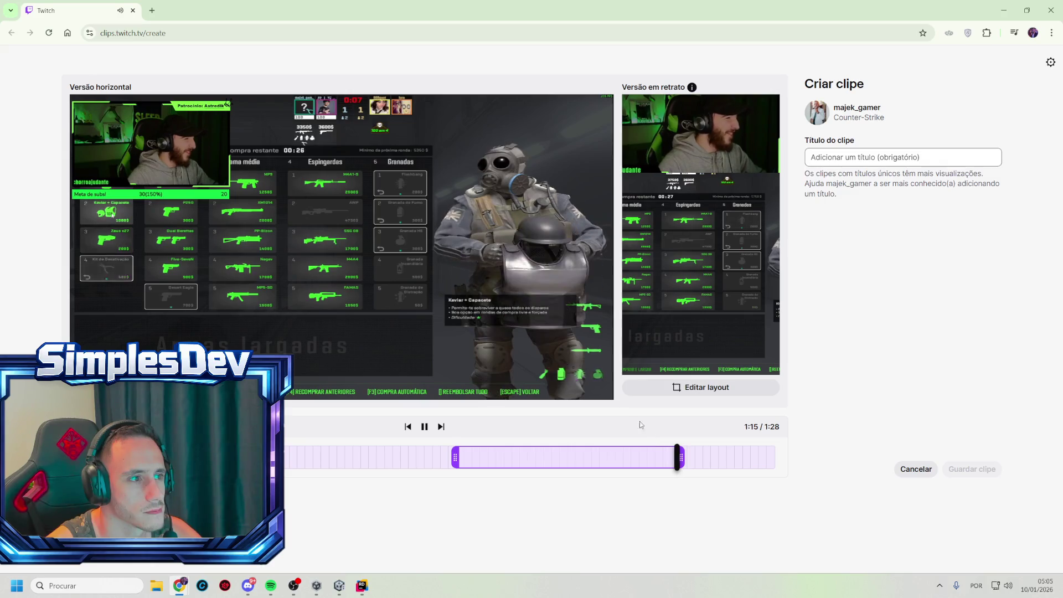
{"action": "left_click", "coordinate": [930, 161]}
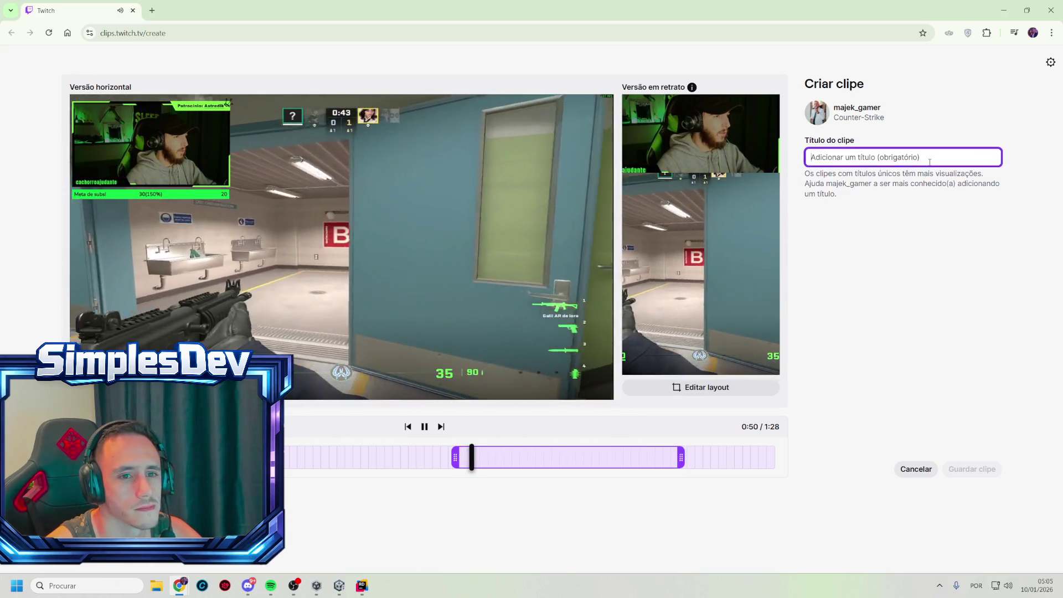
- Enter 'Door simulator' as the clip title, save the clip, and mute the preview
{"action": "type", "text": "Se"}
{"action": "key", "text": "BackSpace"}
{"action": "key", "text": "BackSpace"}
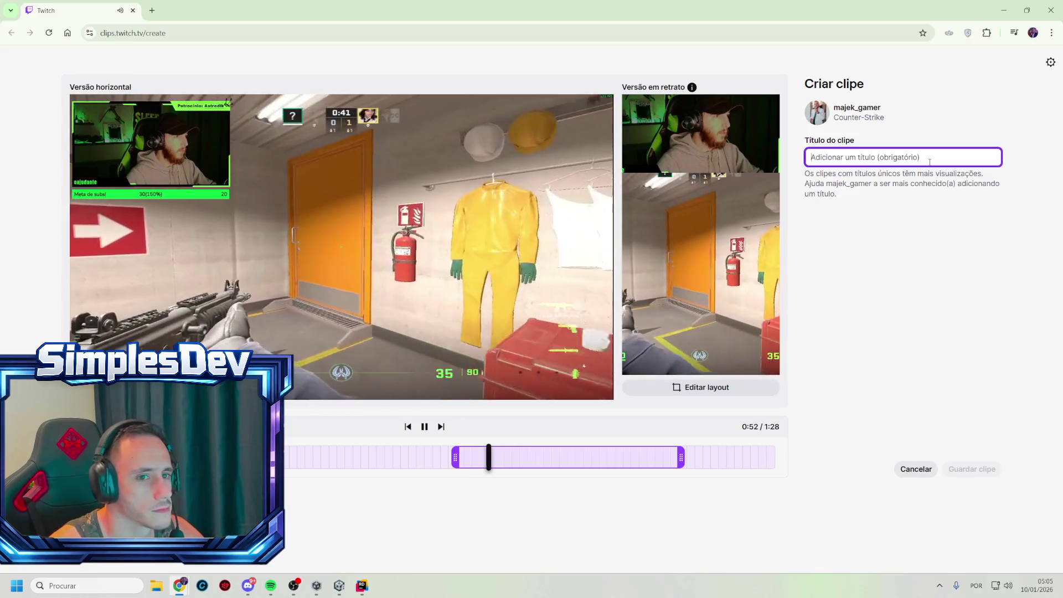
{"action": "type", "text": "Door"}
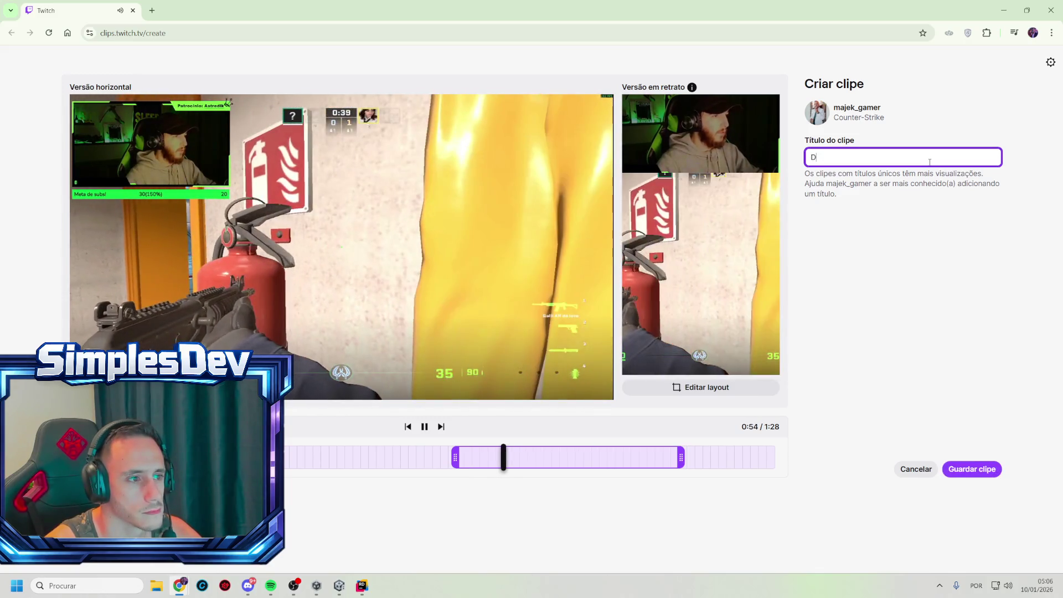
{"action": "key", "text": "BackSpace"}
{"action": "key", "text": "BackSpace"}
{"action": "key", "text": "BackSpace"}
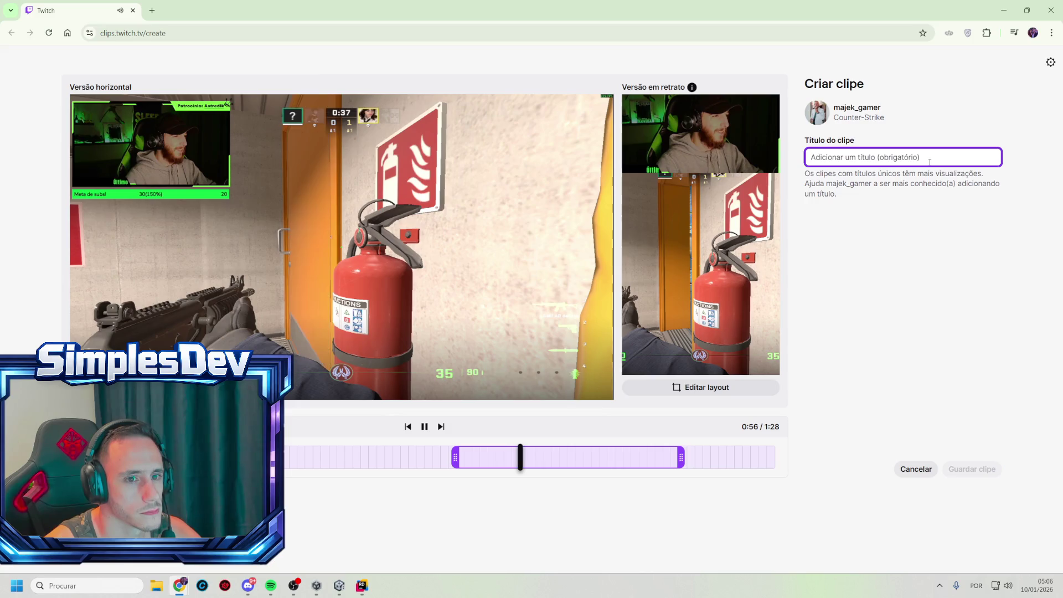
{"action": "type", "text": "Door "}
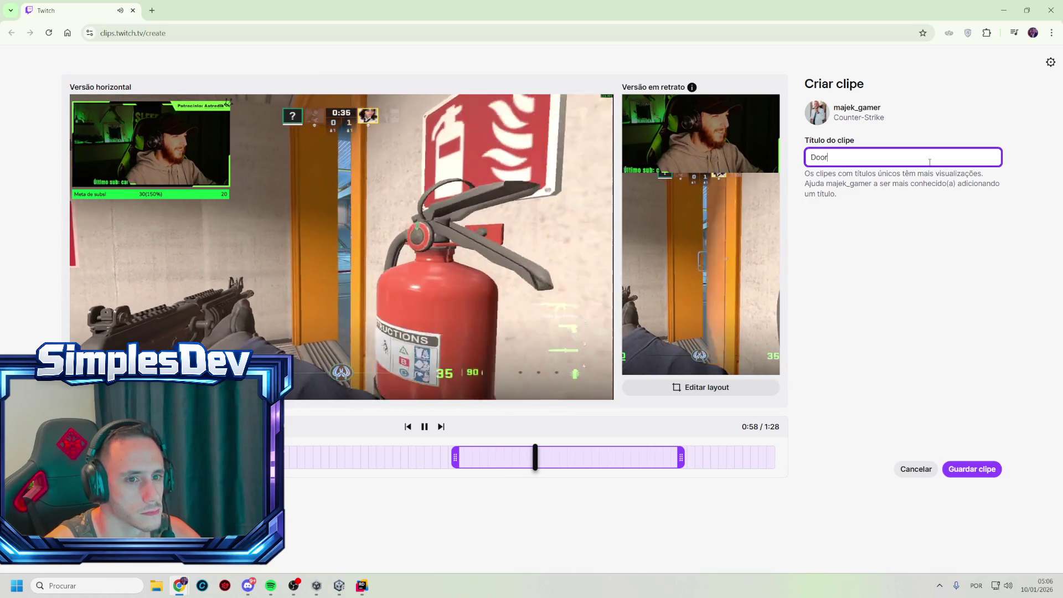
{"action": "type", "text": "simulator"}
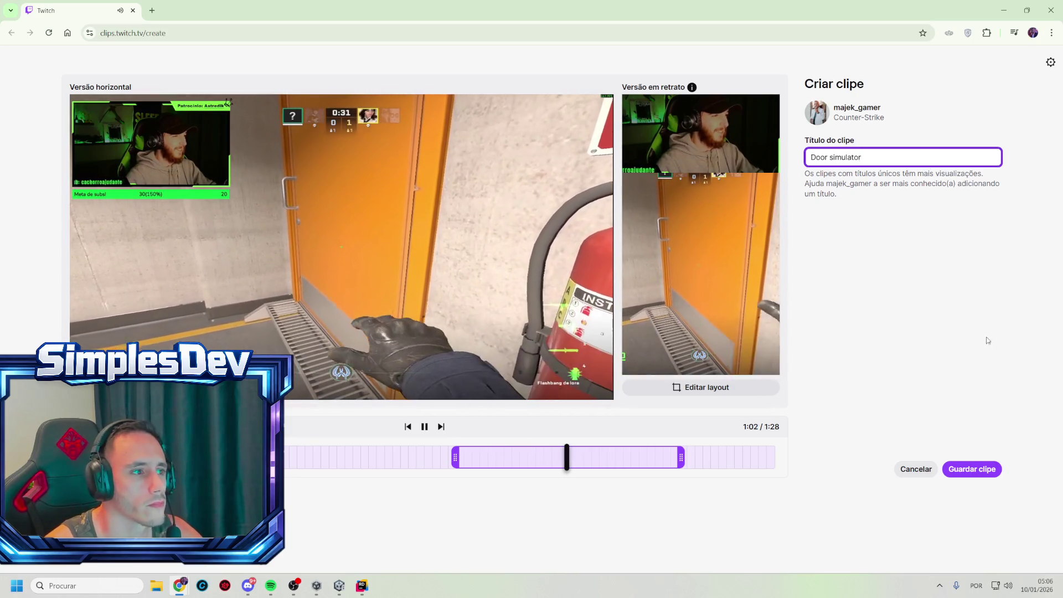
{"action": "left_click", "coordinate": [985, 471]}
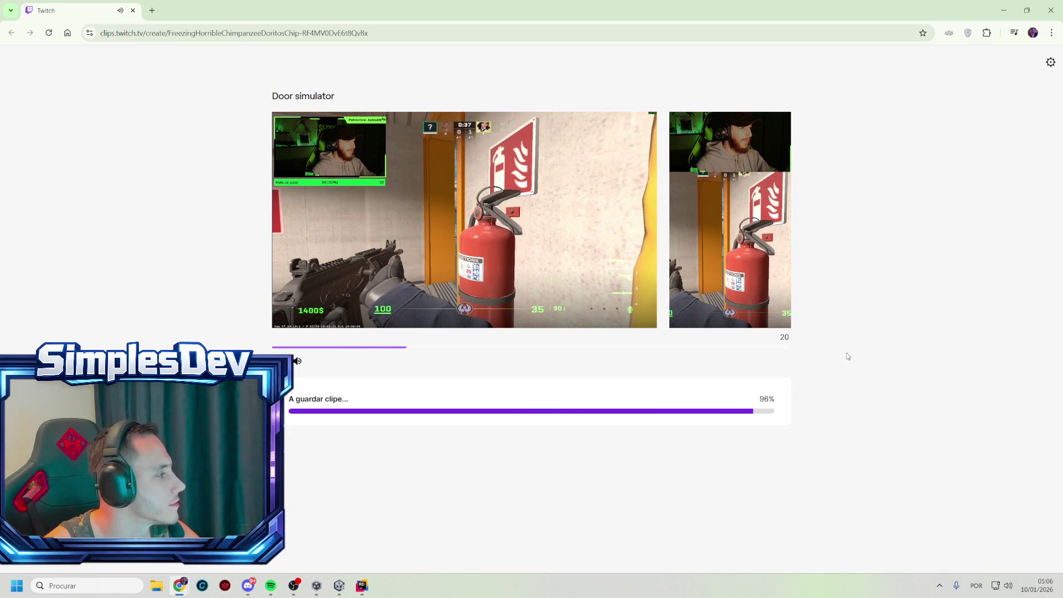
{"action": "left_click", "coordinate": [297, 365]}
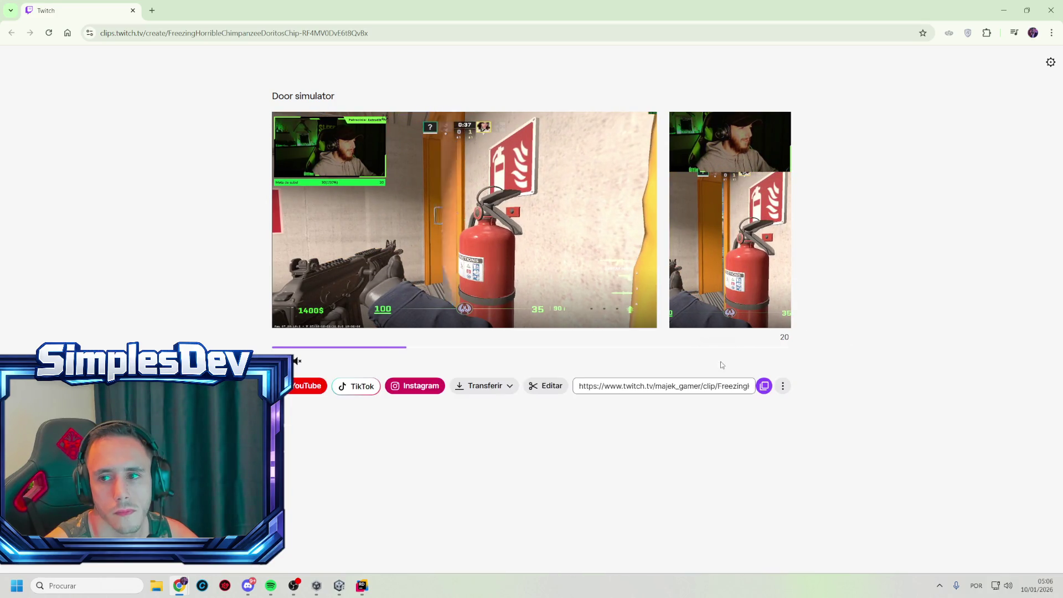
- Copy the saved clip's link and close the browser window
{"action": "left_click", "coordinate": [764, 386]}
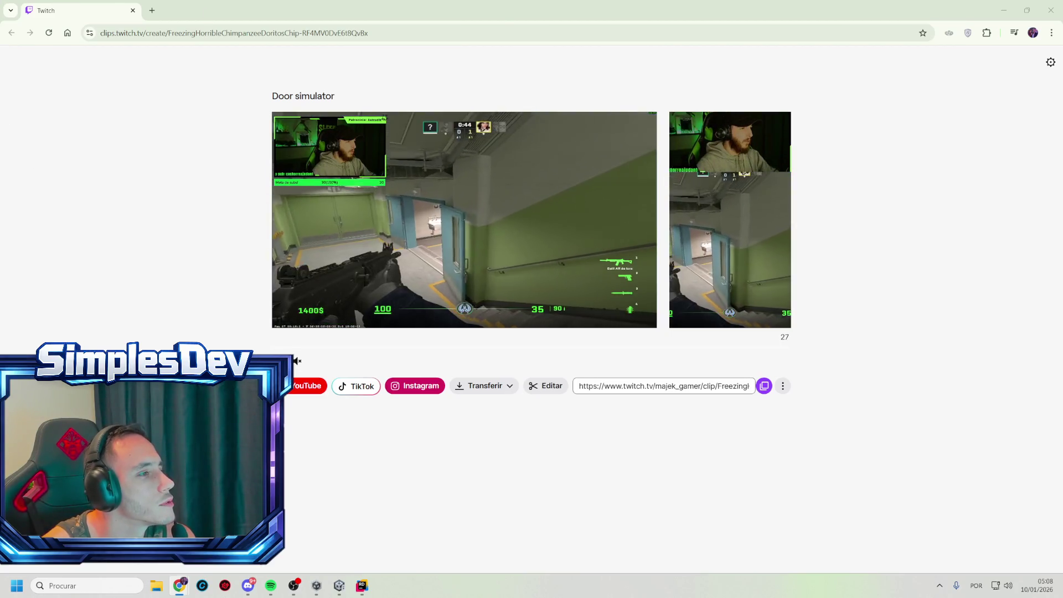
{"action": "left_click", "coordinate": [1050, 11]}
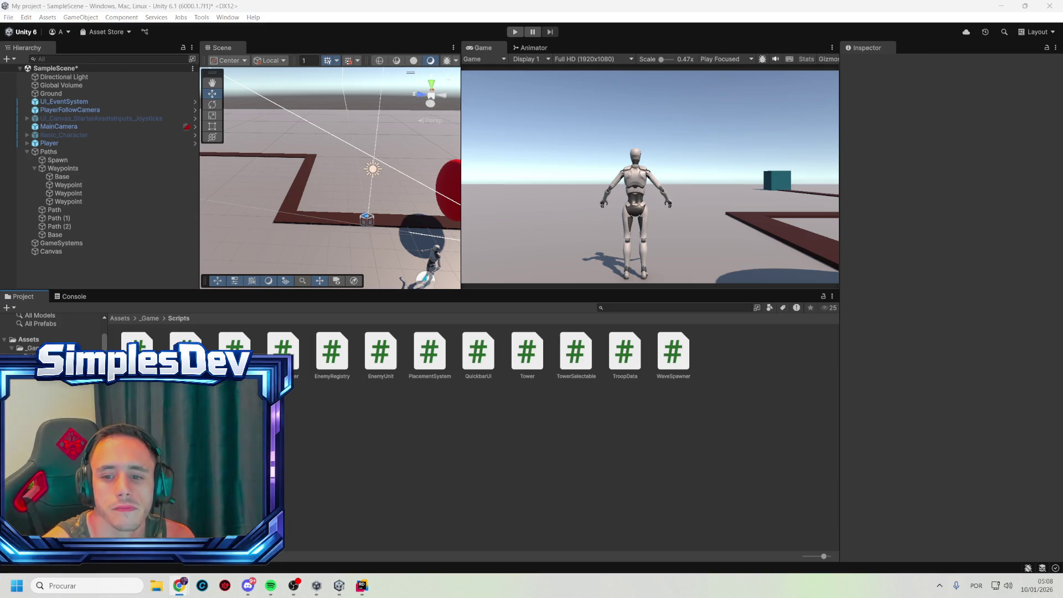
- Save the scene and add an empty UI child named Quickbar under Canvas
{"action": "left_click", "coordinate": [64, 263]}
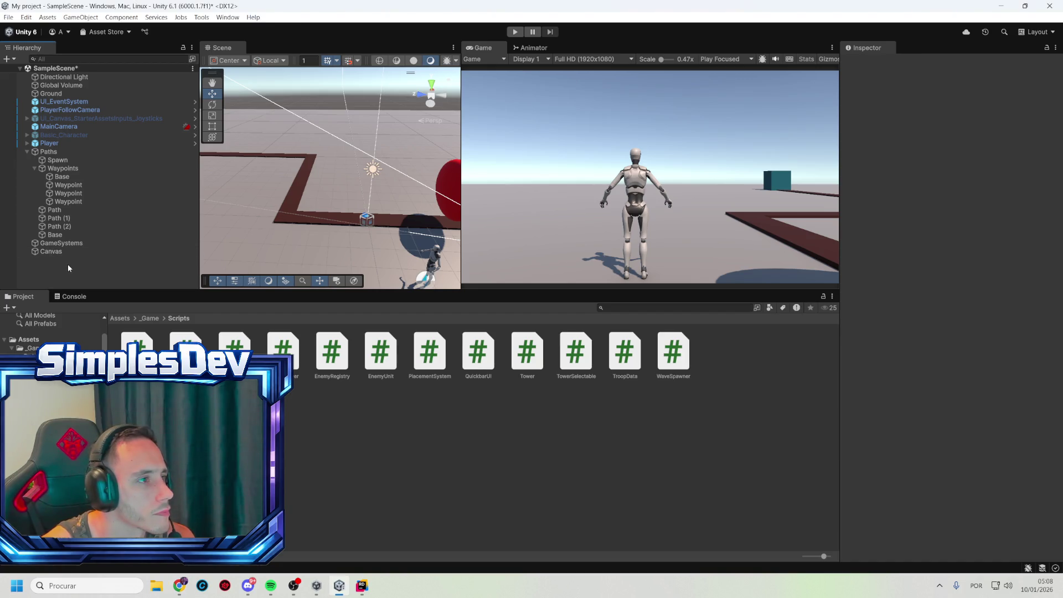
{"action": "key", "text": "ctrl+s"}
{"action": "left_click", "coordinate": [54, 251]}
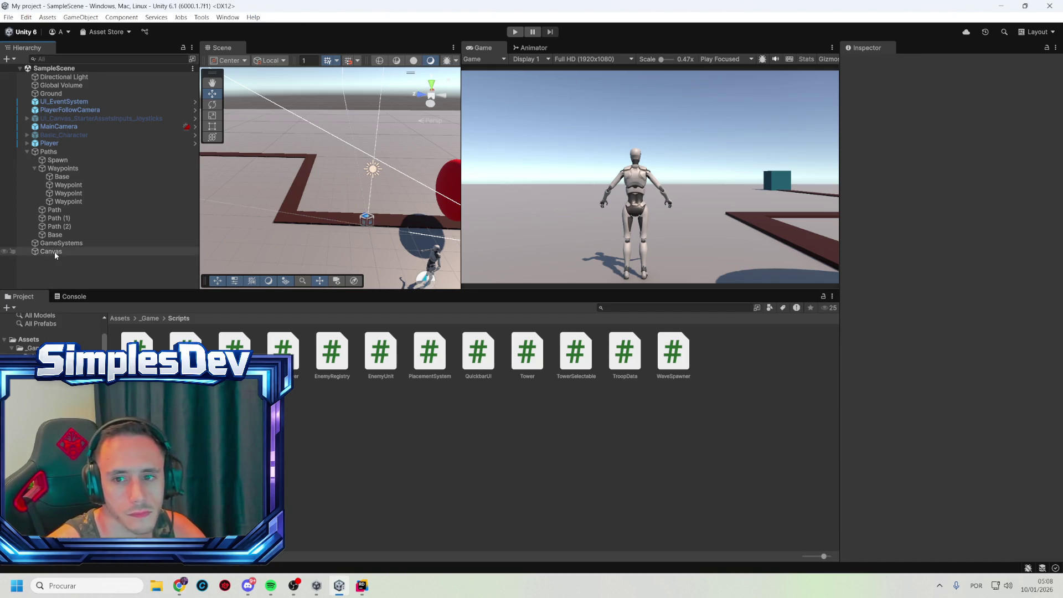
{"action": "right_click", "coordinate": [55, 251]}
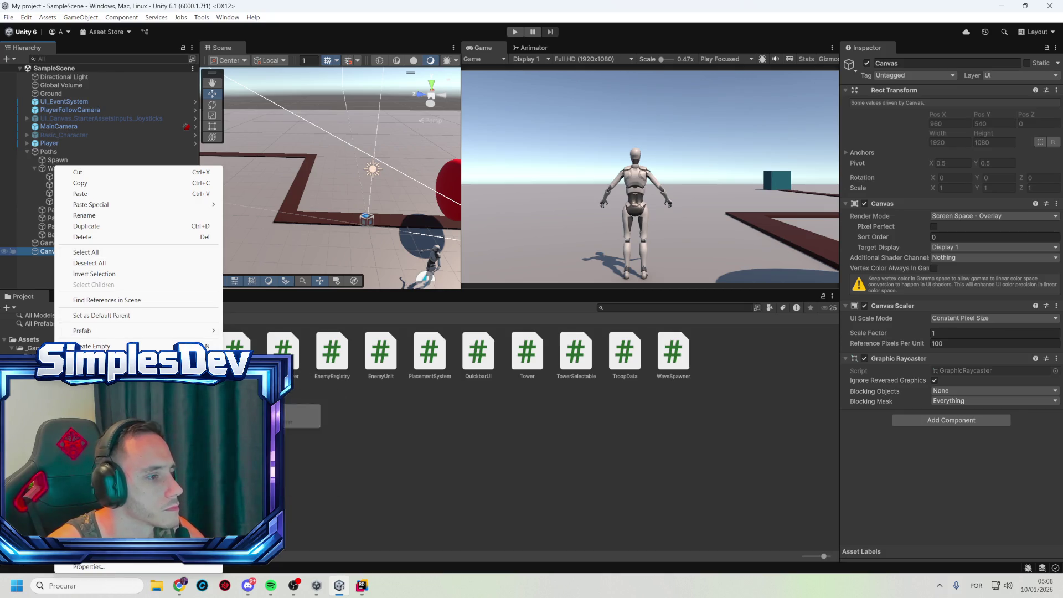
{"action": "mouse_move", "coordinate": [139, 440]}
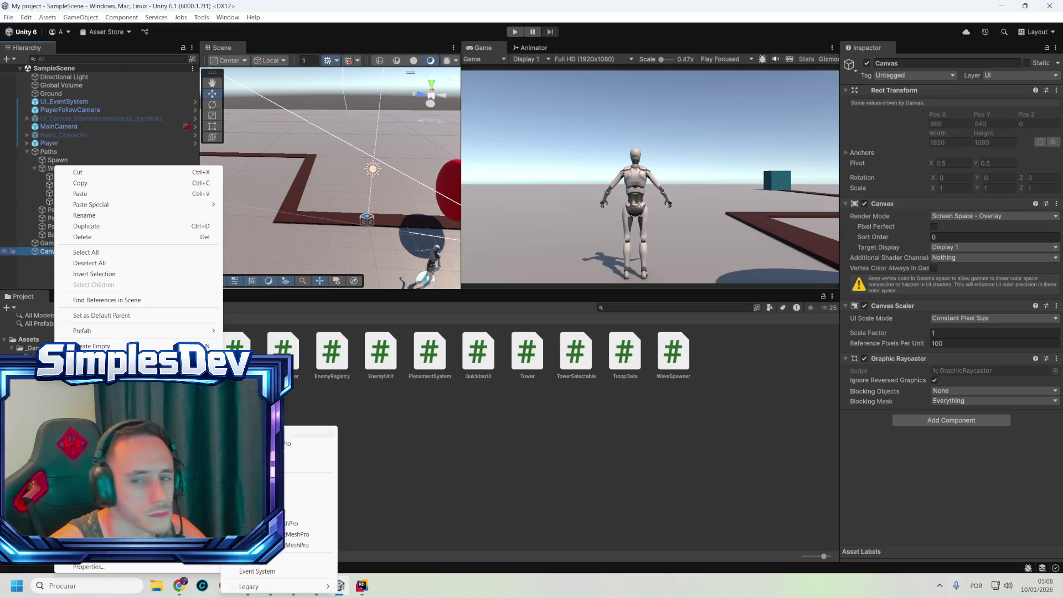
{"action": "left_click", "coordinate": [110, 345]}
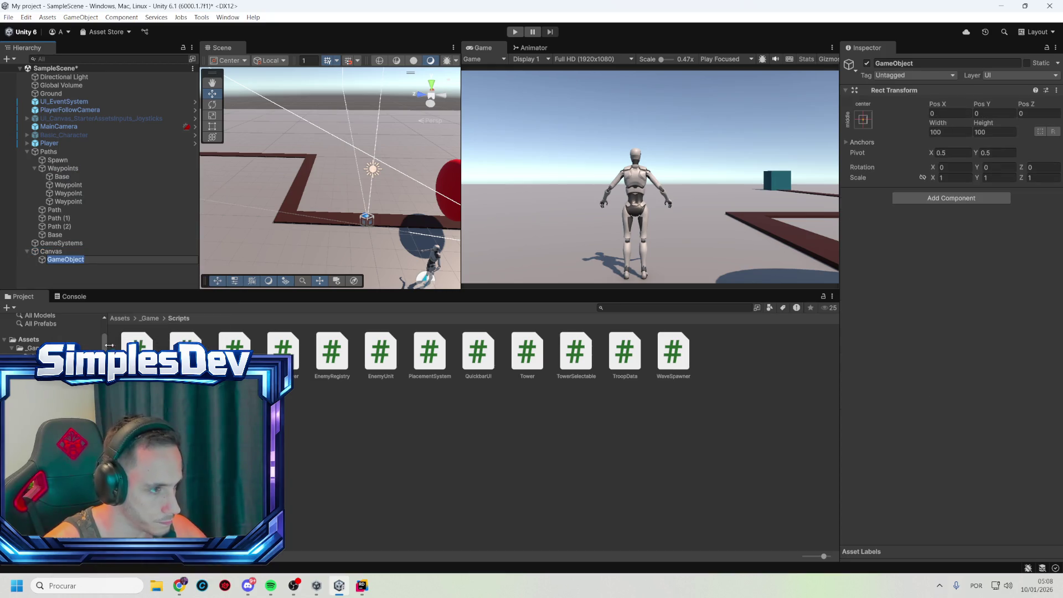
{"action": "type", "text": "Quickbar"}
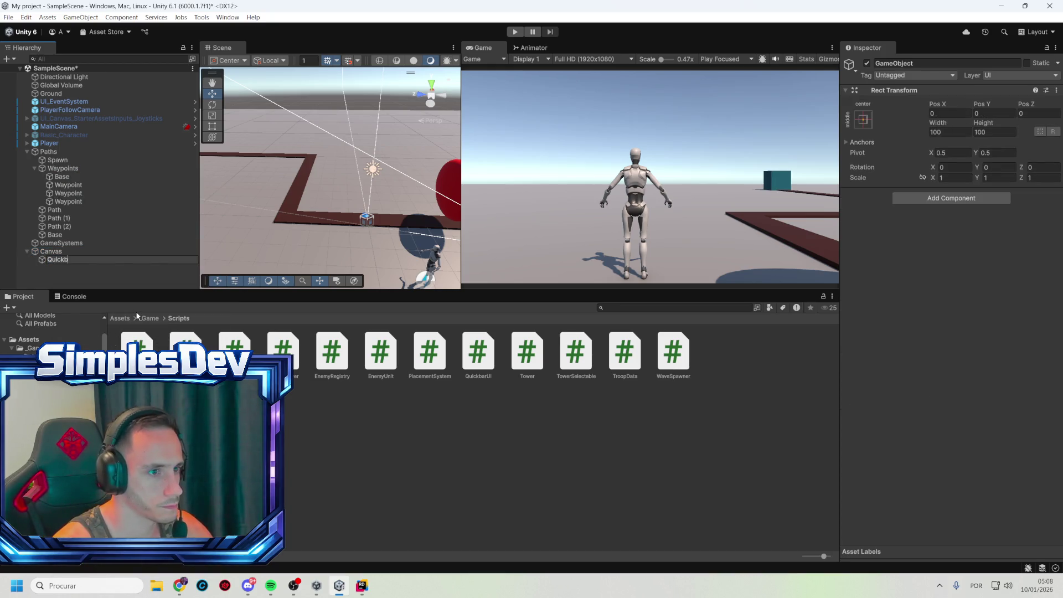
{"action": "key", "text": "Return"}
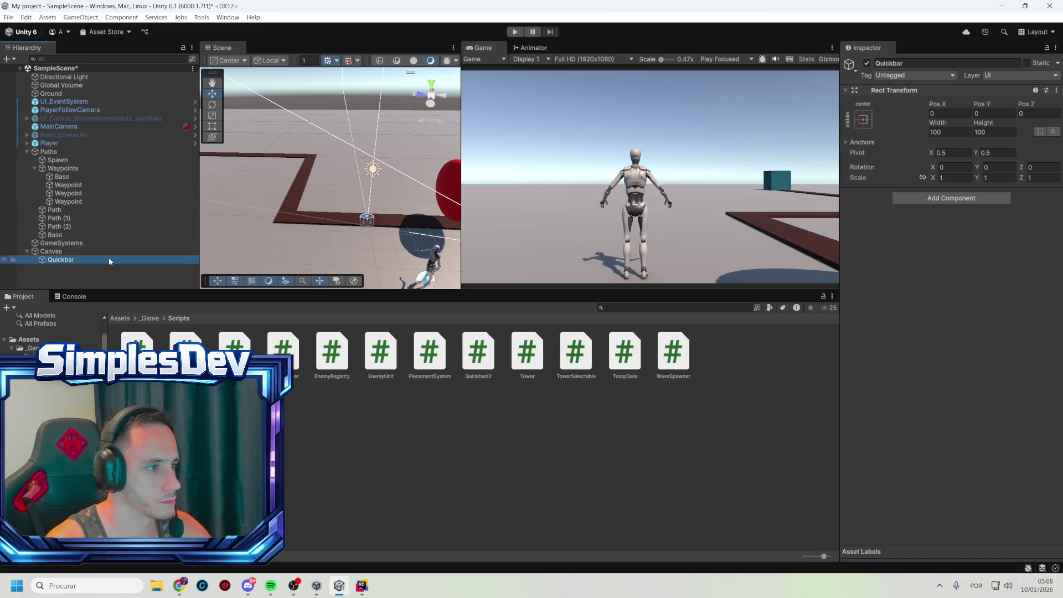
- Frame Quickbar in a 2D scene view with the Rect tool active
{"action": "double_click", "coordinate": [109, 259]}
{"action": "mouse_move", "coordinate": [332, 177]}
{"action": "left_mouse_down"}
{"action": "mouse_move", "coordinate": [390, 182]}
{"action": "mouse_move", "coordinate": [412, 173]}
{"action": "left_mouse_up"}
{"action": "scroll", "coordinate": [413, 175], "scroll_direction": "up", "scroll_amount": 5}
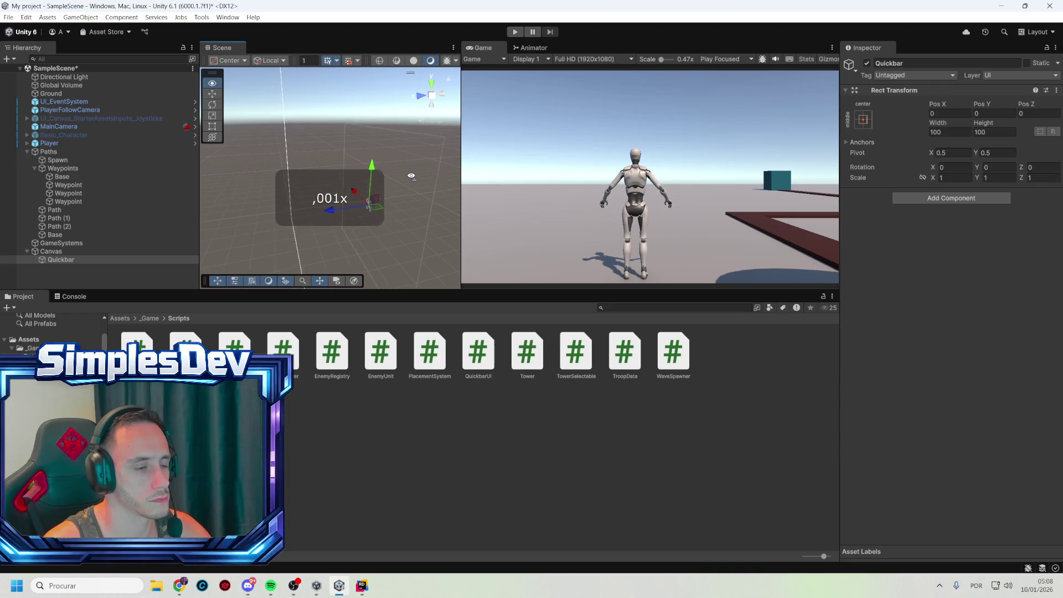
{"action": "scroll", "coordinate": [414, 174], "scroll_direction": "up", "scroll_amount": 3}
{"action": "left_click_drag", "start_coordinate": [461, 128], "coordinate": [629, 128]}
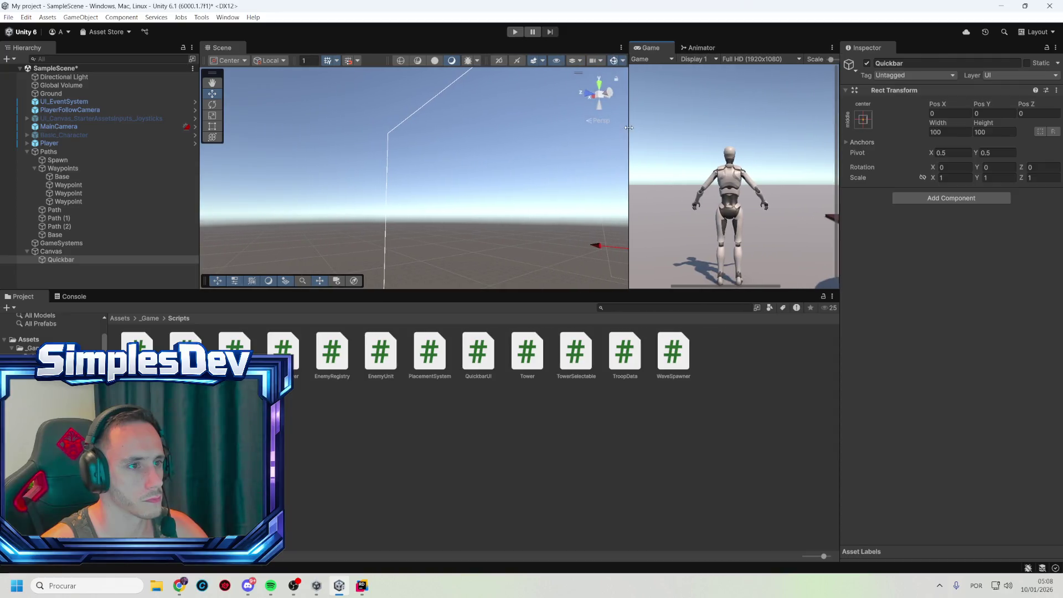
{"action": "left_click", "coordinate": [499, 60]}
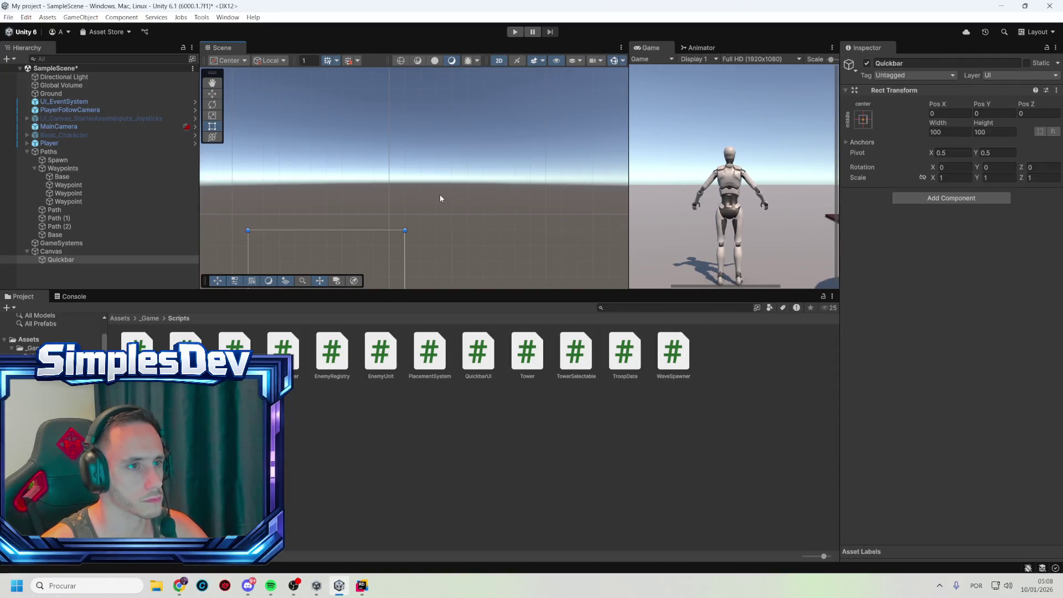
{"action": "key", "text": "t"}
{"action": "scroll", "coordinate": [444, 185], "scroll_direction": "down", "scroll_amount": 8}
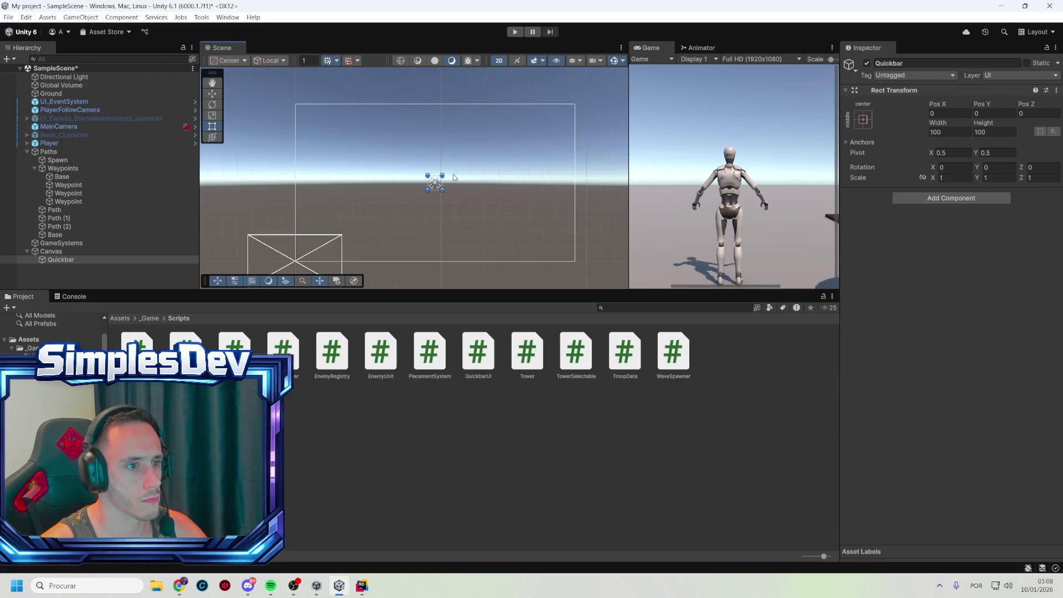
- Drag Quickbar's rectangle out to the full 1920 canvas width, about 245 high
{"action": "scroll", "coordinate": [455, 197], "scroll_direction": "up", "scroll_amount": 3}
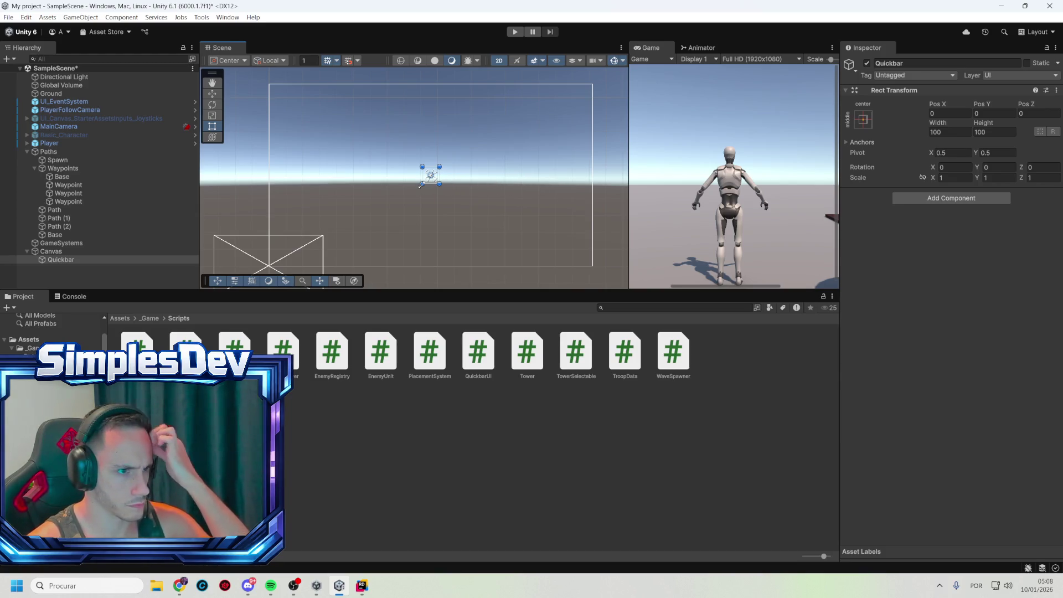
{"action": "mouse_move", "coordinate": [420, 184]}
{"action": "left_mouse_down"}
{"action": "mouse_move", "coordinate": [285, 235]}
{"action": "mouse_move", "coordinate": [269, 265]}
{"action": "left_mouse_up"}
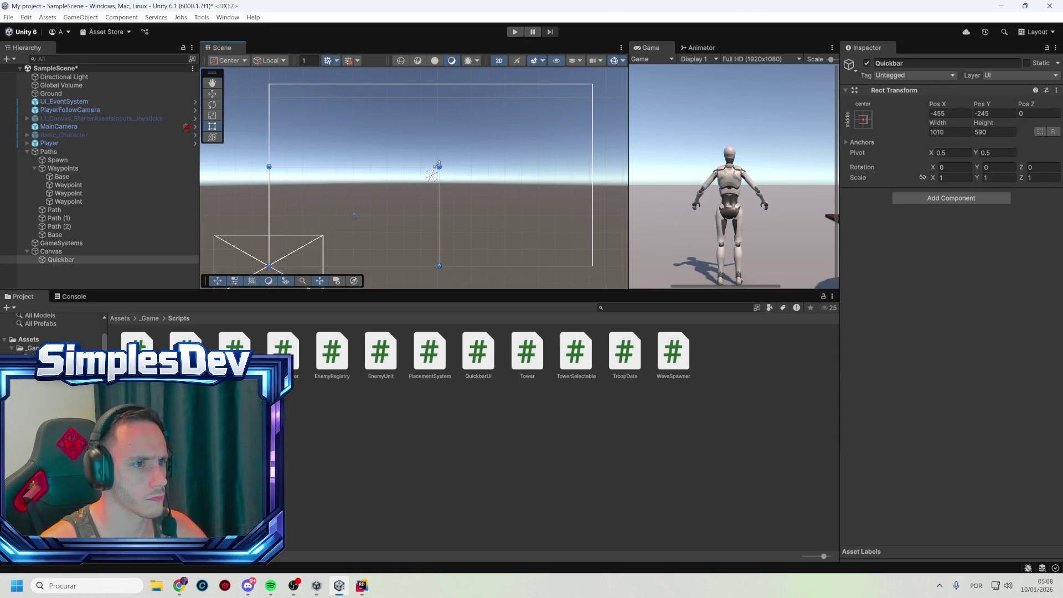
{"action": "left_click_drag", "start_coordinate": [439, 165], "coordinate": [592, 223]}
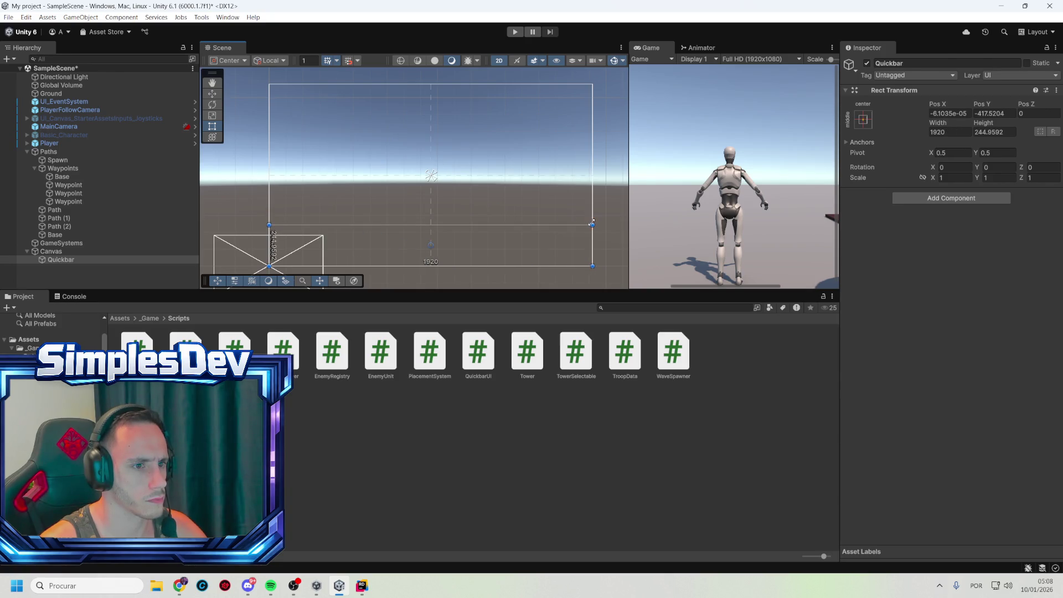
- Set Quickbar's Pos Y and Pos X to 0 in the Rect Transform
{"action": "left_click", "coordinate": [993, 113]}
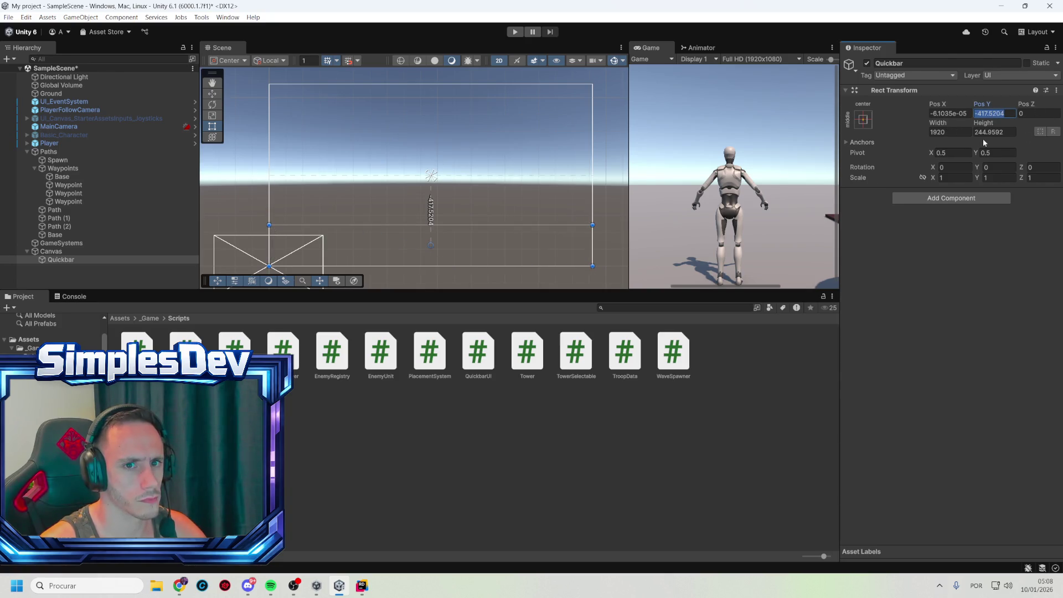
{"action": "type", "text": "0"}
{"action": "left_click", "coordinate": [943, 112]}
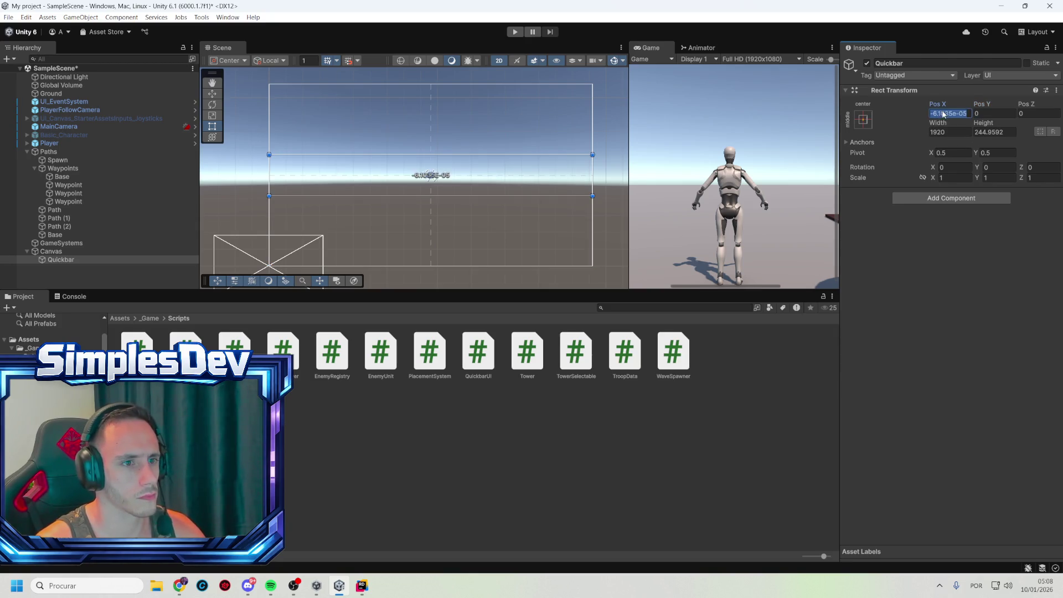
{"action": "type", "text": "0"}
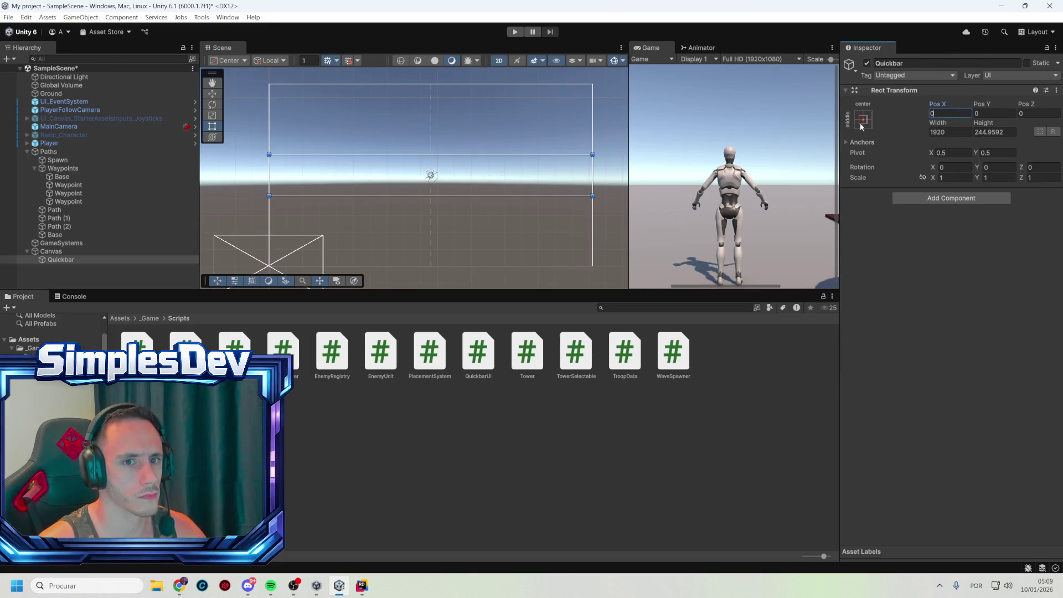
{"action": "left_click", "coordinate": [864, 119]}
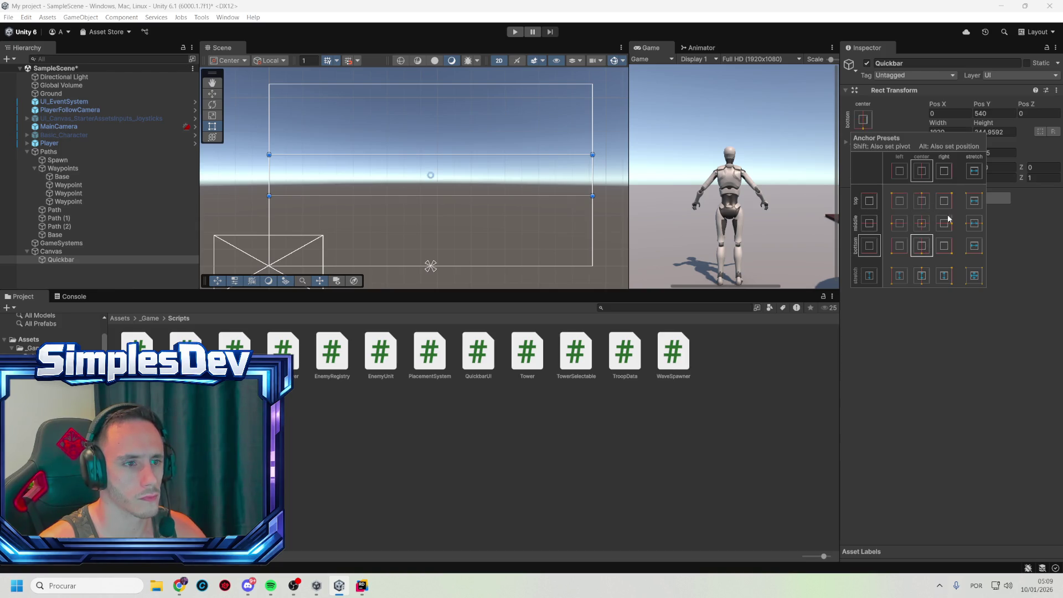
- Anchor Quickbar to bottom centre, with height 200 and Pos Y 100
{"action": "left_click", "coordinate": [922, 245]}
{"action": "left_click", "coordinate": [993, 114]}
{"action": "type", "text": "0"}
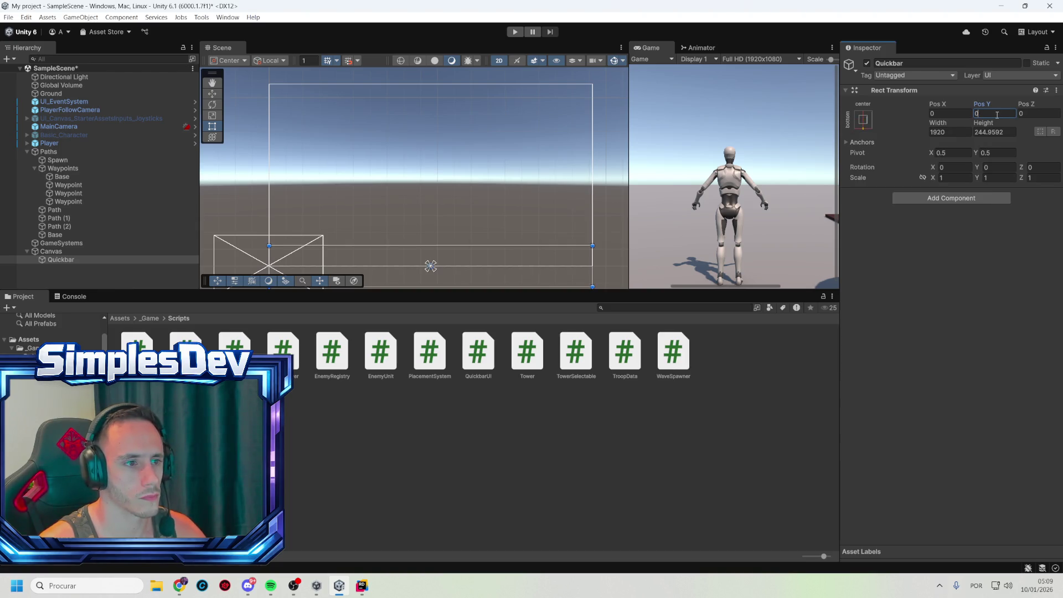
{"action": "left_click", "coordinate": [990, 133]}
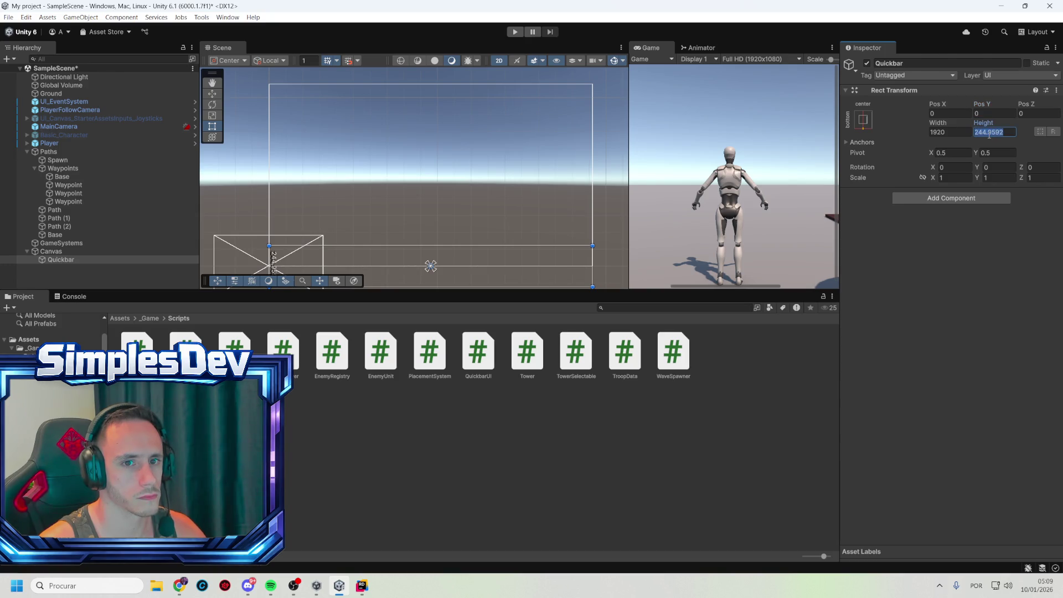
{"action": "type", "text": "200"}
{"action": "left_click", "coordinate": [983, 113]}
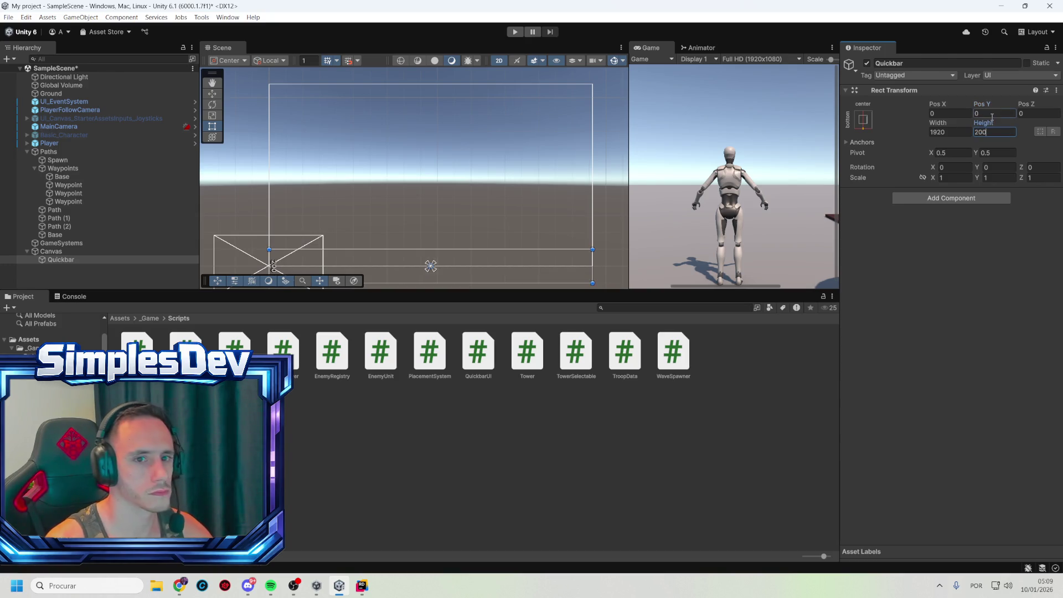
{"action": "type", "text": "100"}
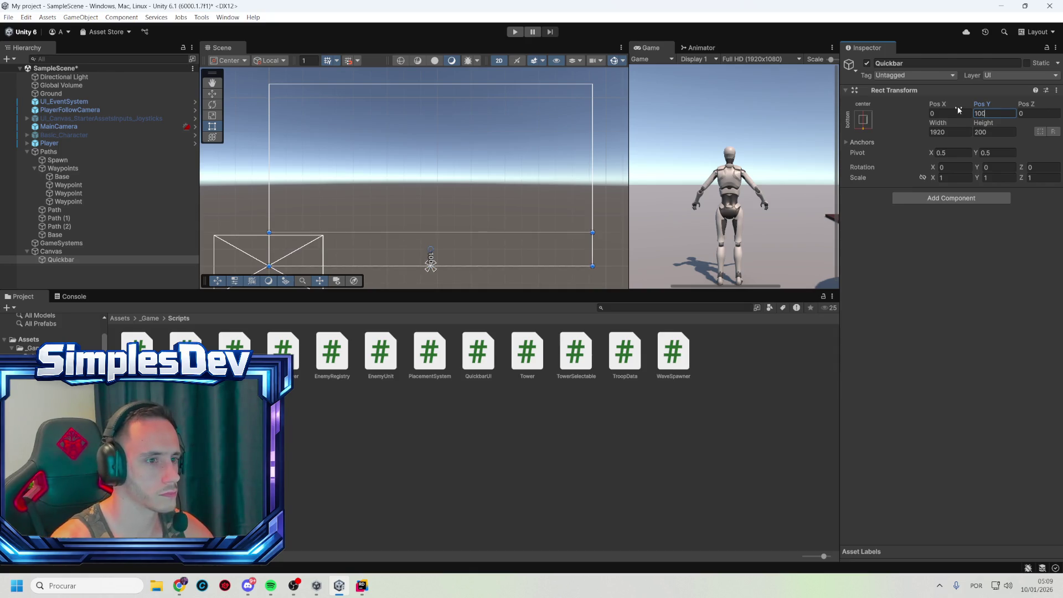
- Set Quickbar's width to 1200 after trying several other values
{"action": "left_click", "coordinate": [936, 132]}
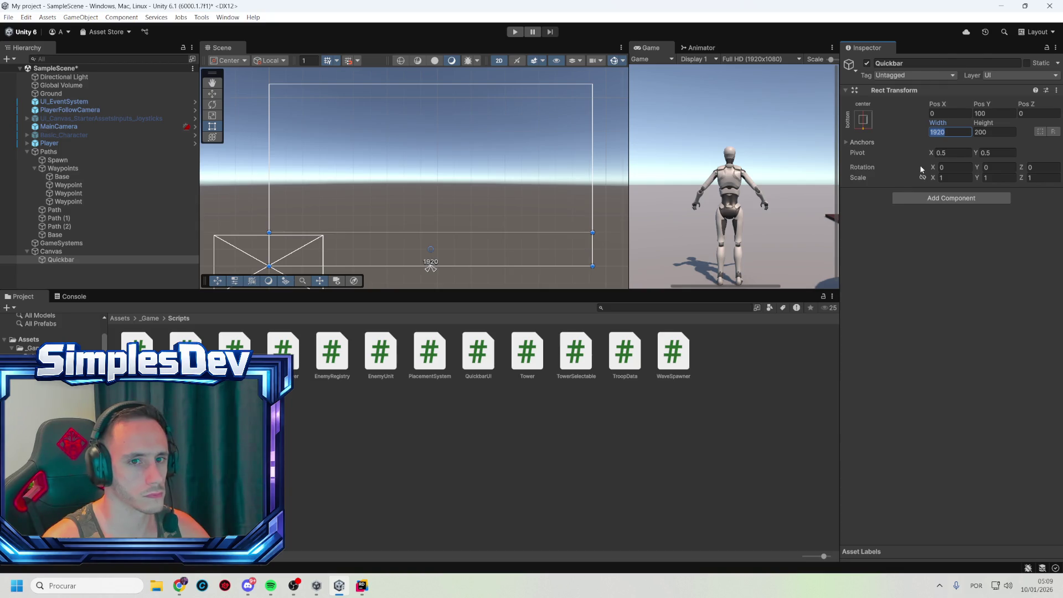
{"action": "type", "text": "1500"}
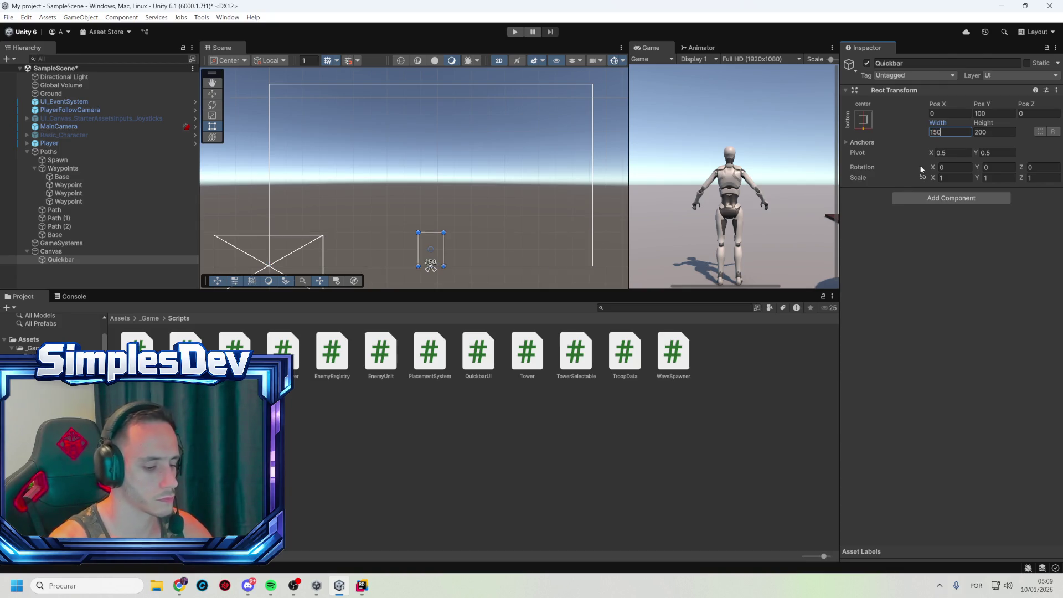
{"action": "key", "text": "BackSpace"}
{"action": "key", "text": "BackSpace"}
{"action": "key", "text": "BackSpace"}
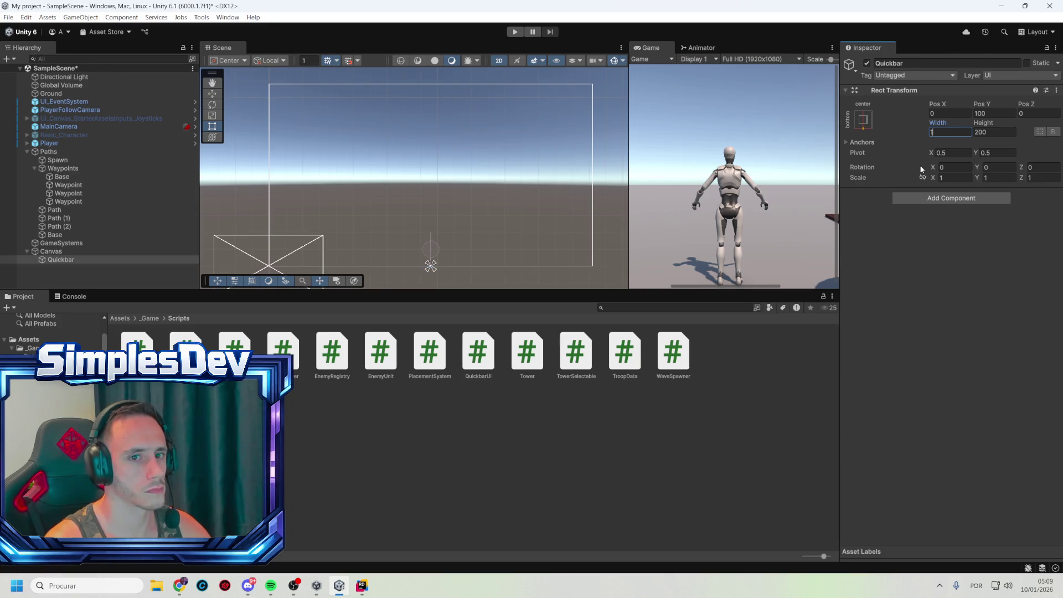
{"action": "type", "text": "000"}
{"action": "key", "text": "BackSpace"}
{"action": "key", "text": "BackSpace"}
{"action": "key", "text": "BackSpace"}
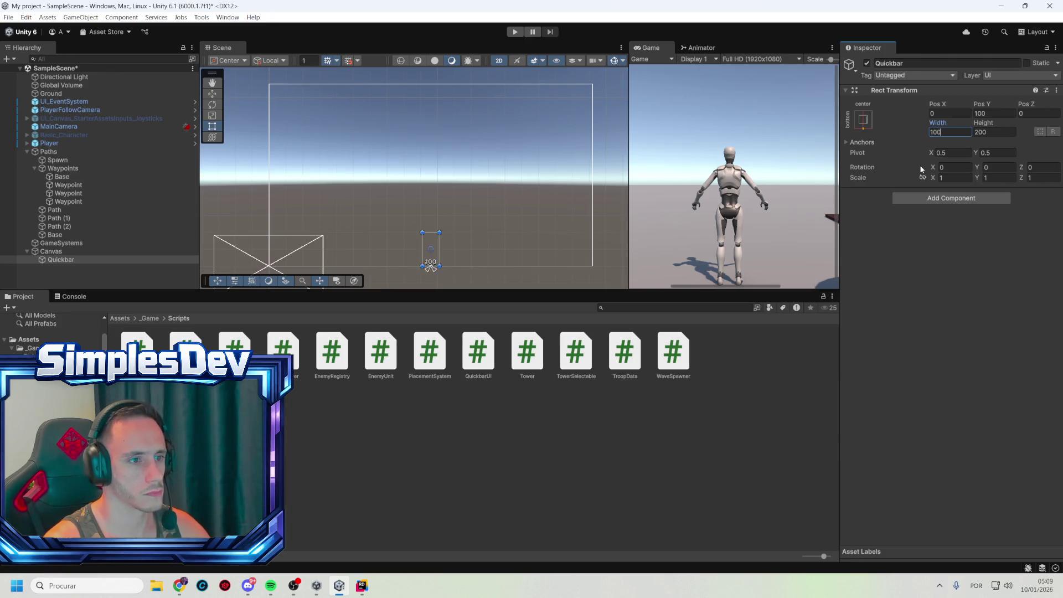
{"action": "type", "text": "20"}
{"action": "key", "text": "BackSpace"}
{"action": "key", "text": "BackSpace"}
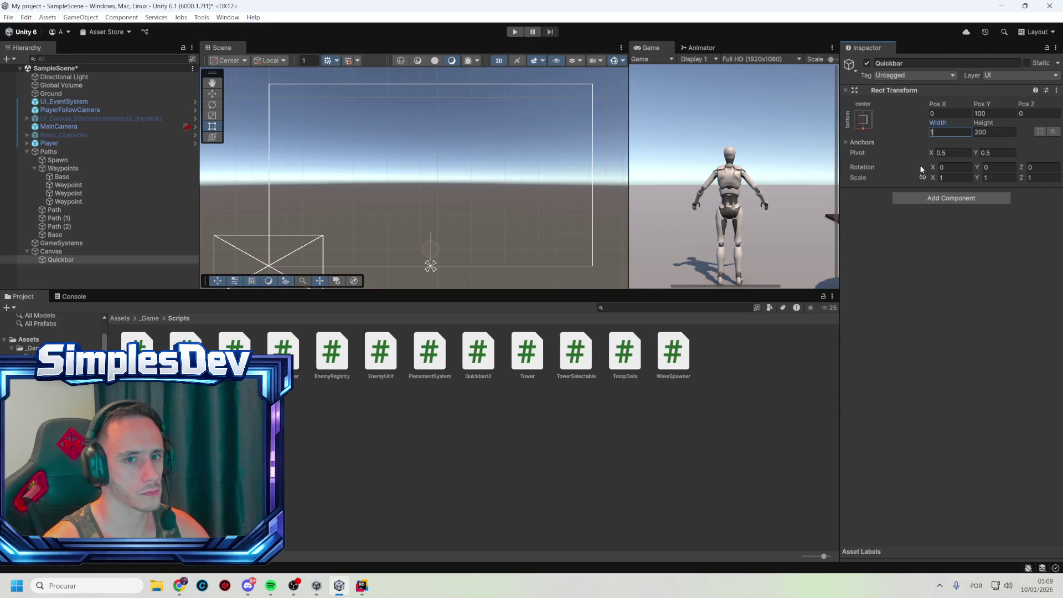
{"action": "type", "text": "600"}
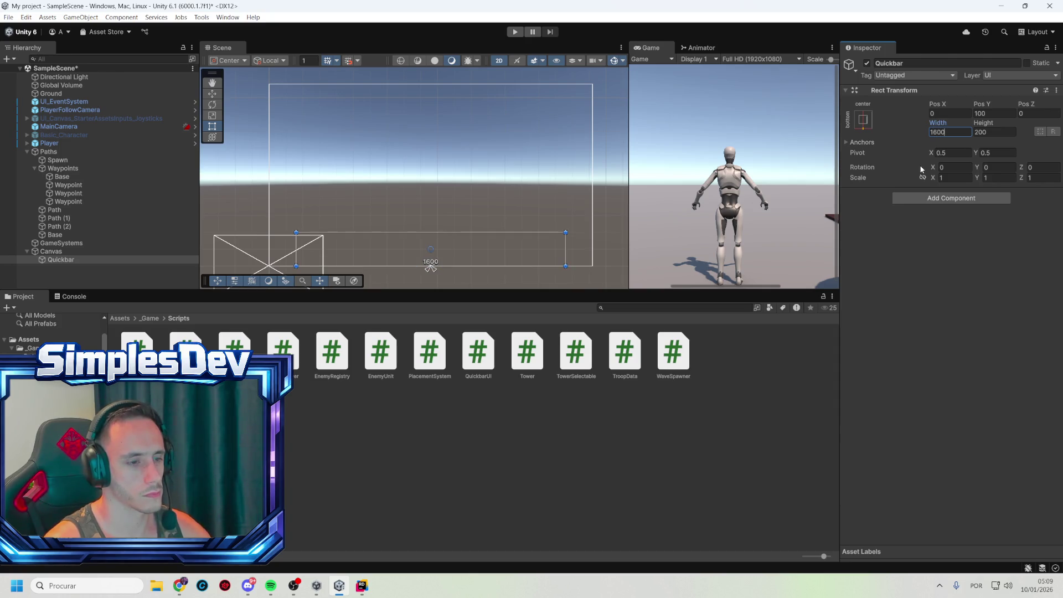
{"action": "key", "text": "BackSpace"}
{"action": "key", "text": "BackSpace"}
{"action": "key", "text": "BackSpace"}
{"action": "type", "text": "500"}
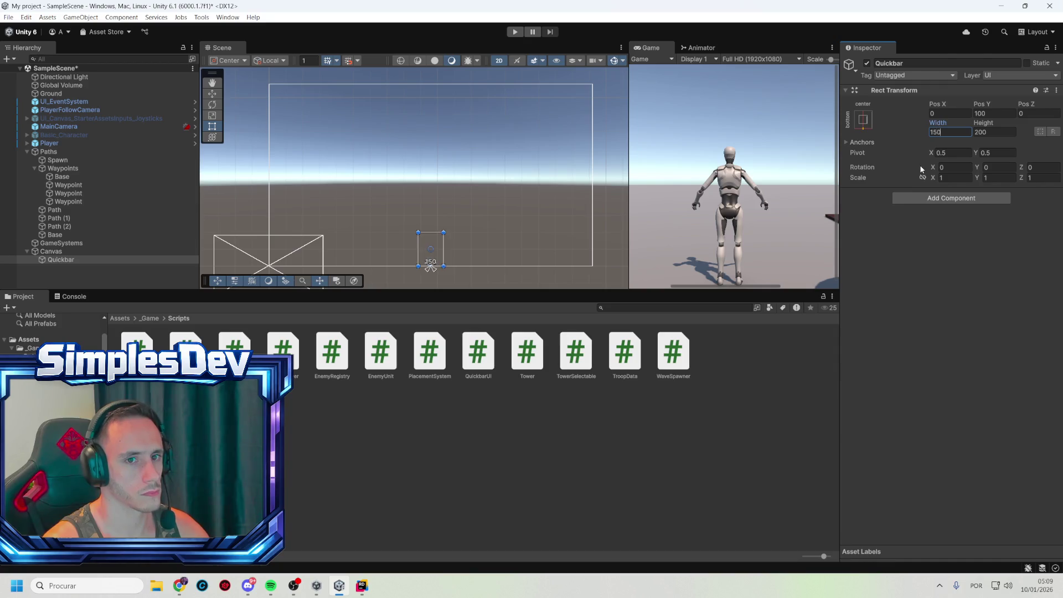
{"action": "key", "text": "BackSpace"}
{"action": "key", "text": "BackSpace"}
{"action": "key", "text": "BackSpace"}
{"action": "type", "text": "200"}
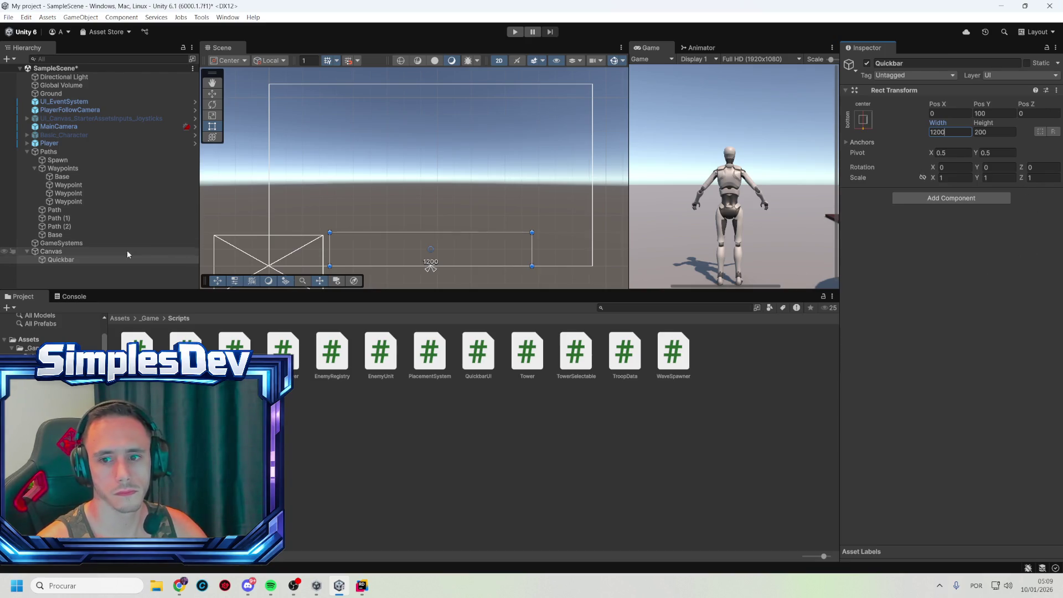
{"action": "right_click", "coordinate": [79, 260]}
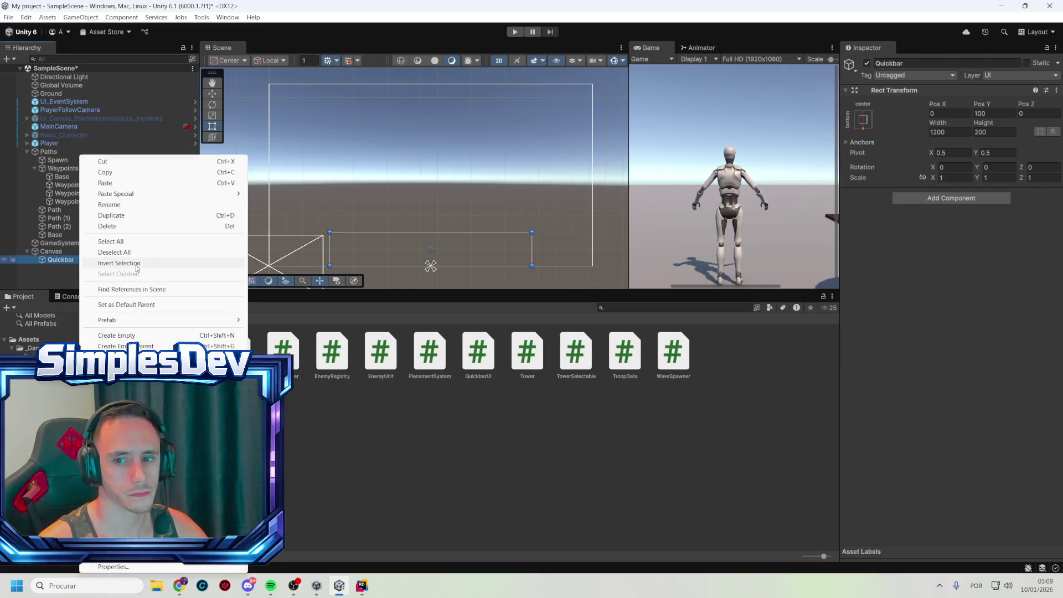
- Create an empty child object under Quickbar and name it Slot_0
{"action": "left_click", "coordinate": [126, 336]}
{"action": "type", "text": "Sl"}
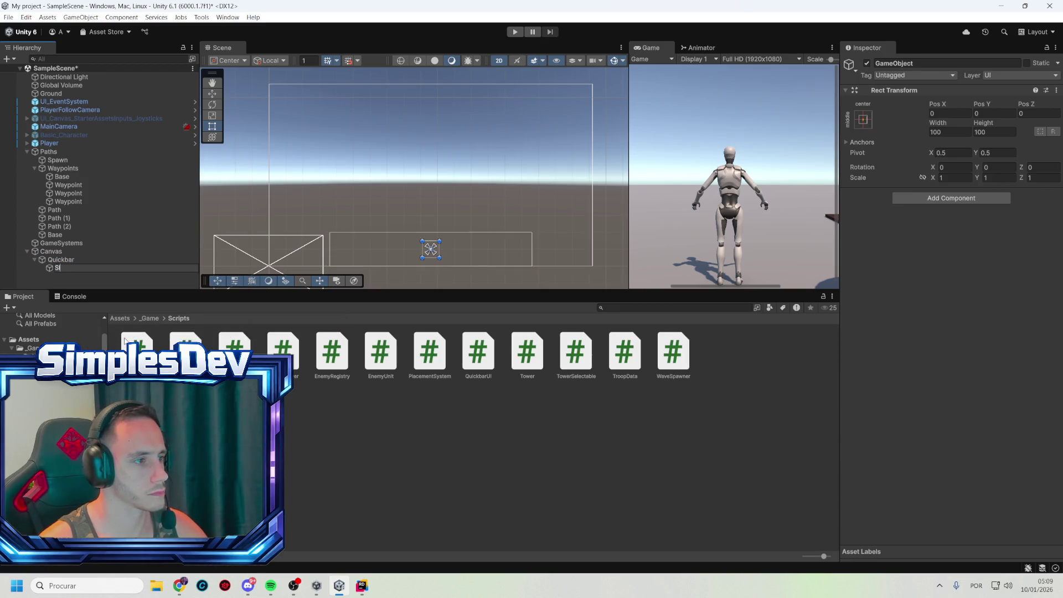
{"action": "type", "text": "ot_0"}
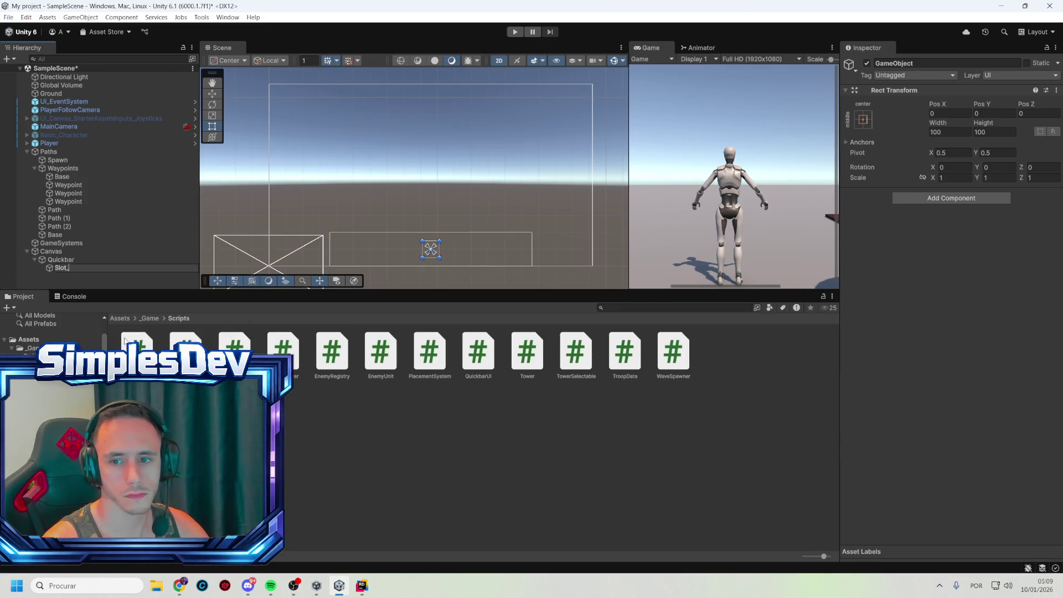
{"action": "key", "text": "Return"}
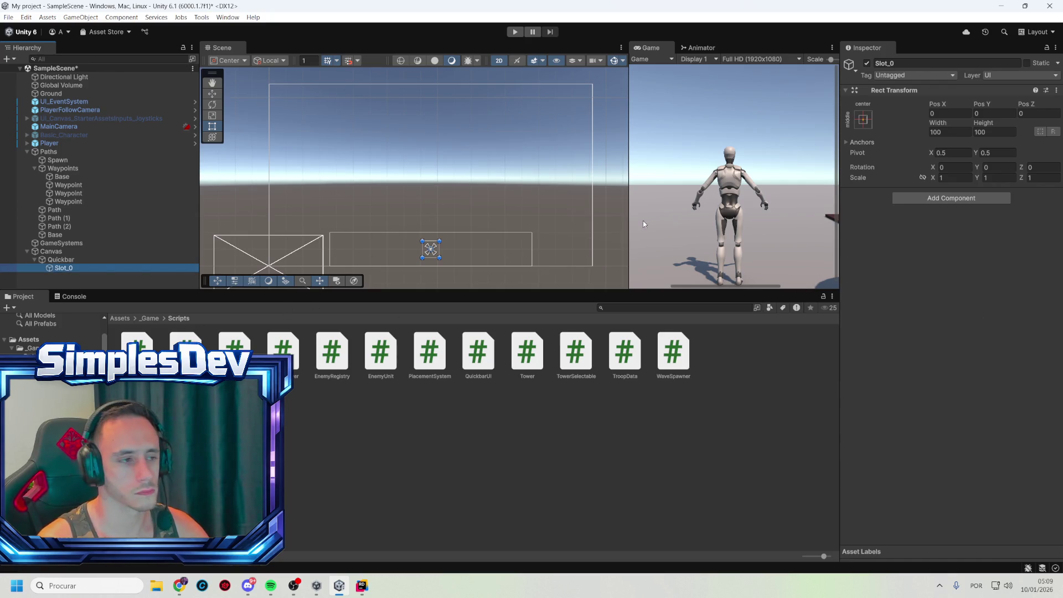
- Set Slot_0's width and height to 175, then slide it left to about Pos X -500
{"action": "left_click", "coordinate": [950, 132]}
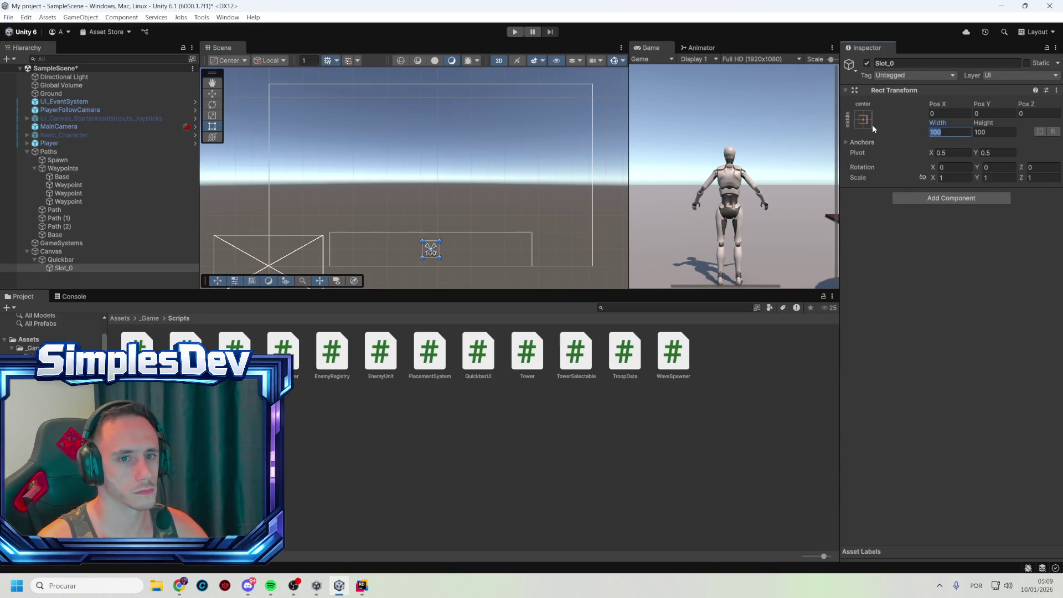
{"action": "type", "text": "200"}
{"action": "key", "text": "Tab"}
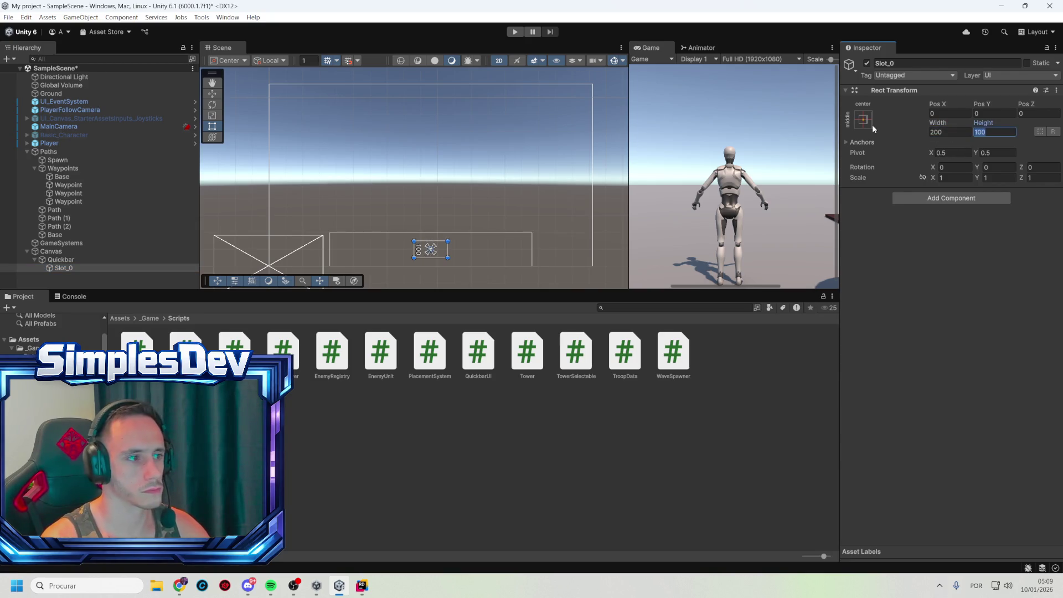
{"action": "type", "text": "200"}
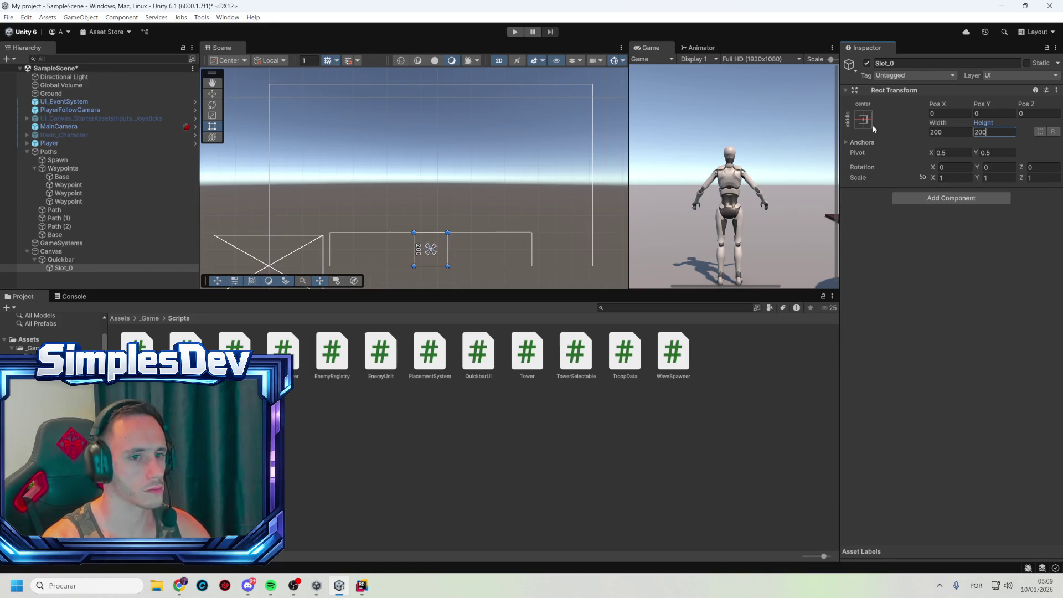
{"action": "key", "text": "BackSpace"}
{"action": "key", "text": "BackSpace"}
{"action": "key", "text": "BackSpace"}
{"action": "type", "text": "190"}
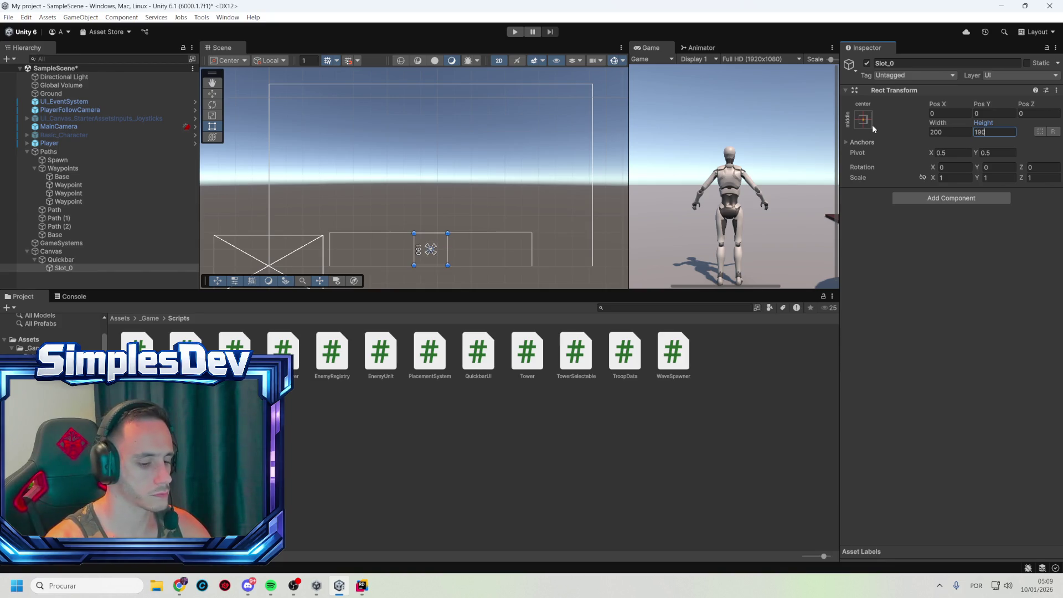
{"action": "key", "text": "BackSpace"}
{"action": "key", "text": "BackSpace"}
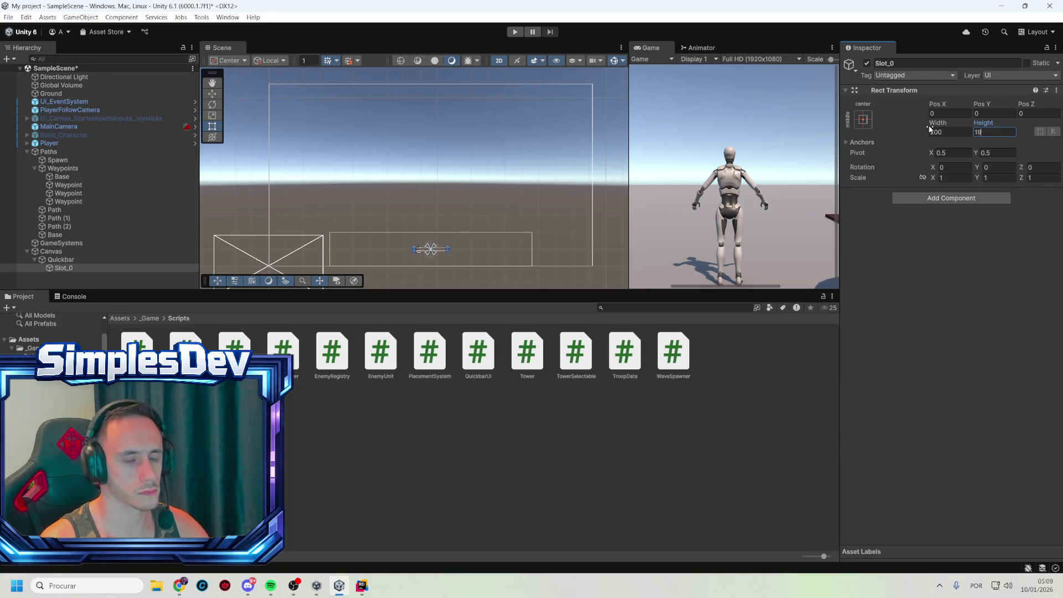
{"action": "type", "text": "75"}
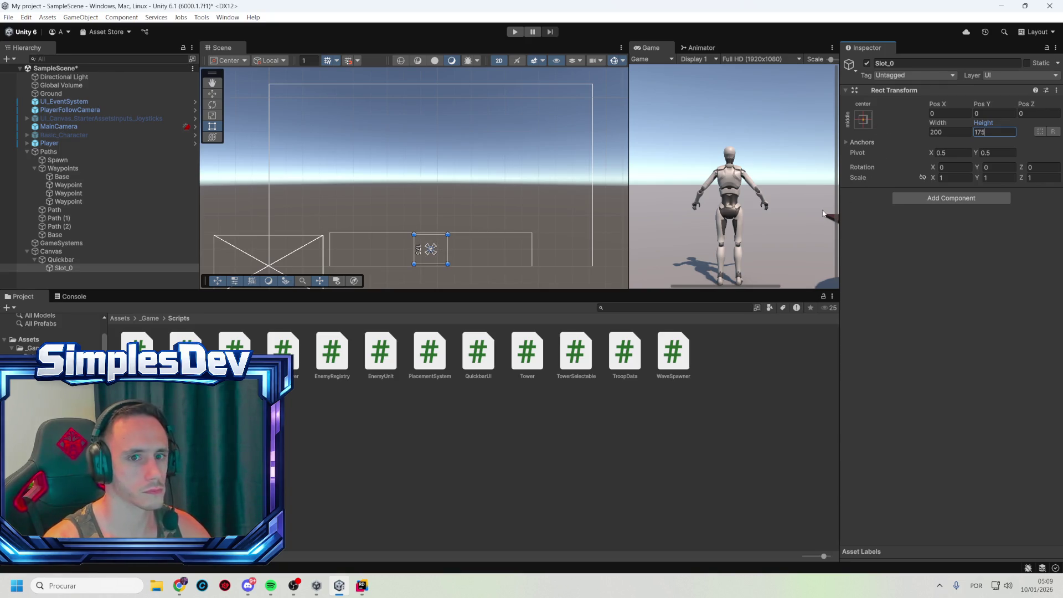
{"action": "key", "text": "shift+Tab"}
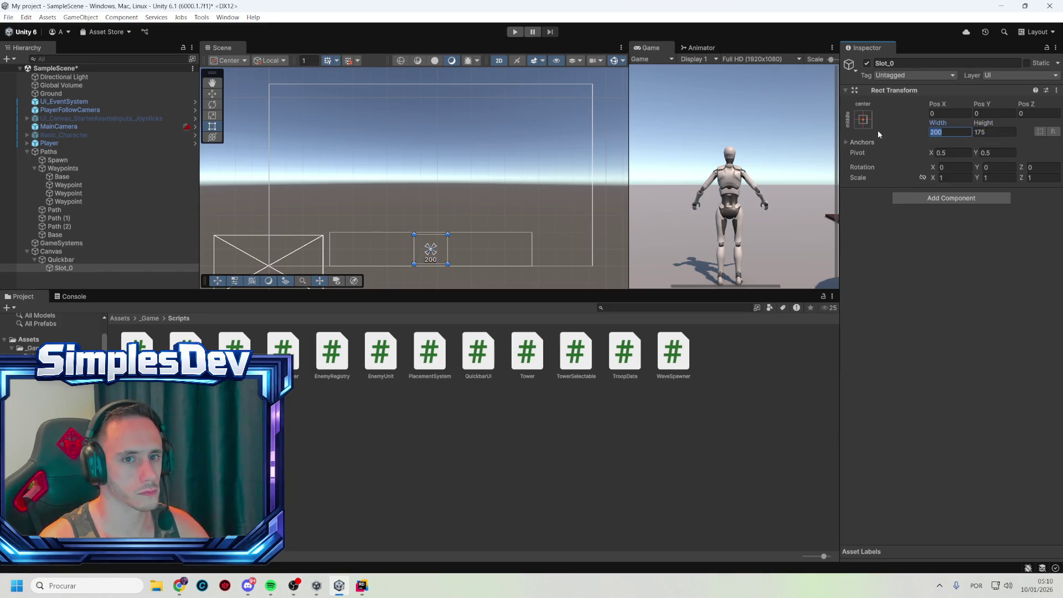
{"action": "type", "text": "175"}
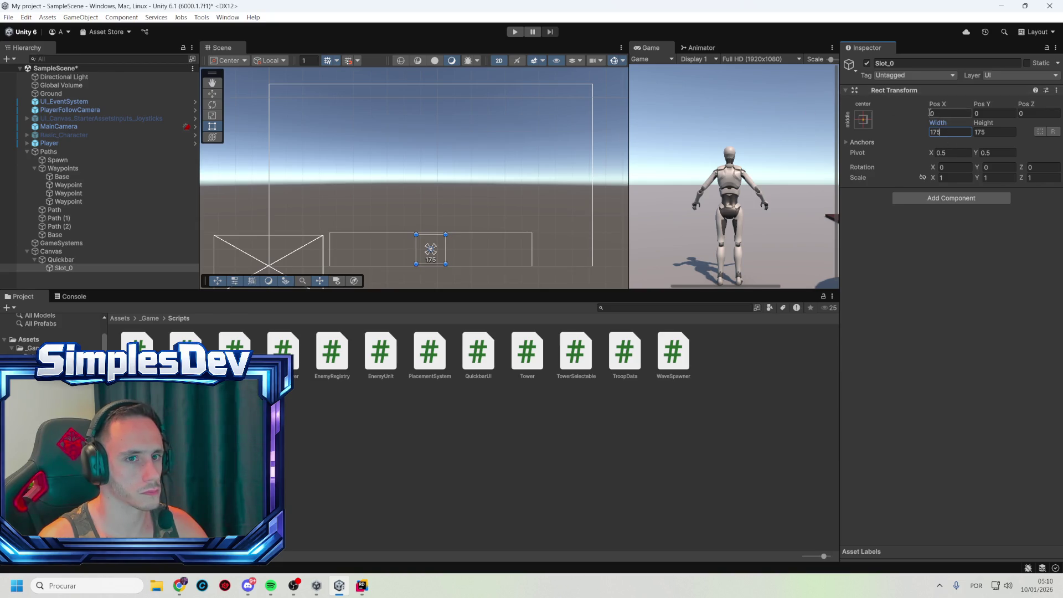
{"action": "mouse_move", "coordinate": [935, 105]}
{"action": "left_mouse_down"}
{"action": "mouse_move", "coordinate": [719, 135]}
{"action": "mouse_move", "coordinate": [22, 167]}
{"action": "mouse_move", "coordinate": [152, 218]}
{"action": "mouse_move", "coordinate": [936, 214]}
{"action": "mouse_move", "coordinate": [949, 157]}
{"action": "mouse_move", "coordinate": [979, 128]}
{"action": "left_mouse_up"}
- Set Slot_0's Pos X to -495
{"action": "type", "text": "-500"}
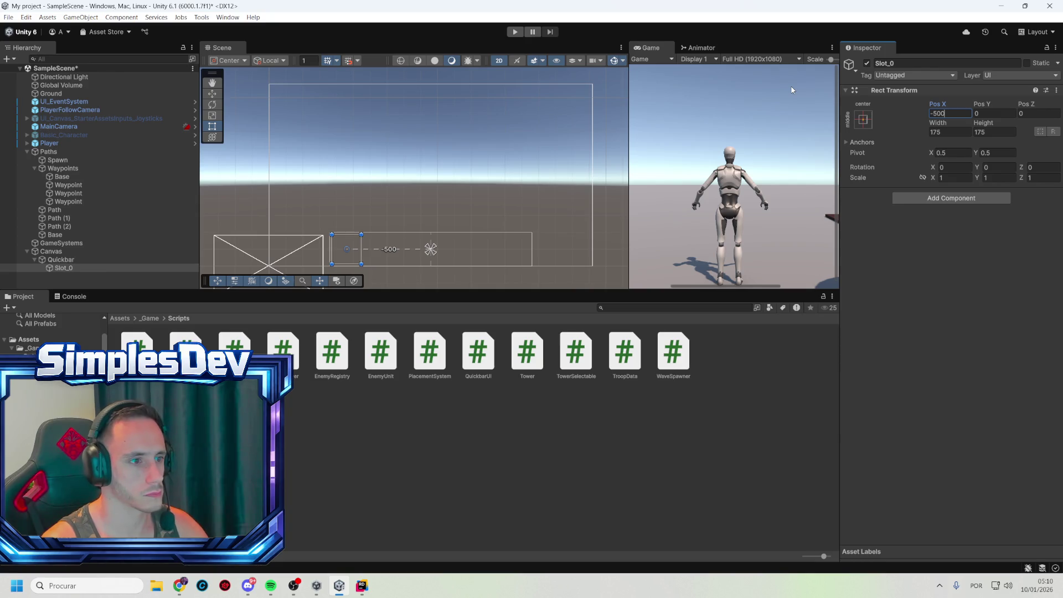
{"action": "type", "text": "4"}
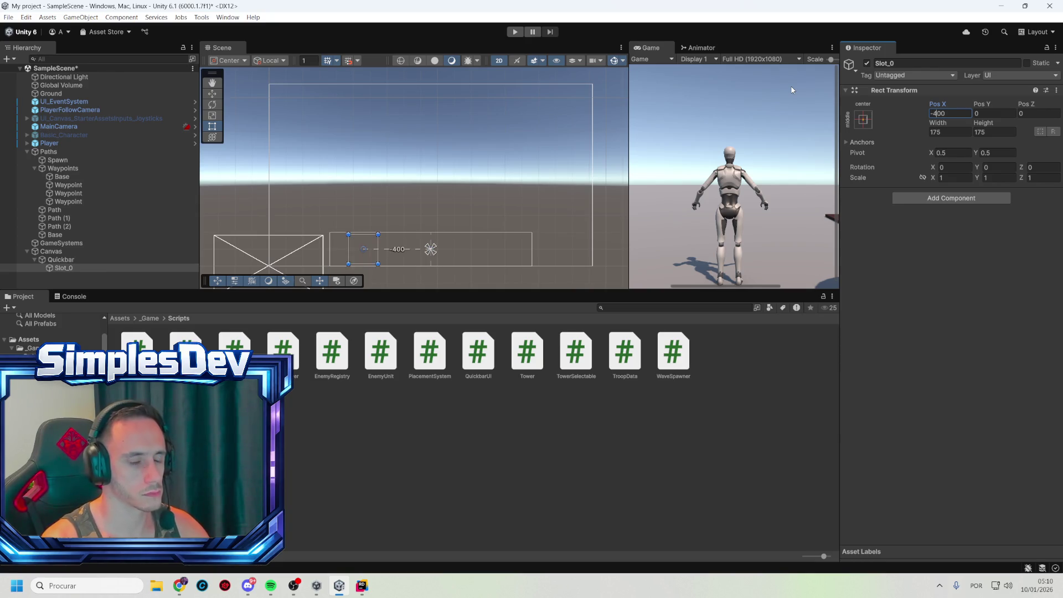
{"action": "key", "text": "Delete"}
{"action": "type", "text": "5"}
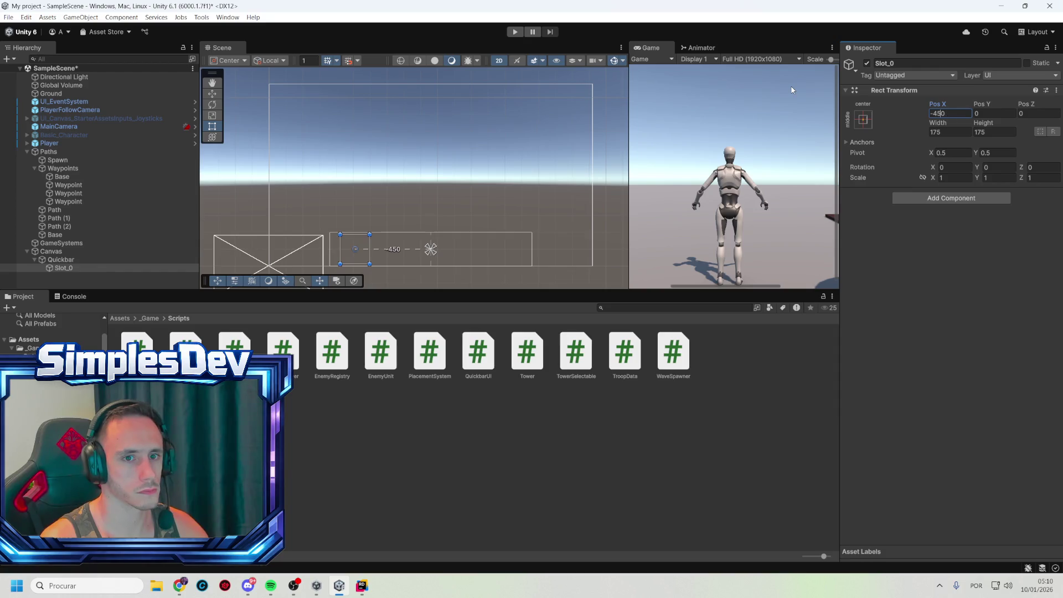
{"action": "key", "text": "BackSpace"}
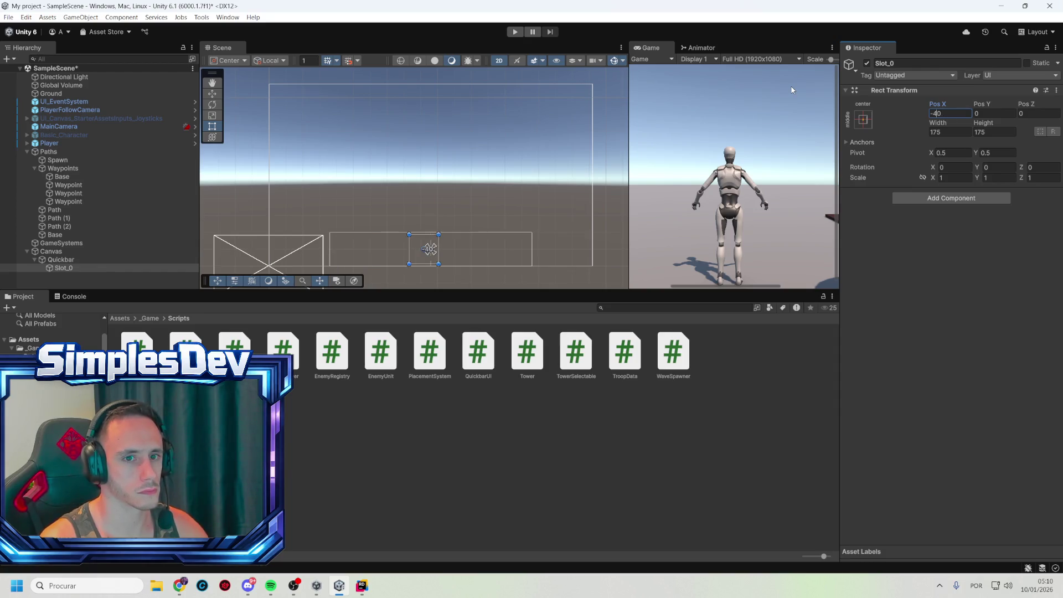
{"action": "type", "text": "7"}
{"action": "type", "text": "5"}
{"action": "key", "text": "Delete"}
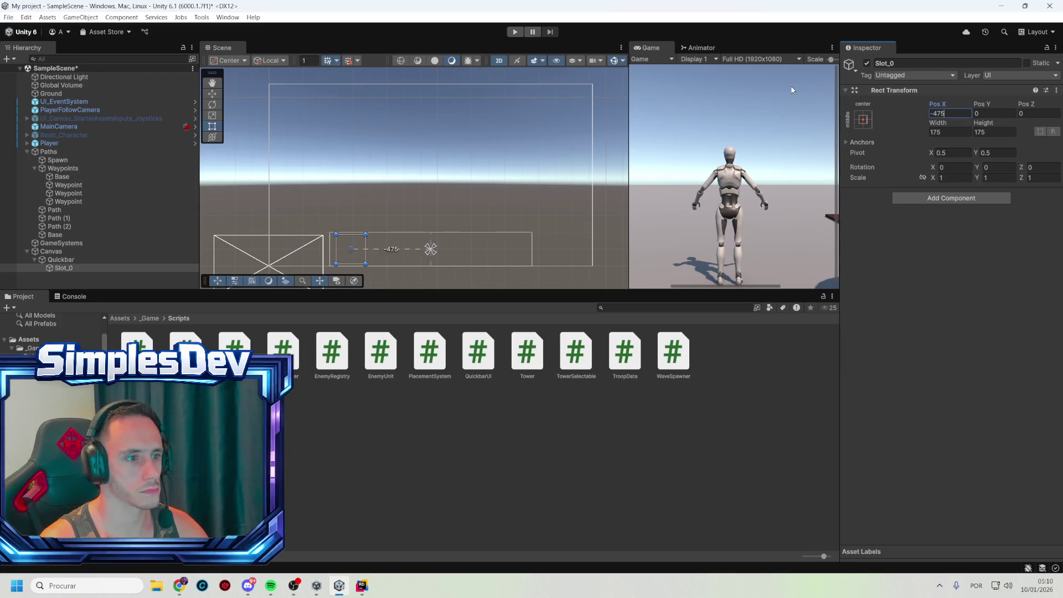
{"action": "key", "text": "BackSpace"}
{"action": "type", "text": "8"}
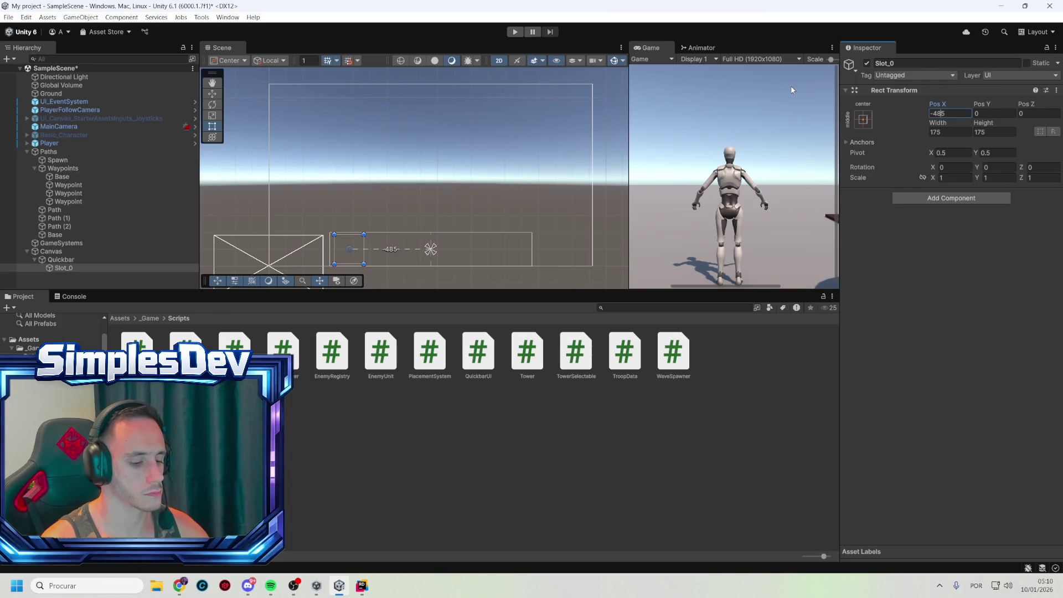
{"action": "key", "text": "BackSpace"}
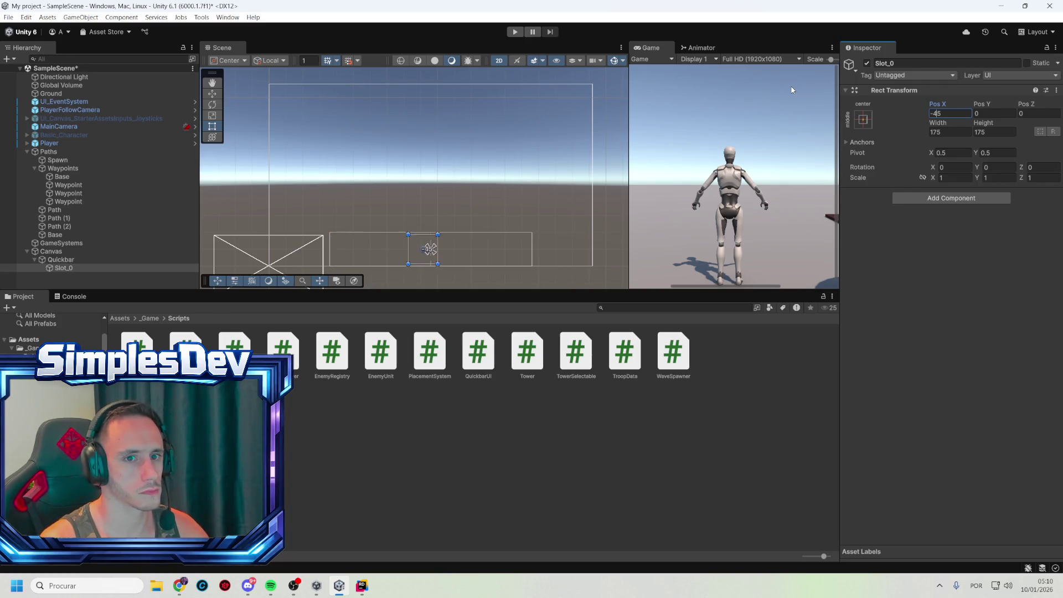
{"action": "type", "text": "9"}
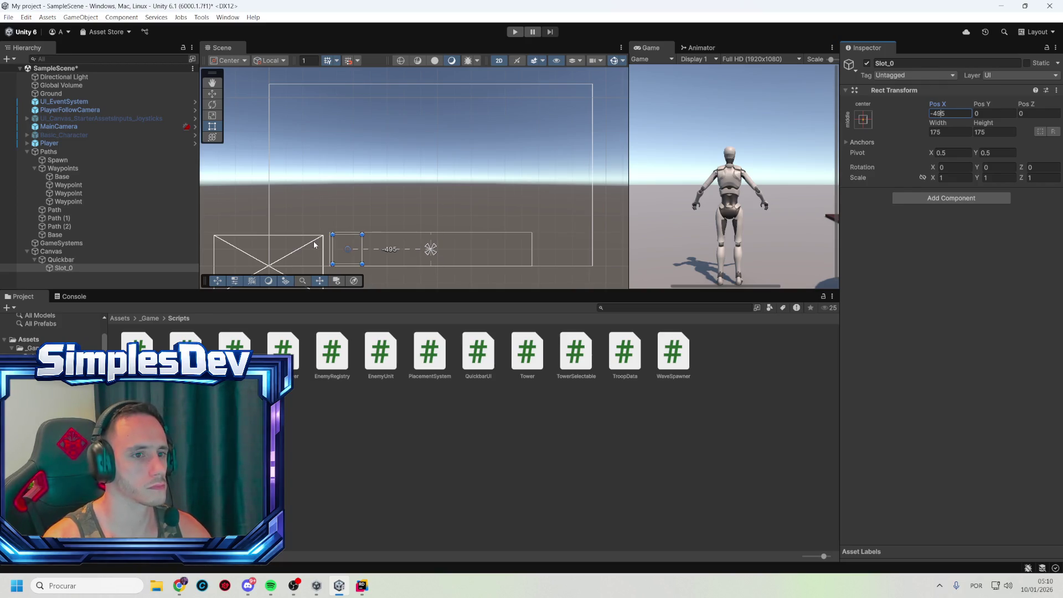
{"action": "left_click", "coordinate": [66, 269]}
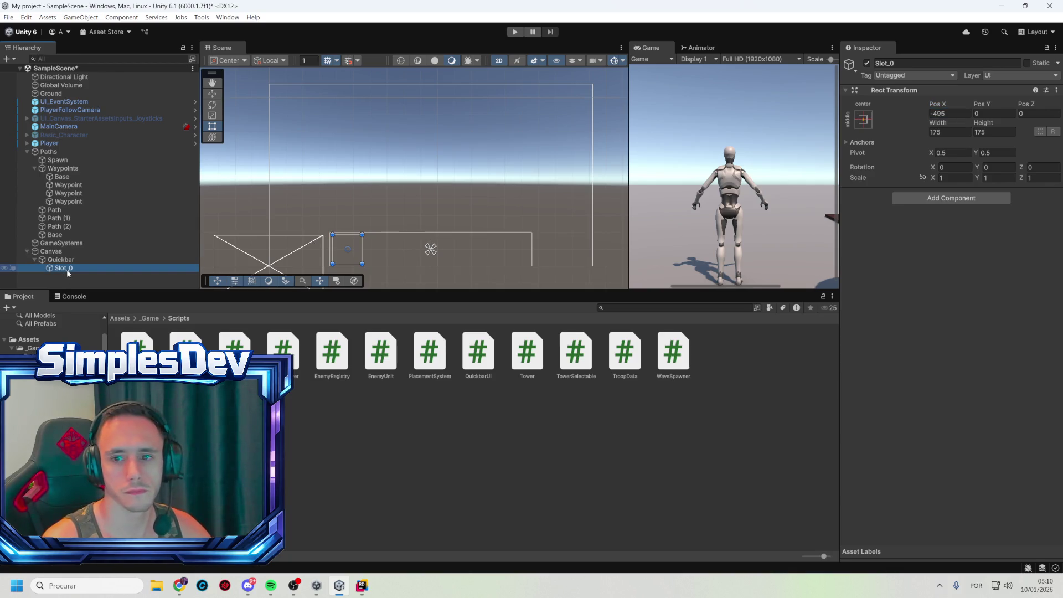
- Add a UI Image as a child of Slot_0
{"action": "right_click", "coordinate": [66, 269]}
{"action": "mouse_move", "coordinate": [166, 433]}
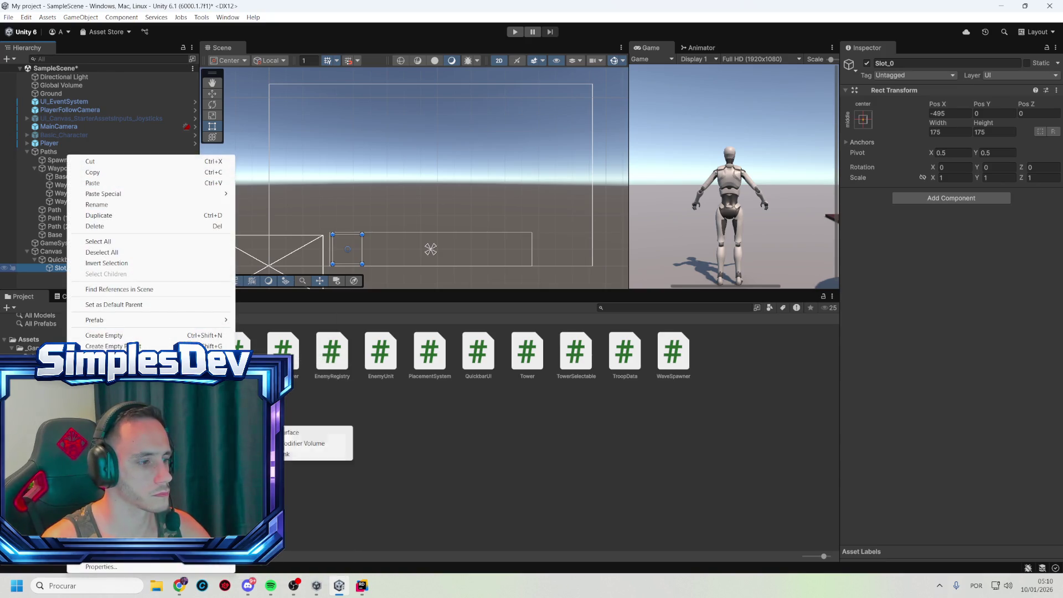
{"action": "left_click", "coordinate": [310, 421]}
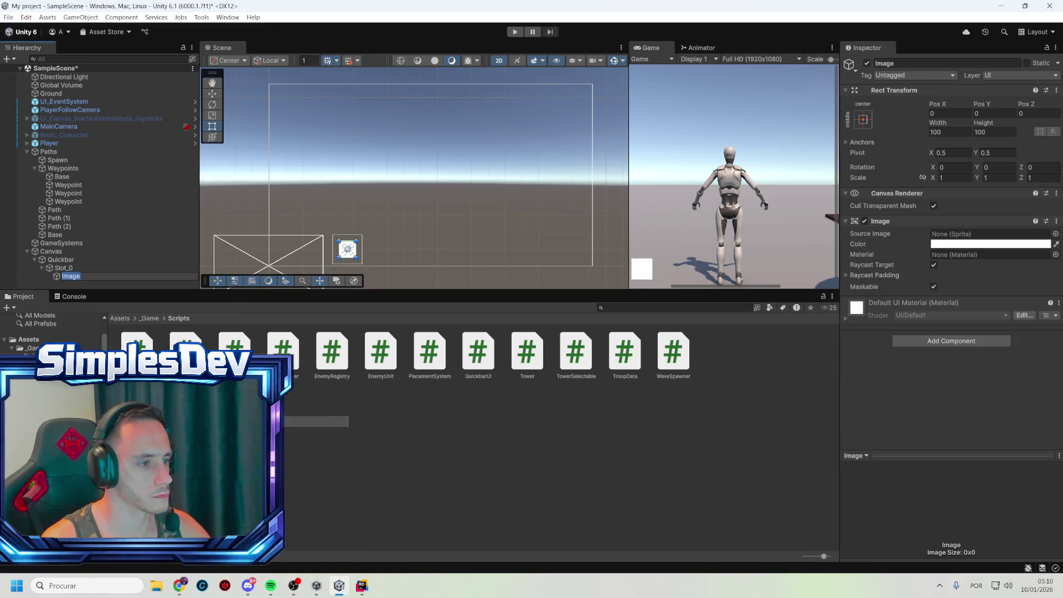
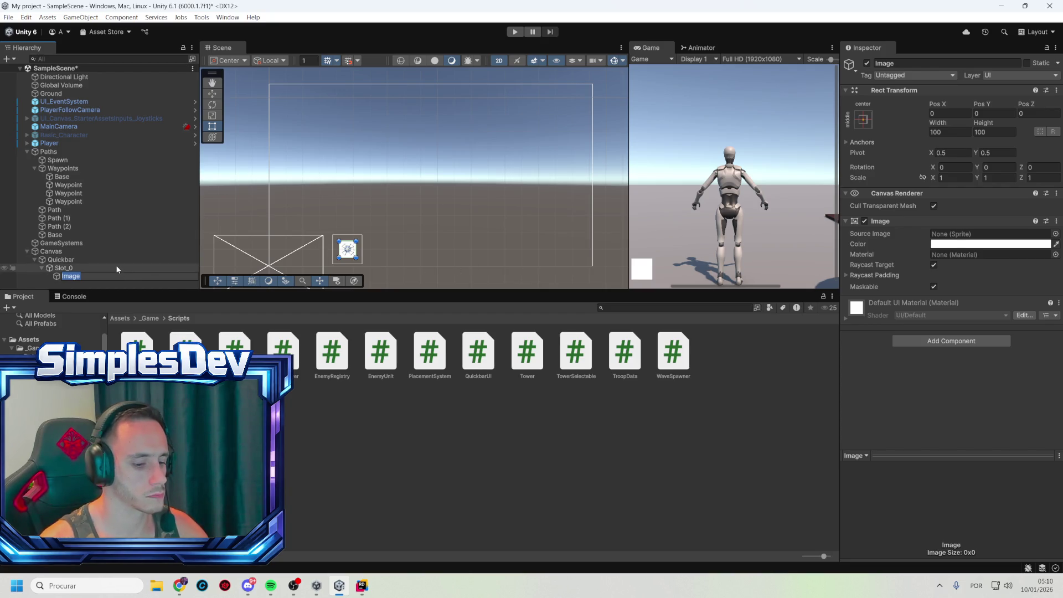
- Rename the slot's image to Icon and check it against Slot_0's bounds
{"action": "type", "text": "Icon"}
{"action": "key", "text": "Return"}
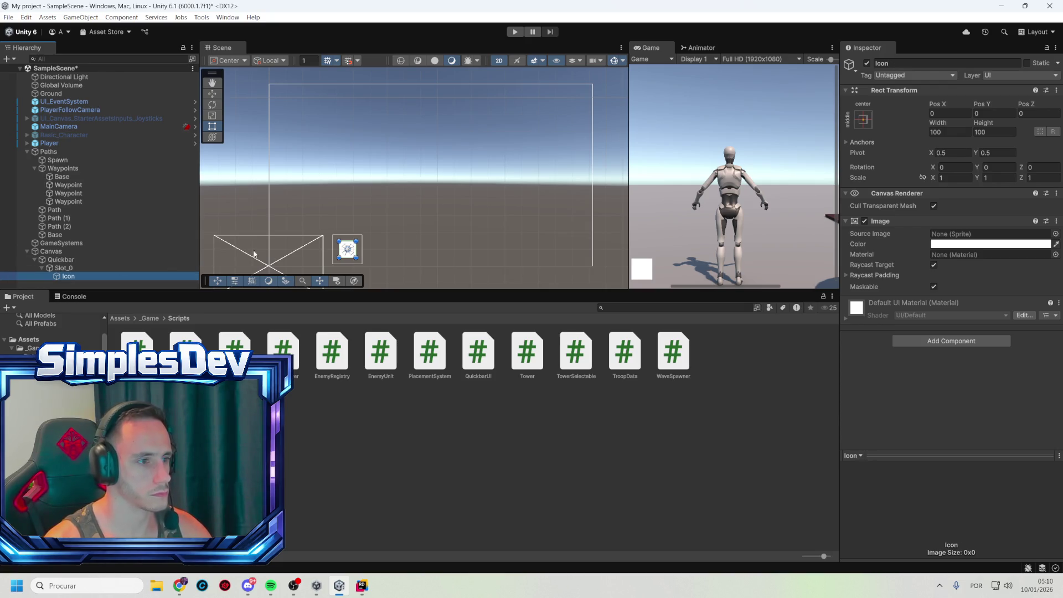
{"action": "scroll", "coordinate": [356, 260], "scroll_direction": "up", "scroll_amount": 3}
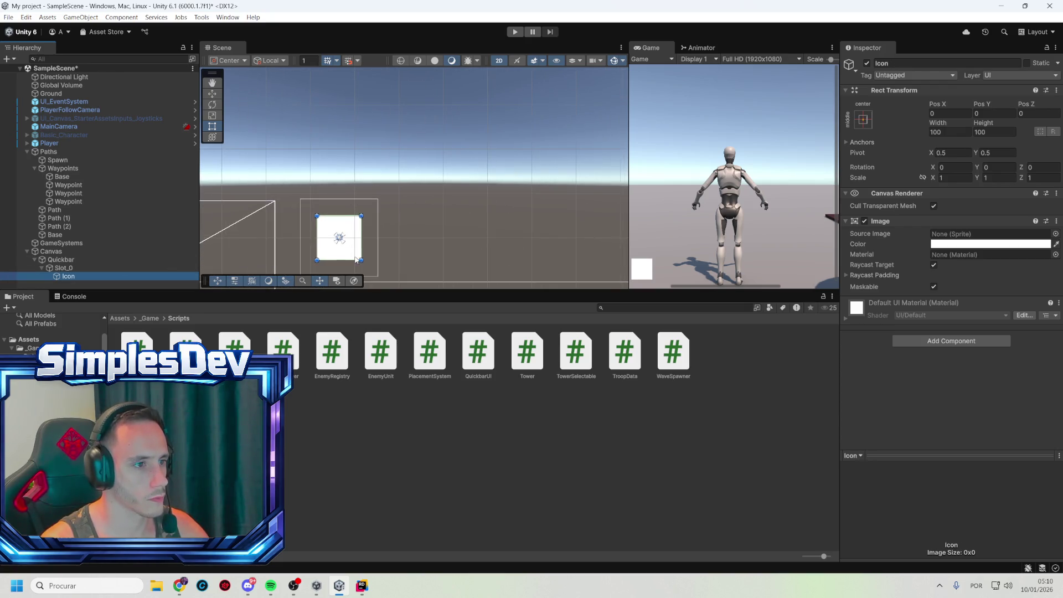
{"action": "left_click", "coordinate": [89, 268]}
{"action": "left_click", "coordinate": [74, 277]}
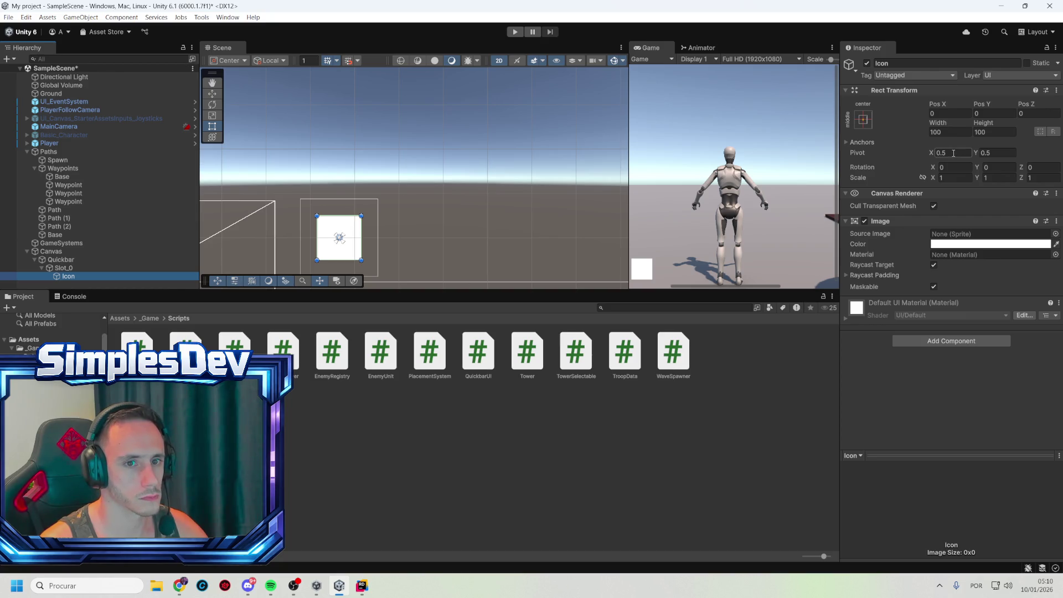
- Make Icon 130 by 130 and raise it to about Pos Y 16
{"action": "left_click", "coordinate": [942, 132]}
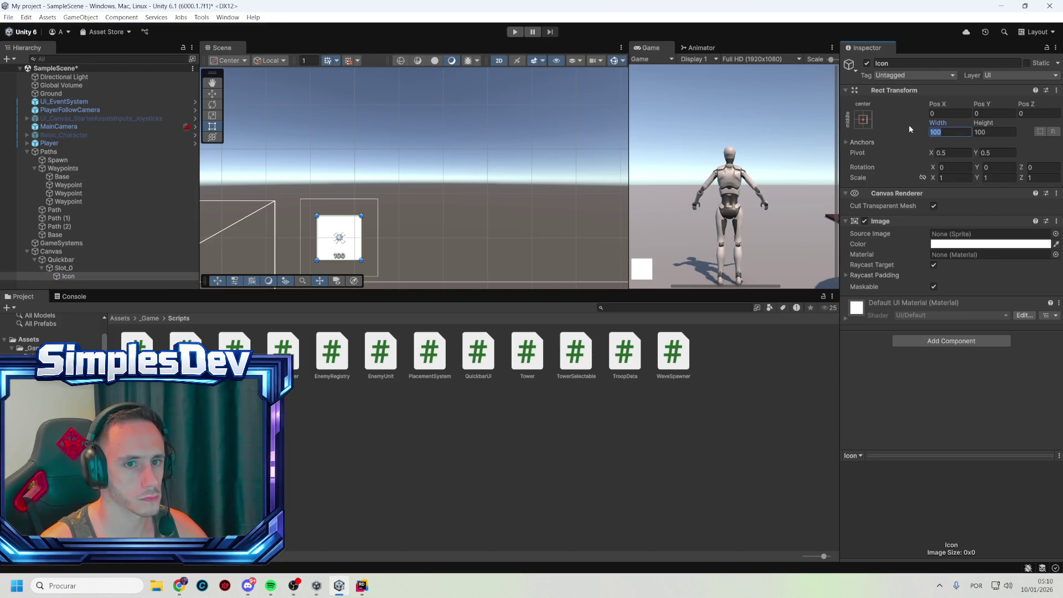
{"action": "type", "text": "1201"}
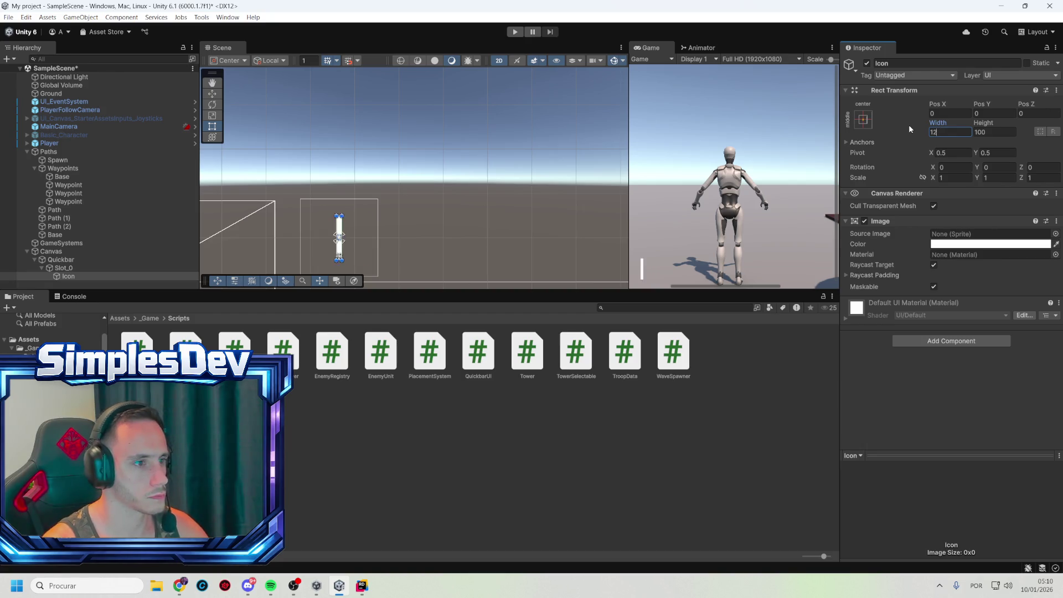
{"action": "type", "text": "30"}
{"action": "key", "text": "Tab"}
{"action": "type", "text": "130"}
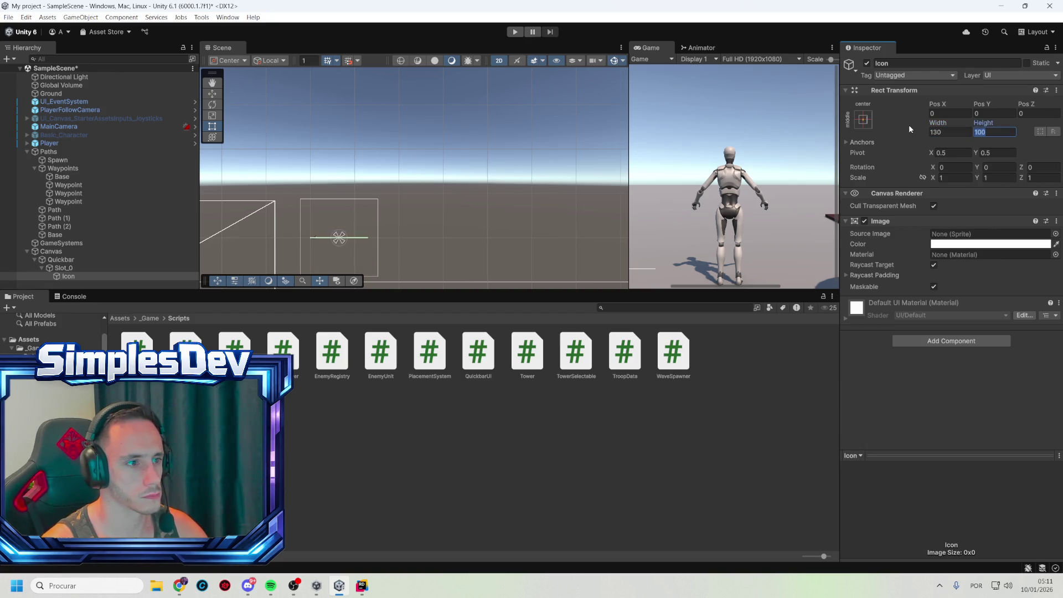
{"action": "mouse_move", "coordinate": [983, 104]}
{"action": "left_mouse_down"}
{"action": "mouse_move", "coordinate": [1041, 105]}
{"action": "mouse_move", "coordinate": [128, 111]}
{"action": "mouse_move", "coordinate": [215, 121]}
{"action": "left_mouse_up"}
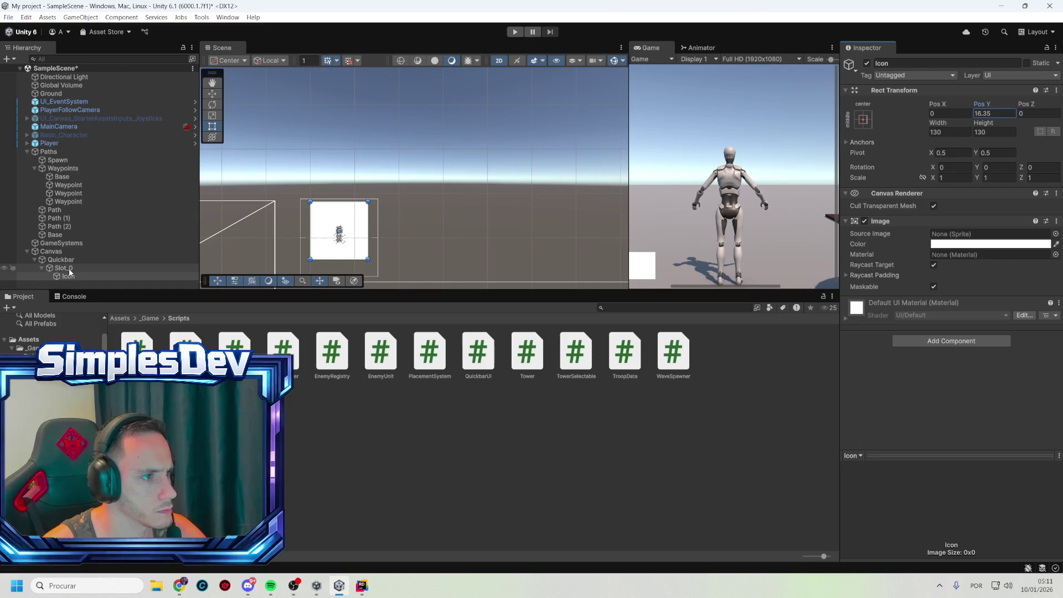
- Add a Button - TextMeshPro as a child of Icon
{"action": "right_click", "coordinate": [67, 277]}
{"action": "mouse_move", "coordinate": [138, 421]}
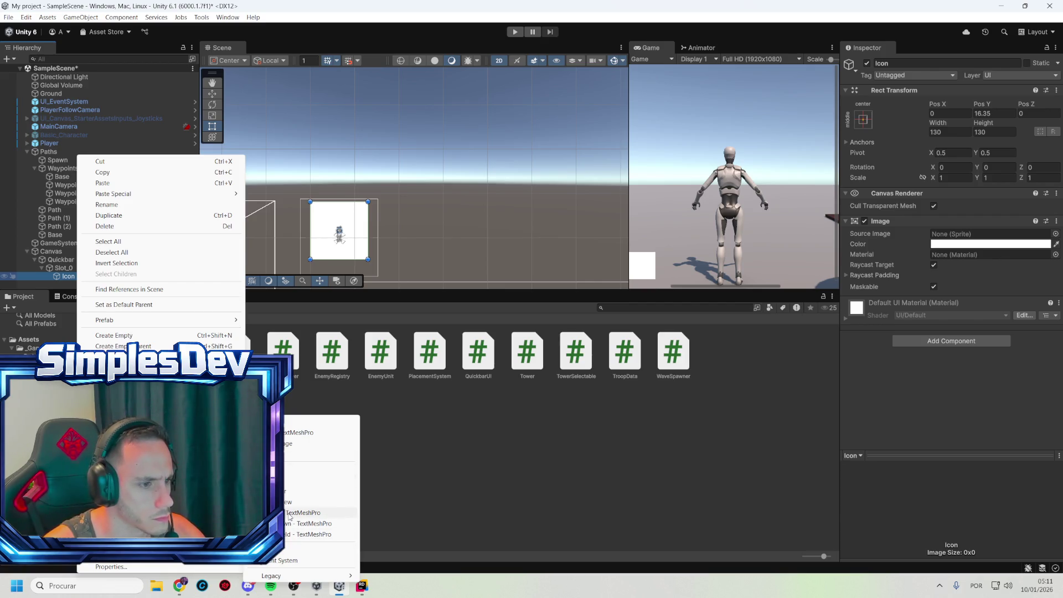
{"action": "left_click", "coordinate": [289, 514]}
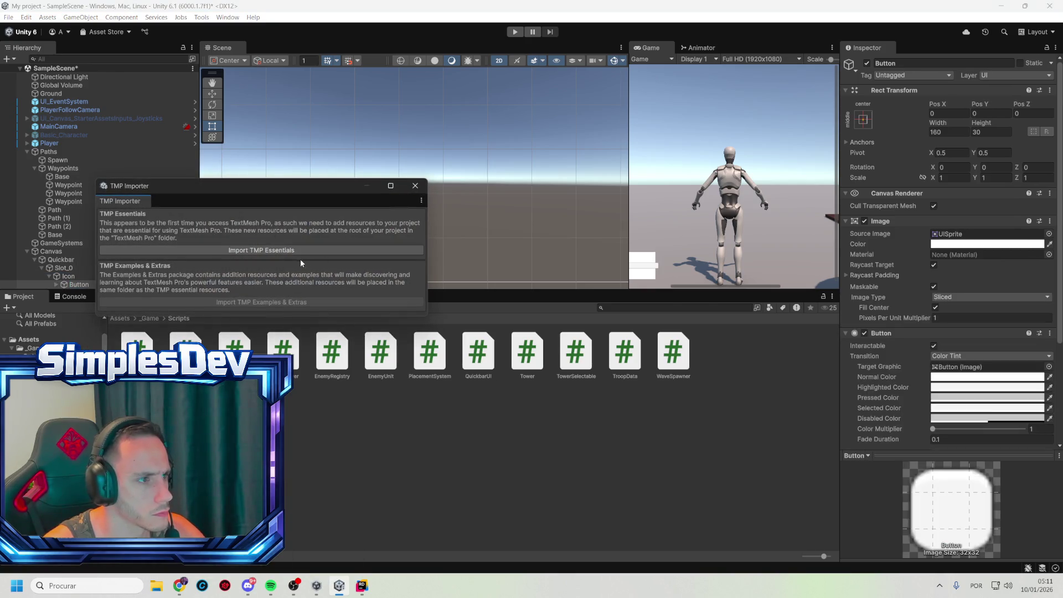
- Import the TMP Essentials, move the button under Slot_0, and show the Console
{"action": "left_click", "coordinate": [286, 252]}
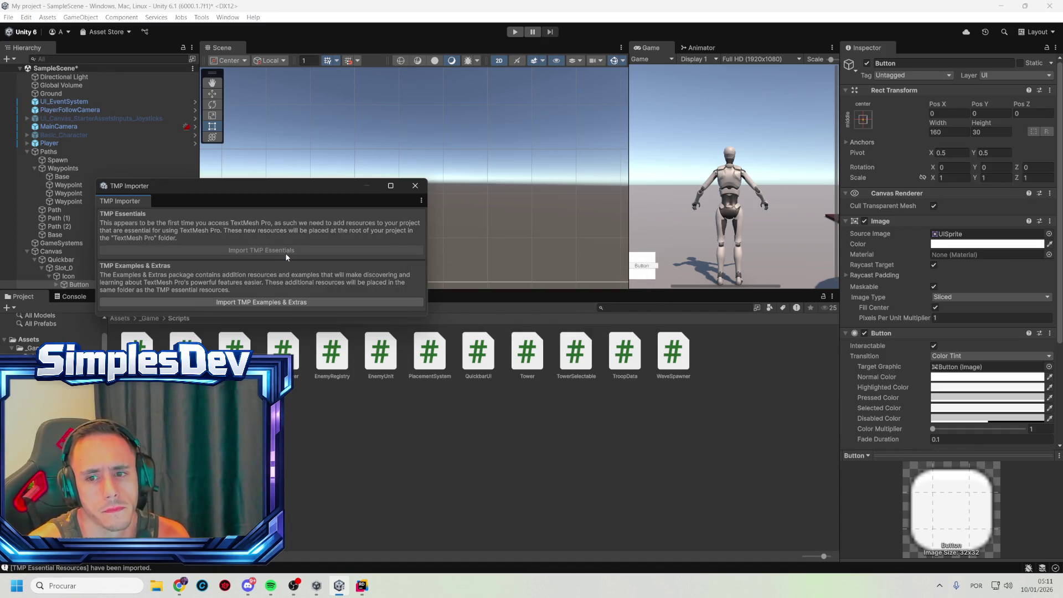
{"action": "left_click", "coordinate": [413, 187]}
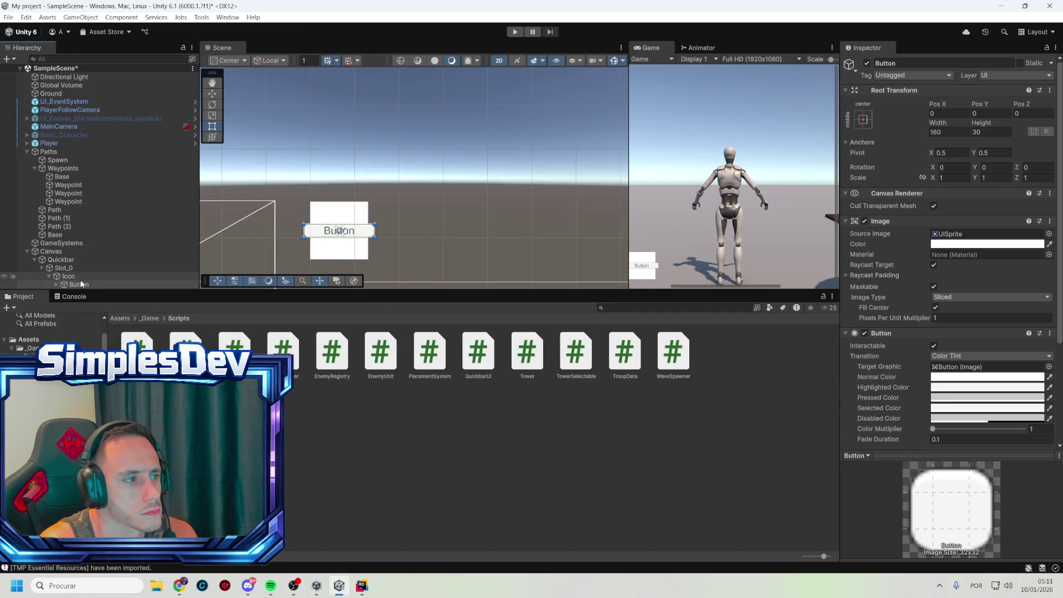
{"action": "left_click_drag", "start_coordinate": [81, 284], "coordinate": [71, 275]}
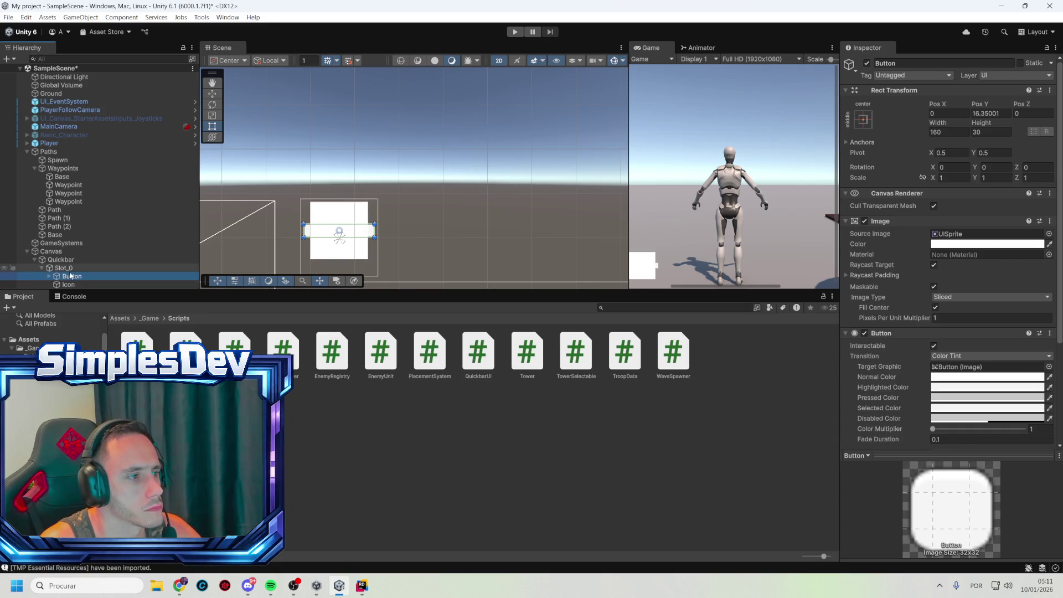
{"action": "left_click", "coordinate": [57, 292]}
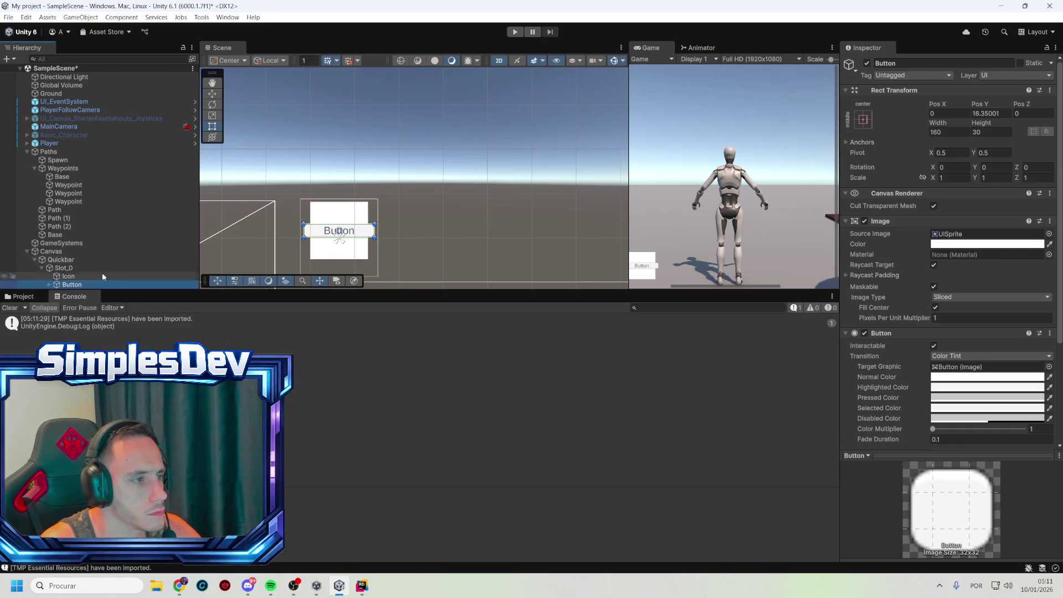
- Place the button below Icon and lower it to the slot's bottom, around Pos Y -70
{"action": "left_click_drag", "start_coordinate": [71, 275], "coordinate": [70, 288]}
{"action": "left_click_drag", "start_coordinate": [361, 241], "coordinate": [361, 237]}
{"action": "mouse_move", "coordinate": [983, 107]}
{"action": "left_mouse_down"}
{"action": "mouse_move", "coordinate": [498, 135]}
{"action": "mouse_move", "coordinate": [548, 151]}
{"action": "mouse_move", "coordinate": [622, 148]}
{"action": "left_mouse_up"}
- Rename the button PlaceBtn and expand it to show its text child
{"action": "scroll", "coordinate": [918, 381], "scroll_direction": "down", "scroll_amount": 5}
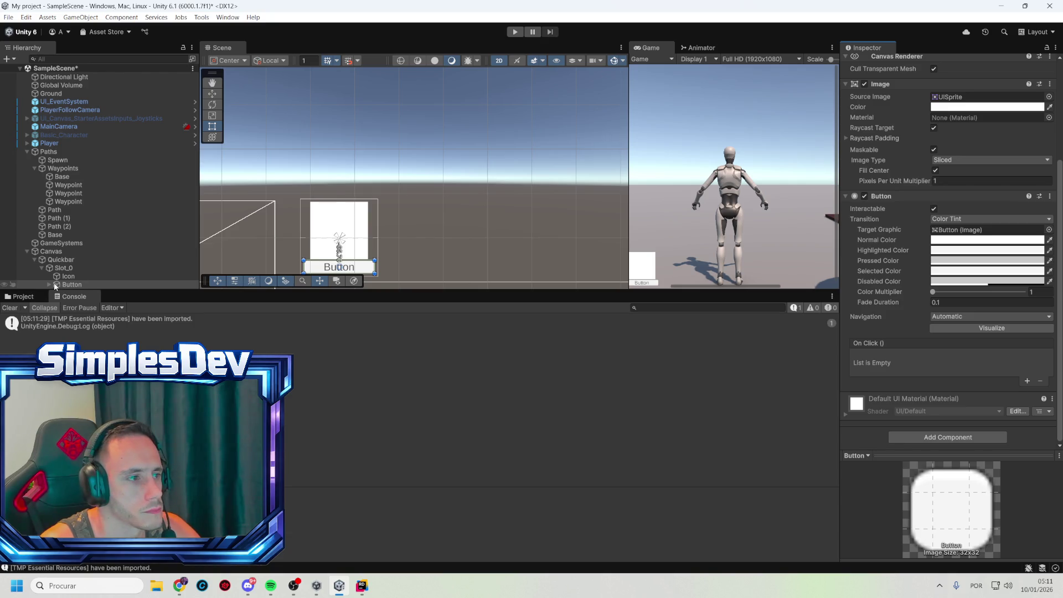
{"action": "left_click", "coordinate": [88, 286]}
{"action": "type", "text": "P"}
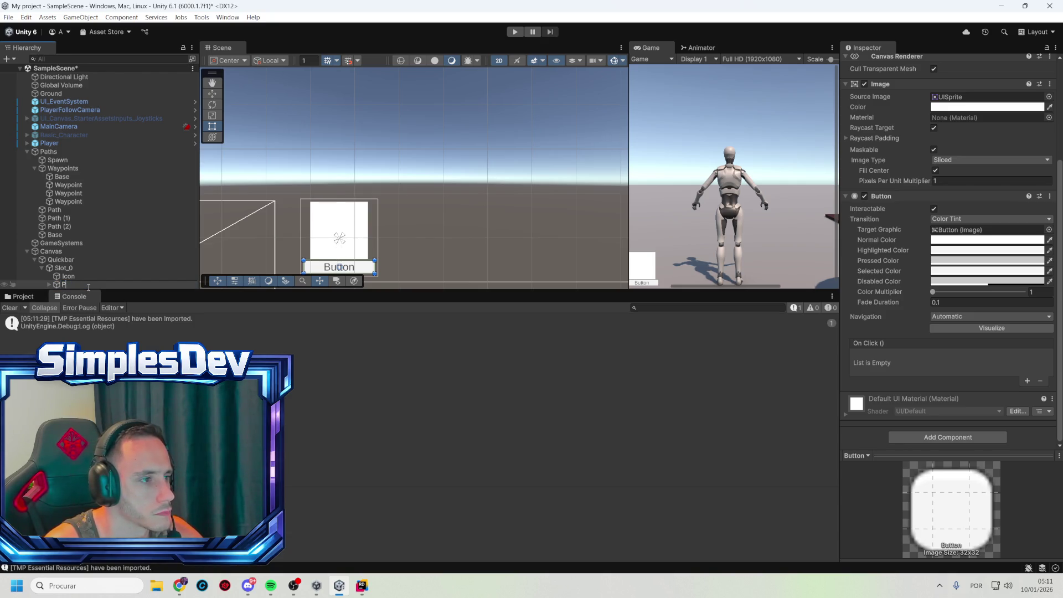
{"action": "type", "text": "laceButton"}
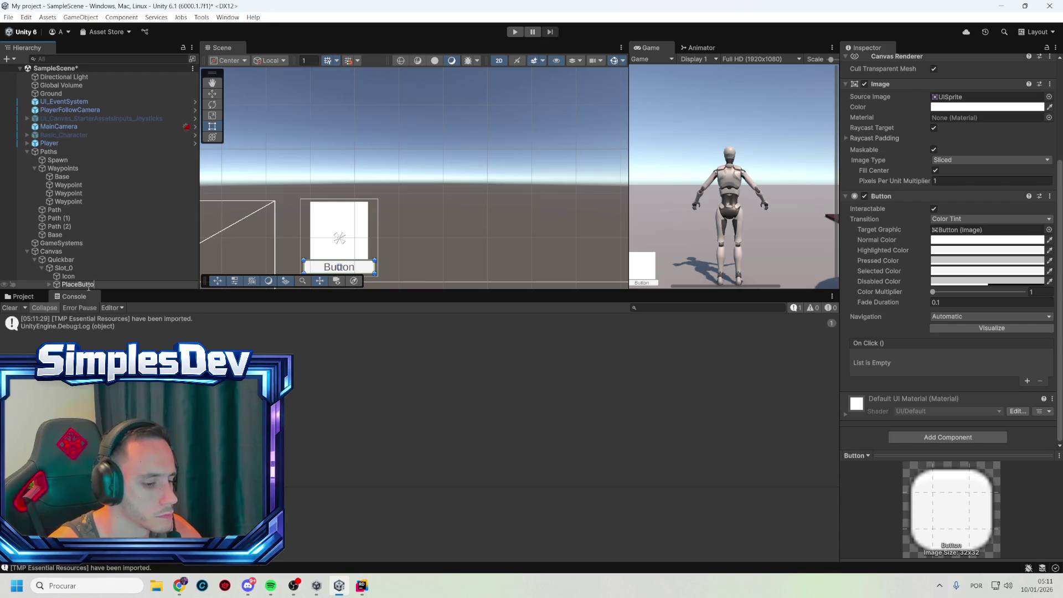
{"action": "key", "text": "Return"}
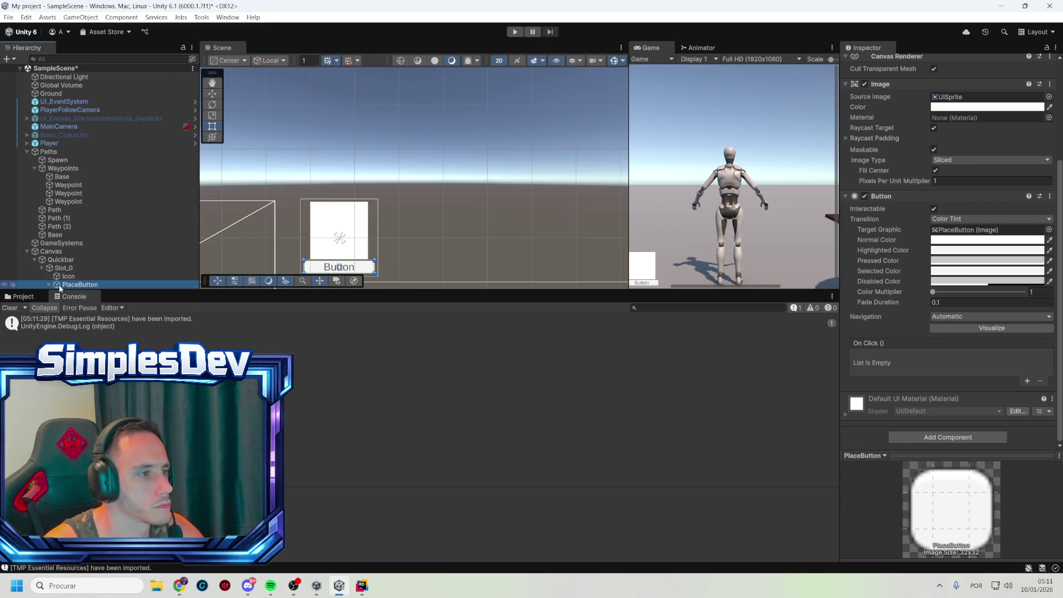
{"action": "left_click", "coordinate": [89, 286]}
{"action": "type", "text": "P"}
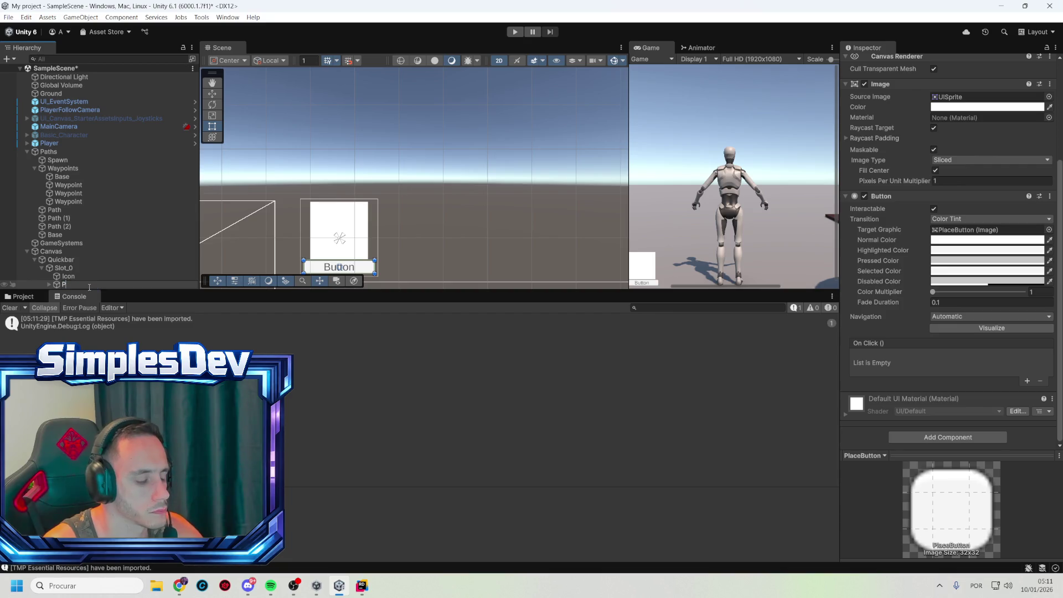
{"action": "type", "text": "laceBtn"}
{"action": "key", "text": "Return"}
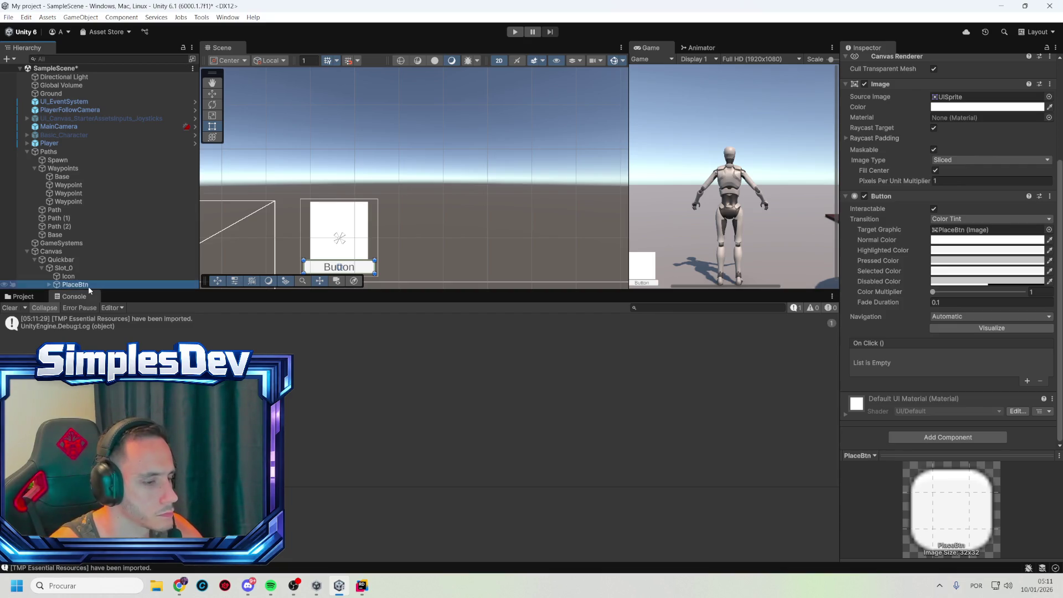
{"action": "left_click", "coordinate": [50, 284]}
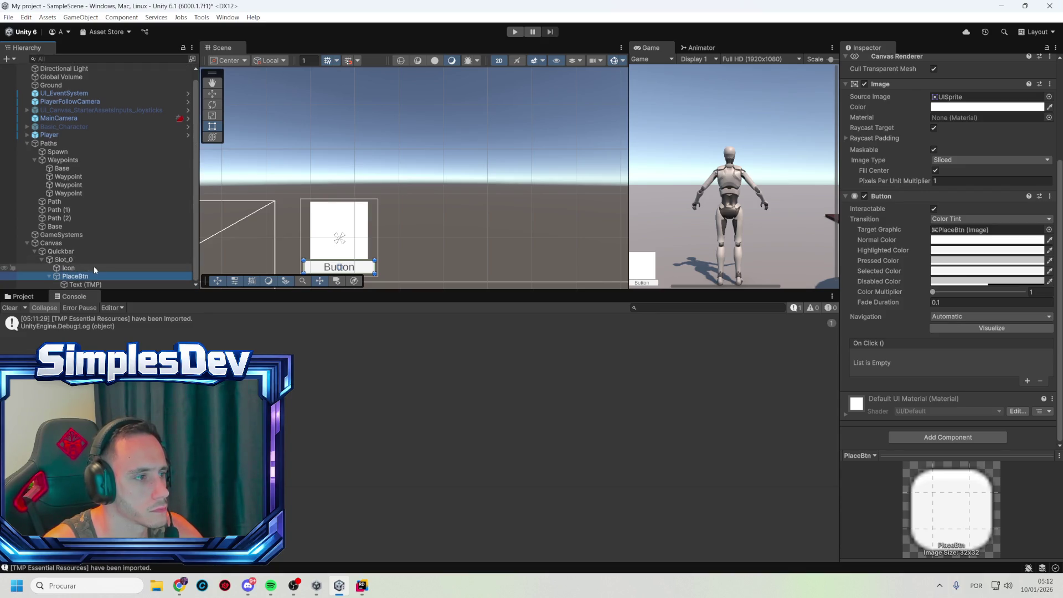
- Edit PlaceBtn's Text (TMP) label so it reads '100$'
{"action": "left_click", "coordinate": [78, 285]}
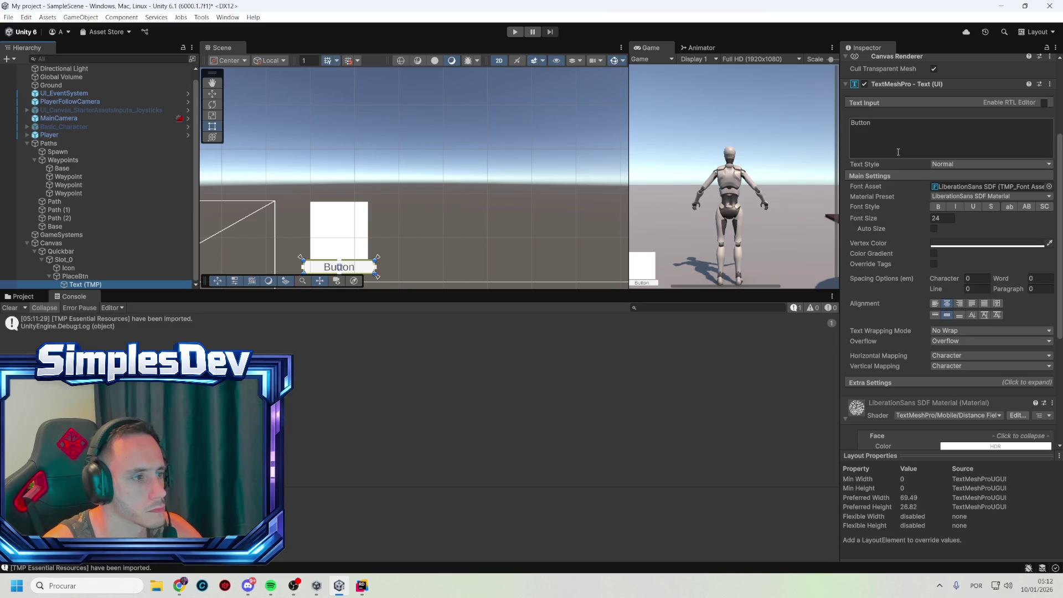
{"action": "left_click", "coordinate": [862, 124]}
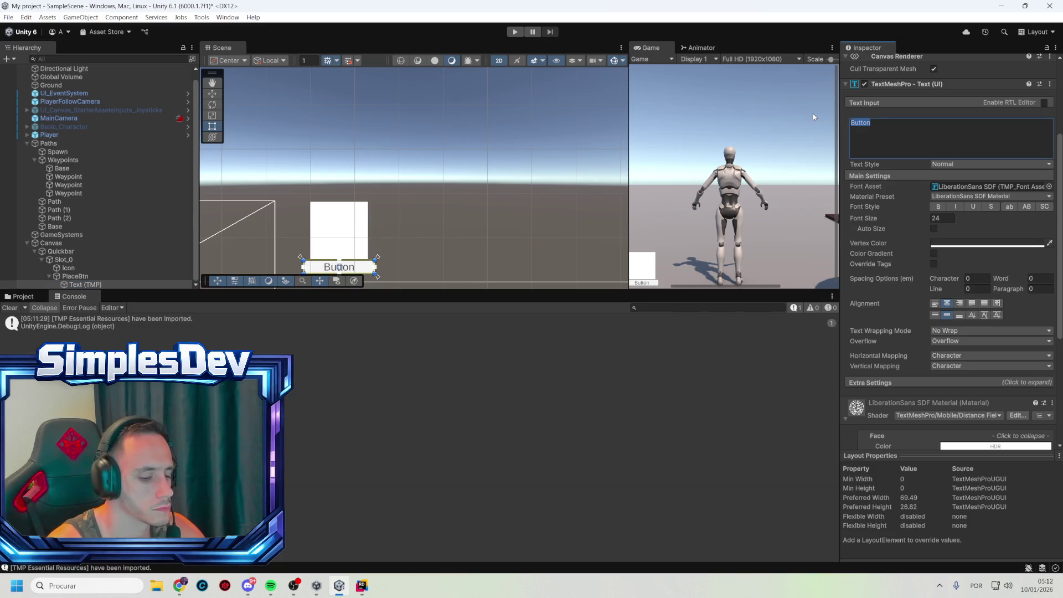
{"action": "type", "text": "Place"}
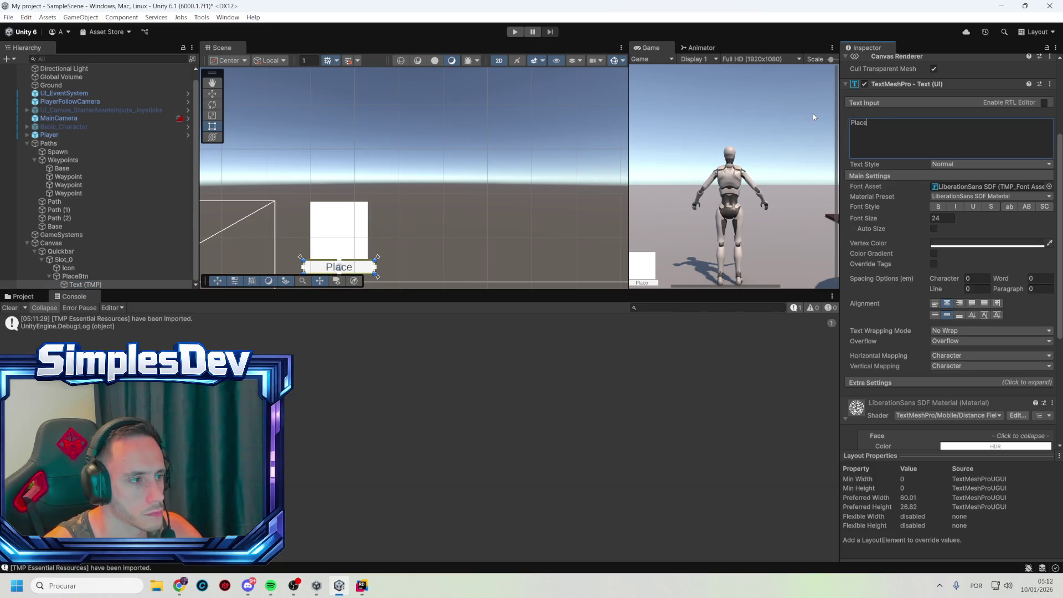
{"action": "type", "text": " -100$"}
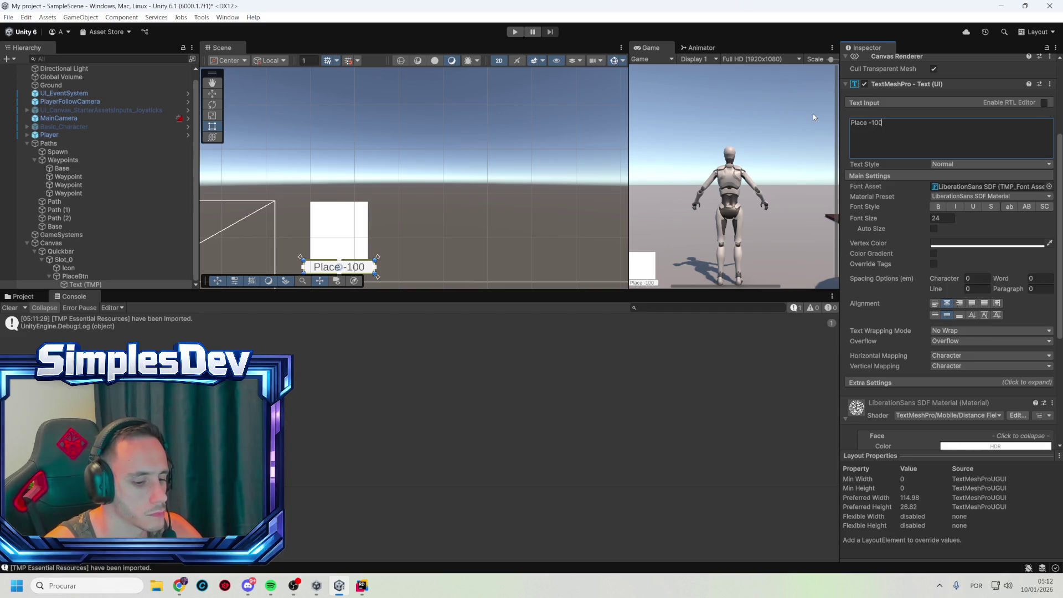
{"action": "left_click", "coordinate": [450, 349]}
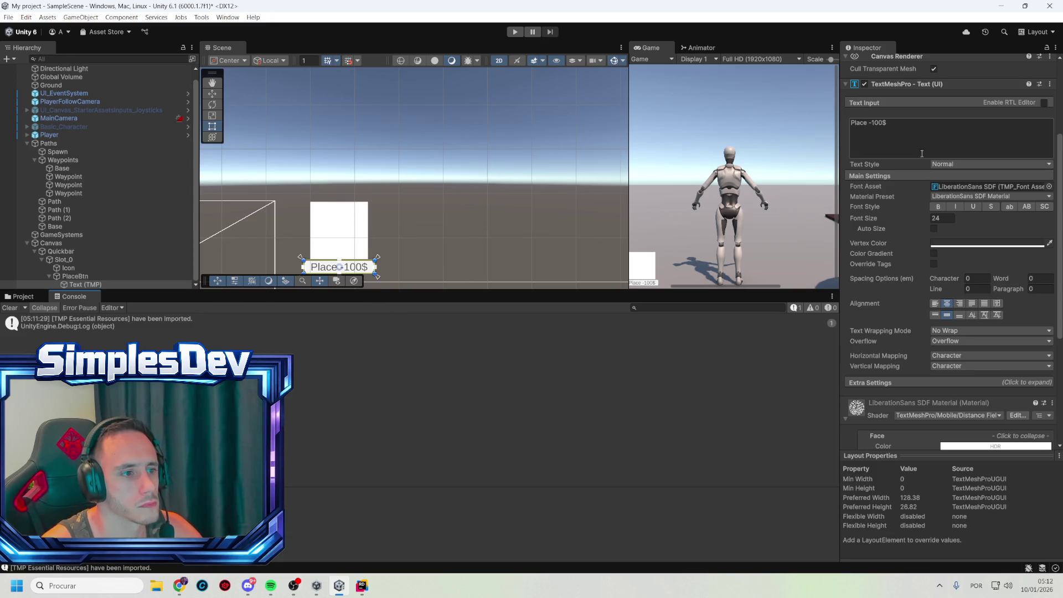
{"action": "left_click", "coordinate": [867, 122]}
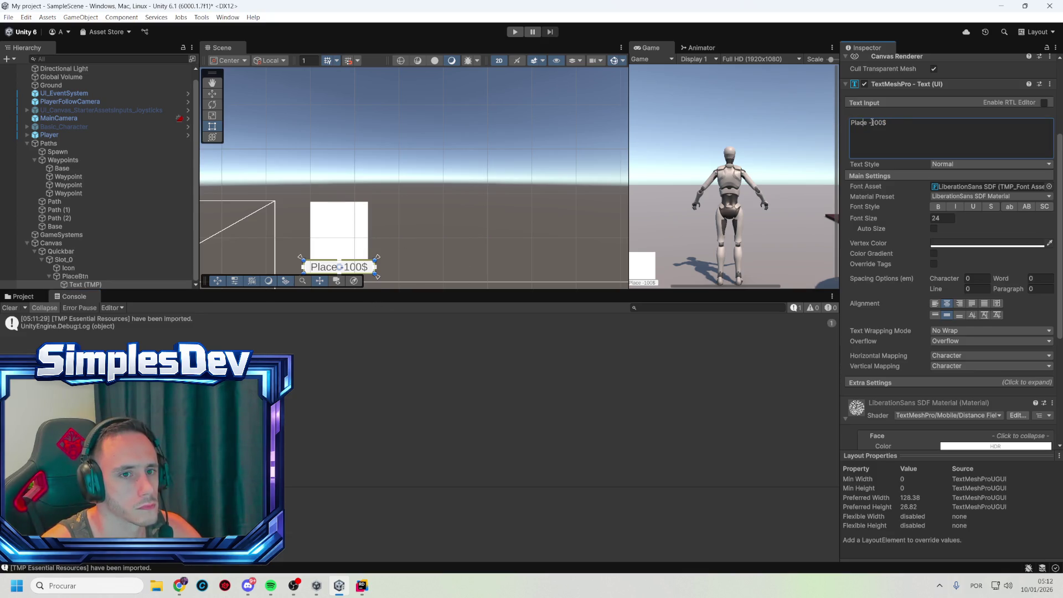
{"action": "left_click_drag", "start_coordinate": [872, 122], "coordinate": [850, 121]}
{"action": "key", "text": "BackSpace"}
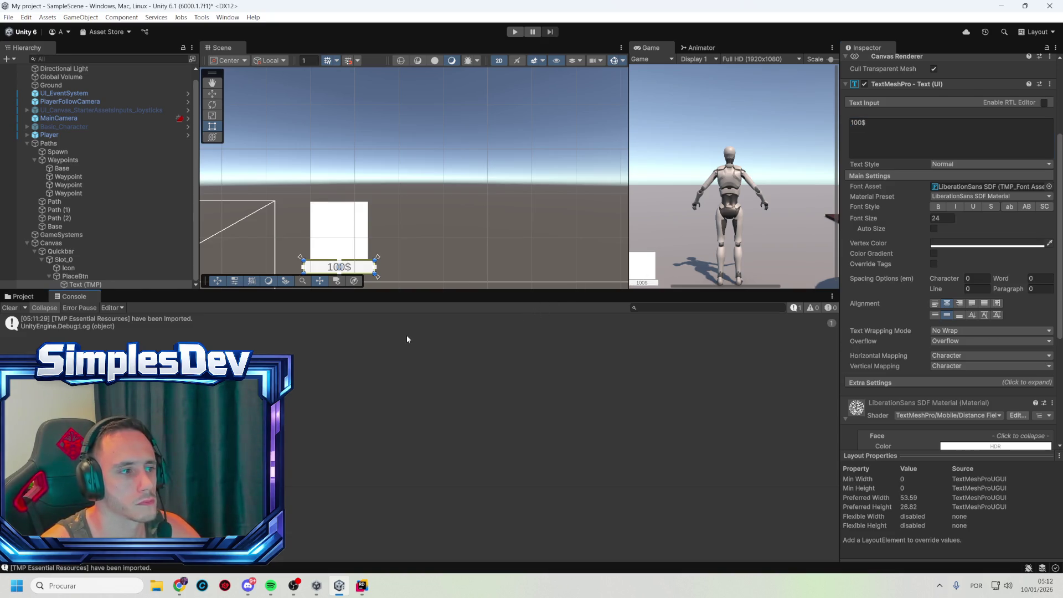
{"action": "left_click", "coordinate": [391, 244]}
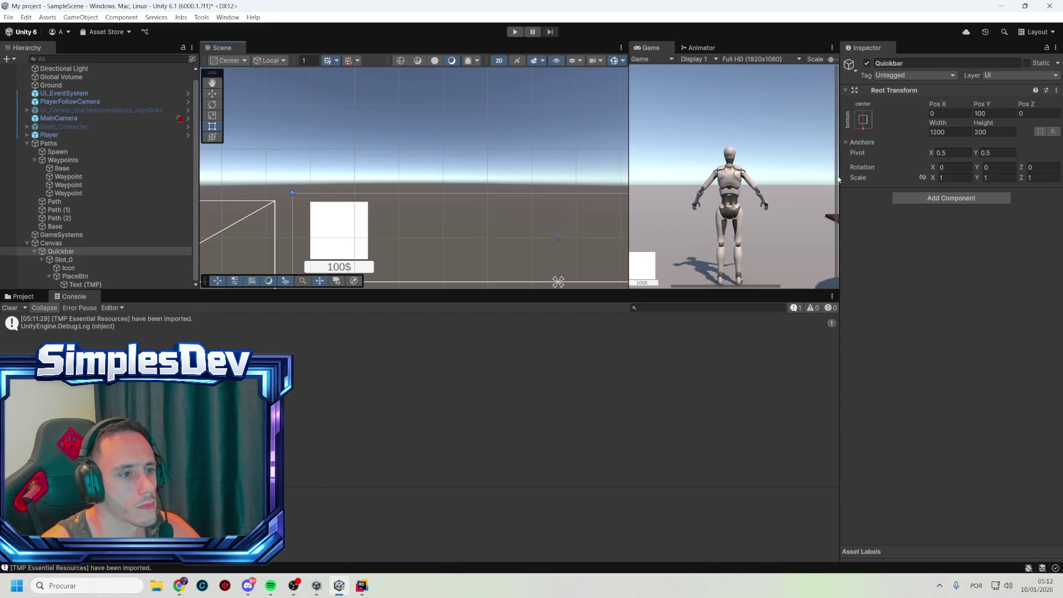
- Duplicate Slot_0 with Ctrl+D and rename the copy Slot_1
{"action": "scroll", "coordinate": [407, 117], "scroll_direction": "down", "scroll_amount": 2}
{"action": "scroll", "coordinate": [649, 190], "scroll_direction": "down", "scroll_amount": 3}
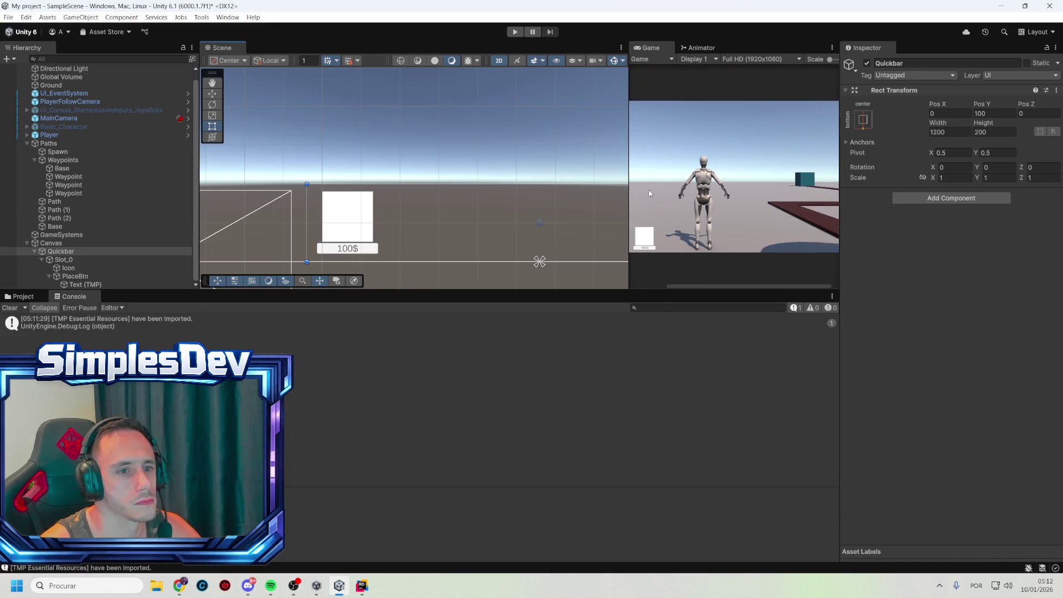
{"action": "scroll", "coordinate": [650, 193], "scroll_direction": "down", "scroll_amount": 3}
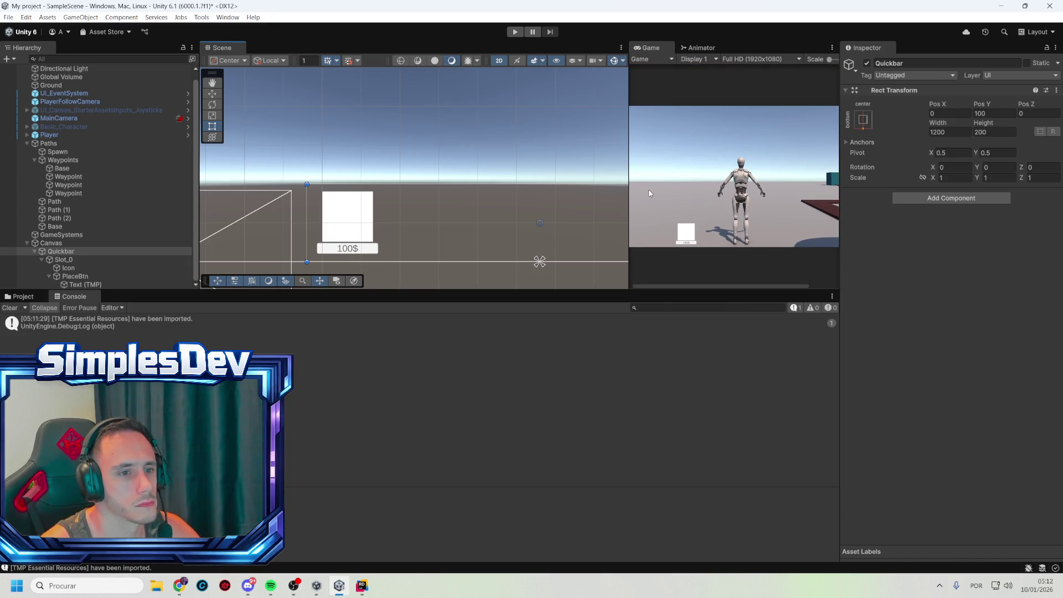
{"action": "scroll", "coordinate": [344, 170], "scroll_direction": "down", "scroll_amount": 5}
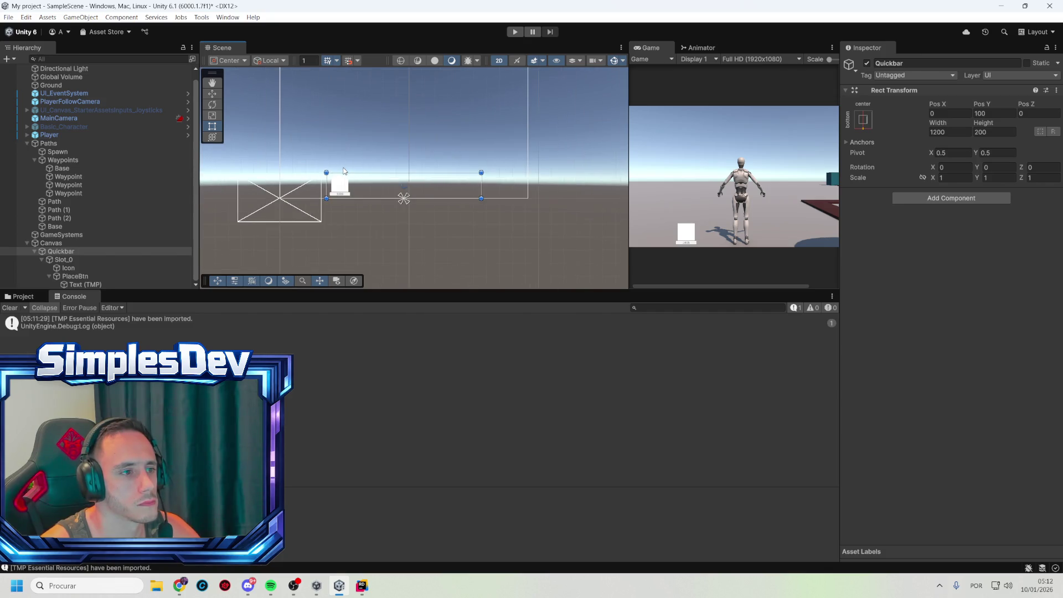
{"action": "left_click", "coordinate": [78, 260]}
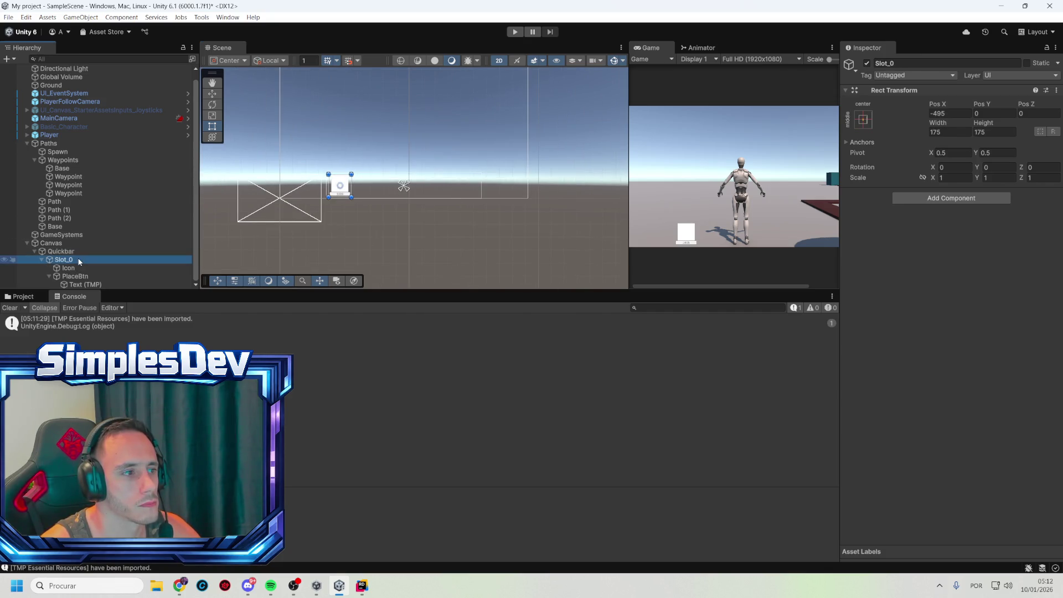
{"action": "key", "text": "ctrl+d"}
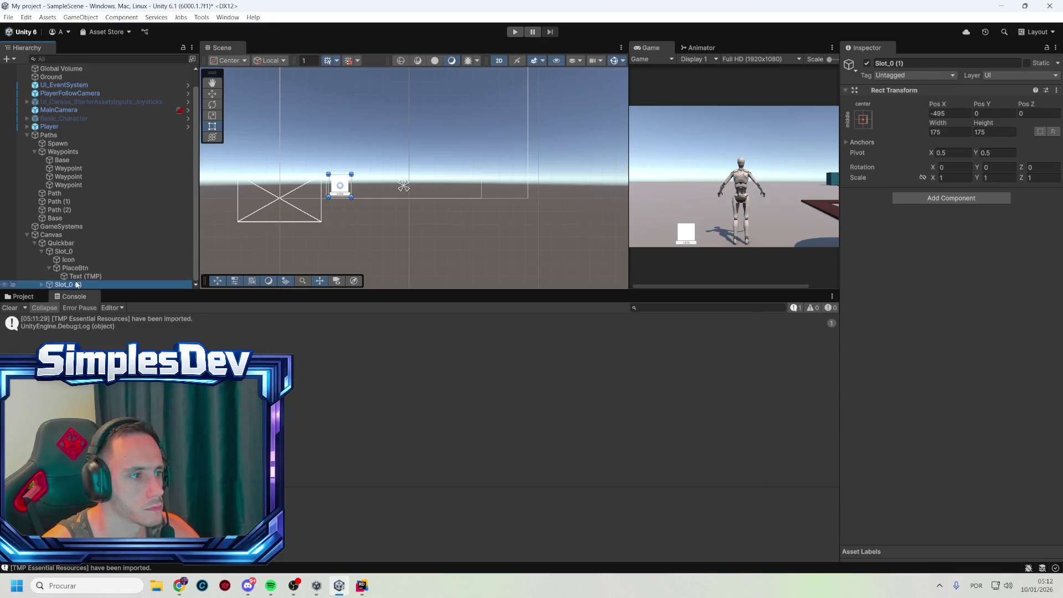
{"action": "left_click", "coordinate": [92, 278]}
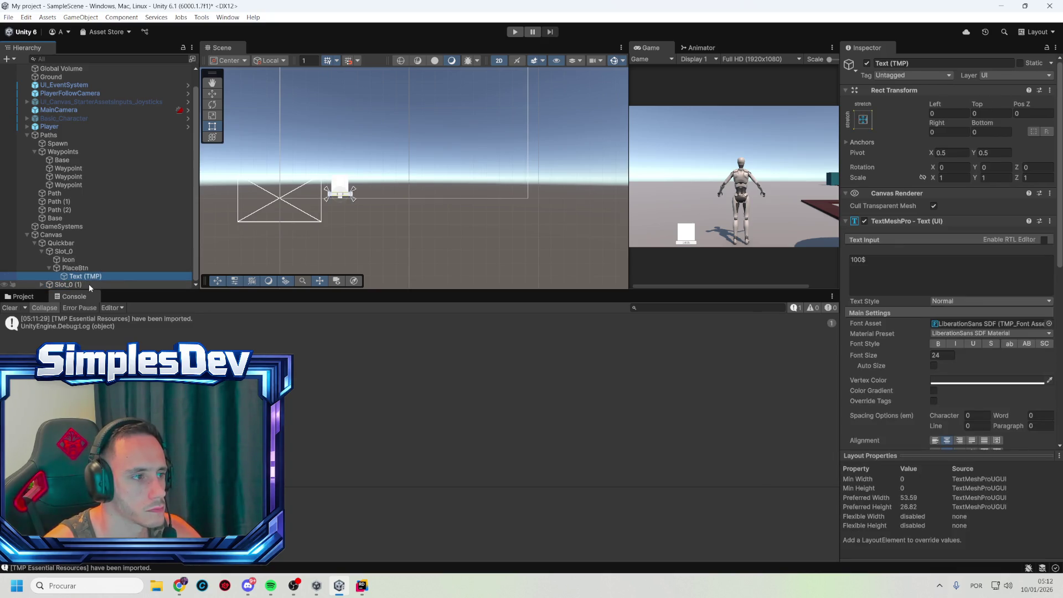
{"action": "left_click", "coordinate": [89, 283]}
{"action": "left_click", "coordinate": [85, 283]}
{"action": "left_click_drag", "start_coordinate": [83, 284], "coordinate": [70, 285]}
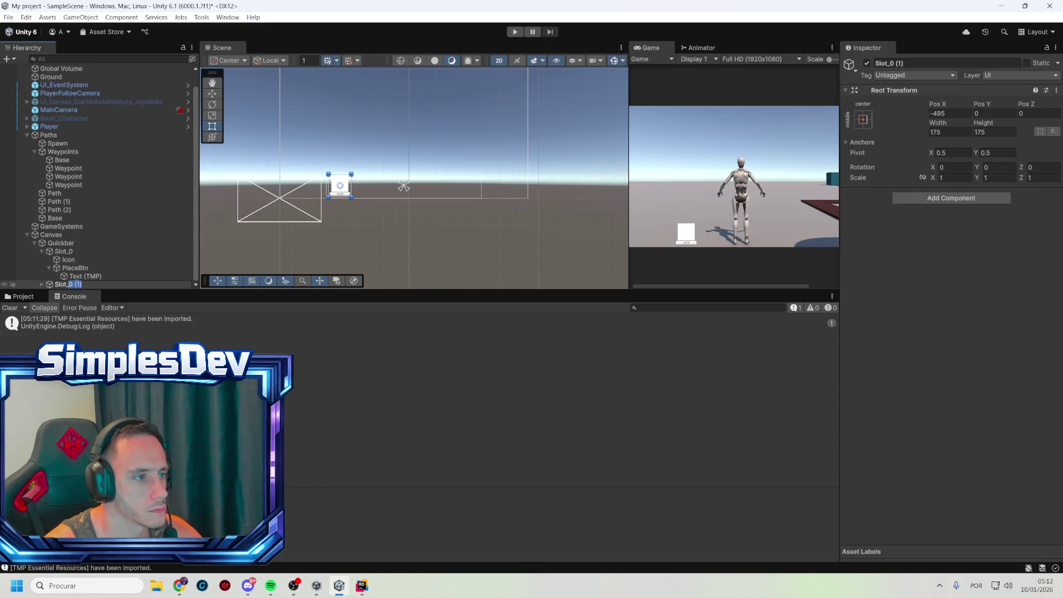
{"action": "type", "text": "1"}
{"action": "key", "text": "Return"}
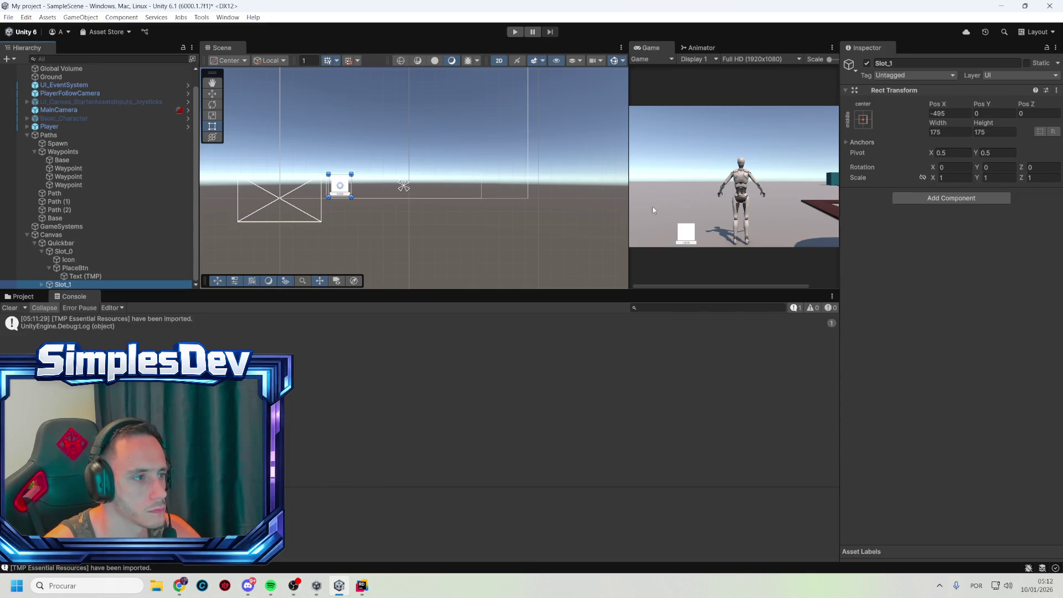
- Set Slot_1's Pos X to -320 so it sits beside Slot_0
{"action": "left_click", "coordinate": [938, 115]}
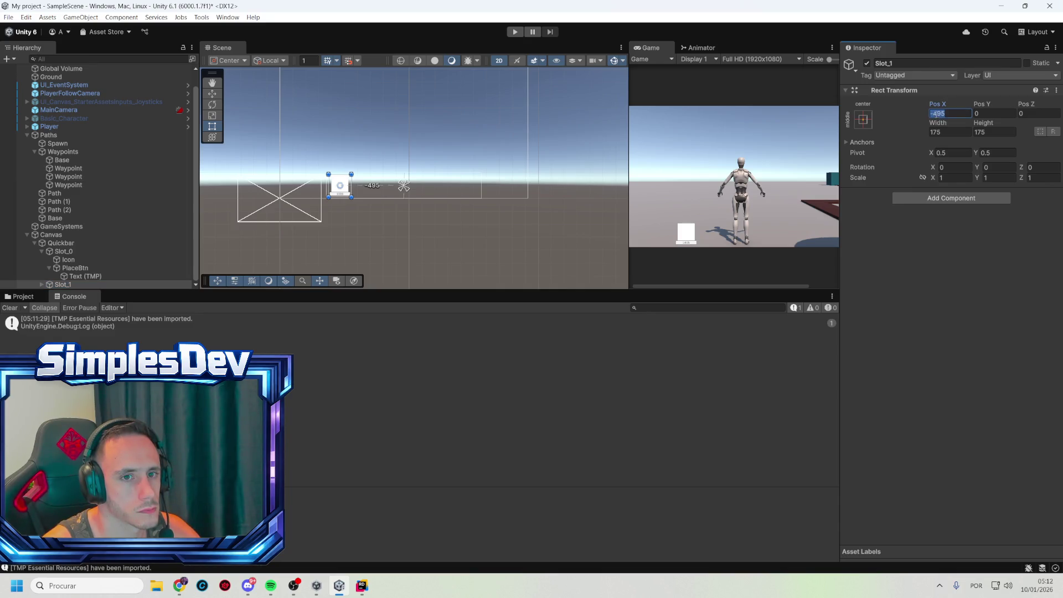
{"action": "type", "text": "-295"}
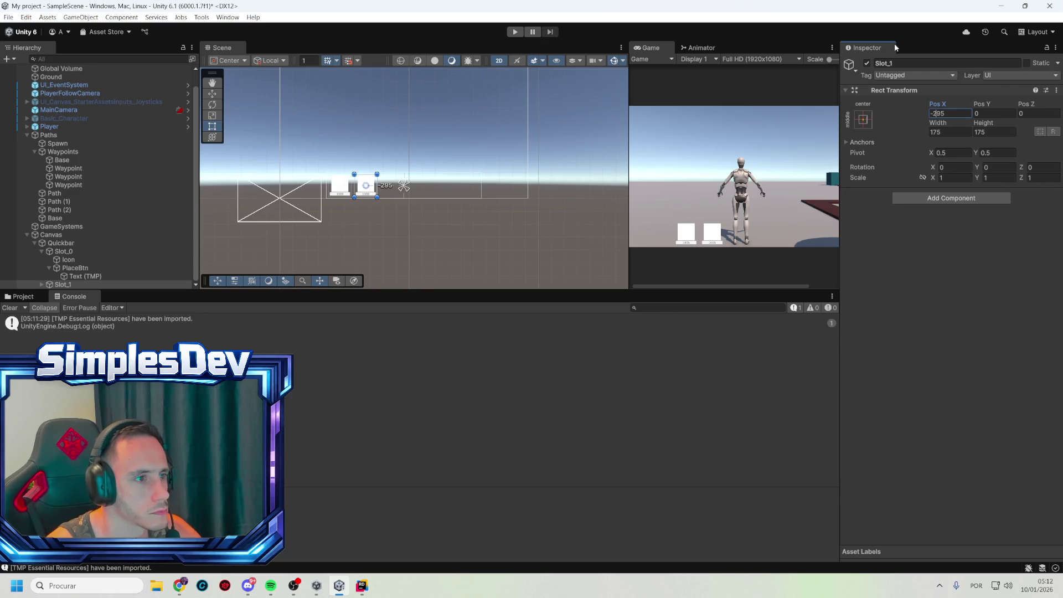
{"action": "key", "text": "BackSpace"}
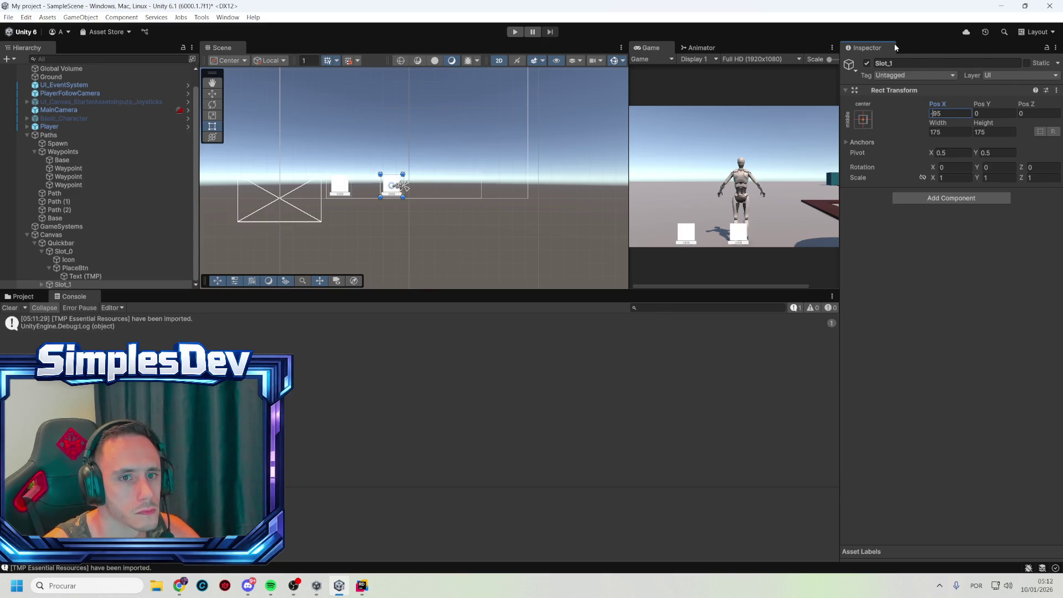
{"action": "type", "text": "3"}
{"action": "key", "text": "BackSpace"}
{"action": "type", "text": "2"}
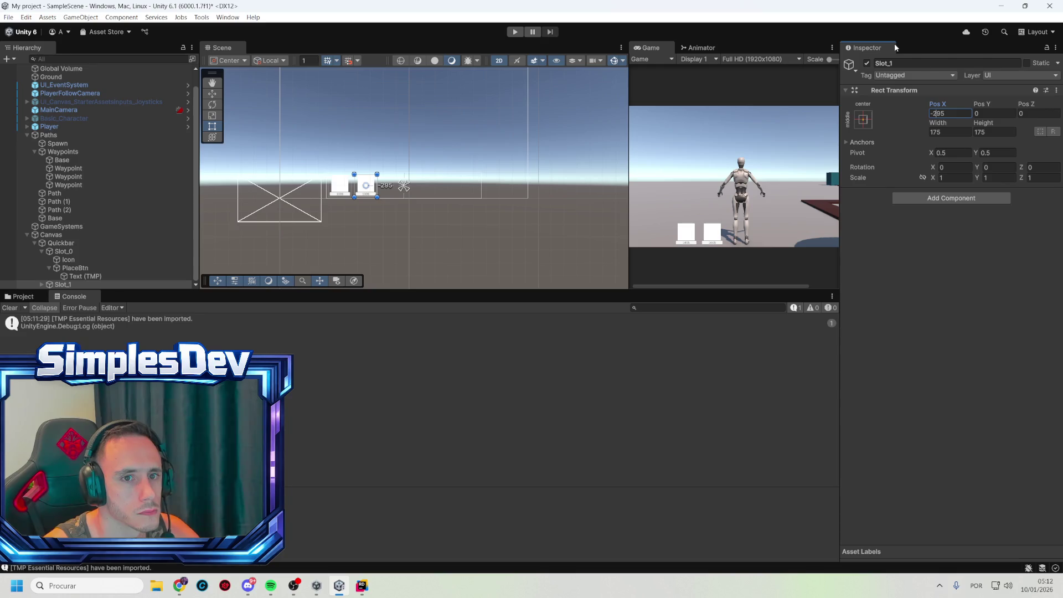
{"action": "scroll", "coordinate": [363, 178], "scroll_direction": "up", "scroll_amount": 10}
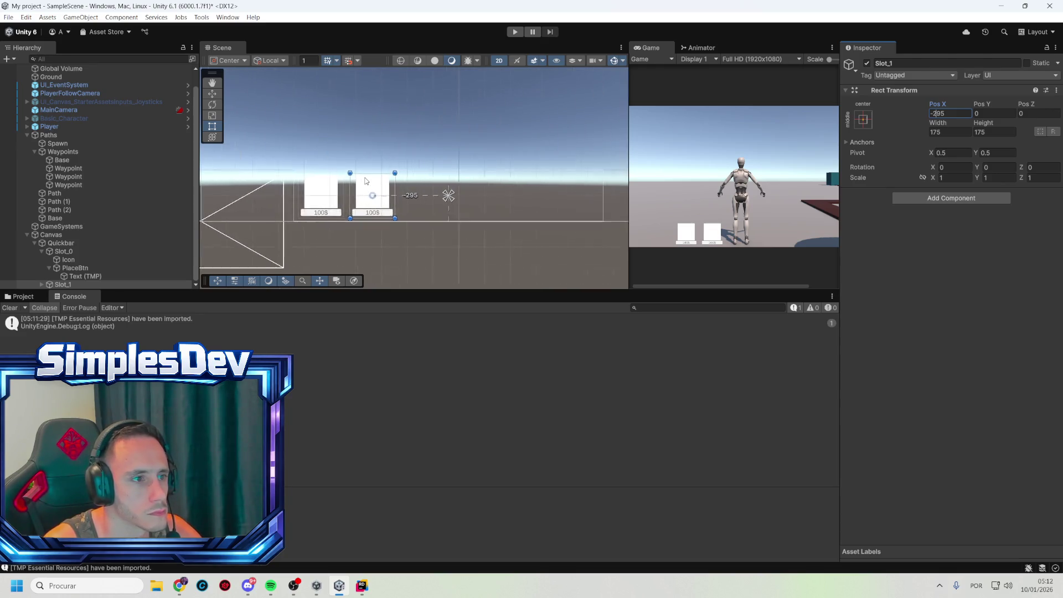
{"action": "scroll", "coordinate": [366, 181], "scroll_direction": "up", "scroll_amount": 2}
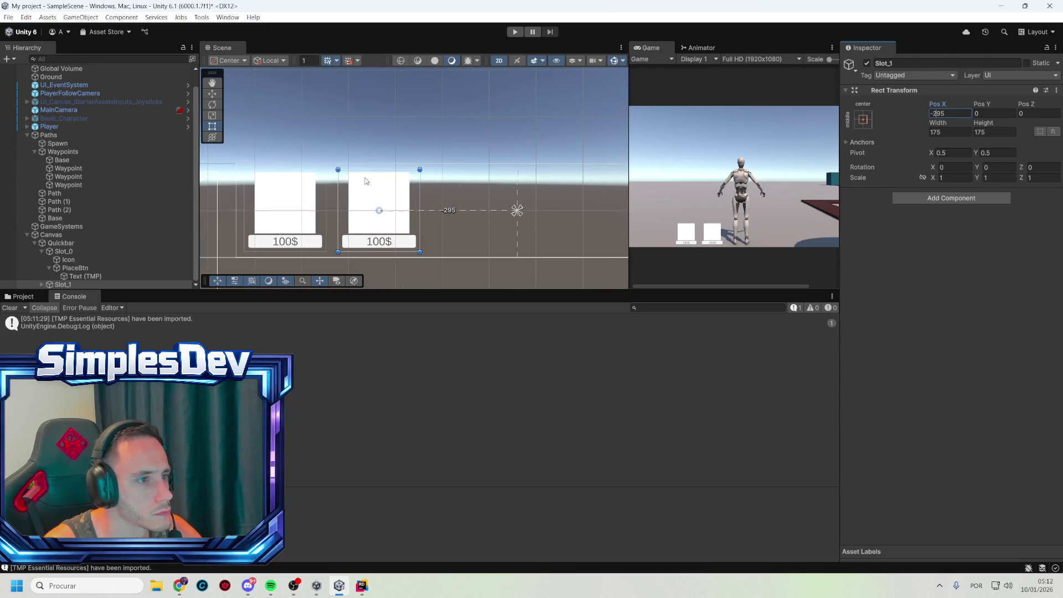
{"action": "left_click_drag", "start_coordinate": [939, 104], "coordinate": [842, 99]}
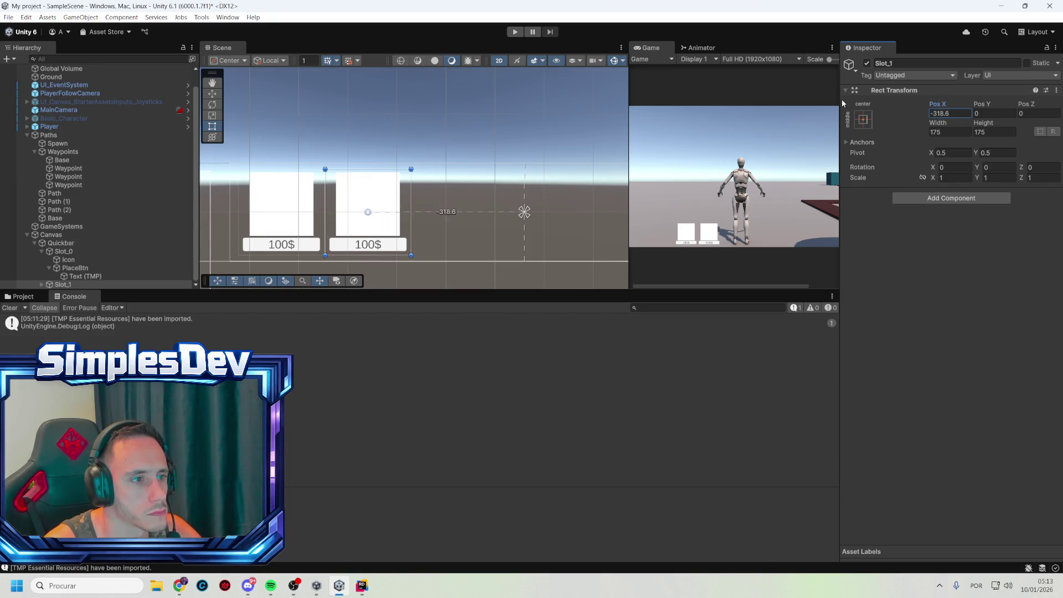
{"action": "left_click", "coordinate": [933, 113]}
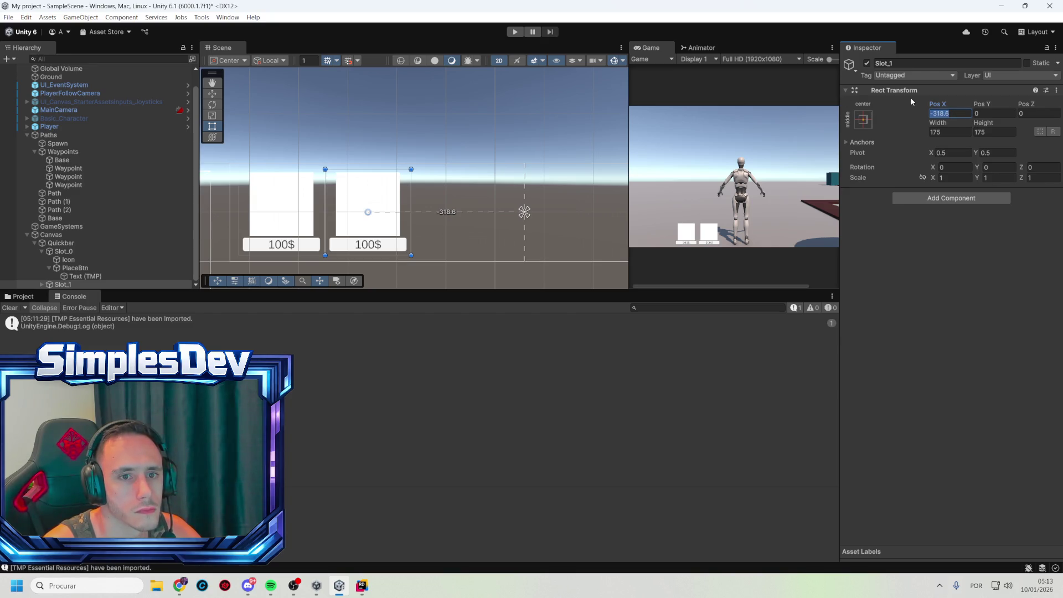
{"action": "type", "text": "-320"}
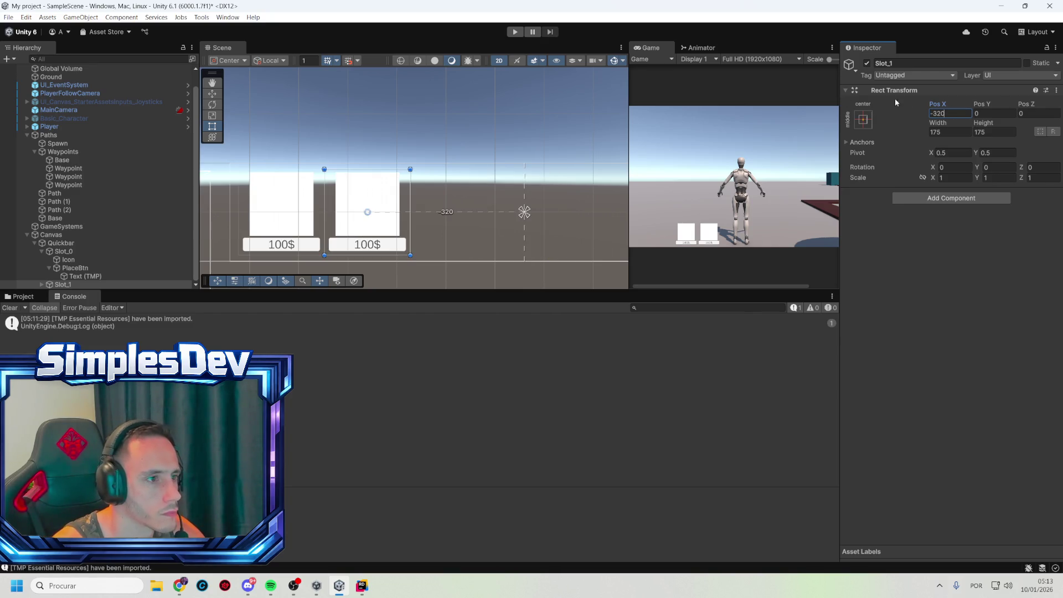
{"action": "left_click", "coordinate": [472, 137]}
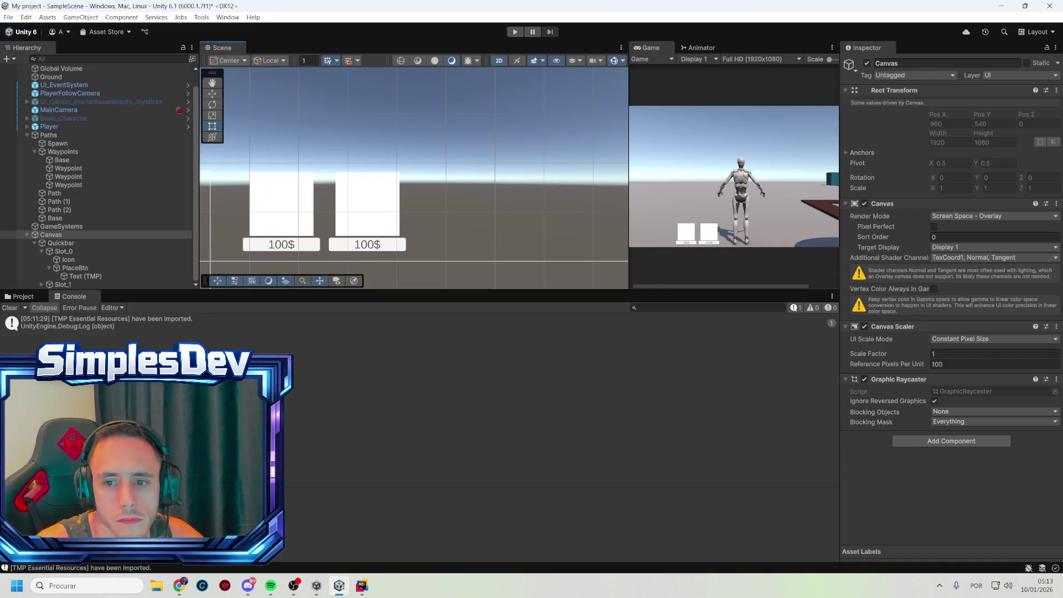
- Add a Text - TextMeshPro object under Canvas named Money
{"action": "scroll", "coordinate": [454, 198], "scroll_direction": "down", "scroll_amount": 6}
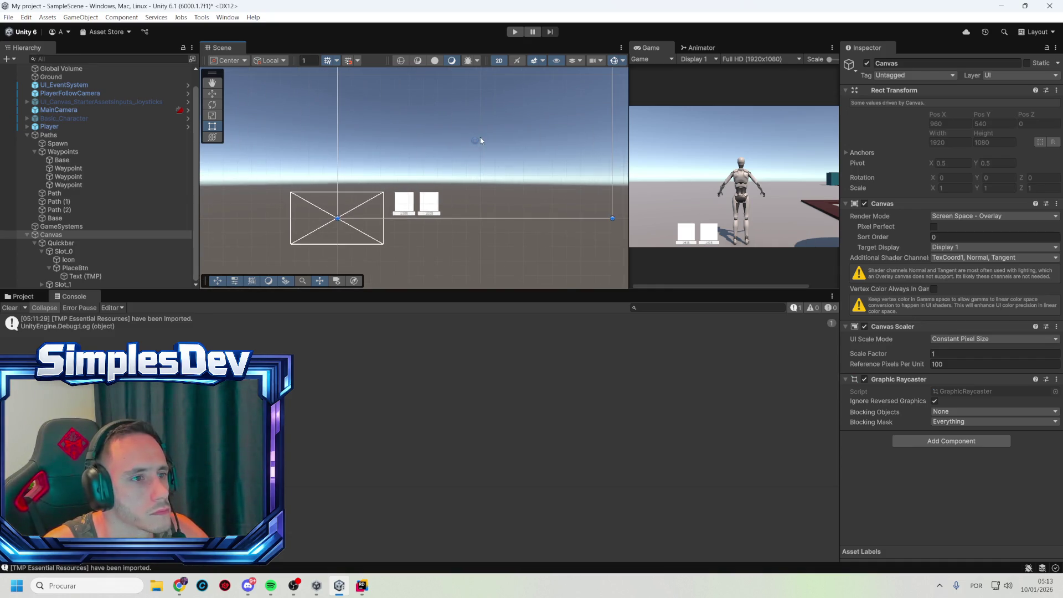
{"action": "right_click", "coordinate": [107, 235]}
{"action": "mouse_move", "coordinate": [261, 432]}
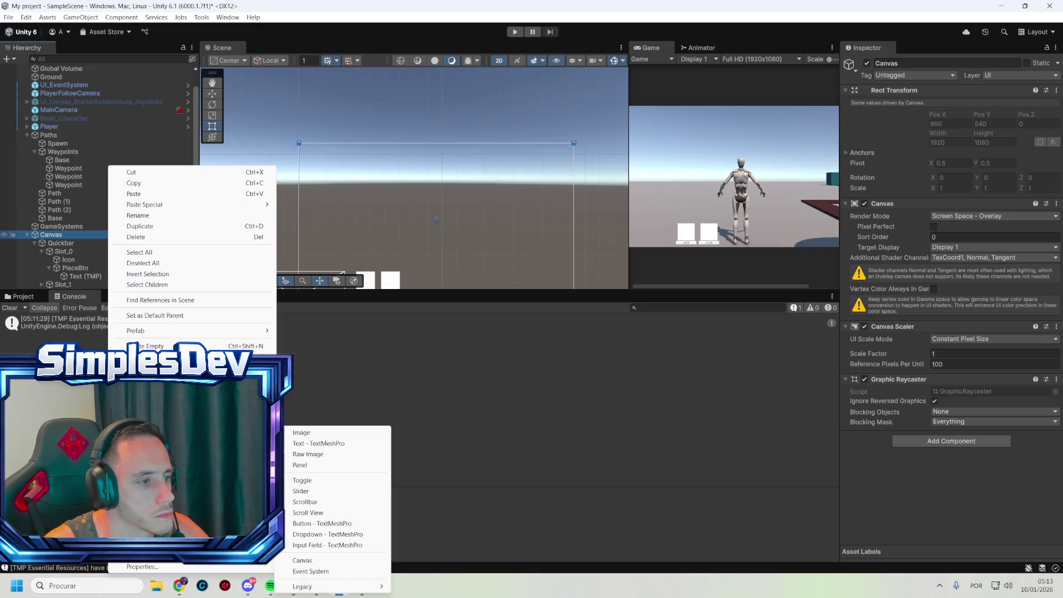
{"action": "left_click", "coordinate": [326, 443]}
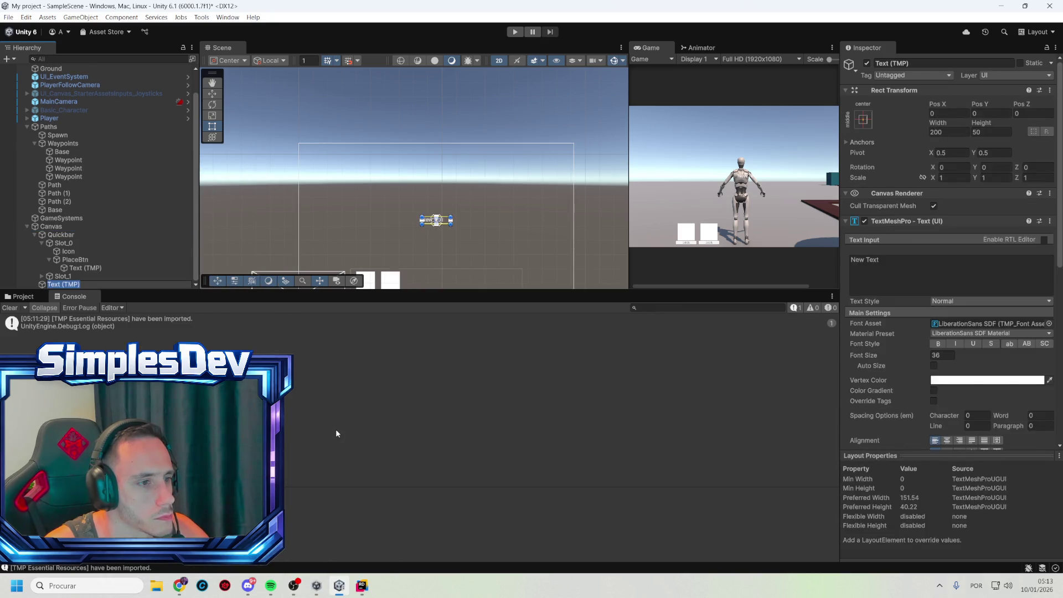
{"action": "type", "text": "Money"}
{"action": "key", "text": "Return"}
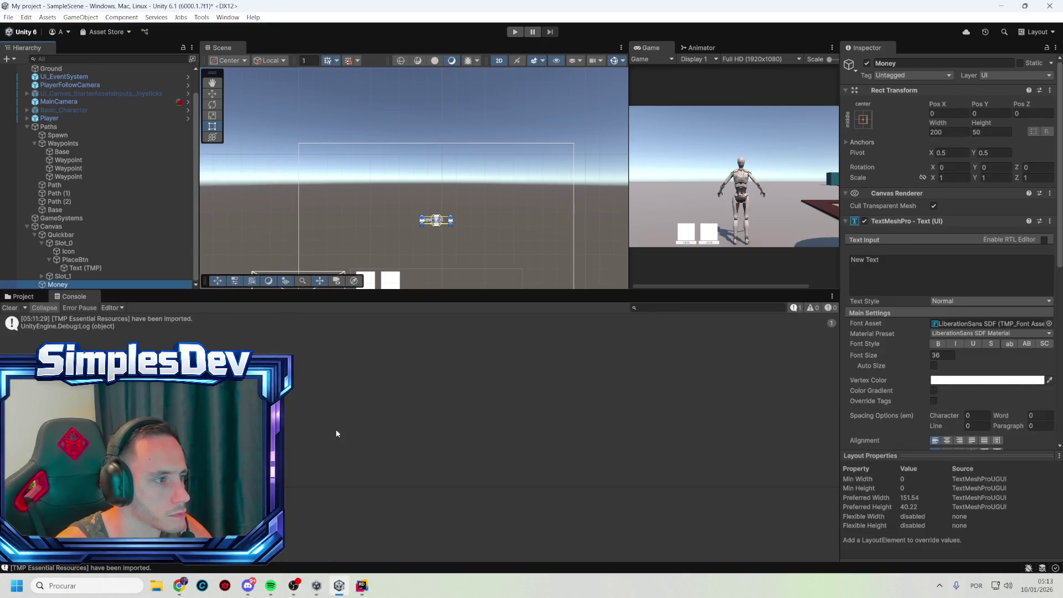
- Move the Money text to the canvas's top-left and enlarge its box
{"action": "left_click_drag", "start_coordinate": [447, 223], "coordinate": [329, 151]}
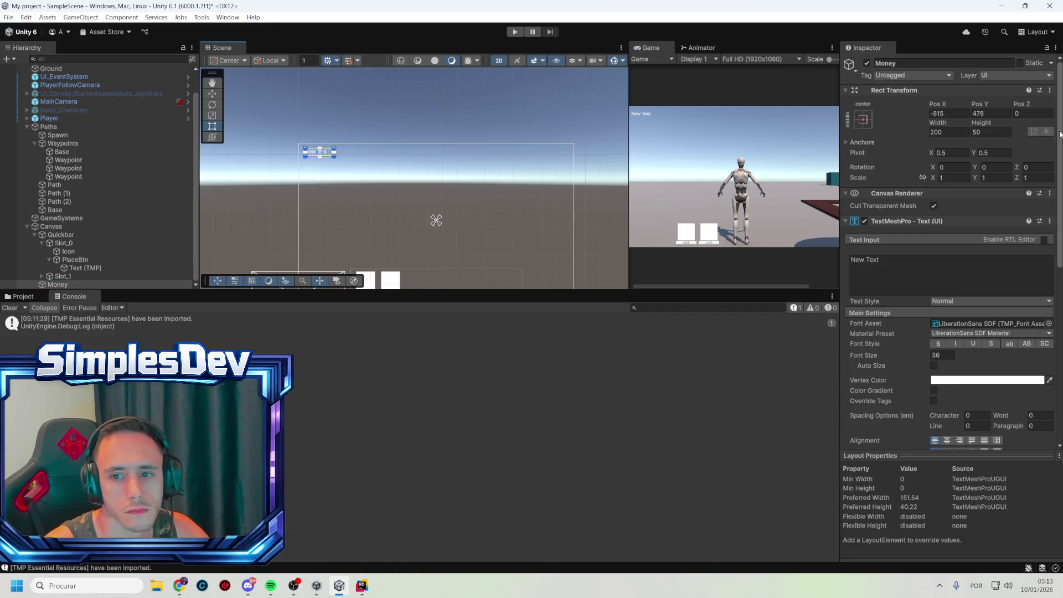
{"action": "left_click", "coordinate": [857, 121]}
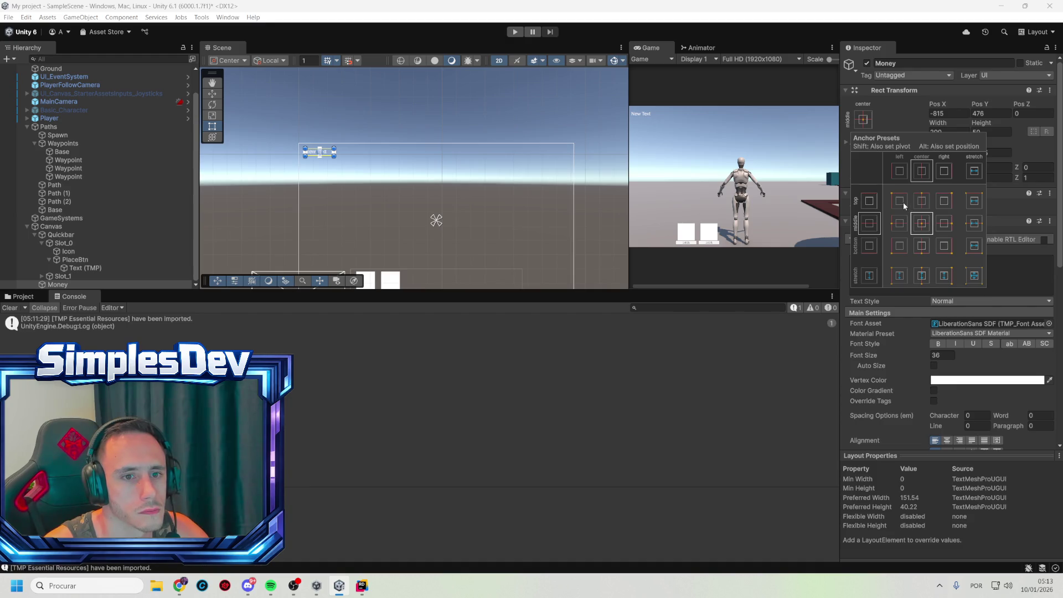
{"action": "left_click", "coordinate": [950, 114]}
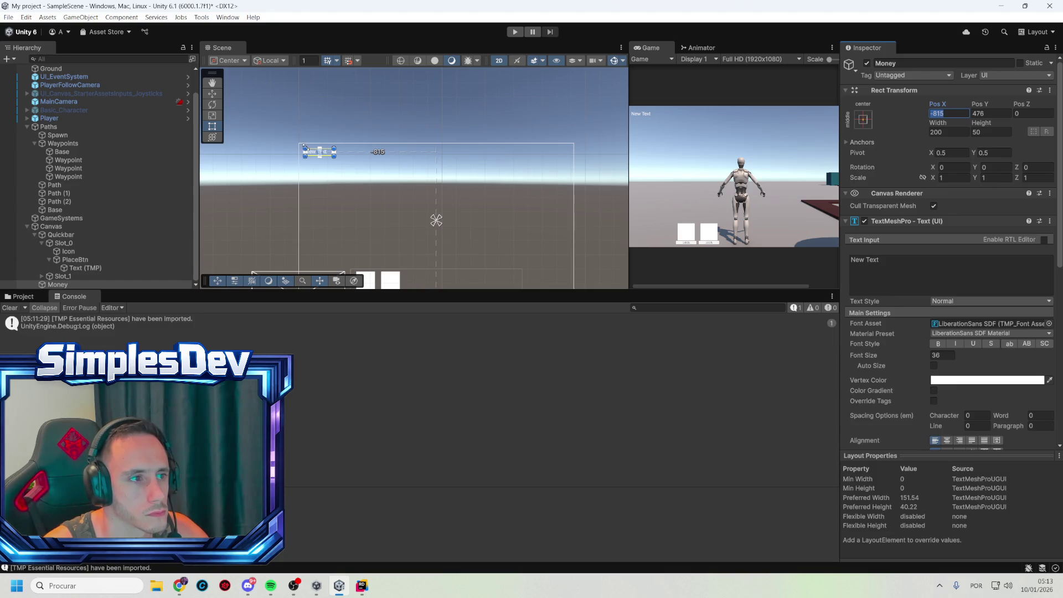
{"action": "left_click_drag", "start_coordinate": [304, 148], "coordinate": [356, 156]}
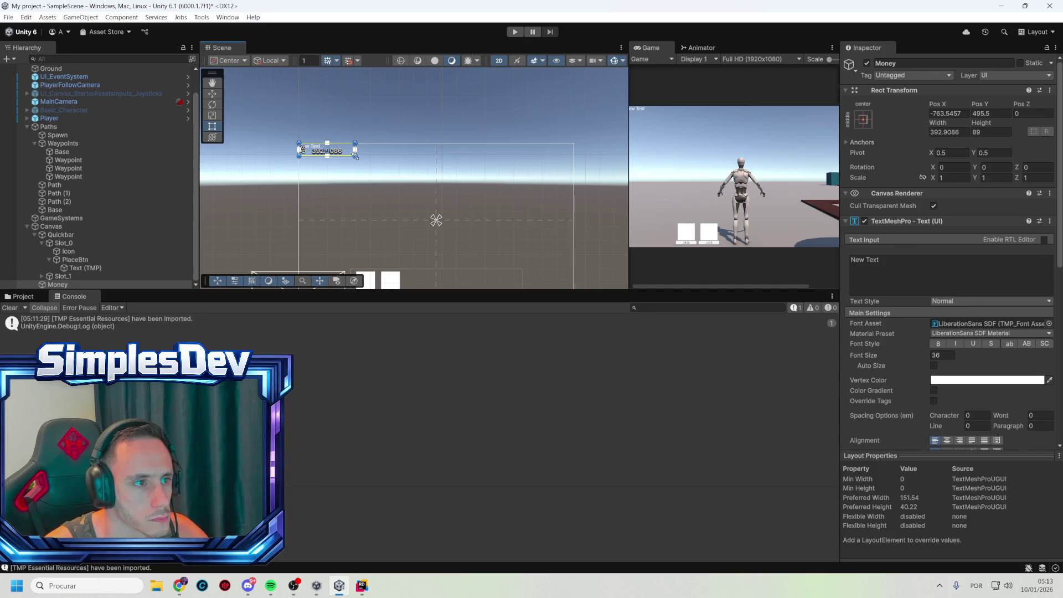
- Make the text read 'Cash :' and rename the object MoneyText
{"action": "left_click", "coordinate": [893, 269]}
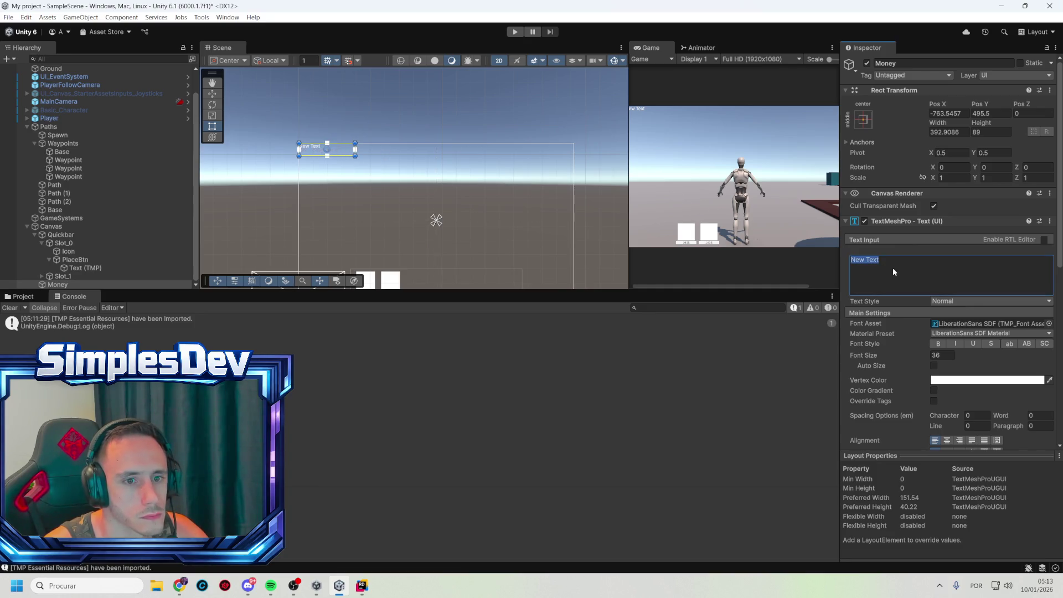
{"action": "type", "text": "Cash "}
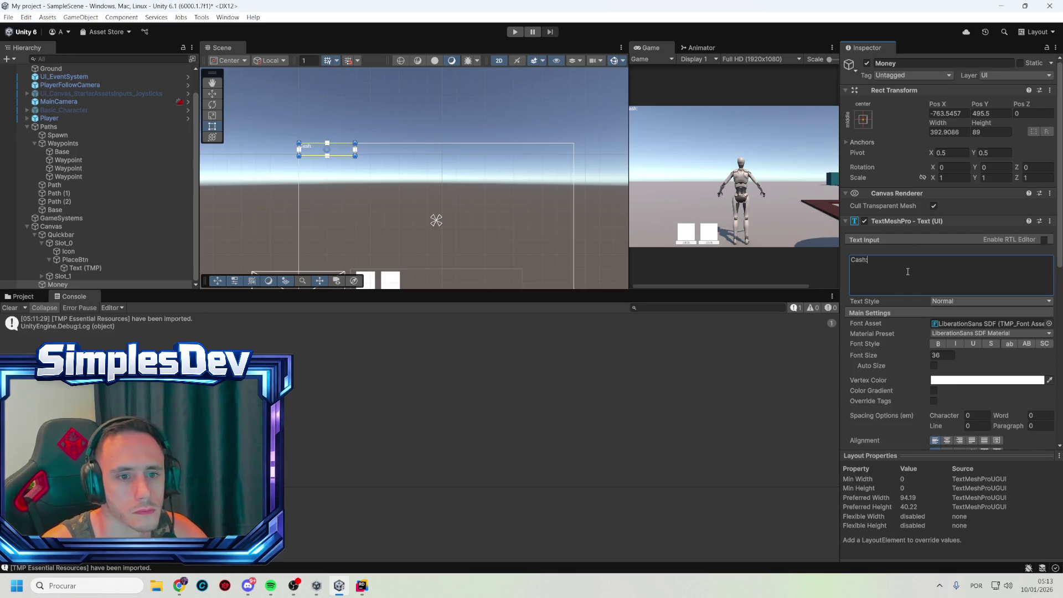
{"action": "type", "text": ":"}
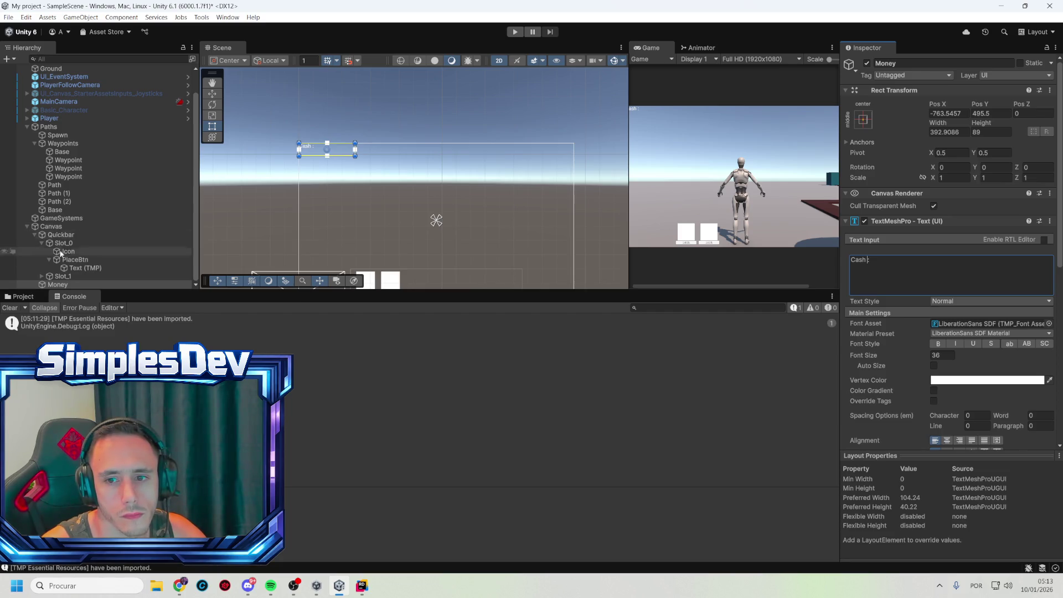
{"action": "left_click", "coordinate": [57, 284]}
{"action": "key", "text": "End"}
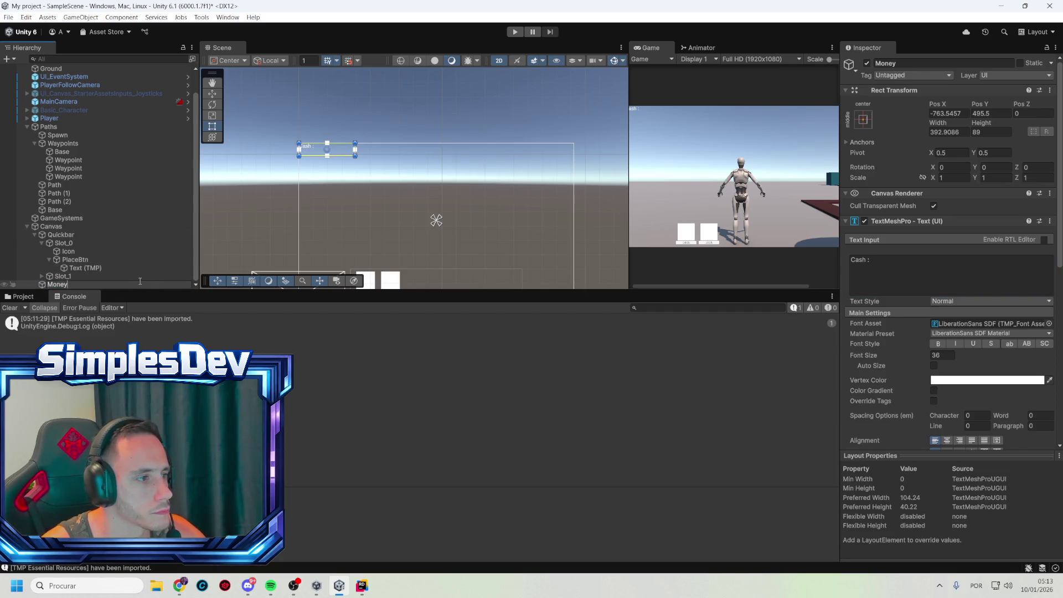
{"action": "type", "text": "Text"}
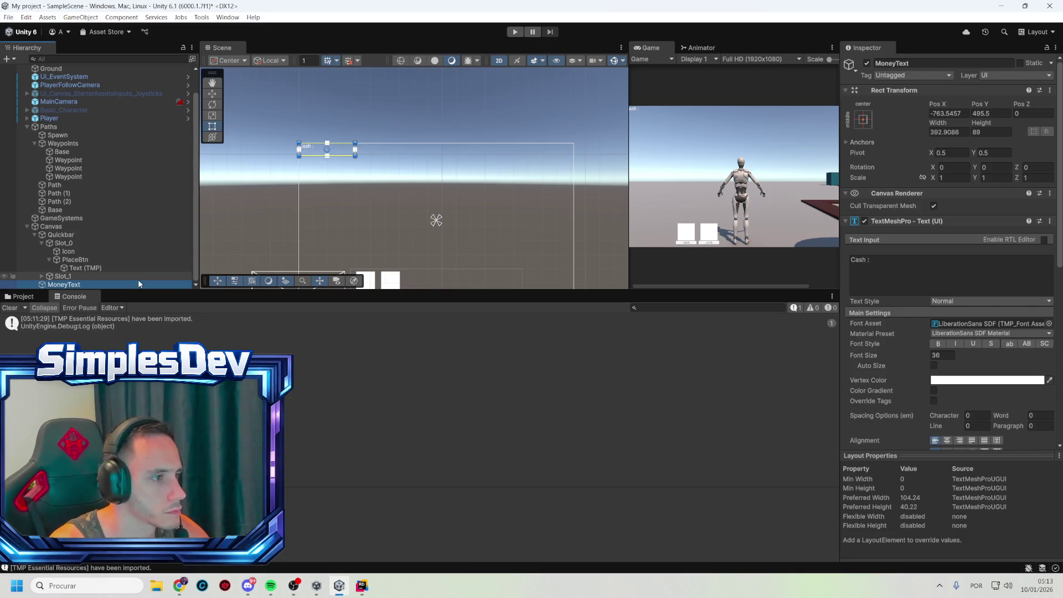
{"action": "left_click", "coordinate": [923, 264]}
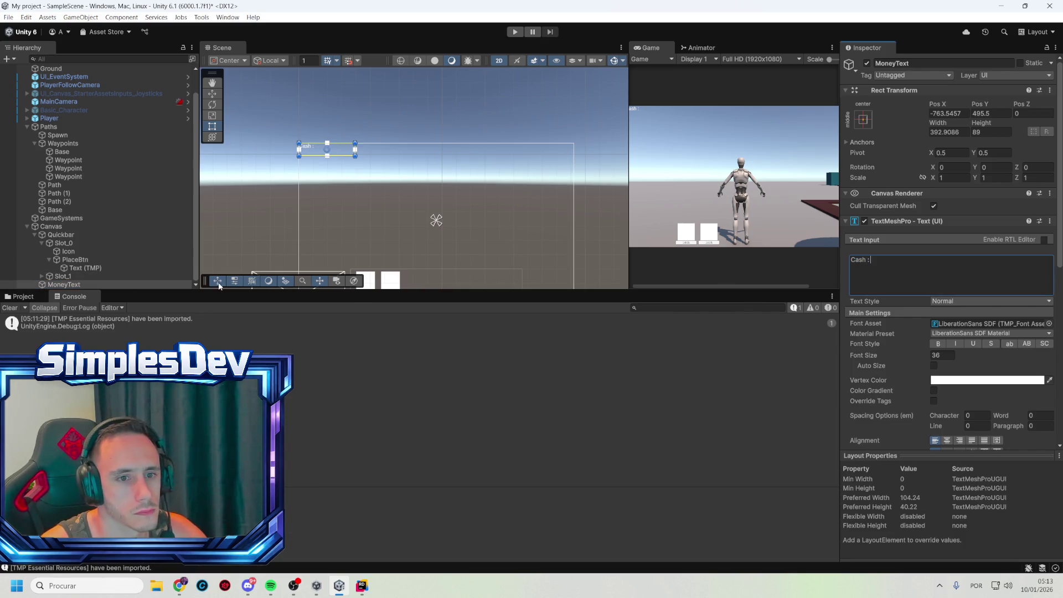
{"action": "left_click", "coordinate": [58, 284]}
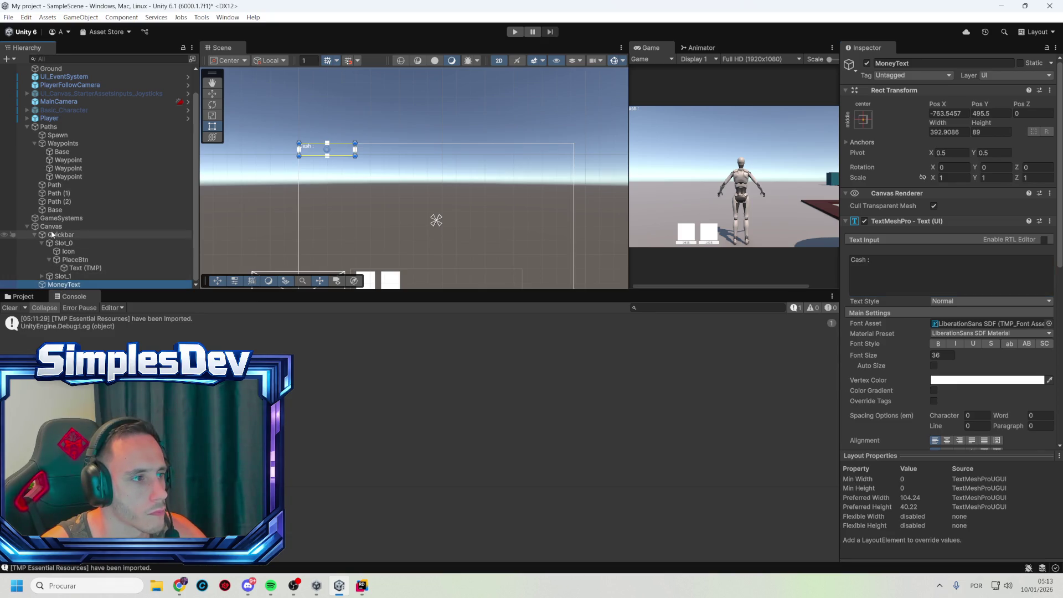
{"action": "left_click", "coordinate": [51, 226]}
{"action": "right_click", "coordinate": [51, 226]}
- Create an empty object named Money under Canvas and move it near the Cash text
{"action": "left_click", "coordinate": [89, 346]}
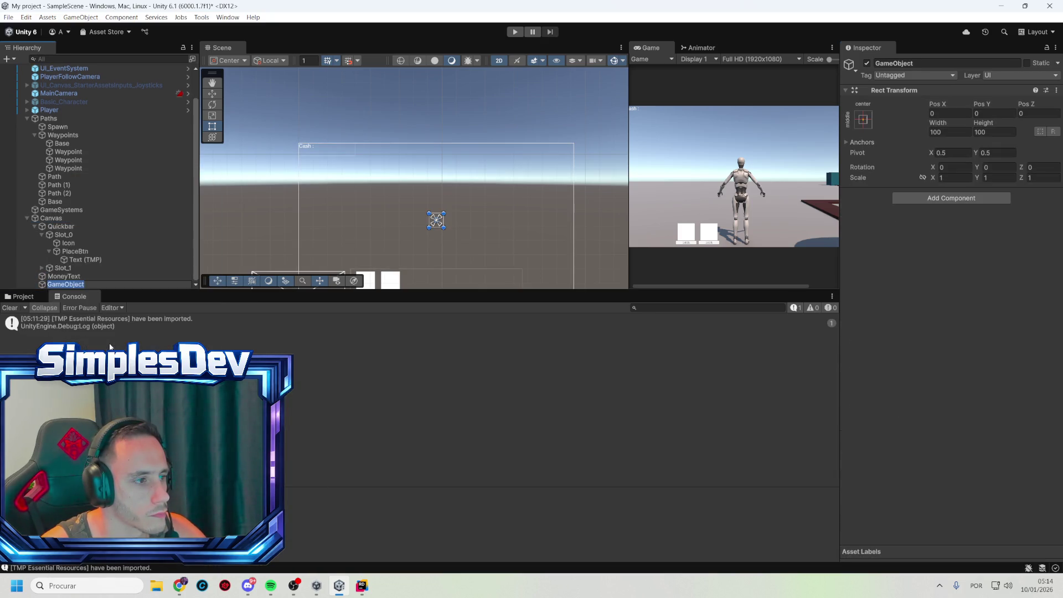
{"action": "type", "text": "Money"}
{"action": "key", "text": "Return"}
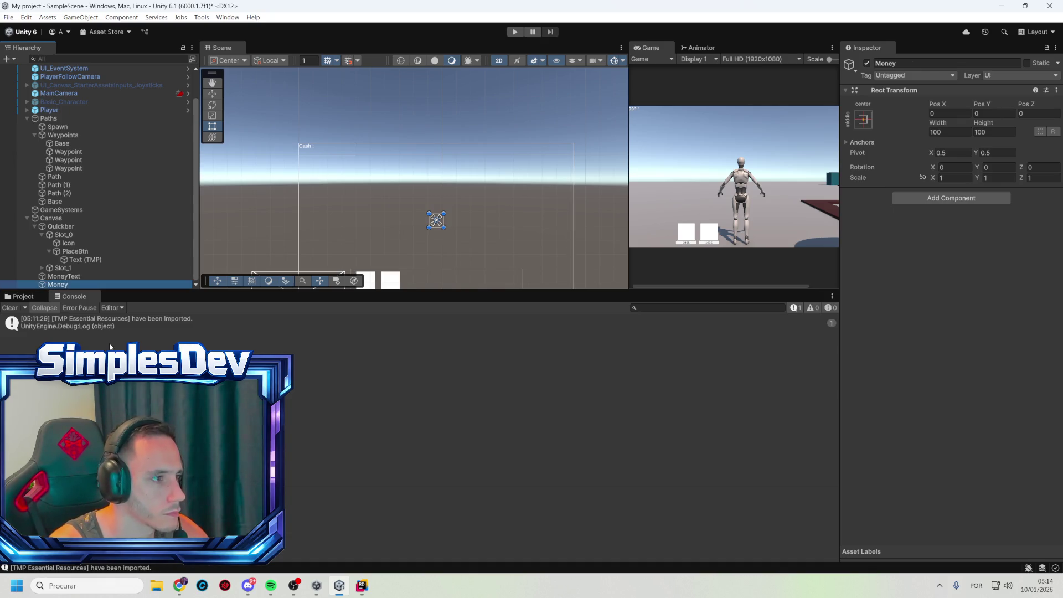
{"action": "left_click", "coordinate": [436, 221]}
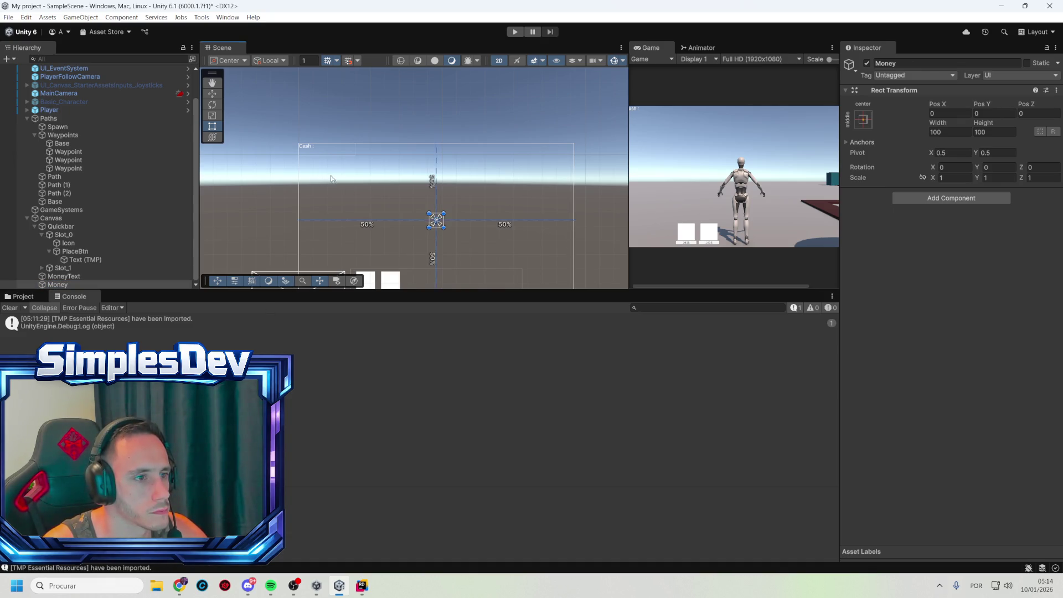
{"action": "mouse_move", "coordinate": [437, 222]}
{"action": "left_mouse_down"}
{"action": "mouse_move", "coordinate": [306, 153]}
{"action": "mouse_move", "coordinate": [372, 156]}
{"action": "left_mouse_up"}
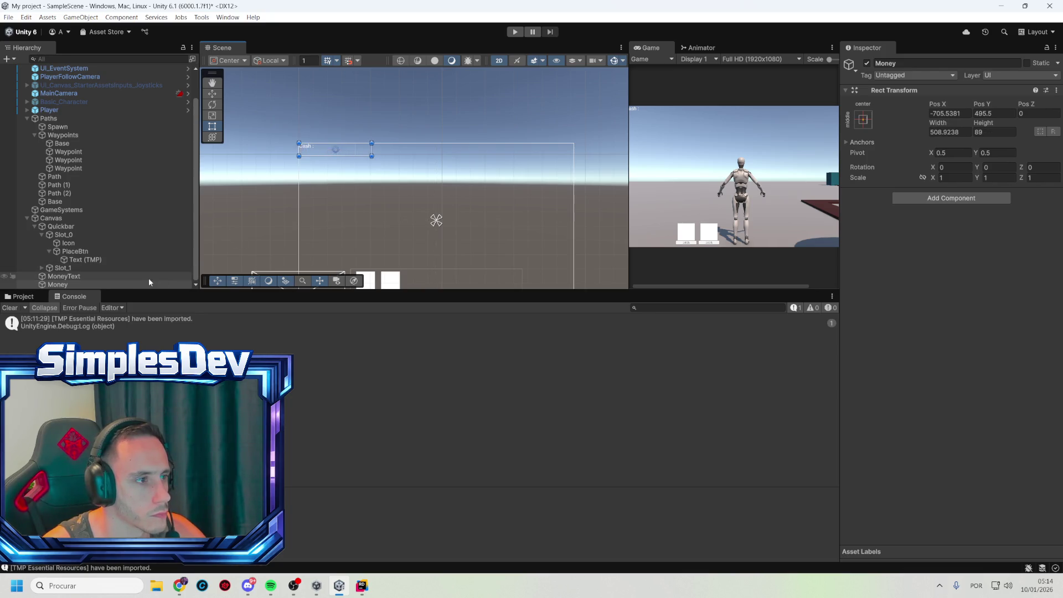
- Parent MoneyText to Money, stretch it to fill with Alt anchor preset, Pos Z 0
{"action": "left_click_drag", "start_coordinate": [130, 277], "coordinate": [80, 287]}
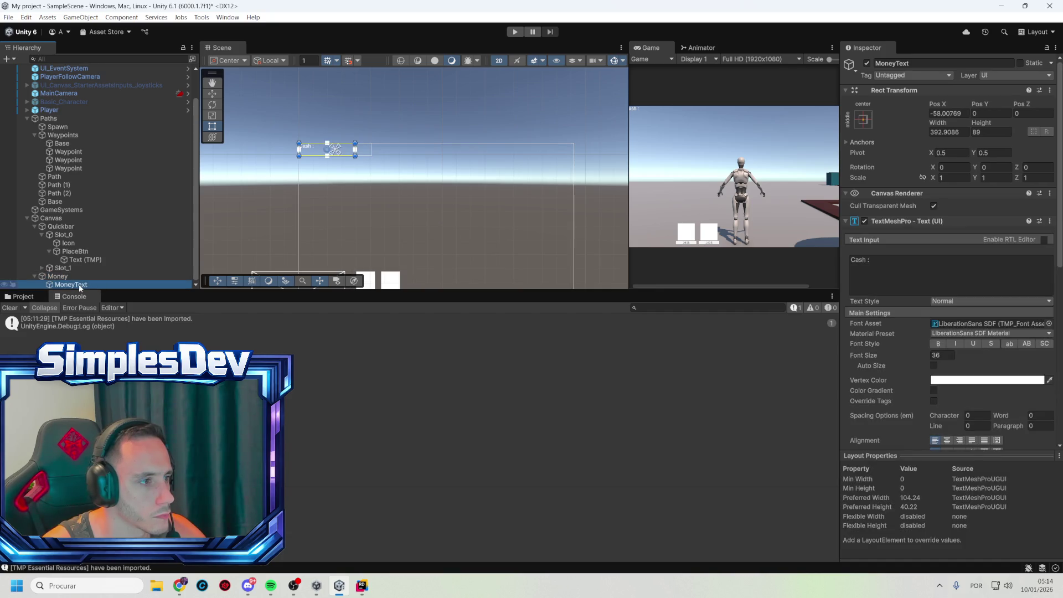
{"action": "key", "text": "F2"}
{"action": "left_click", "coordinate": [857, 120]}
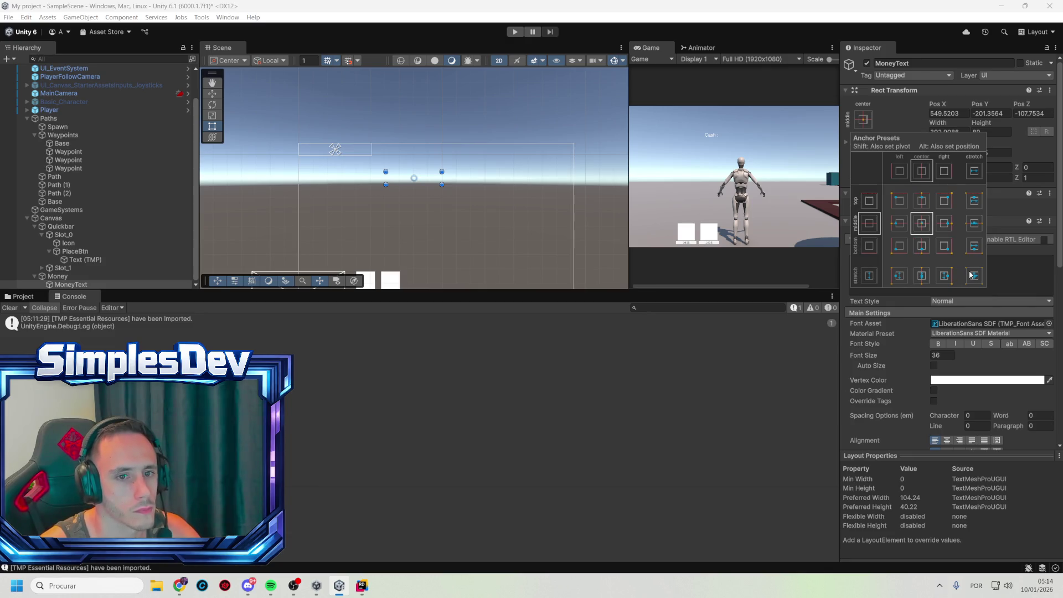
{"action": "key", "text": "alt"}
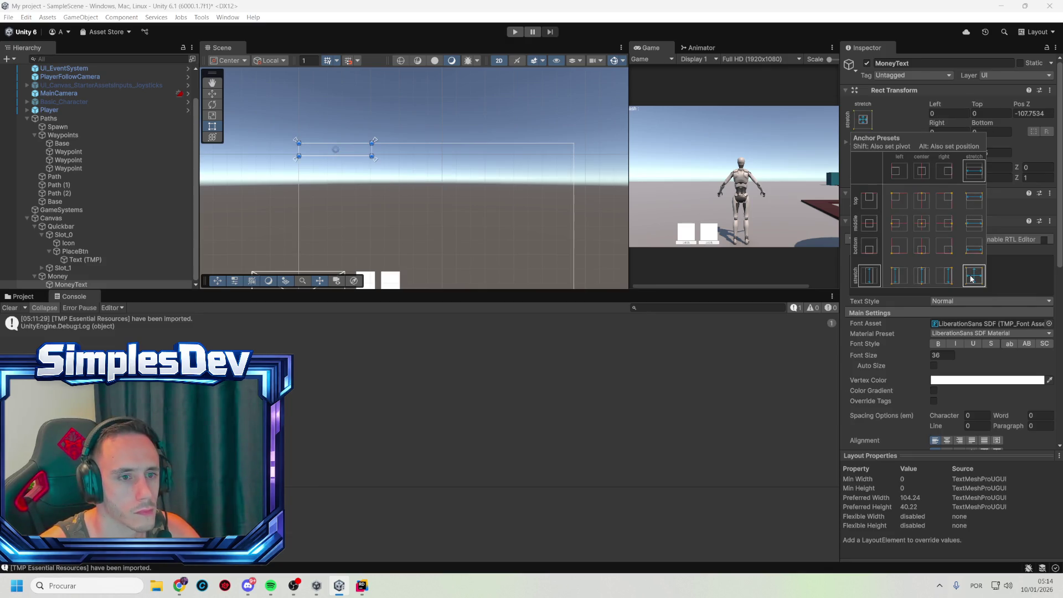
{"action": "left_click", "coordinate": [94, 276]}
{"action": "left_click", "coordinate": [92, 285]}
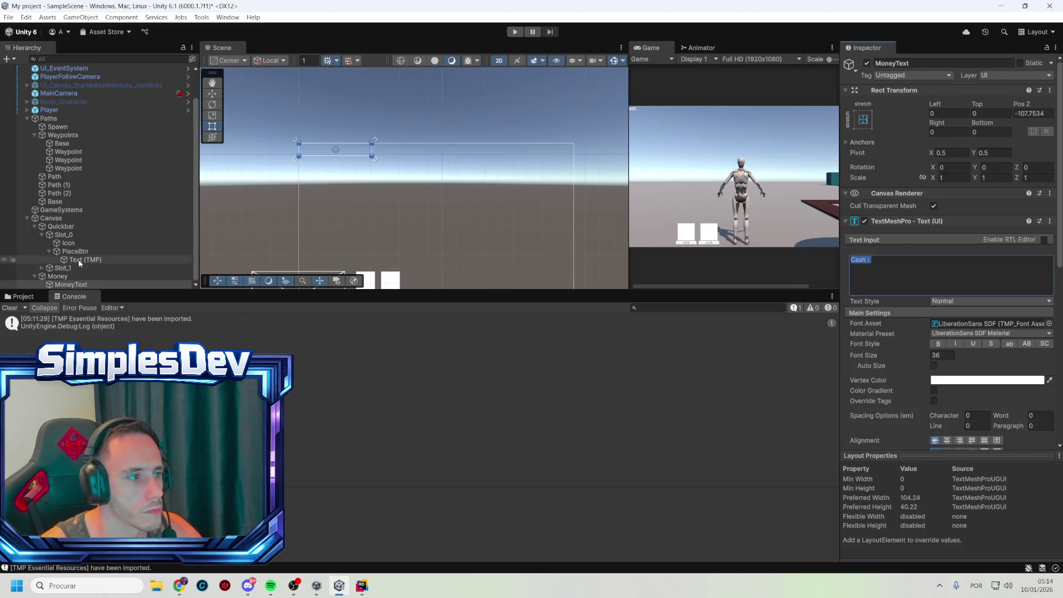
{"action": "scroll", "coordinate": [358, 165], "scroll_direction": "up", "scroll_amount": 4}
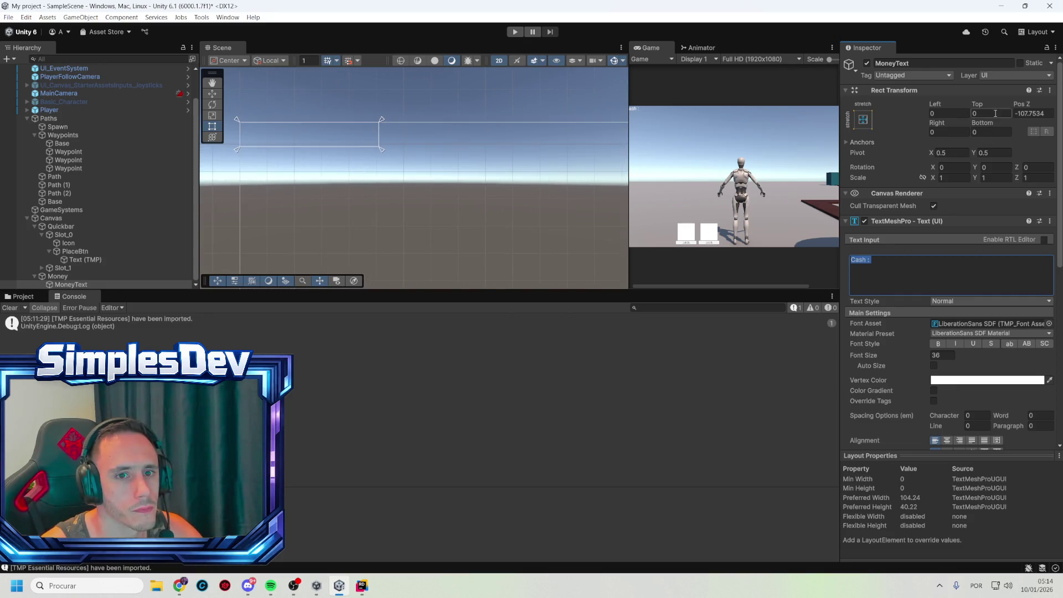
{"action": "left_click", "coordinate": [1031, 113]}
{"action": "type", "text": "0"}
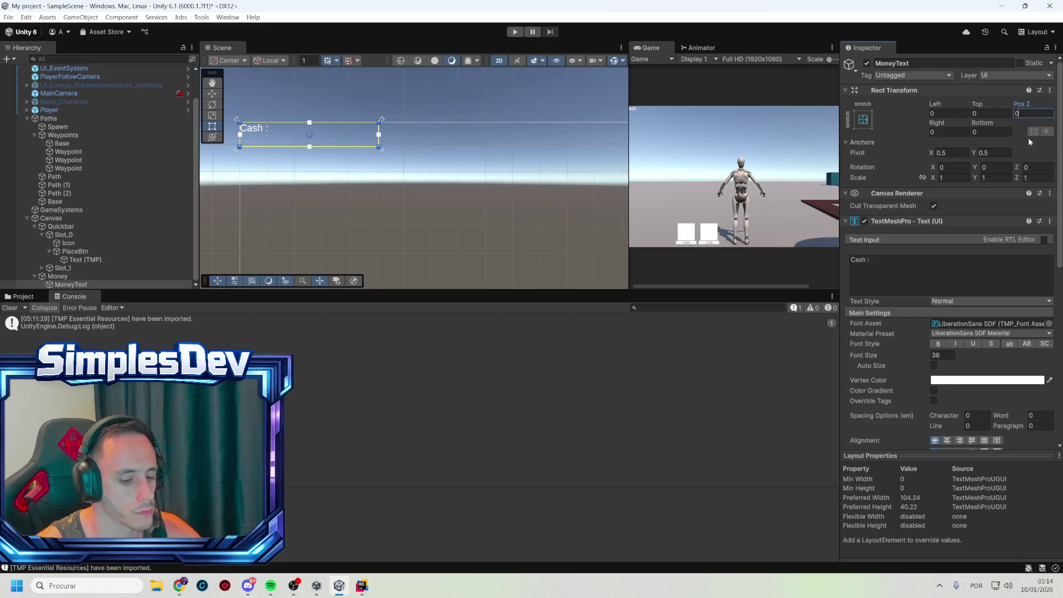
{"action": "left_click", "coordinate": [896, 265]}
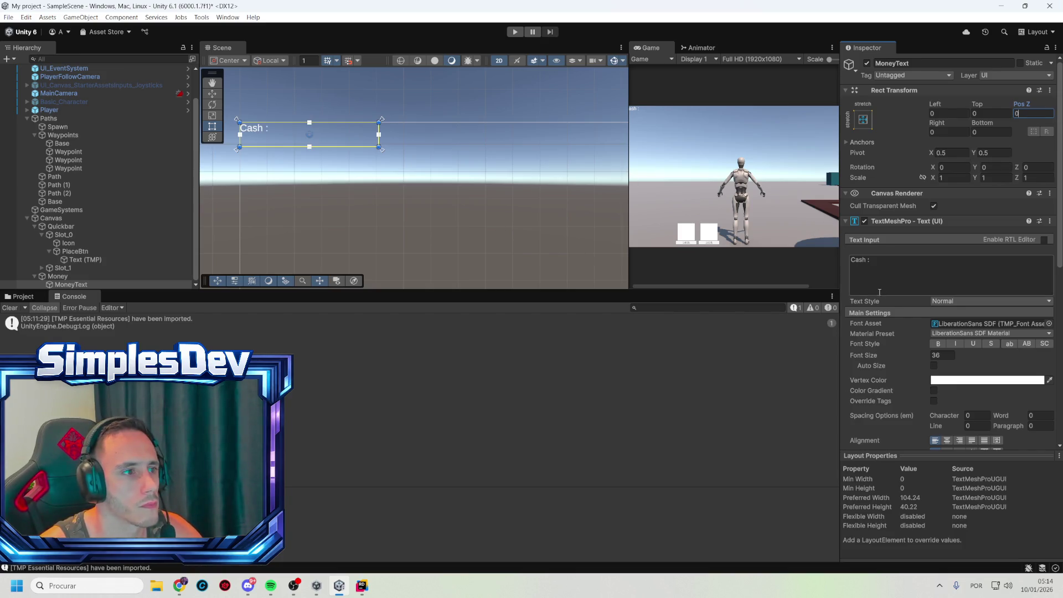
{"action": "left_click", "coordinate": [102, 276]}
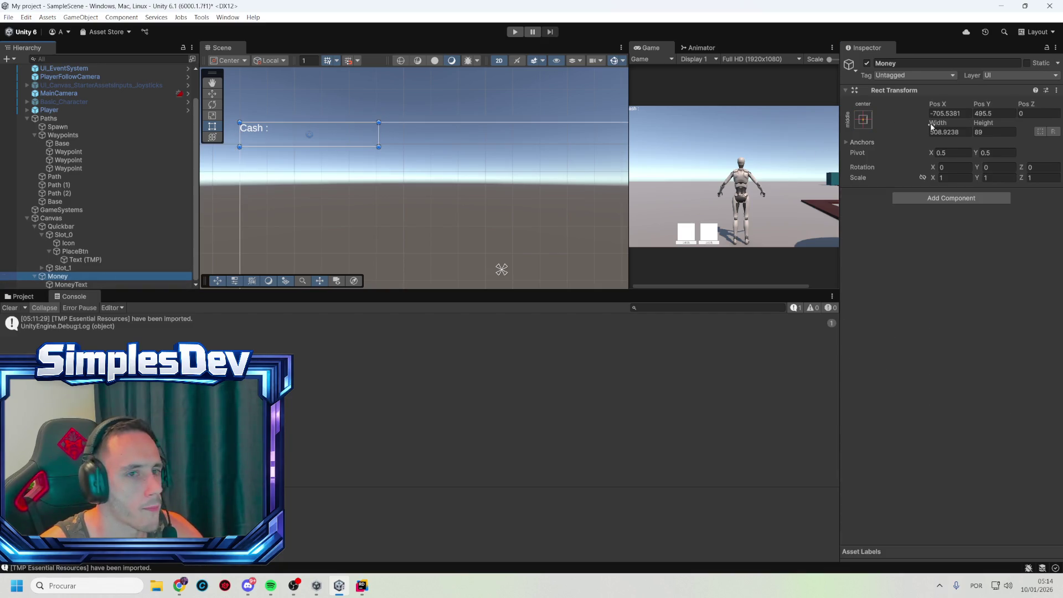
- Position the Money panel at Pos X -650, Pos Y 450
{"action": "left_click", "coordinate": [969, 114]}
{"action": "type", "text": "-700"}
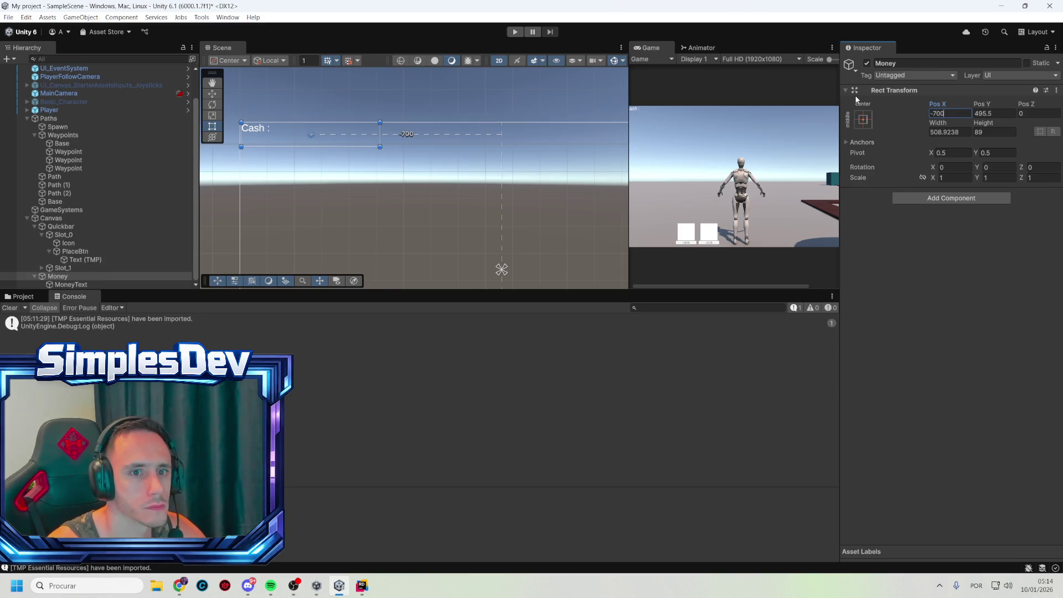
{"action": "key", "text": "BackSpace"}
{"action": "type", "text": "5"}
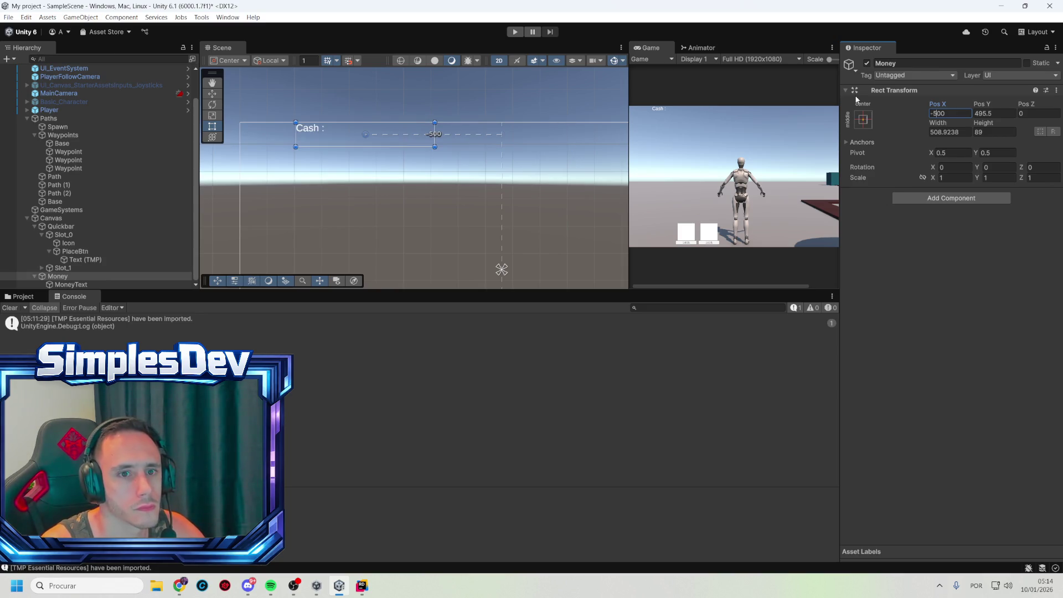
{"action": "key", "text": "BackSpace"}
{"action": "key", "text": "BackSpace"}
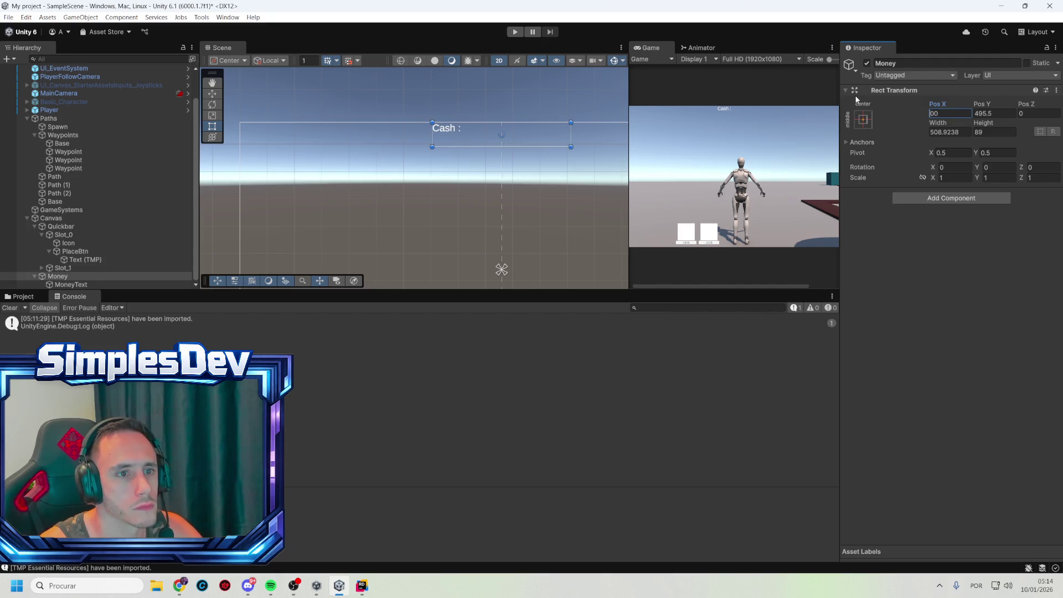
{"action": "type", "text": "-6"}
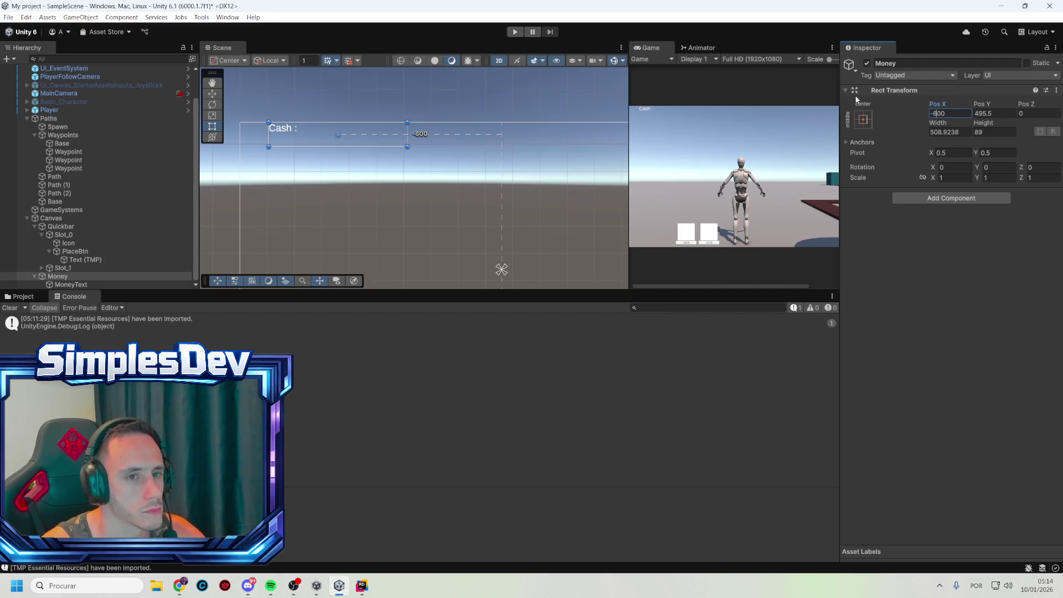
{"action": "key", "text": "Delete"}
{"action": "type", "text": "5"}
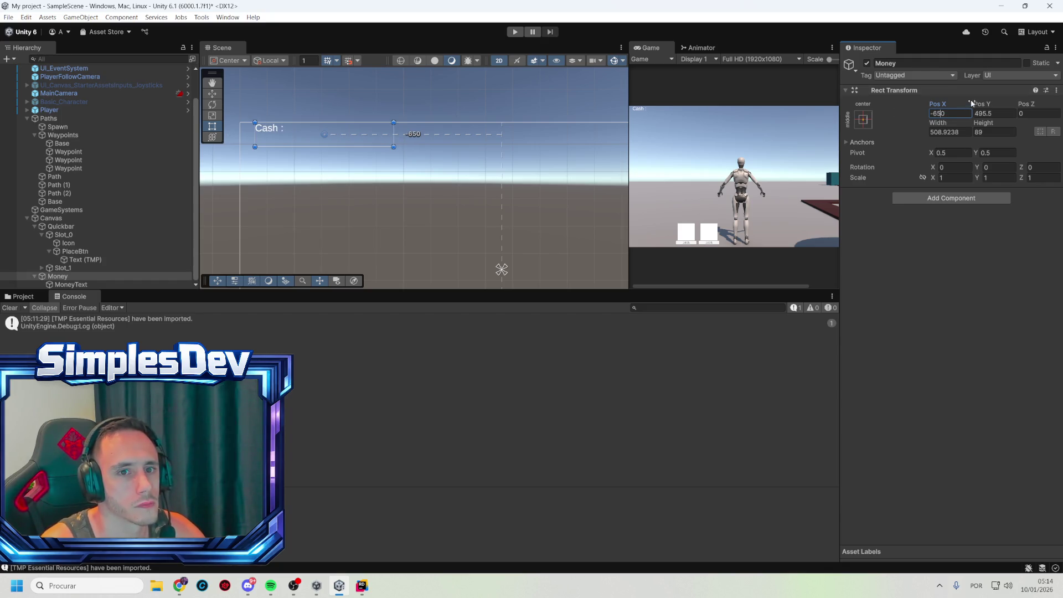
{"action": "mouse_move", "coordinate": [975, 103]}
{"action": "left_mouse_down"}
{"action": "mouse_move", "coordinate": [993, 103]}
{"action": "mouse_move", "coordinate": [918, 100]}
{"action": "mouse_move", "coordinate": [944, 103]}
{"action": "left_mouse_up"}
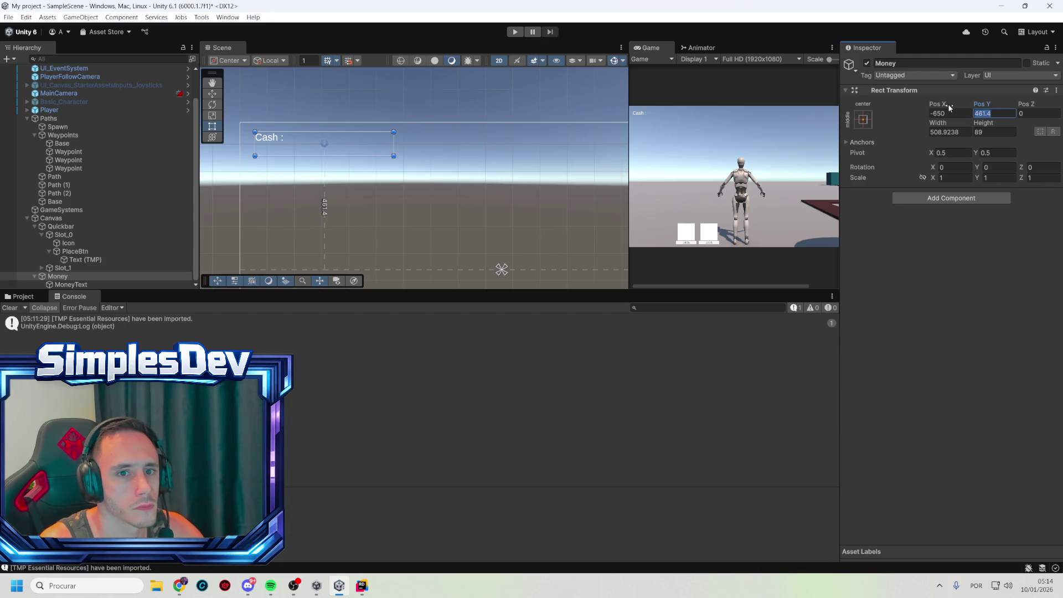
{"action": "type", "text": "450"}
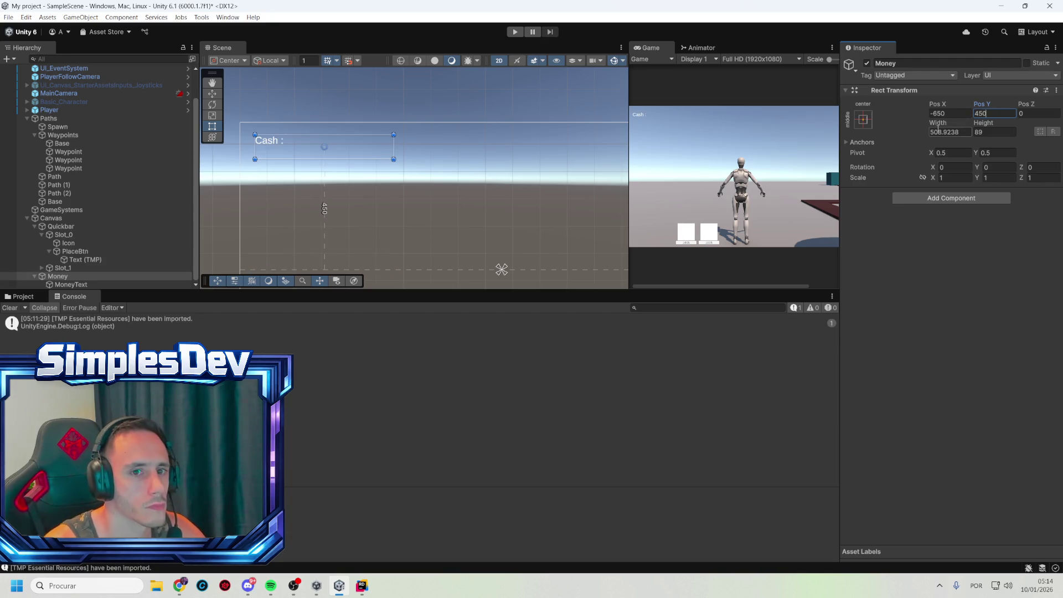
- Size the Money panel to width 500 and height 90
{"action": "left_click", "coordinate": [960, 132]}
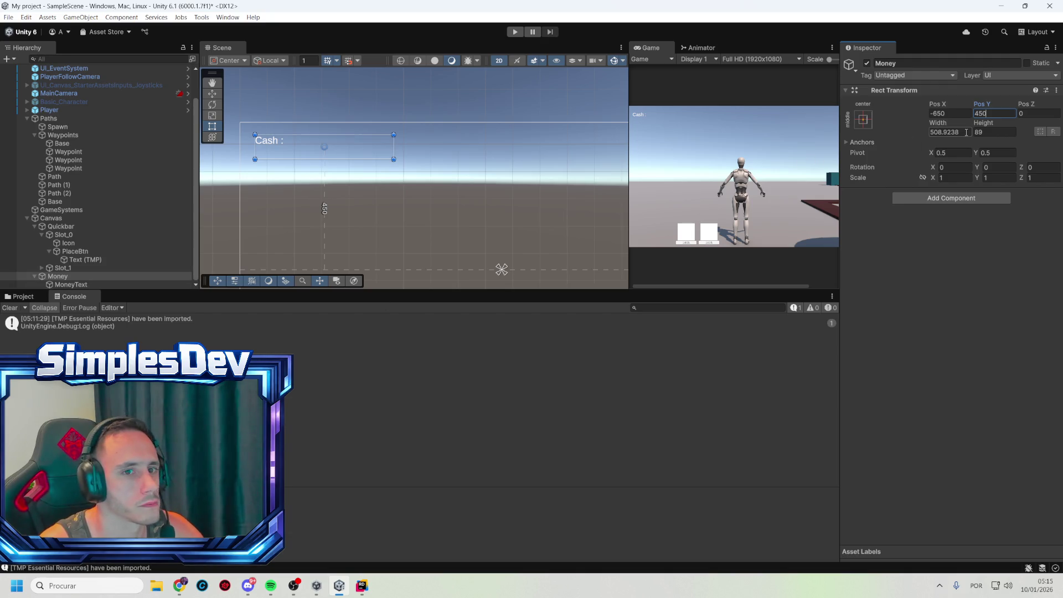
{"action": "type", "text": "500"}
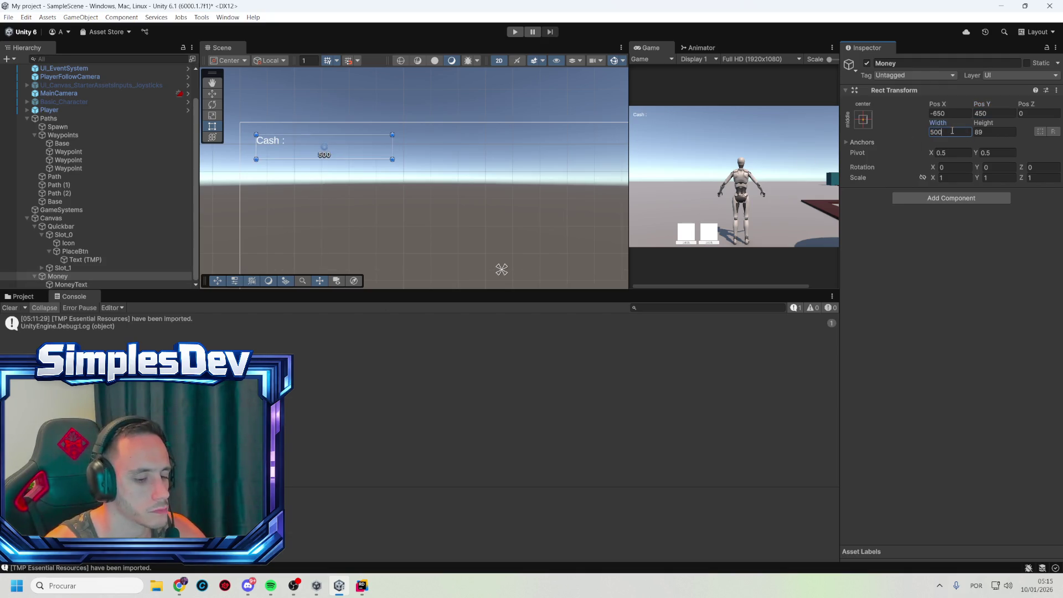
{"action": "key", "text": "Tab"}
{"action": "type", "text": "90"}
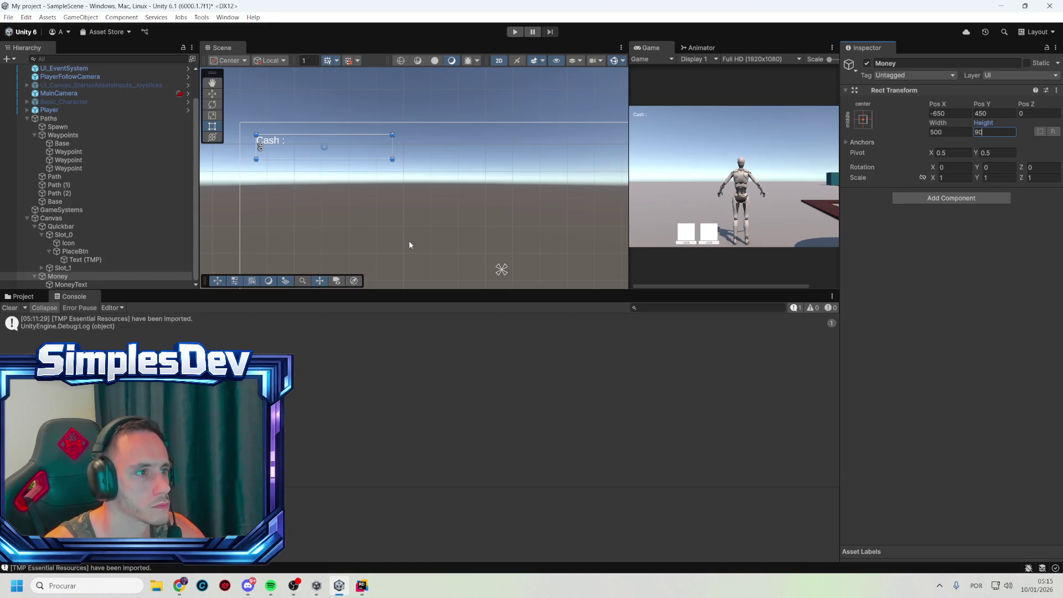
{"action": "left_click", "coordinate": [125, 283]}
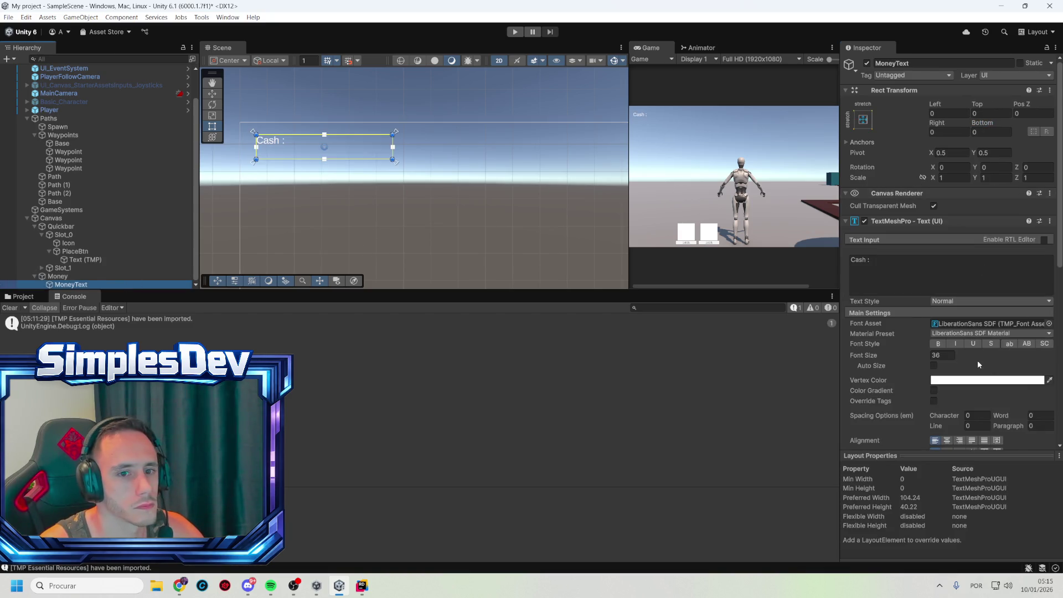
- Narrow MoneyText to about 136 wide so it just fits 'Cash :'
{"action": "scroll", "coordinate": [978, 360], "scroll_direction": "down", "scroll_amount": 3}
{"action": "left_click", "coordinate": [947, 384]}
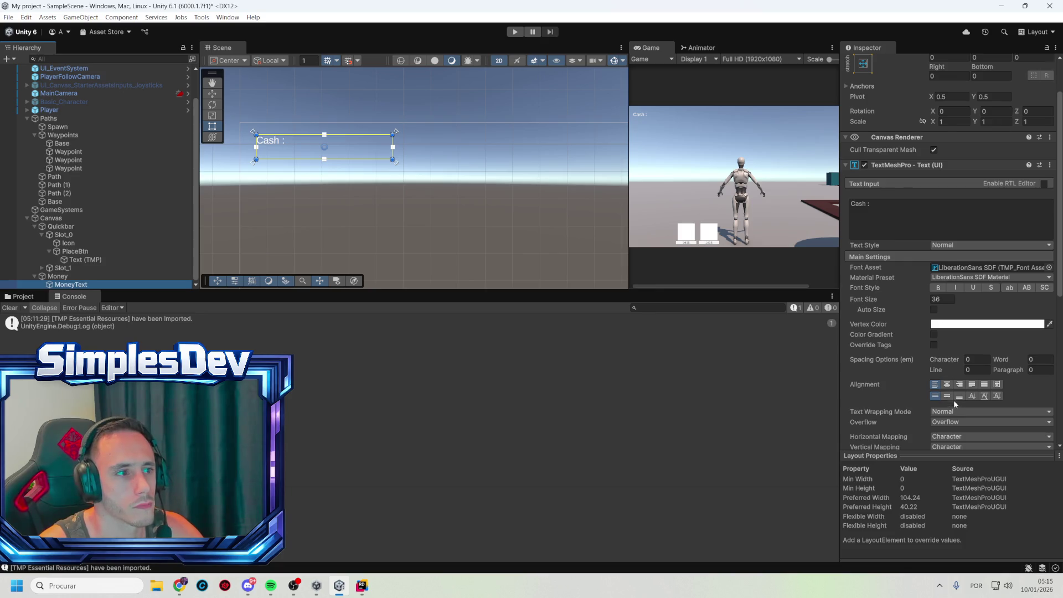
{"action": "left_click", "coordinate": [947, 396]}
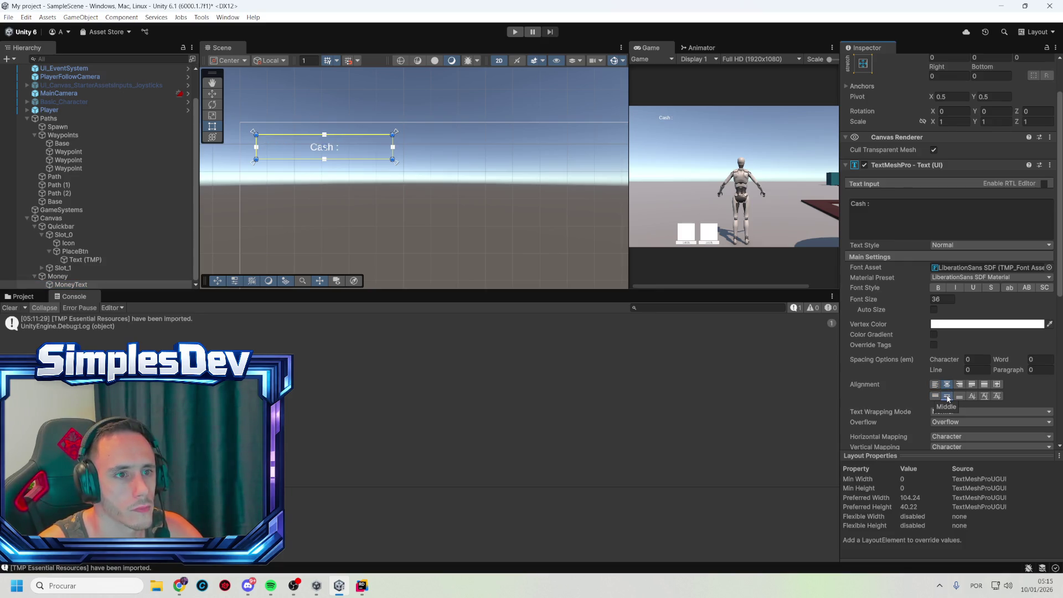
{"action": "key", "text": "ctrl+z"}
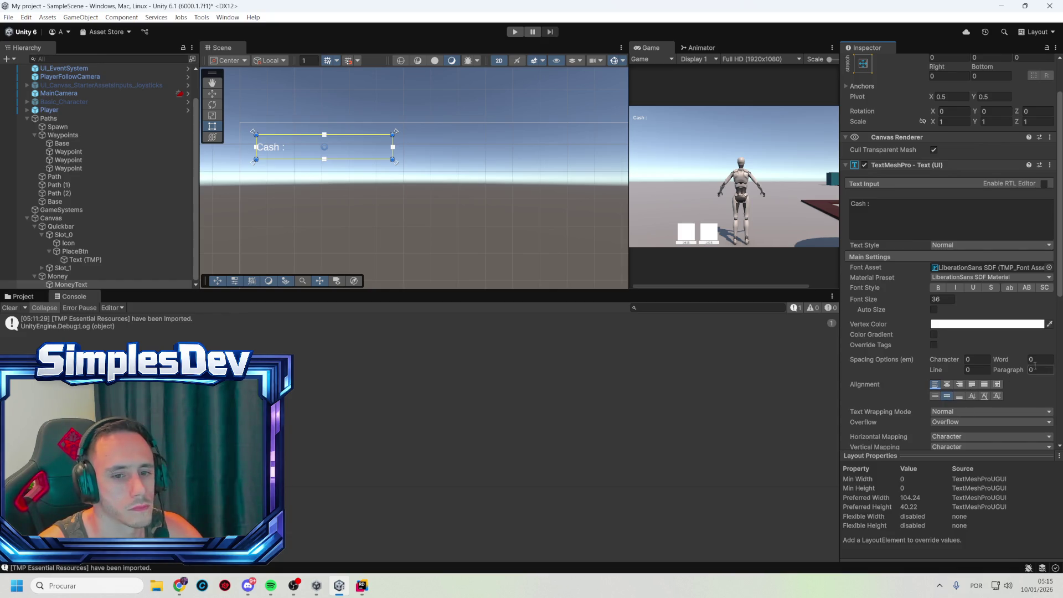
{"action": "left_click", "coordinate": [899, 213]}
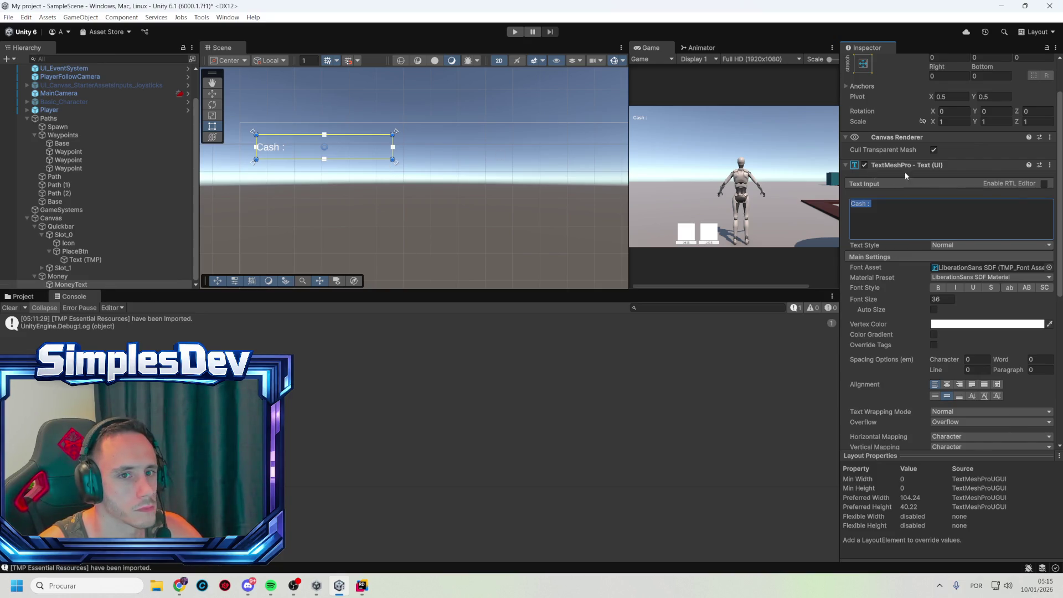
{"action": "scroll", "coordinate": [904, 175], "scroll_direction": "up", "scroll_amount": 2}
{"action": "left_click", "coordinate": [862, 119]}
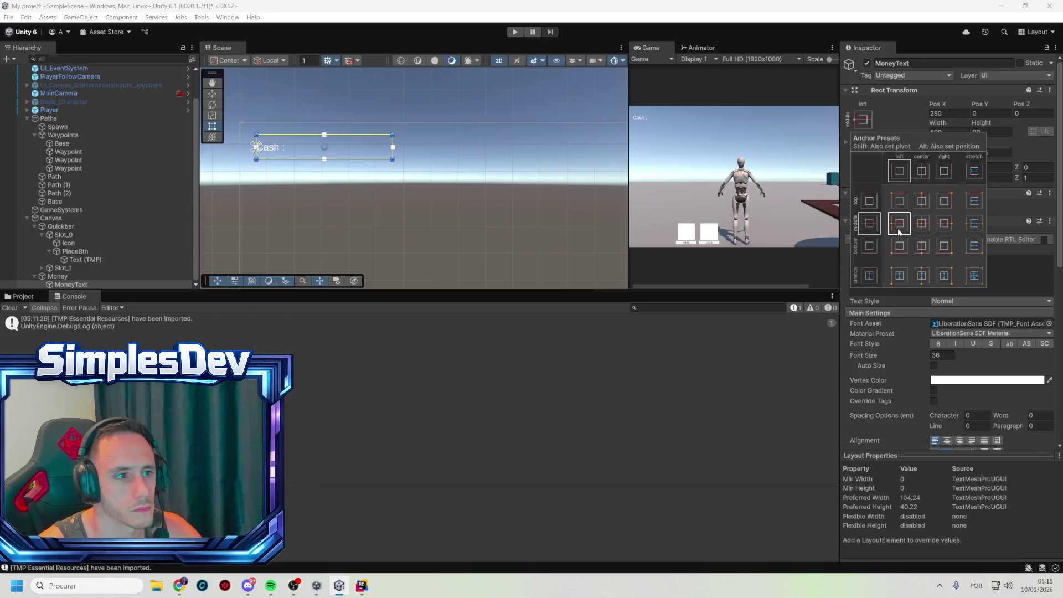
{"action": "left_click_drag", "start_coordinate": [392, 155], "coordinate": [293, 155]}
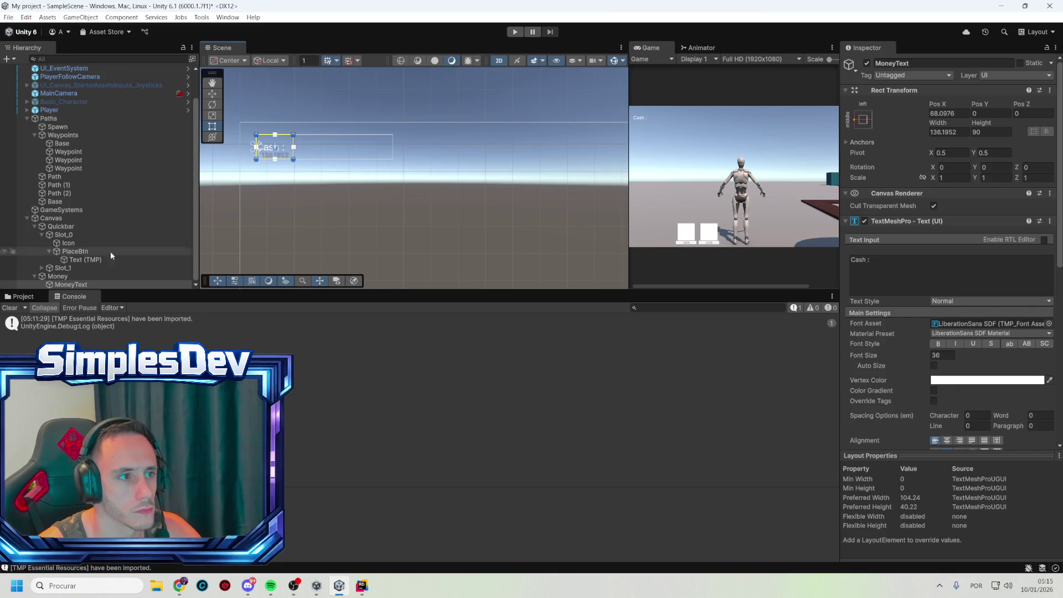
- Duplicate MoneyText to create MoneyText (1) under Money
{"action": "left_click", "coordinate": [89, 284]}
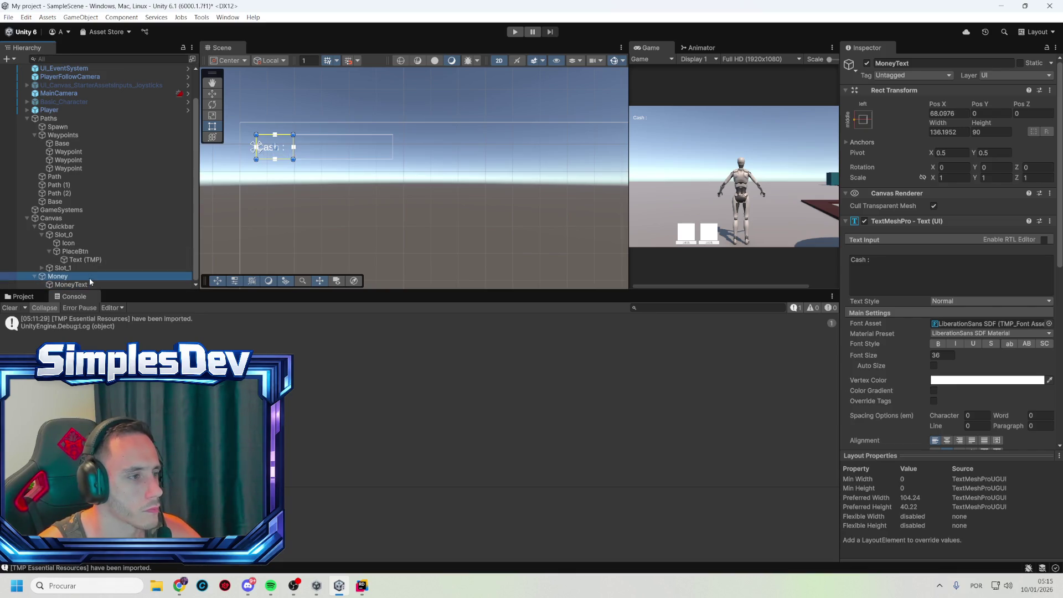
{"action": "left_click", "coordinate": [58, 276]}
{"action": "left_click", "coordinate": [94, 284]}
{"action": "key", "text": "ctrl+d"}
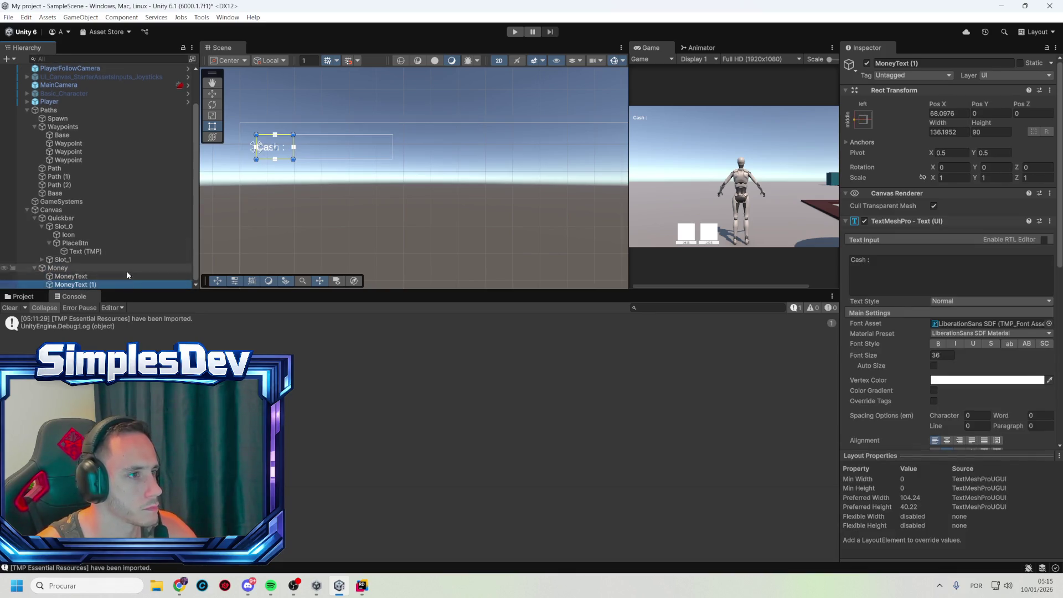
- Rename the duplicate to Money and shift it right beside the Cash label
{"action": "type", "text": "Money"}
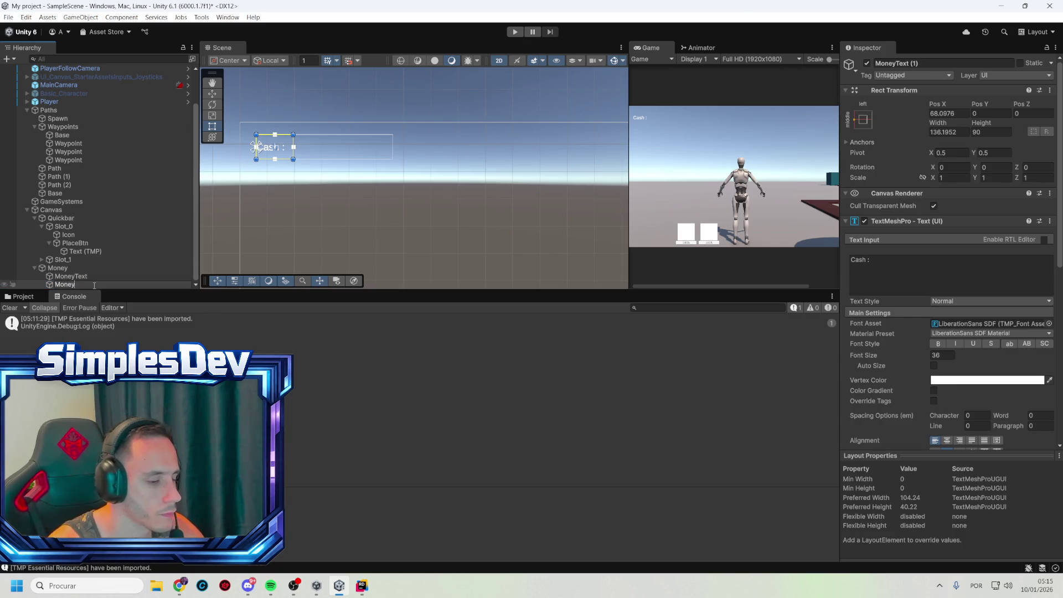
{"action": "key", "text": "Return"}
{"action": "left_click", "coordinate": [930, 261]}
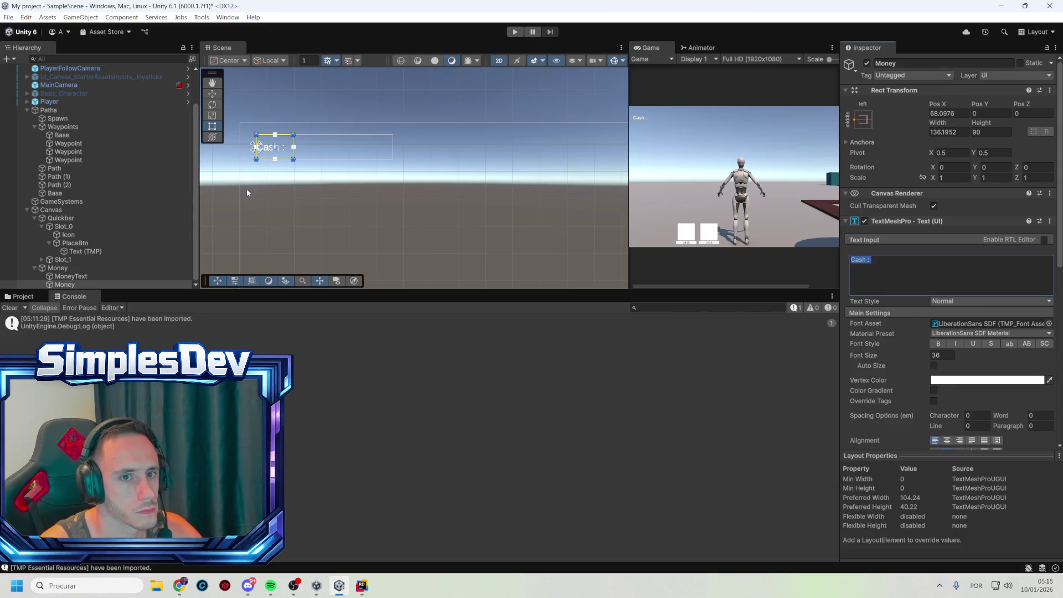
{"action": "left_click", "coordinate": [71, 276]}
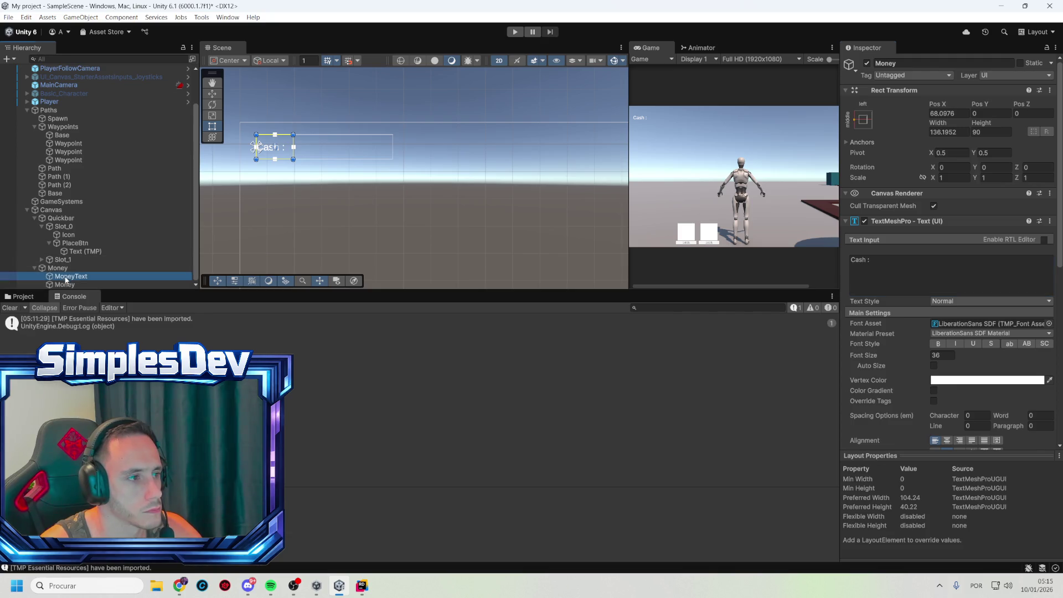
{"action": "left_click", "coordinate": [953, 111]}
{"action": "type", "text": "68"}
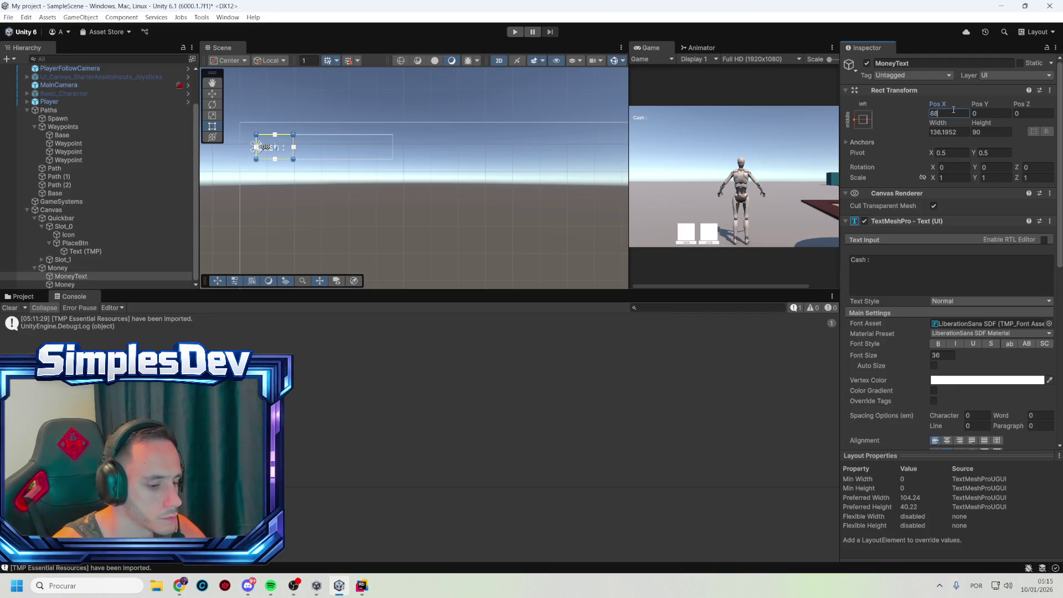
{"action": "left_click", "coordinate": [65, 284]}
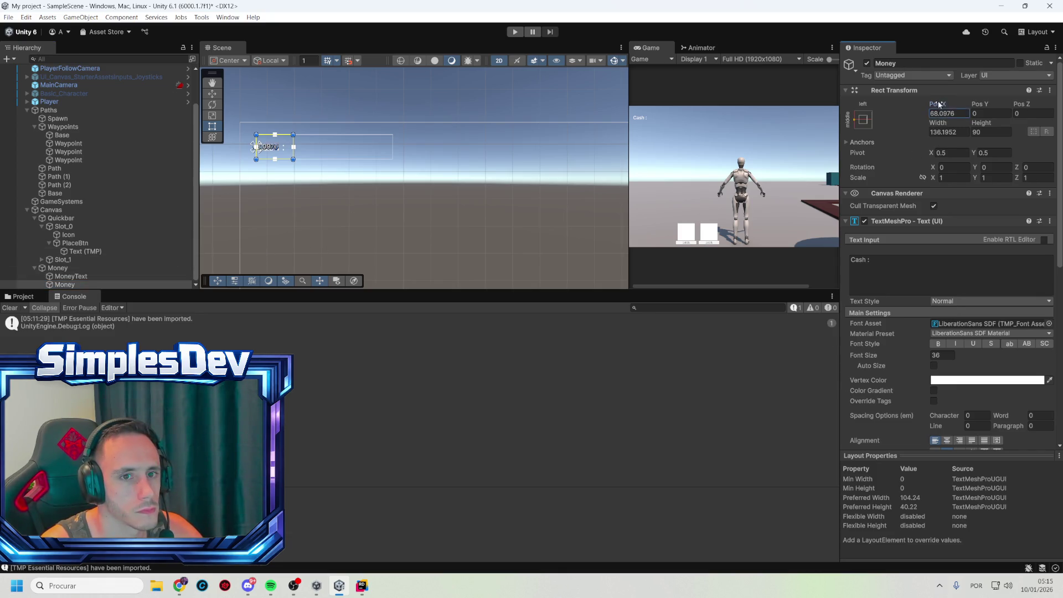
{"action": "left_click_drag", "start_coordinate": [940, 104], "coordinate": [1048, 115]}
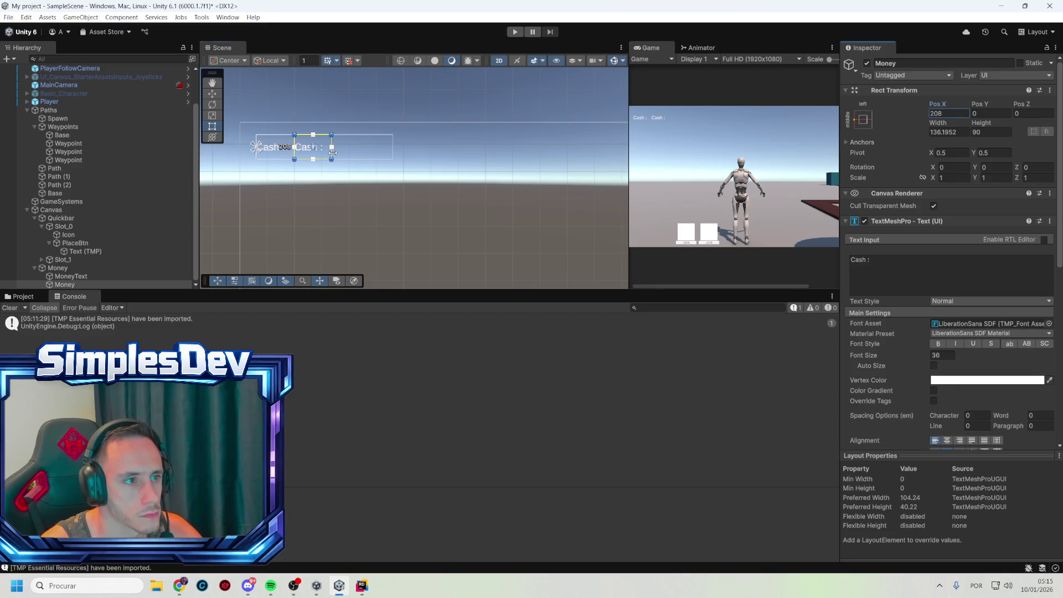
- Widen the Money text to about 360 and make it bold dark yellow
{"action": "left_click_drag", "start_coordinate": [332, 147], "coordinate": [392, 148]}
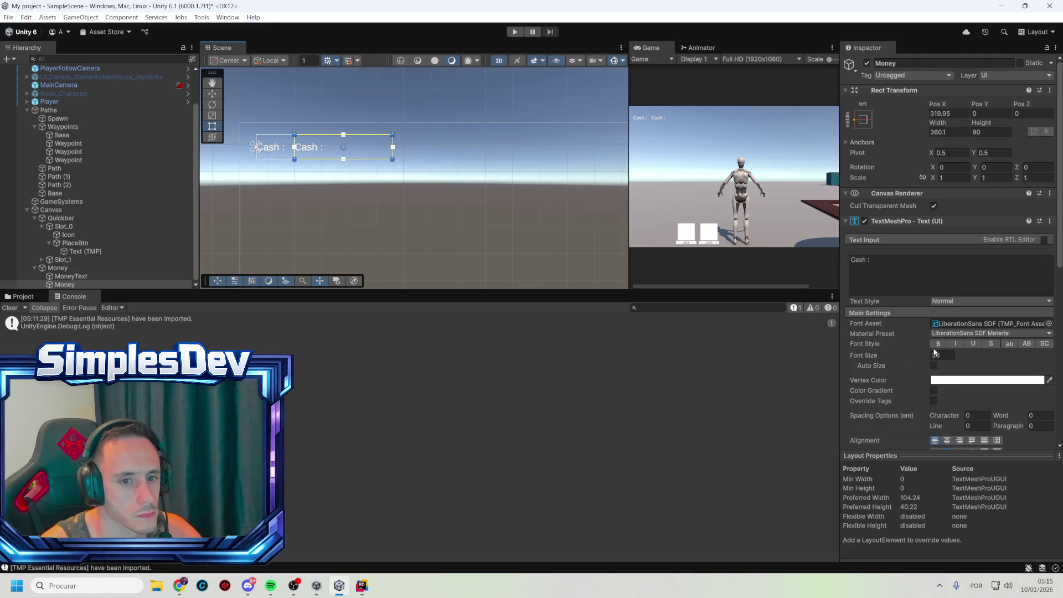
{"action": "left_click", "coordinate": [938, 344]}
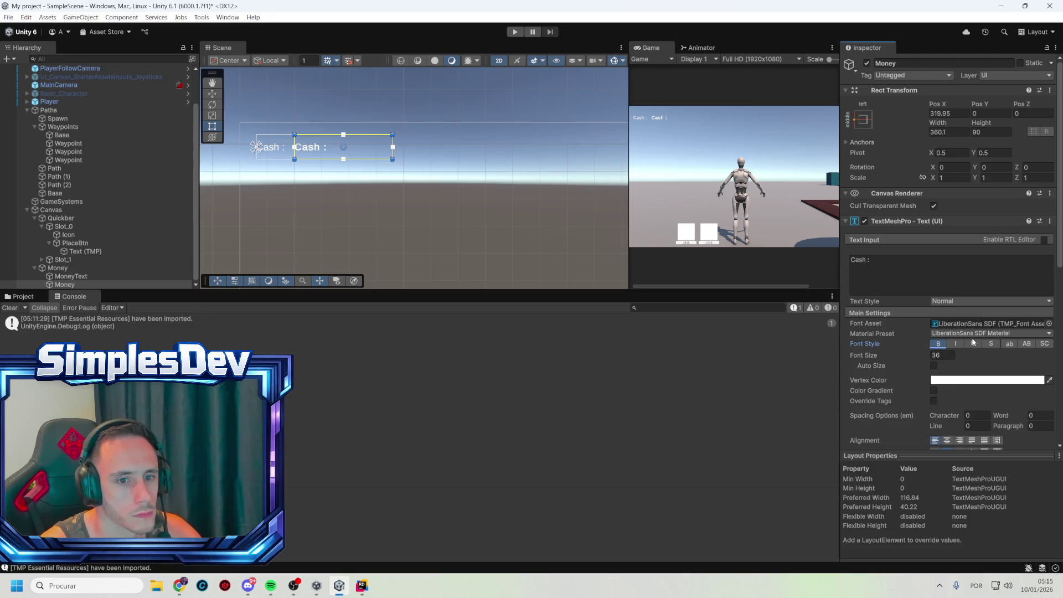
{"action": "left_click", "coordinate": [988, 380]}
{"action": "left_click_drag", "start_coordinate": [999, 422], "coordinate": [932, 420]}
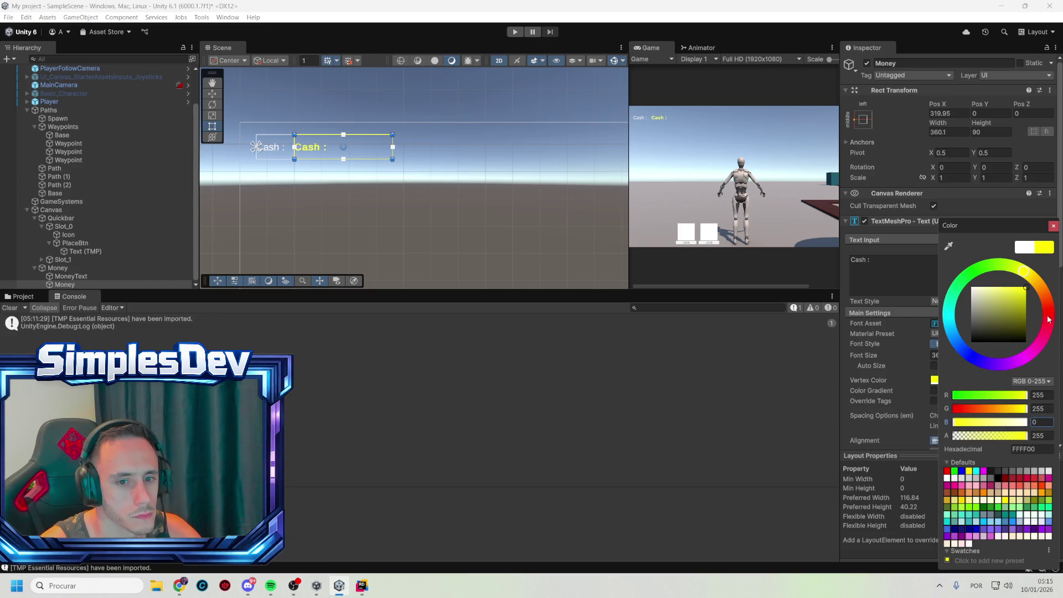
{"action": "mouse_move", "coordinate": [1026, 321]}
{"action": "left_mouse_down"}
{"action": "mouse_move", "coordinate": [1042, 313]}
{"action": "mouse_move", "coordinate": [1048, 350]}
{"action": "mouse_move", "coordinate": [1026, 300]}
{"action": "left_mouse_up"}
{"action": "left_click", "coordinate": [1053, 227]}
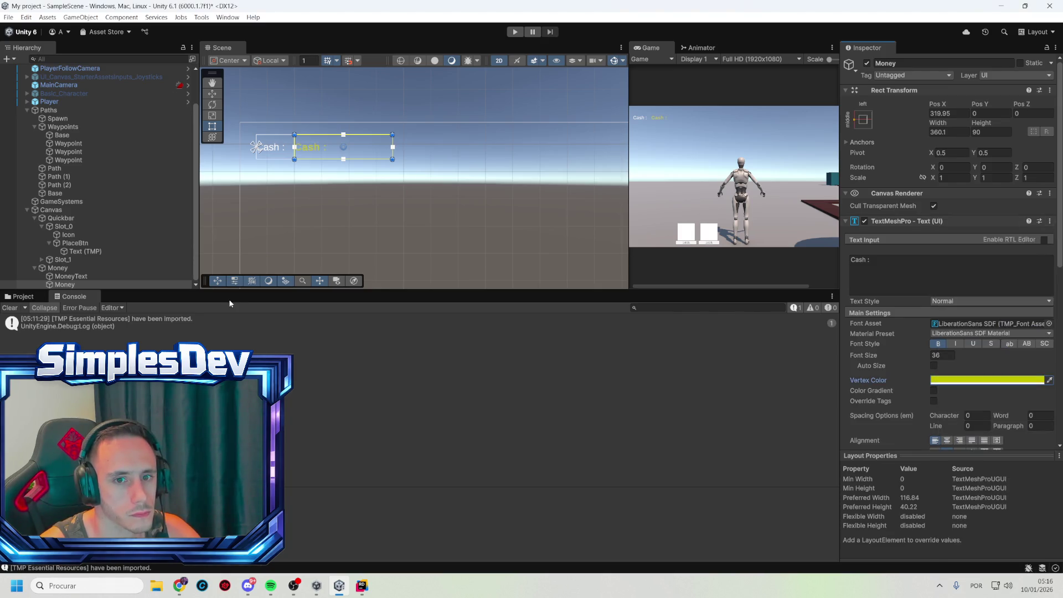
{"action": "left_click", "coordinate": [114, 267]}
- Add a UI Image under Money and move it above MoneyText as first child
{"action": "right_click", "coordinate": [114, 267]}
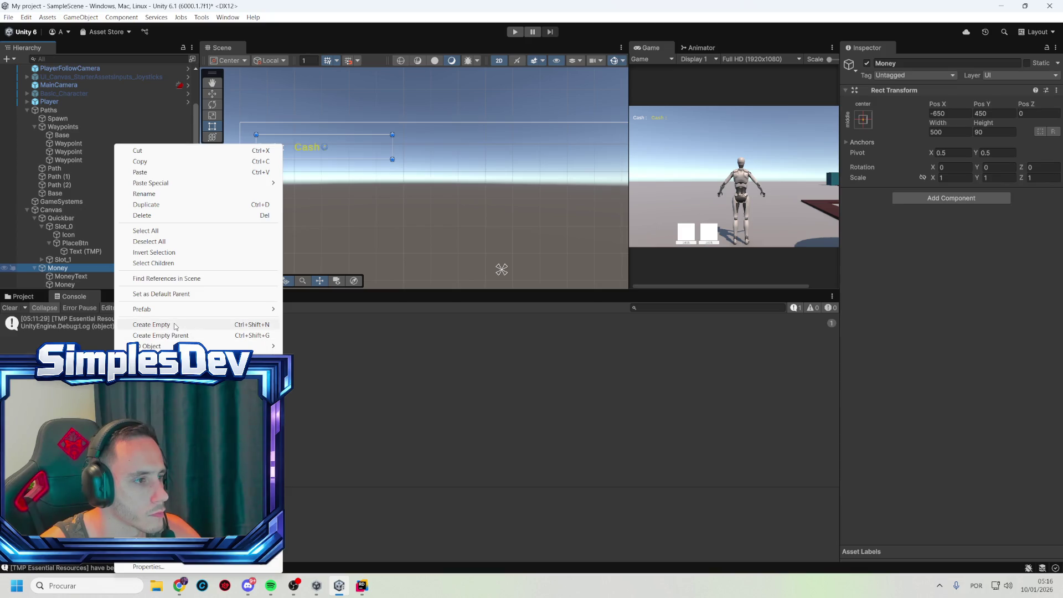
{"action": "mouse_move", "coordinate": [166, 346]}
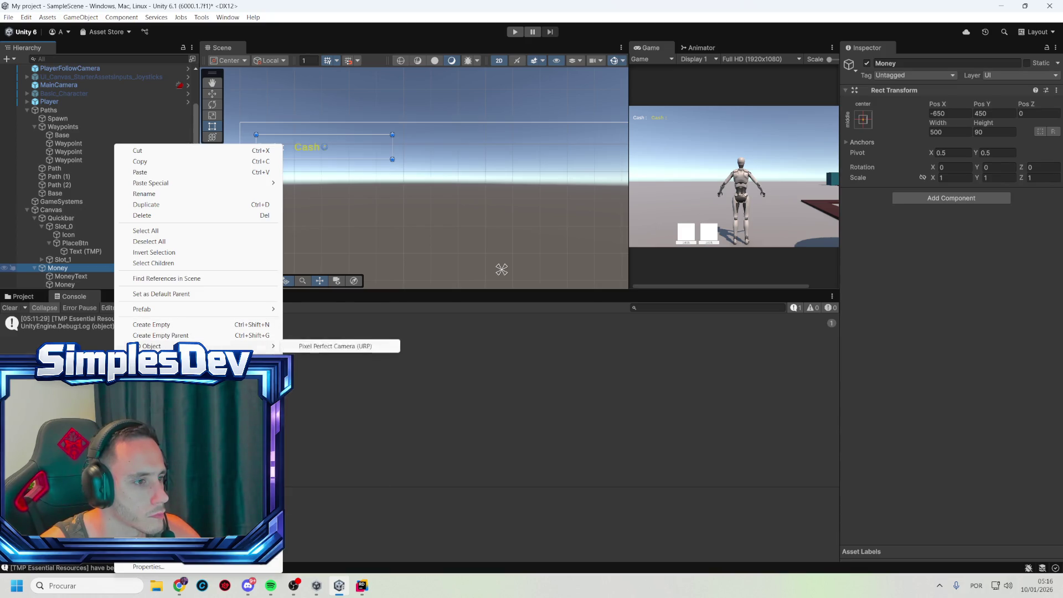
{"action": "mouse_move", "coordinate": [250, 411]}
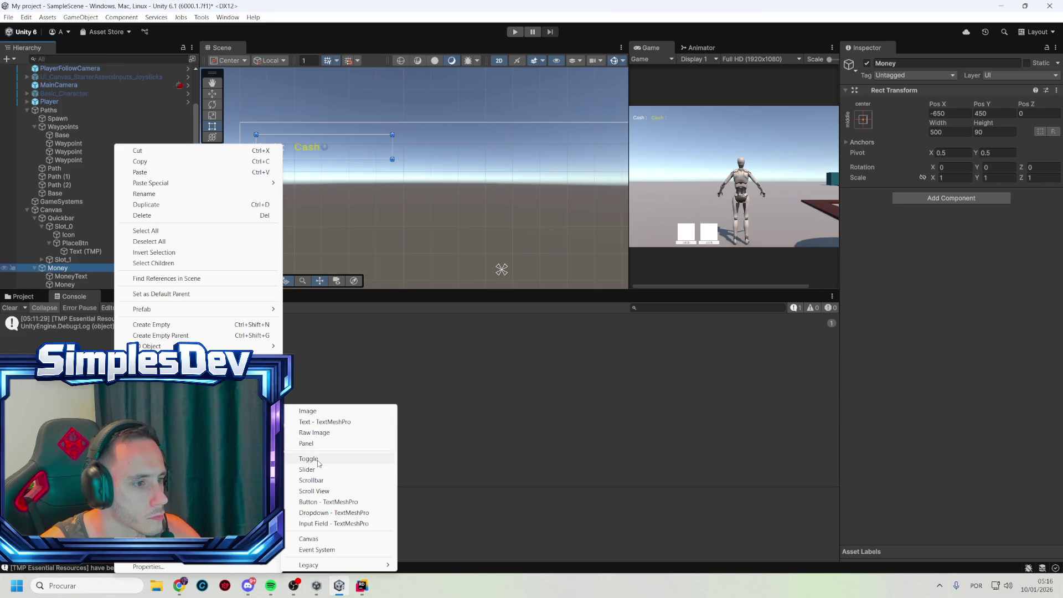
{"action": "left_click", "coordinate": [320, 412]}
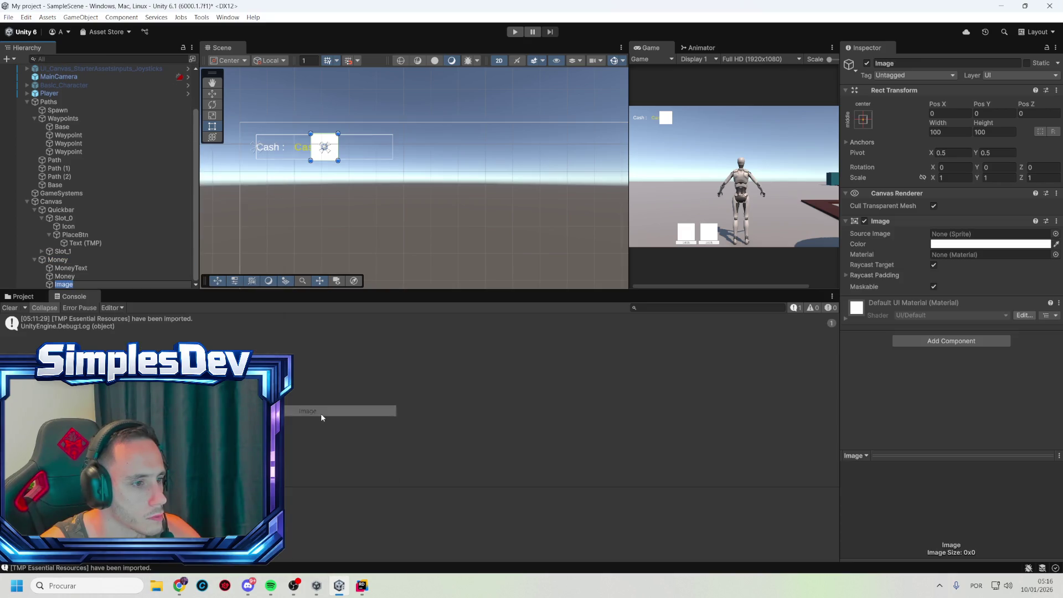
{"action": "left_click", "coordinate": [77, 276]}
{"action": "left_click_drag", "start_coordinate": [76, 273], "coordinate": [75, 264]}
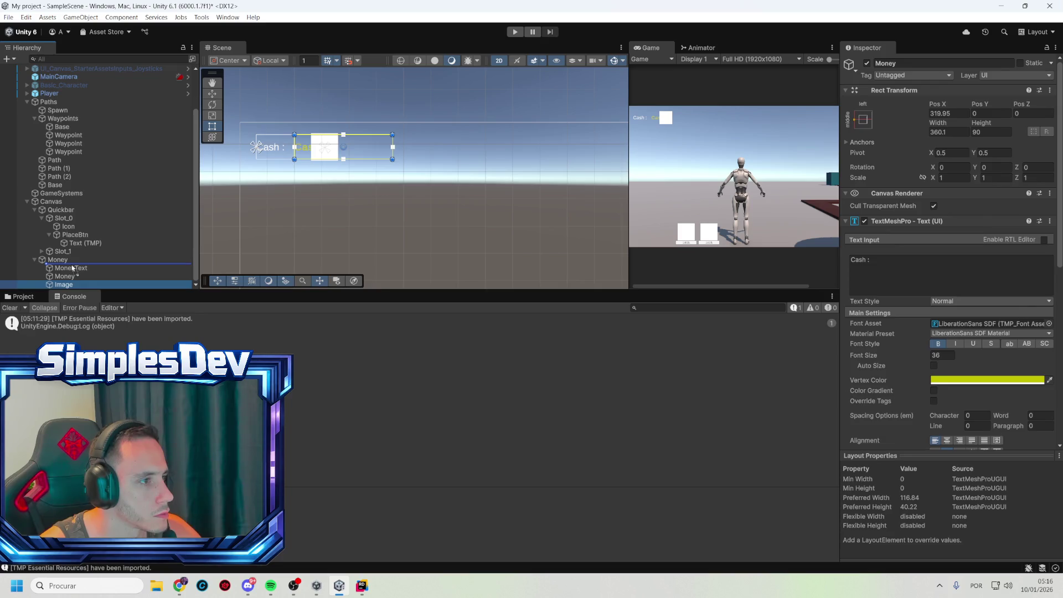
- Set the Image colour to white and its Source Image to UI_Circle_Faded
{"action": "left_click", "coordinate": [990, 244]}
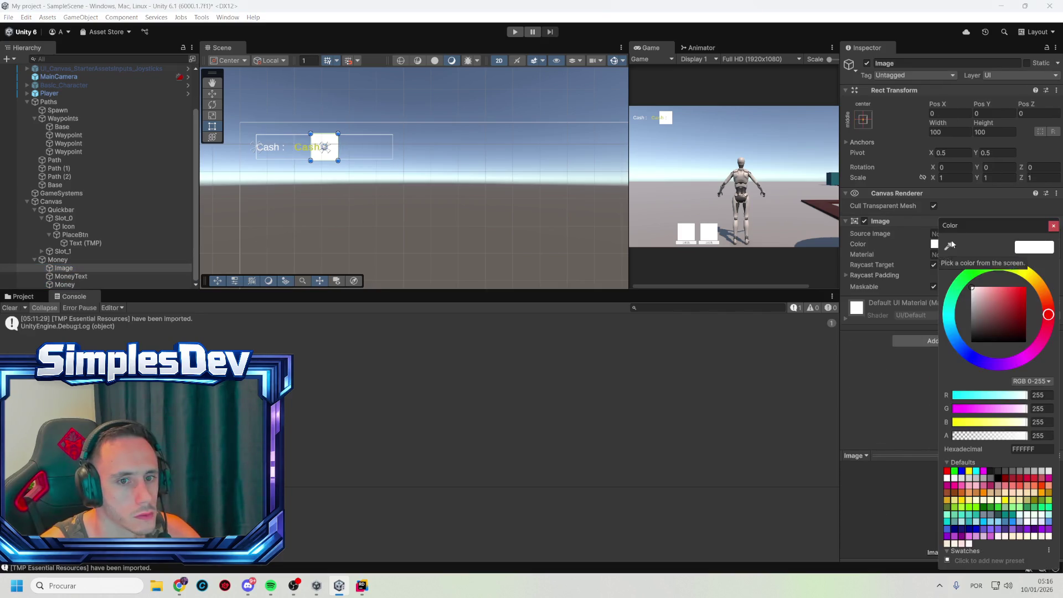
{"action": "left_click", "coordinate": [970, 321]}
{"action": "left_click_drag", "start_coordinate": [967, 322], "coordinate": [970, 285]}
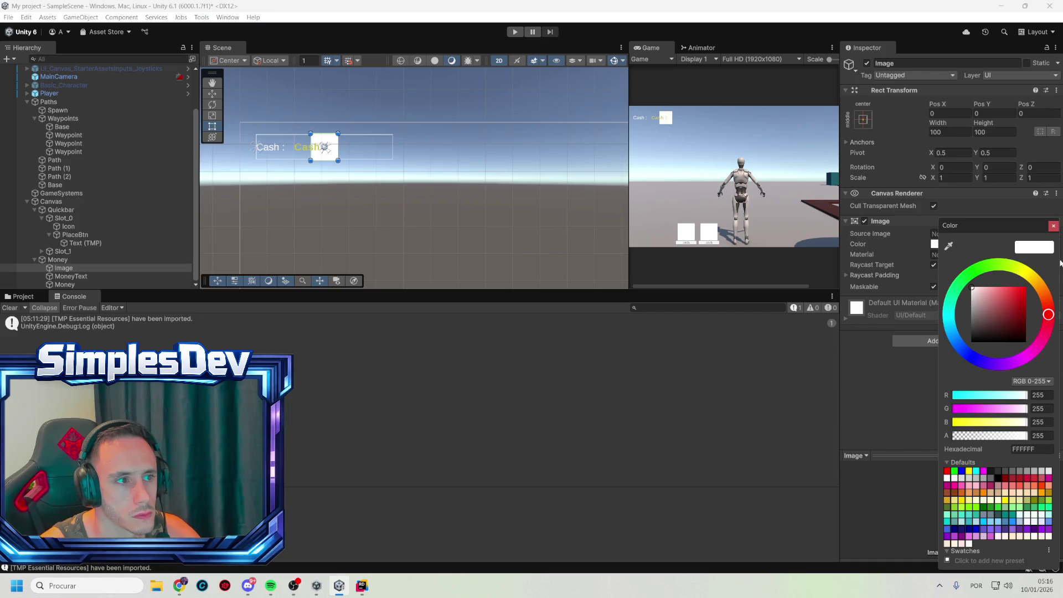
{"action": "left_click", "coordinate": [1053, 226]}
{"action": "left_click", "coordinate": [1055, 234]}
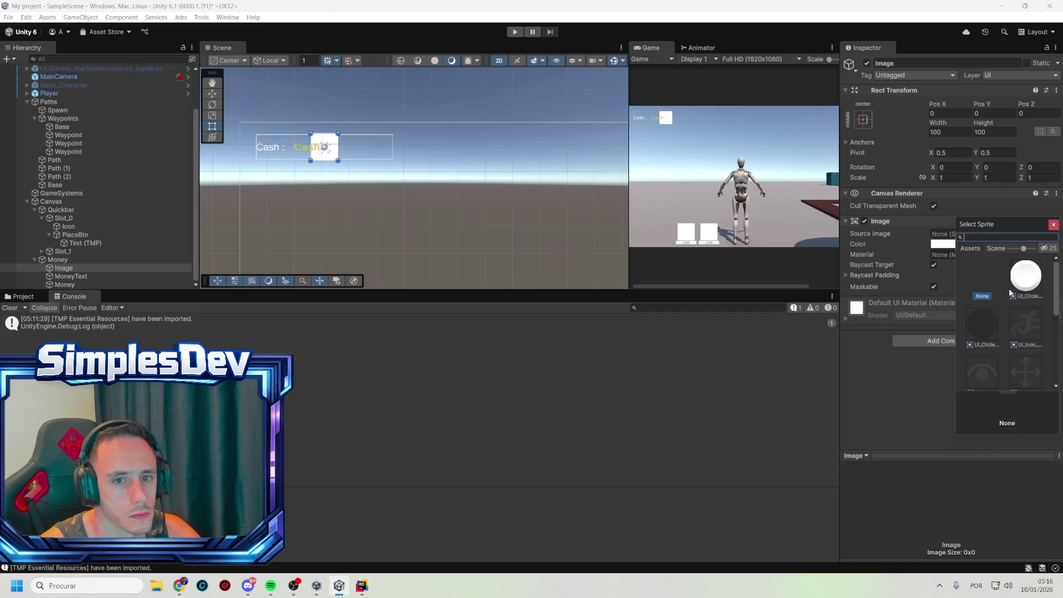
{"action": "left_click", "coordinate": [982, 327]}
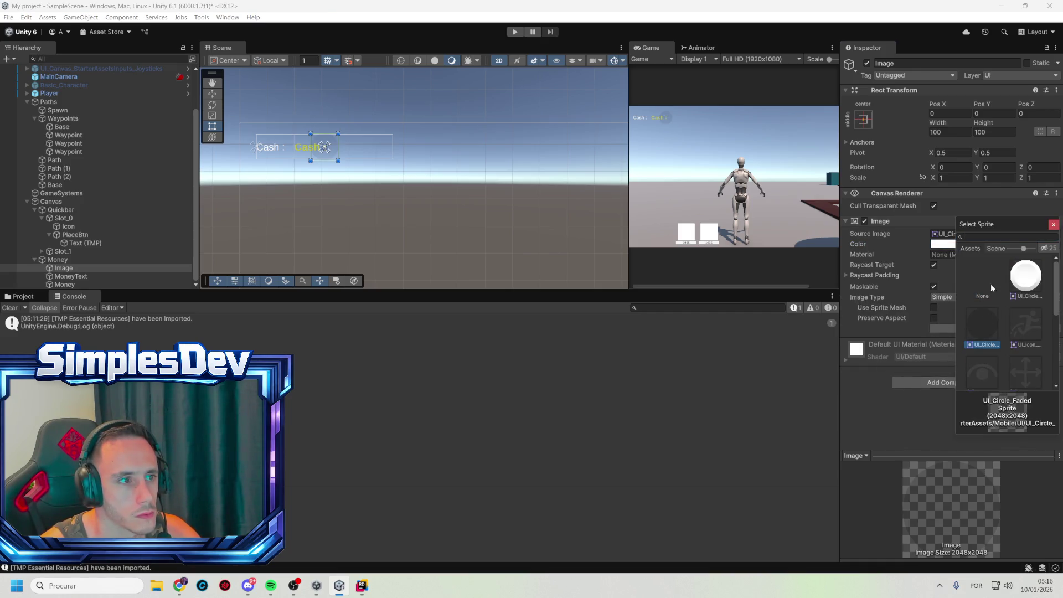
{"action": "left_click", "coordinate": [1053, 225]}
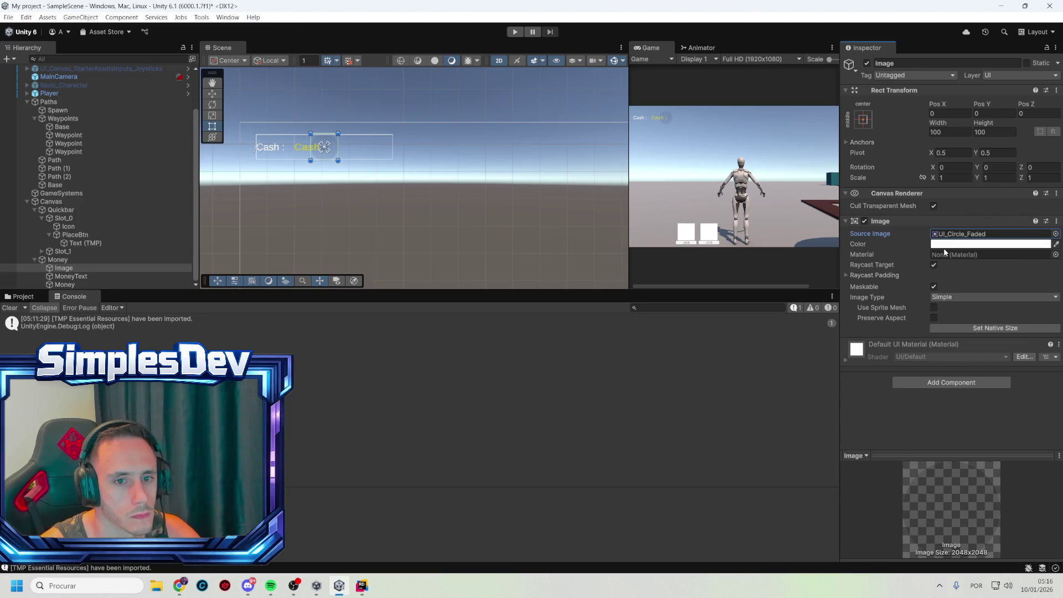
{"action": "left_click", "coordinate": [872, 127]}
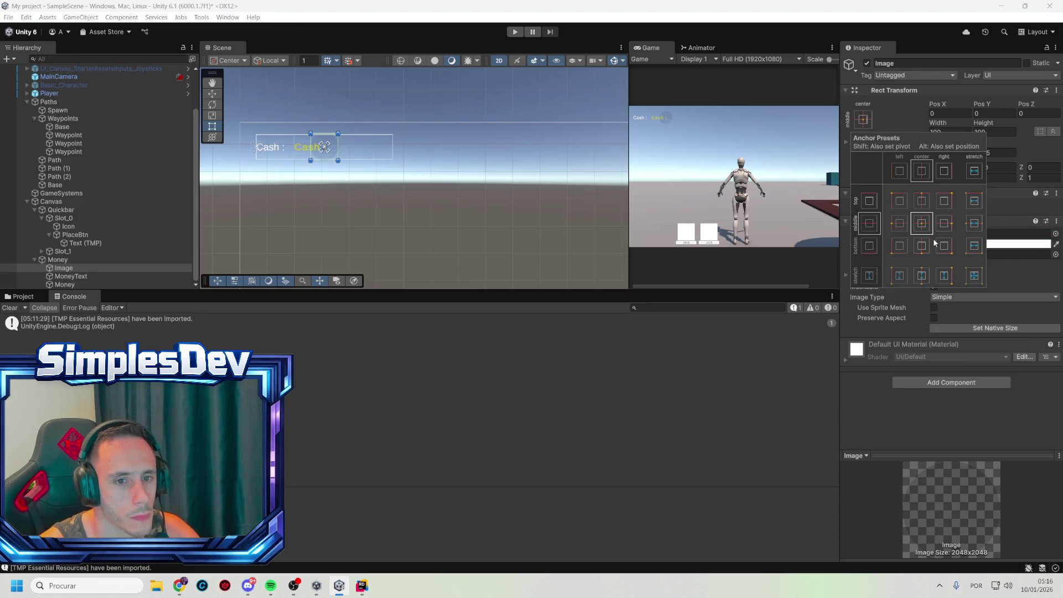
- Re-anchor the panel Image to the centre and darken its colour toward black
{"action": "left_click", "coordinate": [974, 275], "text": "alt"}
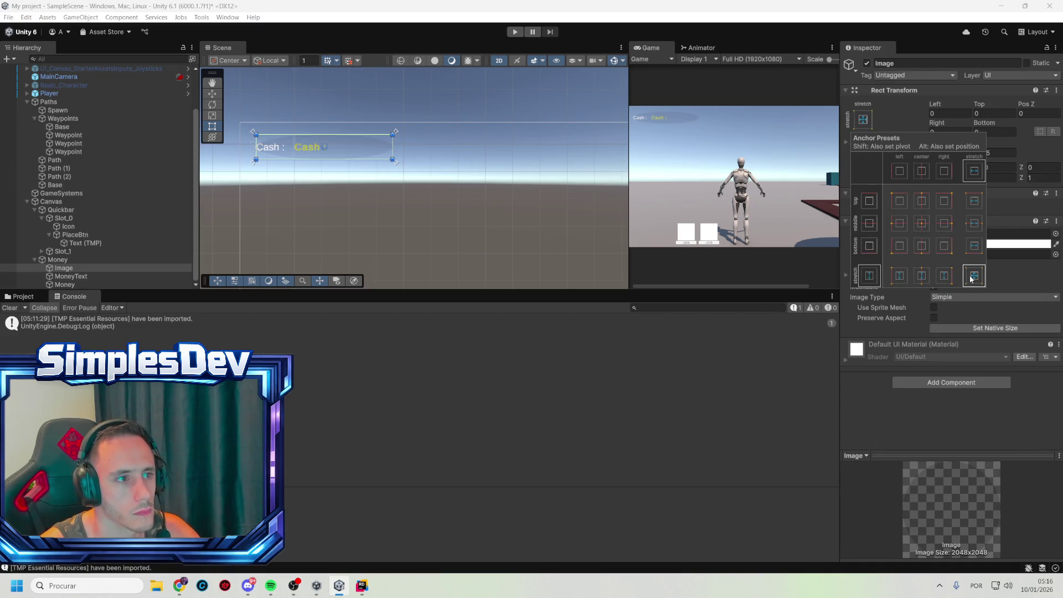
{"action": "left_click", "coordinate": [924, 222]}
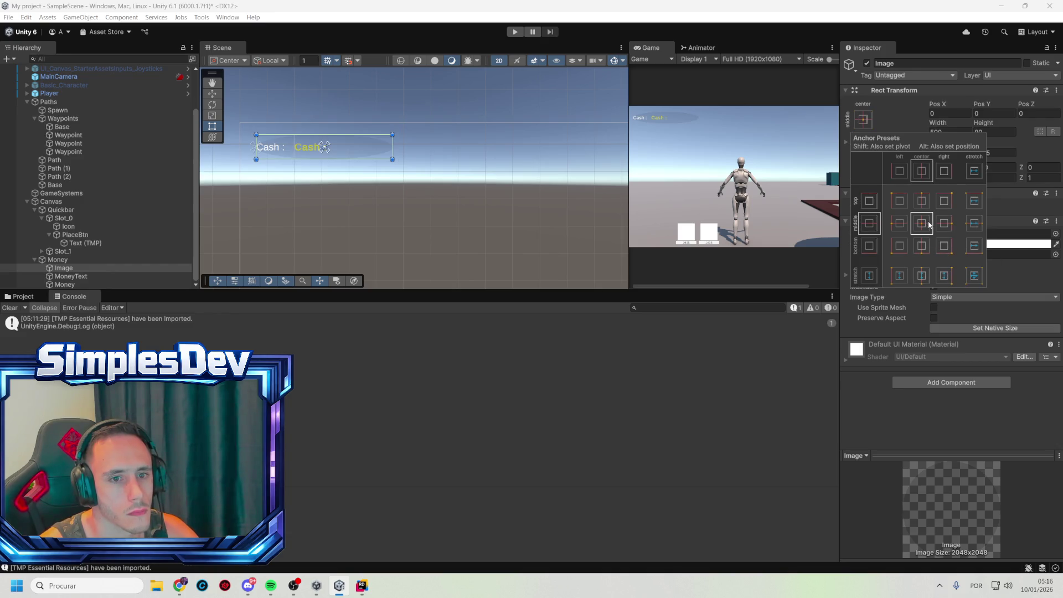
{"action": "left_click", "coordinate": [996, 271]}
{"action": "left_click", "coordinate": [967, 244]}
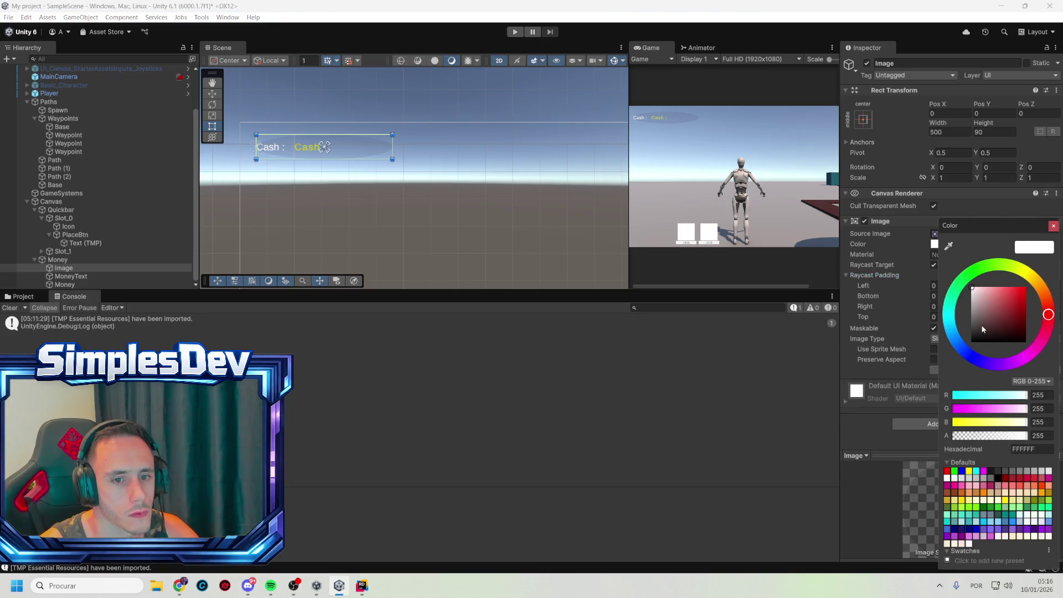
{"action": "left_click_drag", "start_coordinate": [983, 330], "coordinate": [947, 339]}
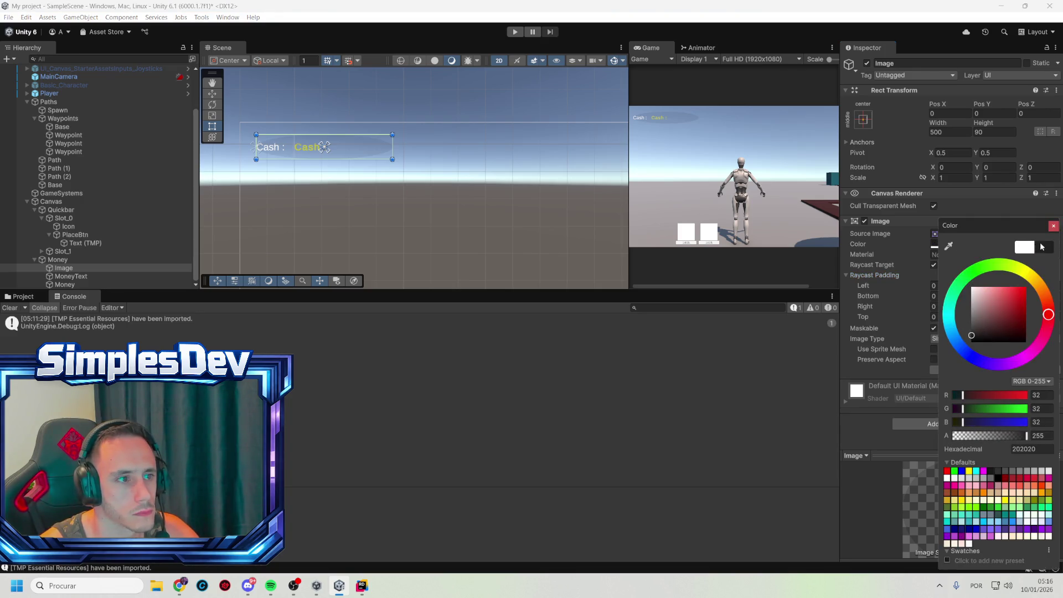
{"action": "left_click", "coordinate": [1054, 226]}
{"action": "left_click", "coordinate": [1047, 244]}
{"action": "left_click", "coordinate": [1054, 226]}
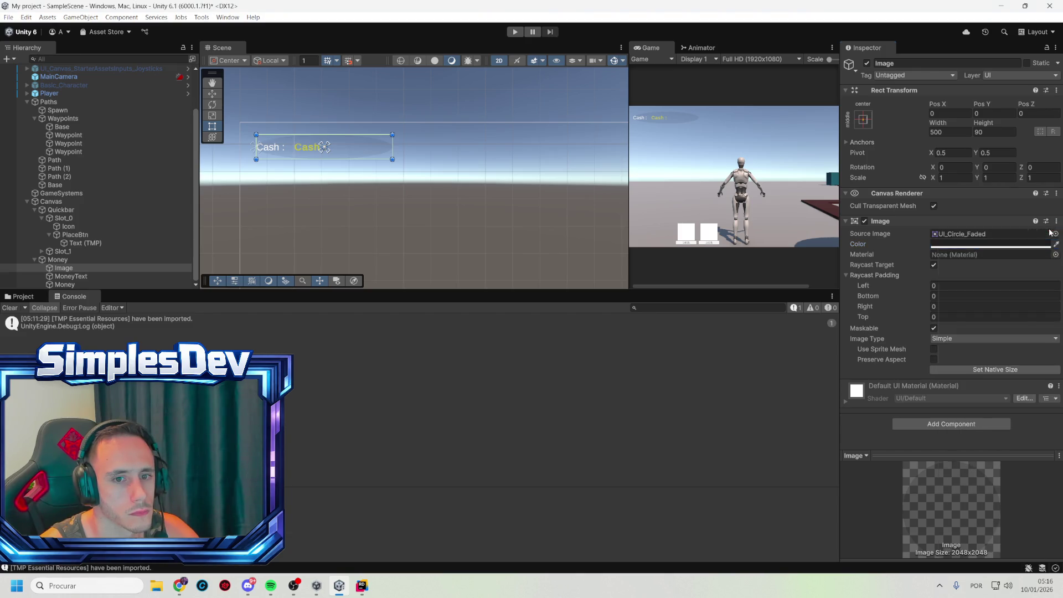
- Give the panel Image the Background sprite and a translucent 474747 grey tint
{"action": "left_click", "coordinate": [1054, 233]}
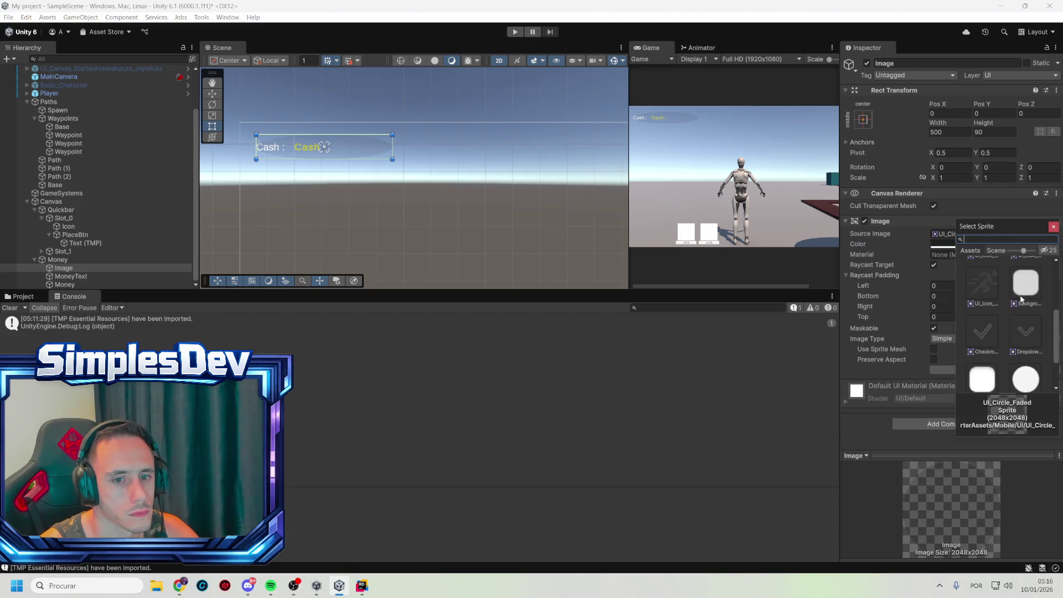
{"action": "left_click", "coordinate": [1024, 296]}
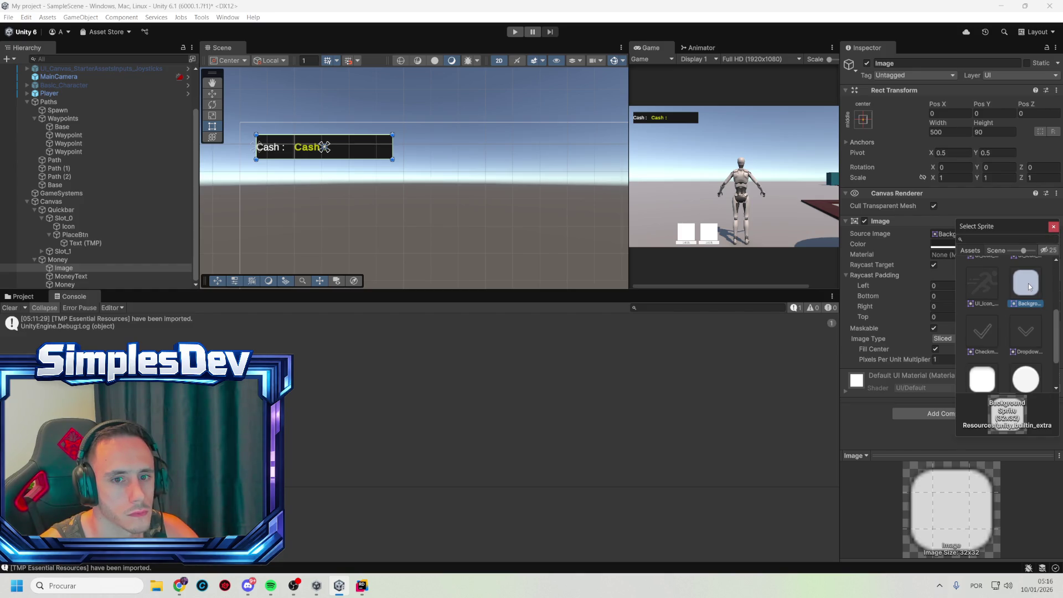
{"action": "double_click", "coordinate": [1029, 284]}
{"action": "left_click", "coordinate": [1011, 244]}
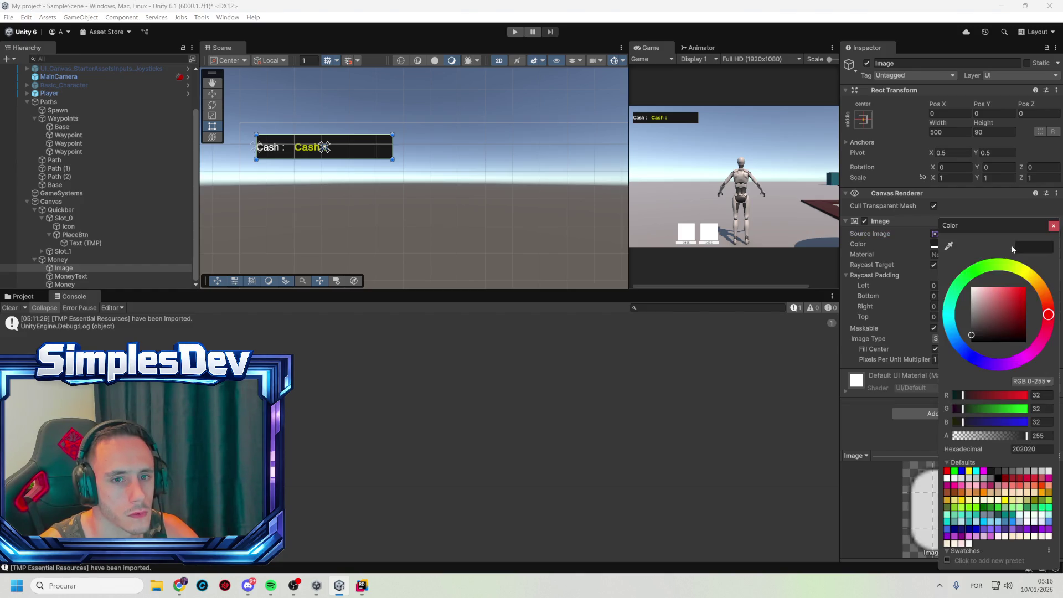
{"action": "left_click", "coordinate": [971, 322]}
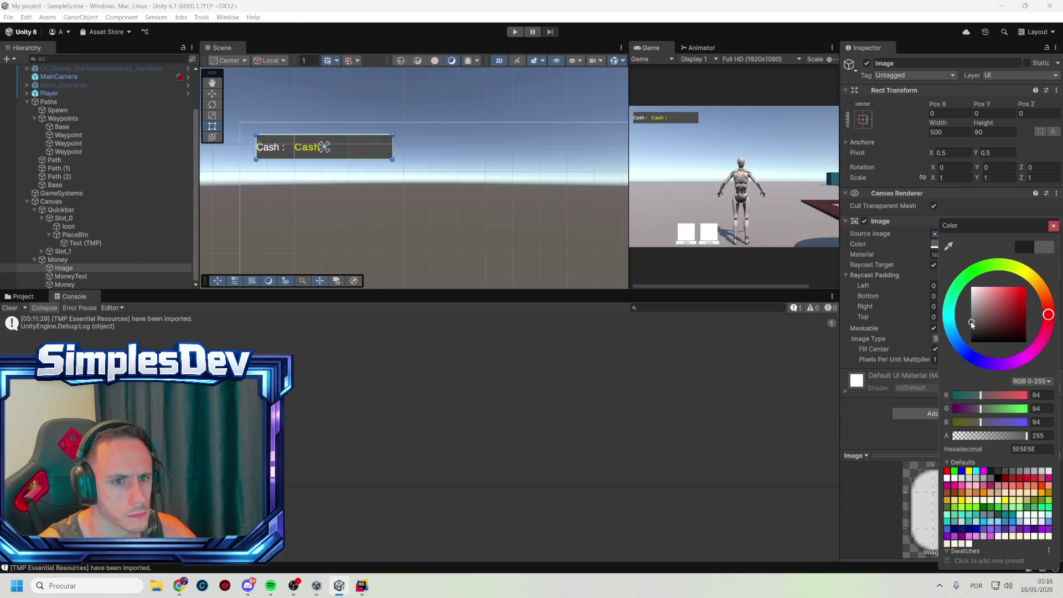
{"action": "left_click_drag", "start_coordinate": [971, 324], "coordinate": [971, 327]}
{"action": "left_click", "coordinate": [1006, 436]}
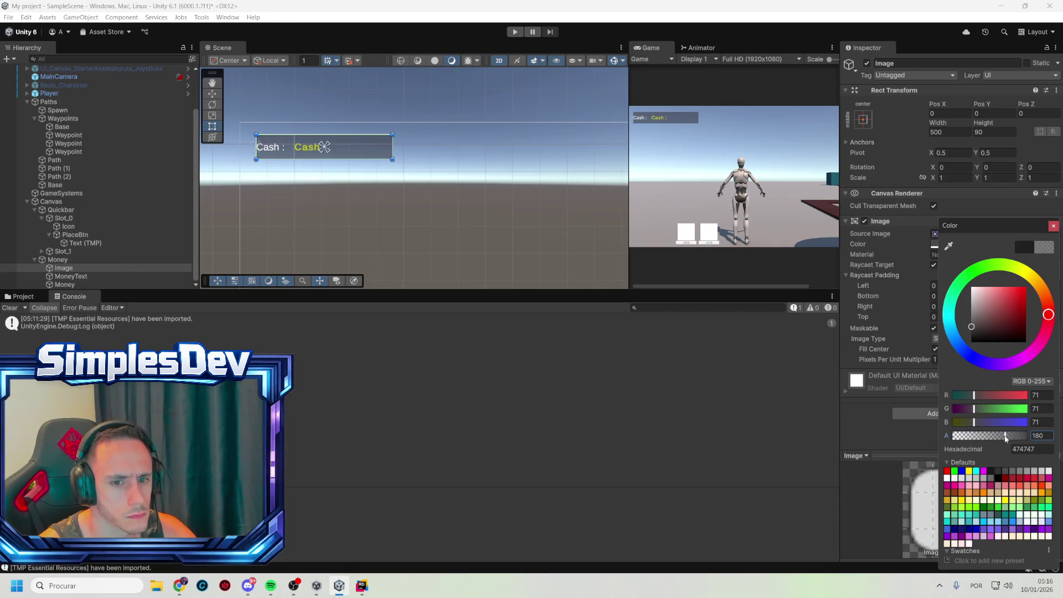
{"action": "left_click_drag", "start_coordinate": [1006, 436], "coordinate": [998, 436]}
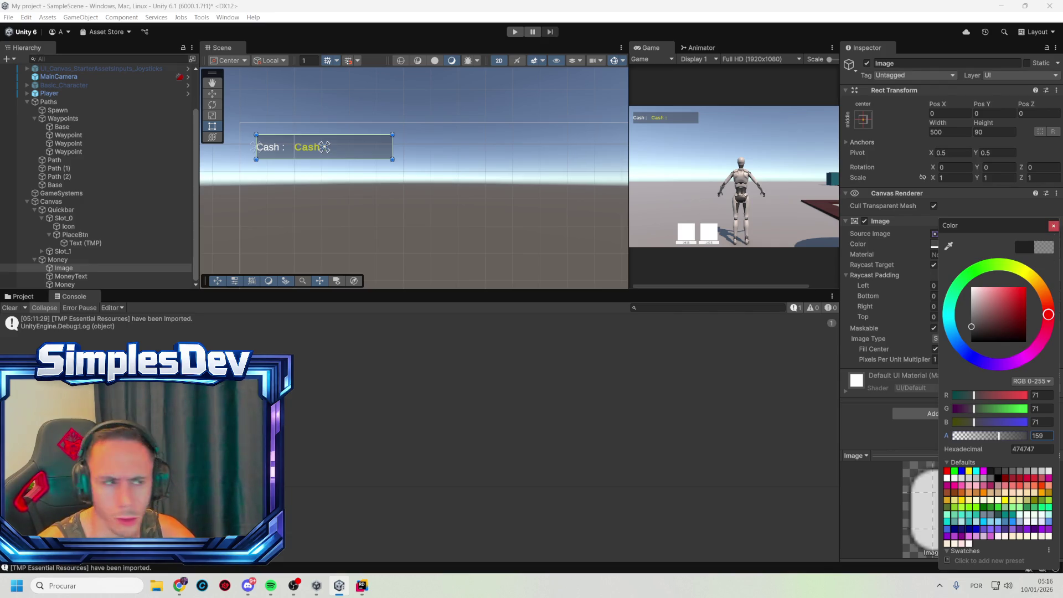
{"action": "left_click", "coordinate": [1053, 226]}
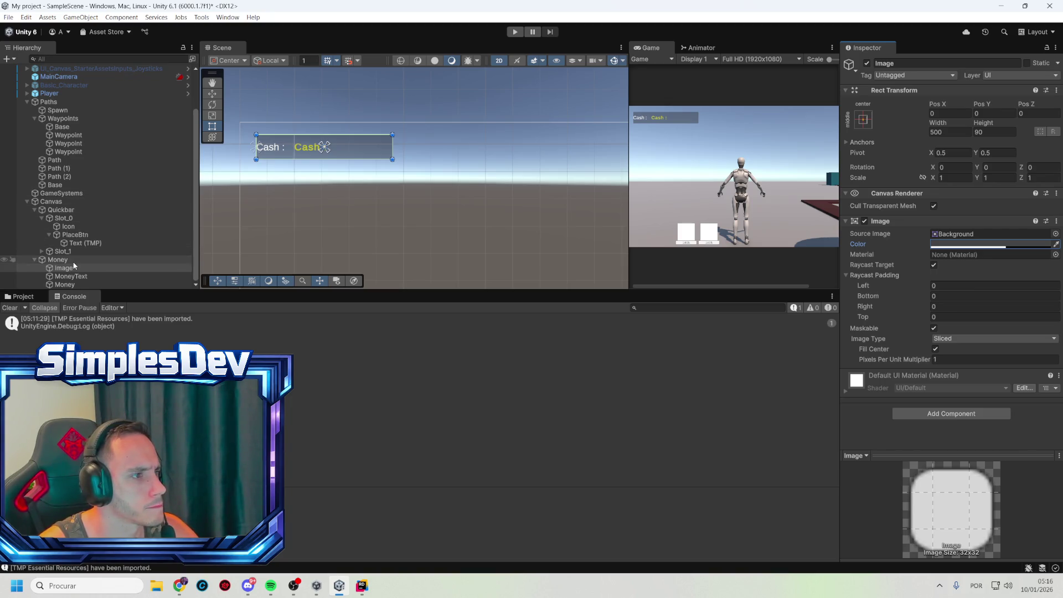
{"action": "left_click", "coordinate": [72, 285]}
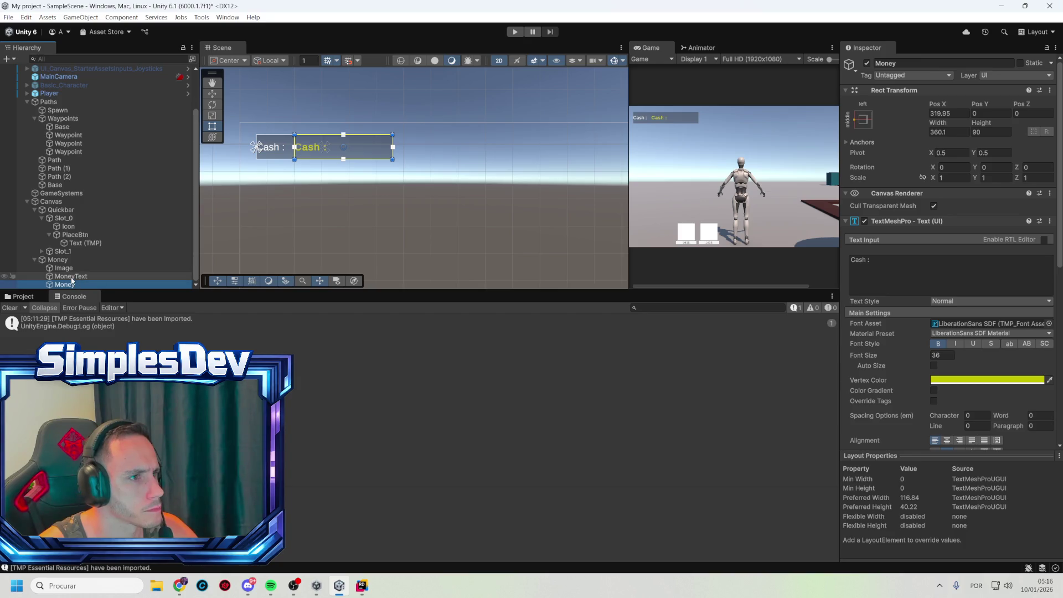
- Position the Cash label on the left with the Money value text beside it
{"action": "left_click", "coordinate": [72, 276], "text": "ctrl"}
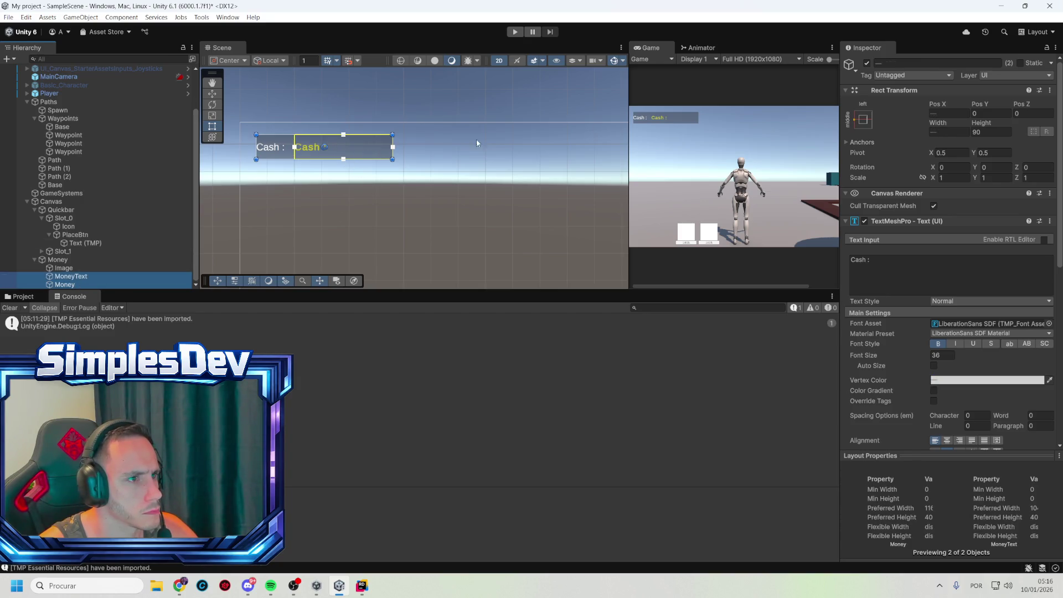
{"action": "mouse_move", "coordinate": [935, 108]}
{"action": "left_mouse_down"}
{"action": "mouse_move", "coordinate": [1024, 108]}
{"action": "mouse_move", "coordinate": [111, 111]}
{"action": "mouse_move", "coordinate": [299, 139]}
{"action": "mouse_move", "coordinate": [188, 141]}
{"action": "left_mouse_up"}
{"action": "left_click", "coordinate": [66, 276]}
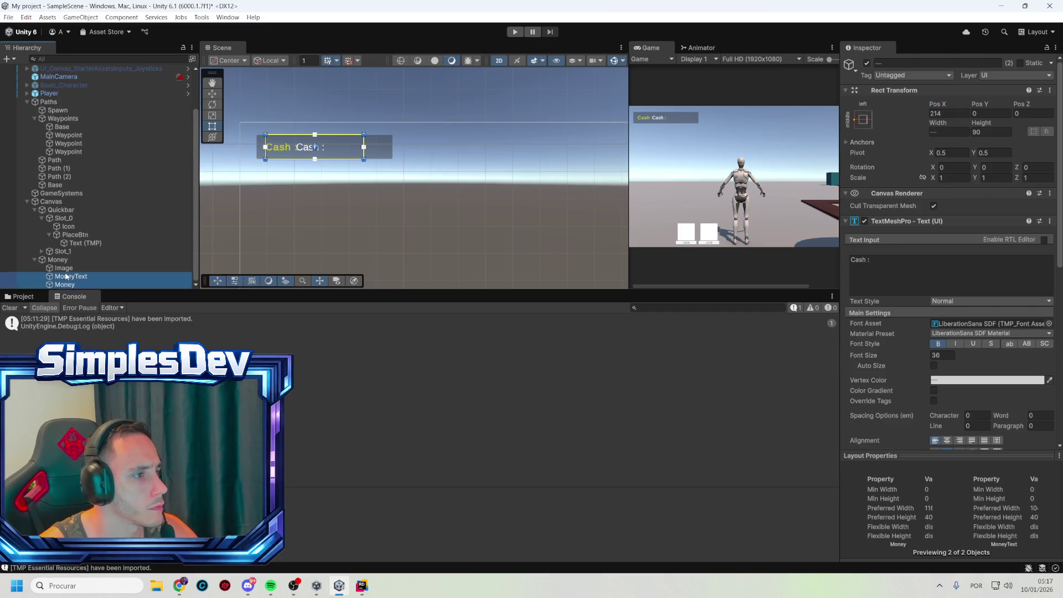
{"action": "left_click", "coordinate": [66, 276]}
{"action": "left_click", "coordinate": [64, 285]}
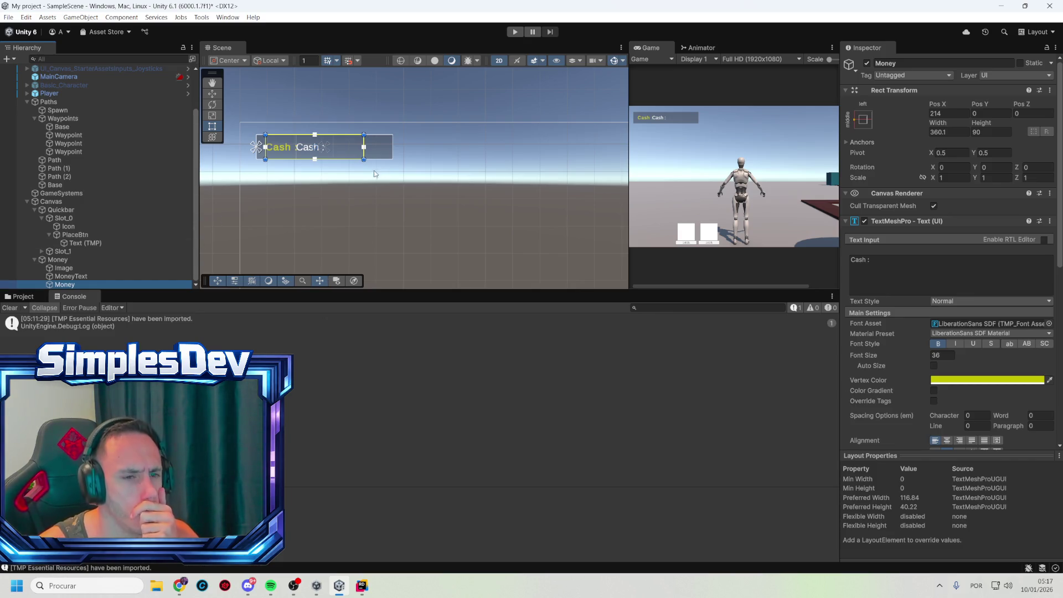
{"action": "mouse_move", "coordinate": [938, 103]}
{"action": "left_mouse_down"}
{"action": "mouse_move", "coordinate": [17, 125]}
{"action": "mouse_move", "coordinate": [423, 170]}
{"action": "left_mouse_up"}
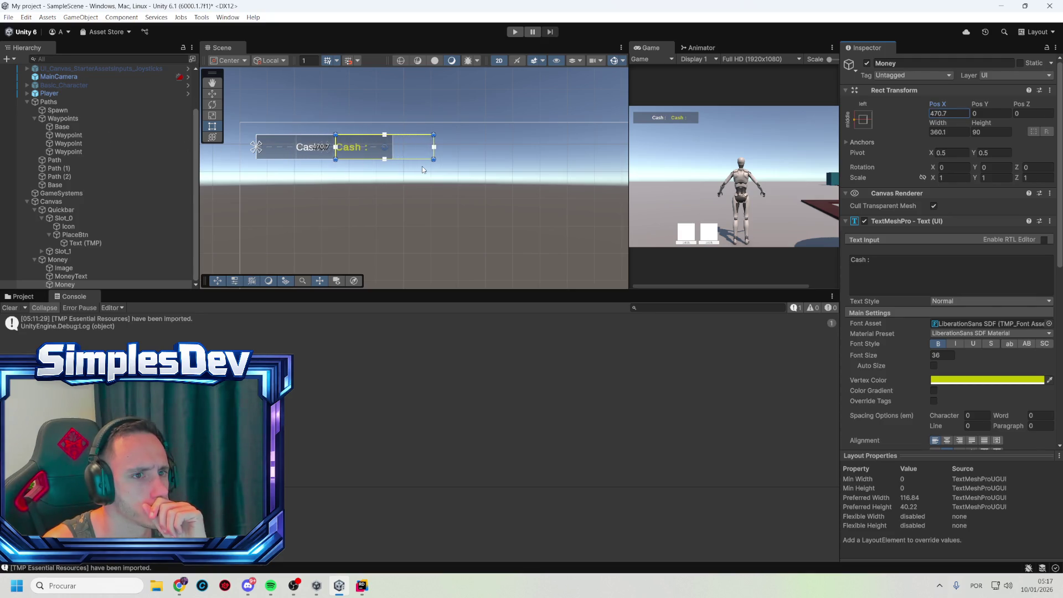
{"action": "left_click", "coordinate": [75, 274]}
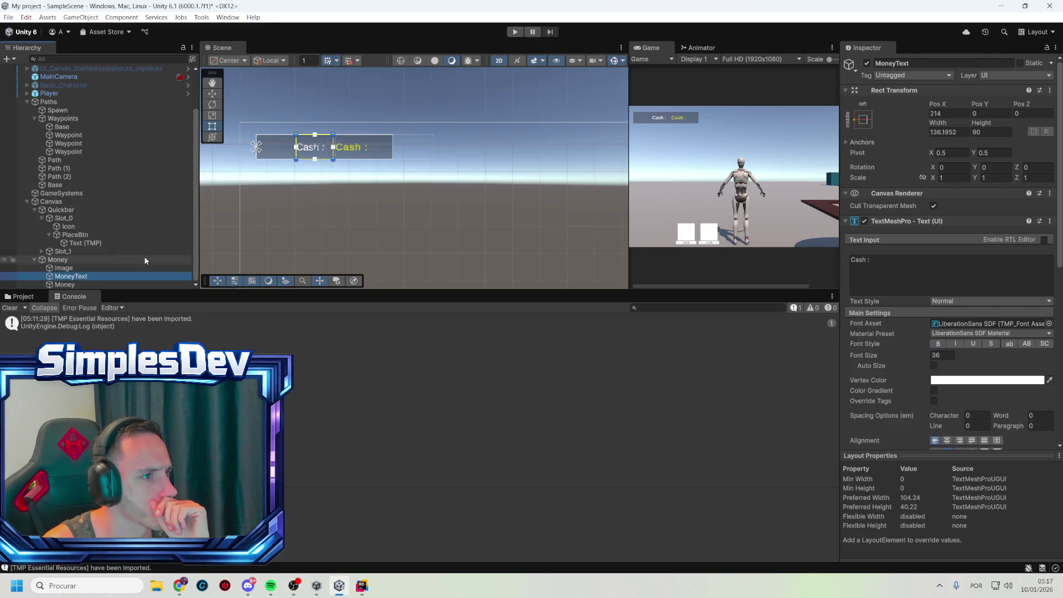
{"action": "left_click_drag", "start_coordinate": [937, 103], "coordinate": [794, 98]}
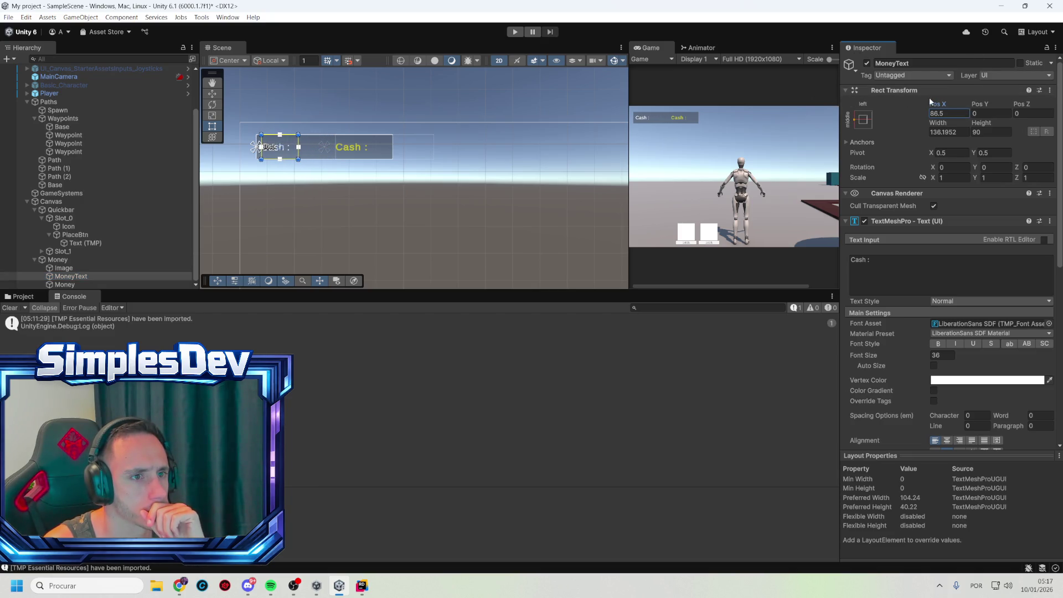
{"action": "left_click_drag", "start_coordinate": [942, 102], "coordinate": [950, 103]}
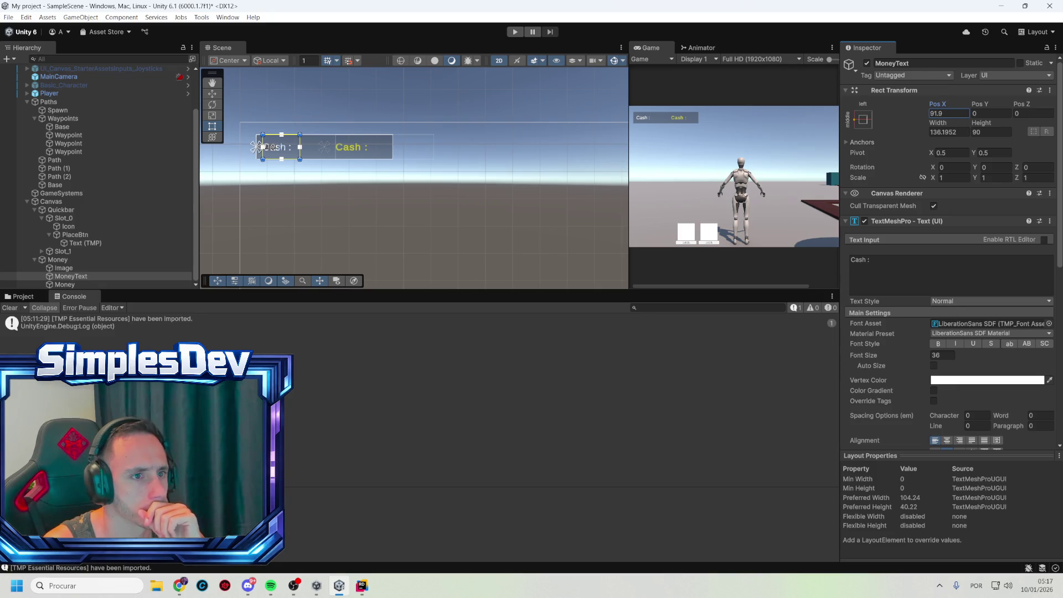
{"action": "left_click", "coordinate": [84, 283]}
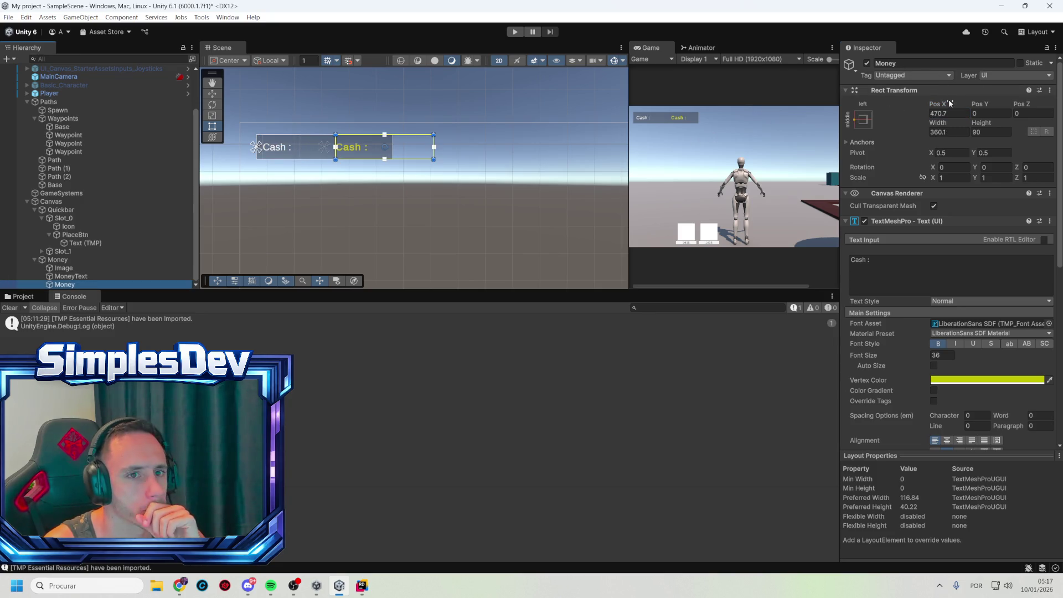
{"action": "left_click_drag", "start_coordinate": [949, 99], "coordinate": [665, 101]}
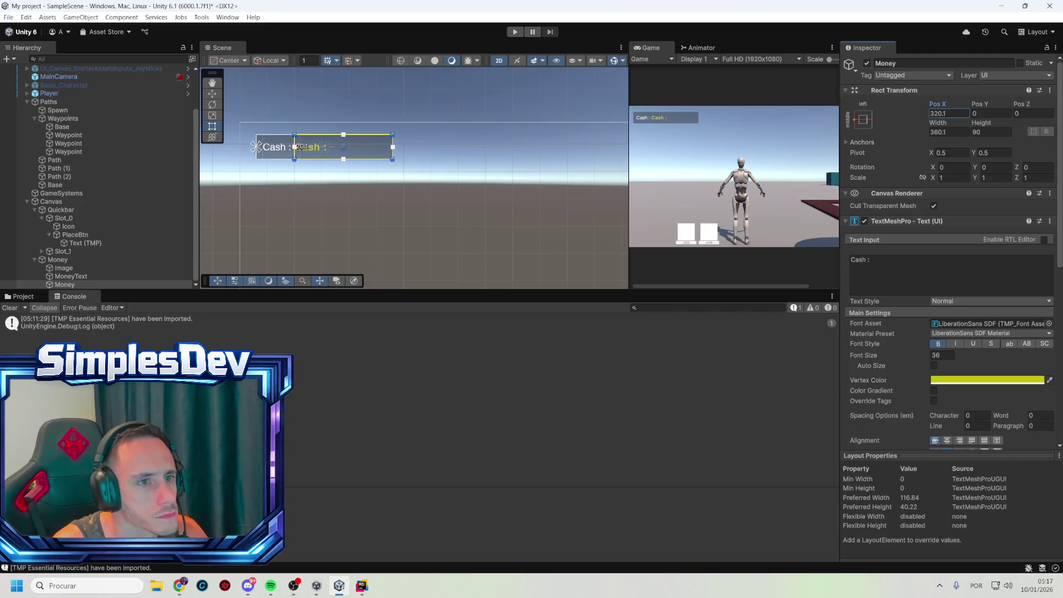
- Change the Money value text to read '0$'
{"action": "left_click", "coordinate": [886, 272]}
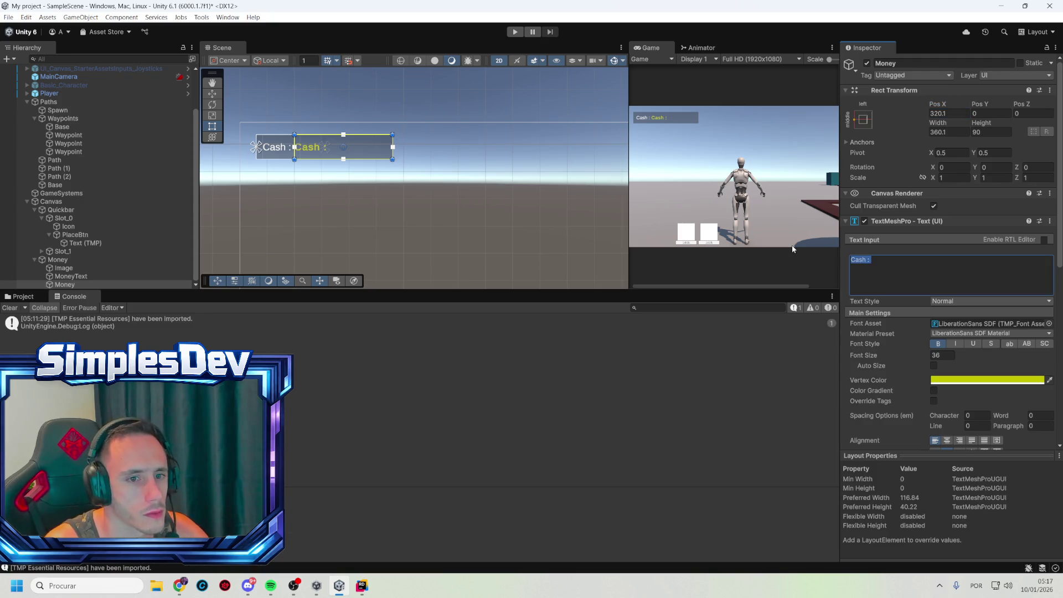
{"action": "type", "text": "0 $"}
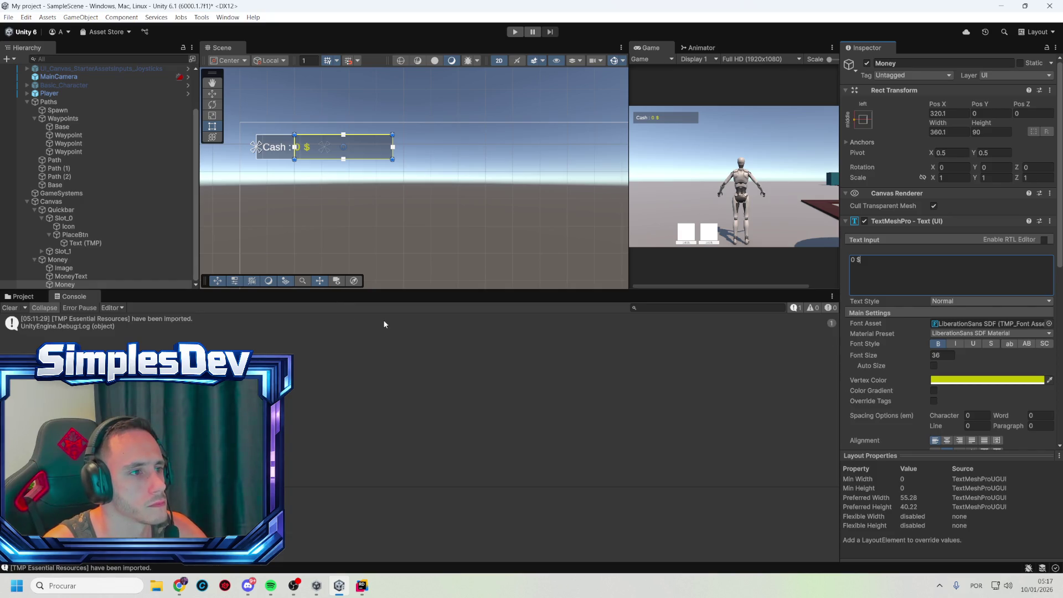
{"action": "key", "text": "Left"}
{"action": "key", "text": "BackSpace"}
{"action": "left_click", "coordinate": [281, 333]}
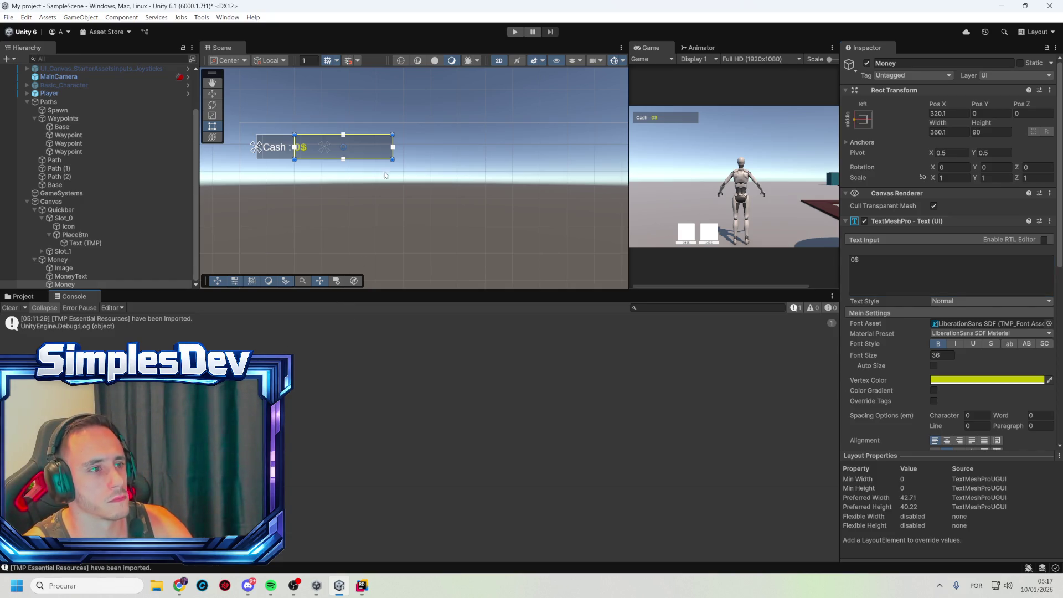
{"action": "left_click", "coordinate": [403, 97]}
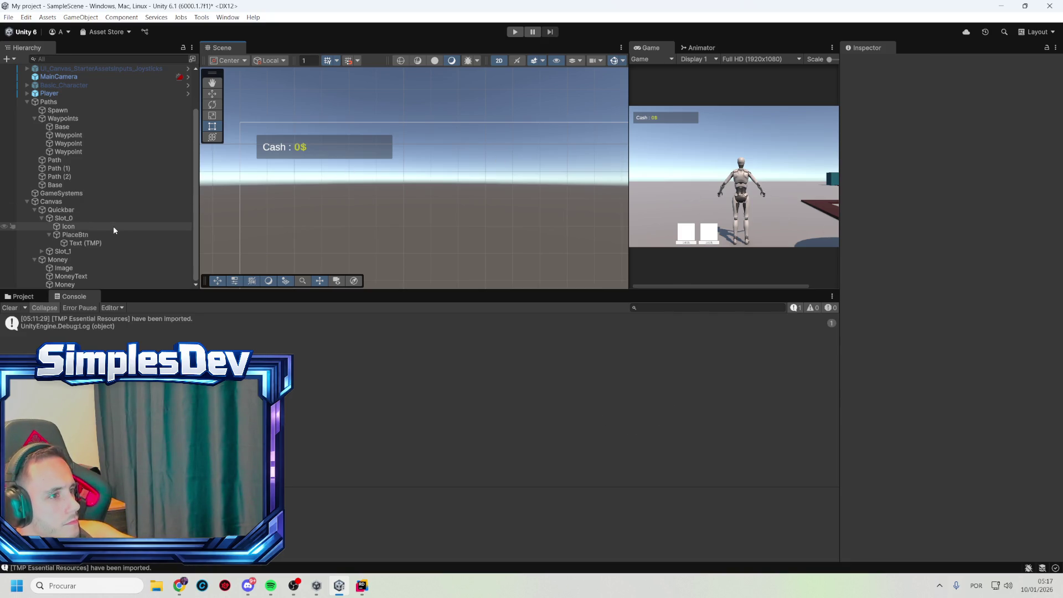
- Narrow the Money panel and stretch its background Image to fill it
{"action": "left_click", "coordinate": [112, 212]}
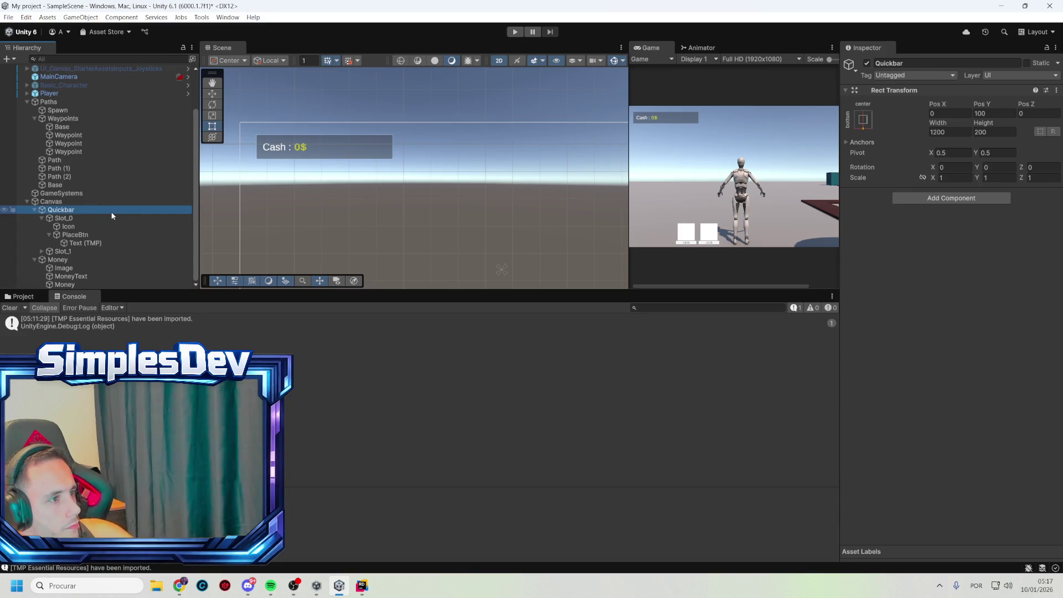
{"action": "left_click", "coordinate": [64, 268]}
{"action": "left_click", "coordinate": [62, 259]}
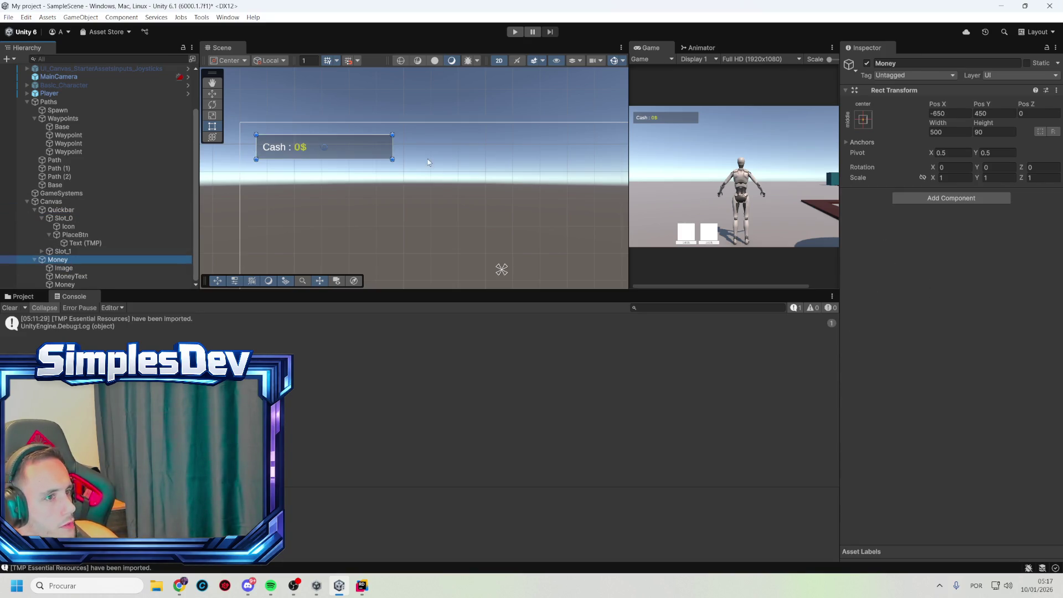
{"action": "left_click", "coordinate": [393, 150]}
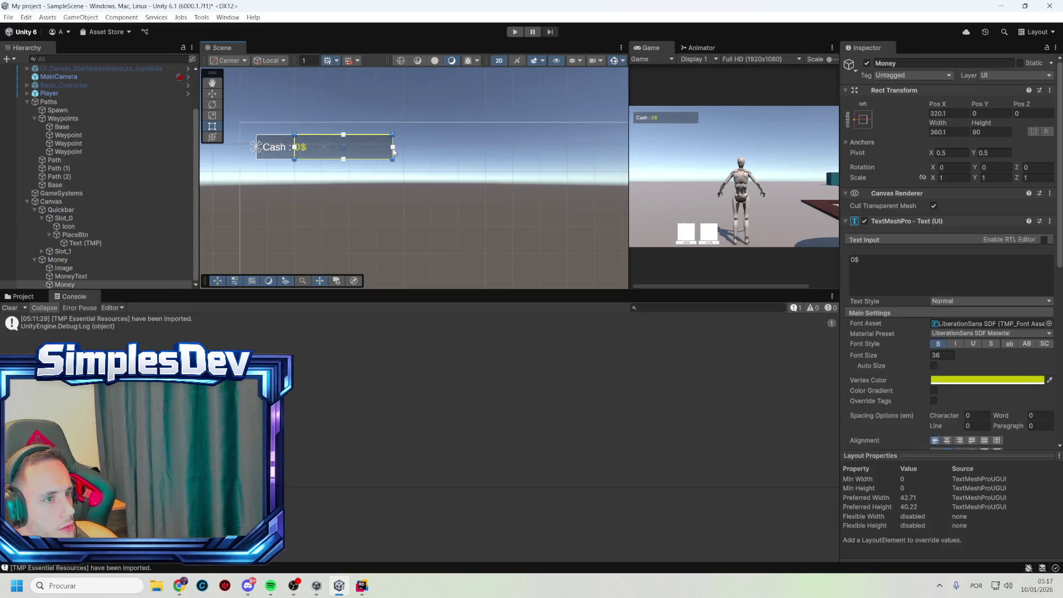
{"action": "left_click", "coordinate": [72, 260]}
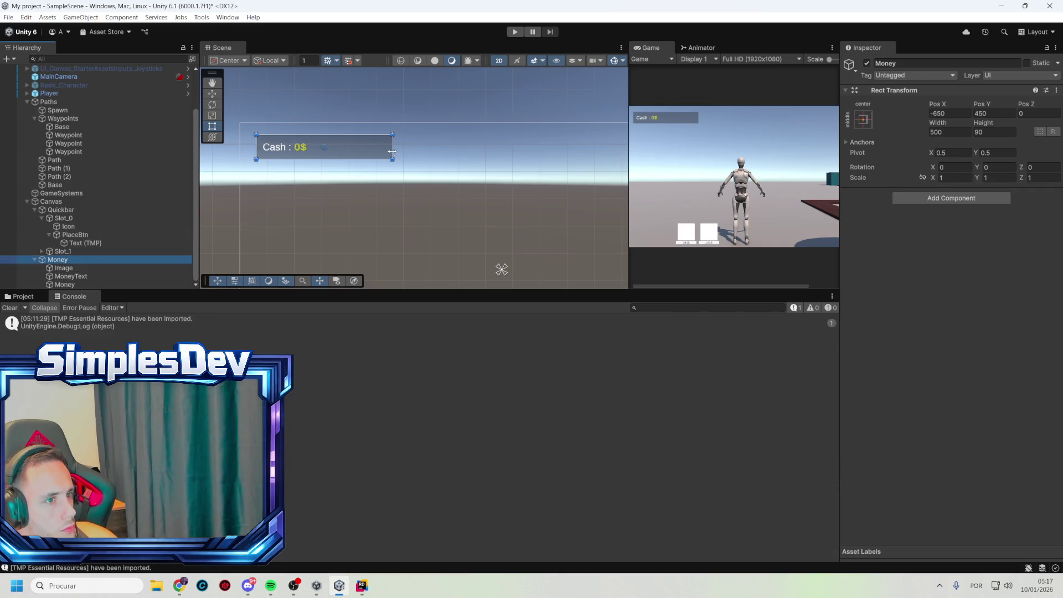
{"action": "left_click_drag", "start_coordinate": [392, 151], "coordinate": [333, 152]}
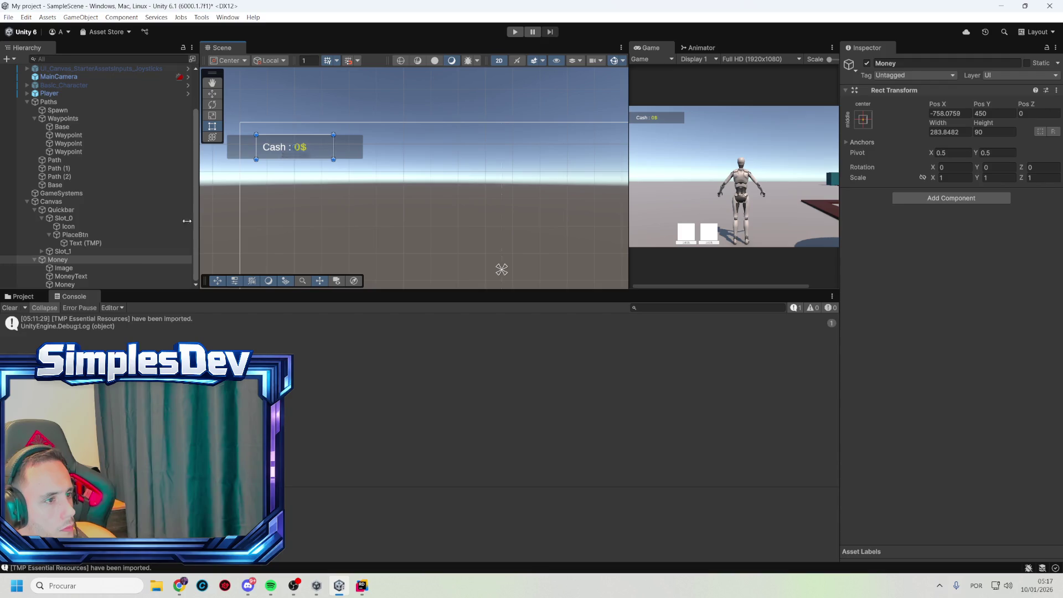
{"action": "left_click", "coordinate": [109, 270]}
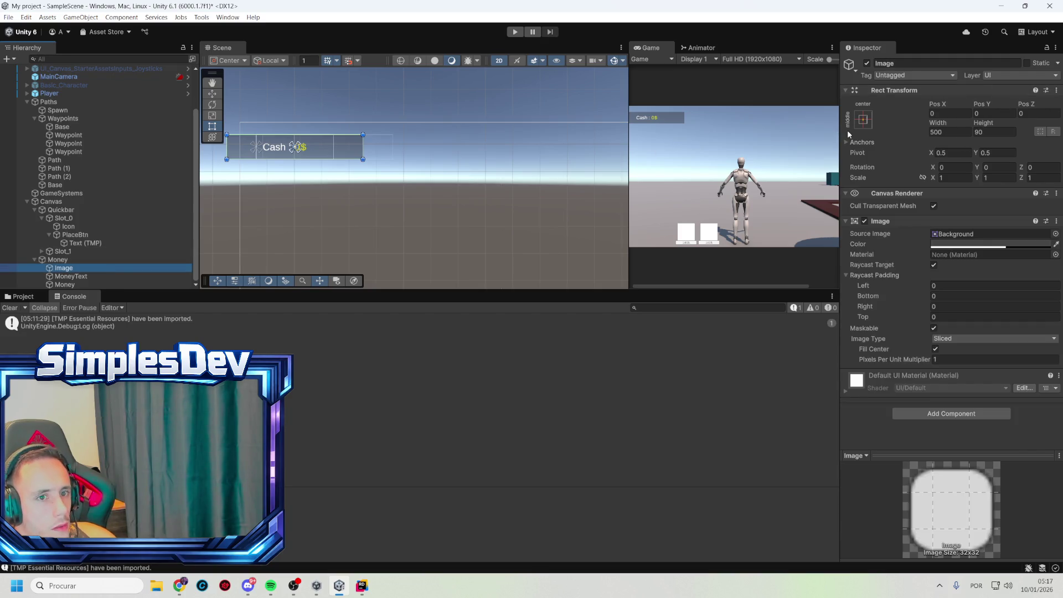
{"action": "left_click", "coordinate": [860, 123]}
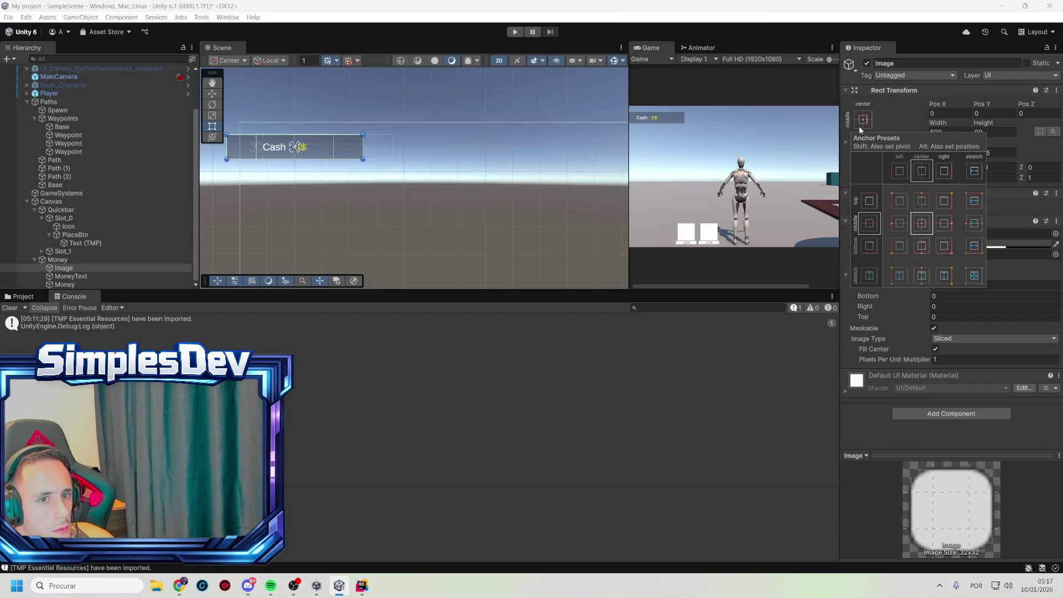
{"action": "left_click", "coordinate": [972, 275]}
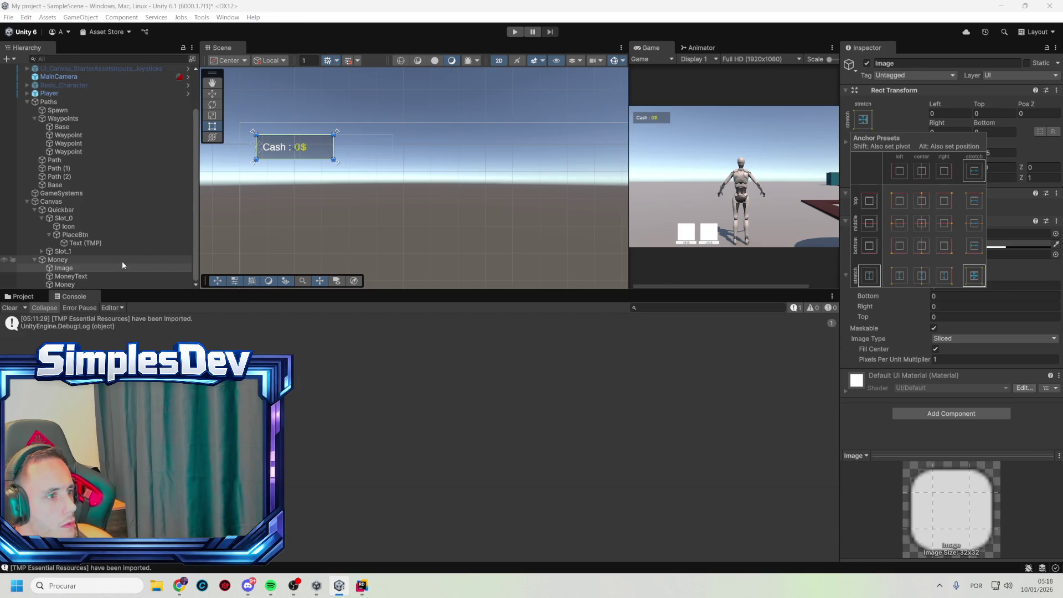
- Narrow the Money amount text box to about 144 wide
{"action": "left_click", "coordinate": [112, 275]}
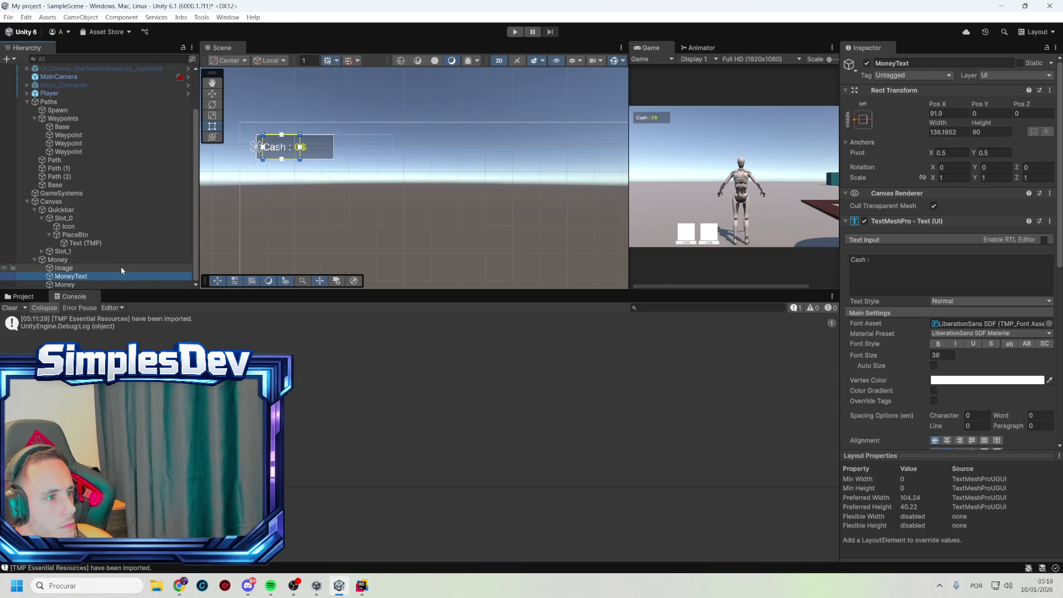
{"action": "left_click", "coordinate": [80, 286]}
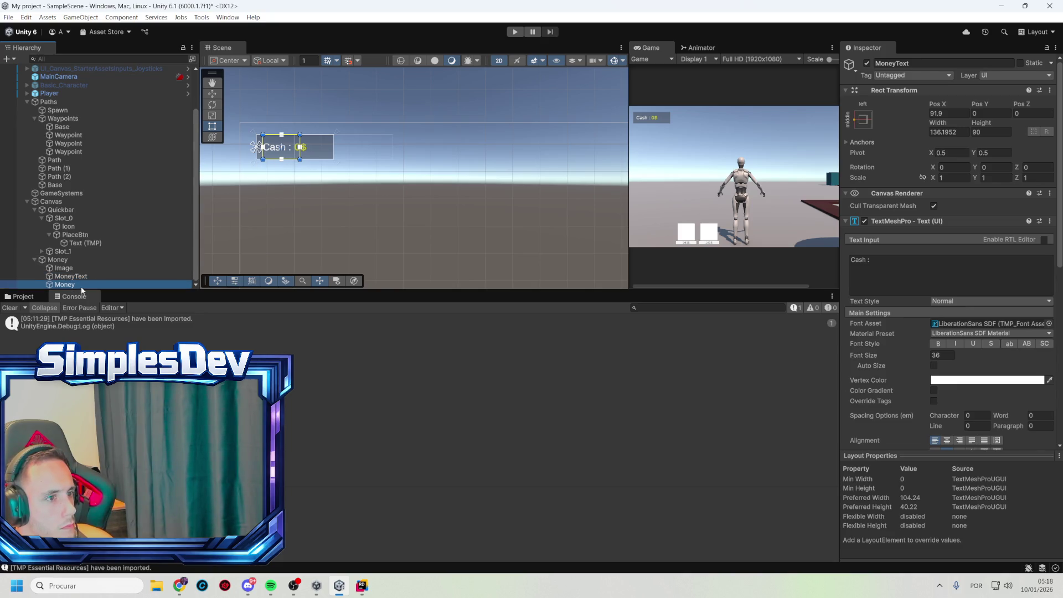
{"action": "left_click_drag", "start_coordinate": [393, 159], "coordinate": [334, 161]}
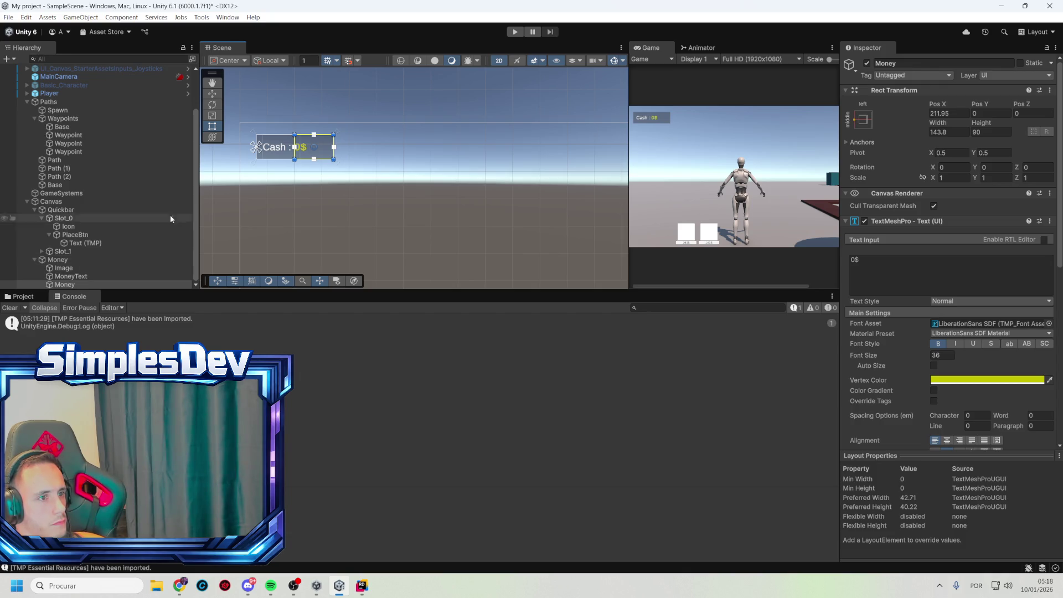
- Adjust the Money amount box width, undoing the last resize
{"action": "left_click_drag", "start_coordinate": [294, 155], "coordinate": [293, 156]}
{"action": "left_click", "coordinate": [414, 107]}
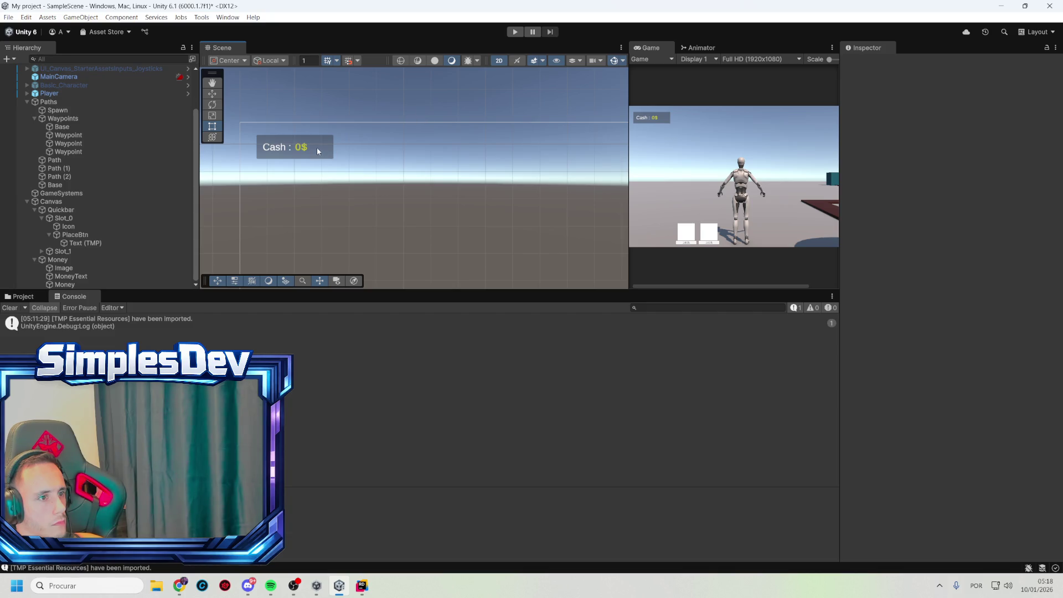
{"action": "key", "text": "ctrl+z"}
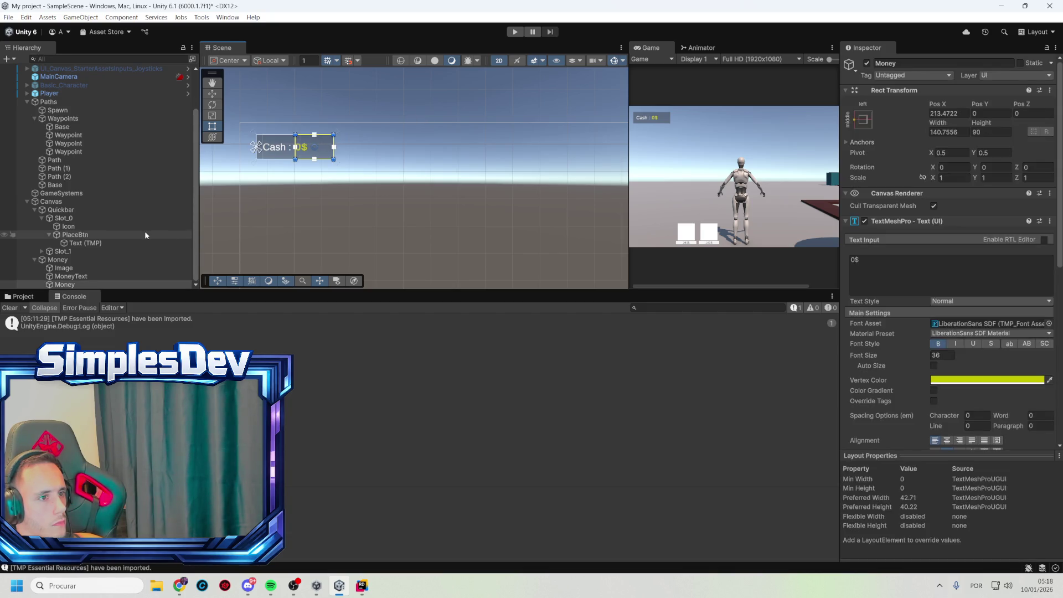
{"action": "key", "text": "ctrl+z"}
{"action": "left_click", "coordinate": [417, 106]}
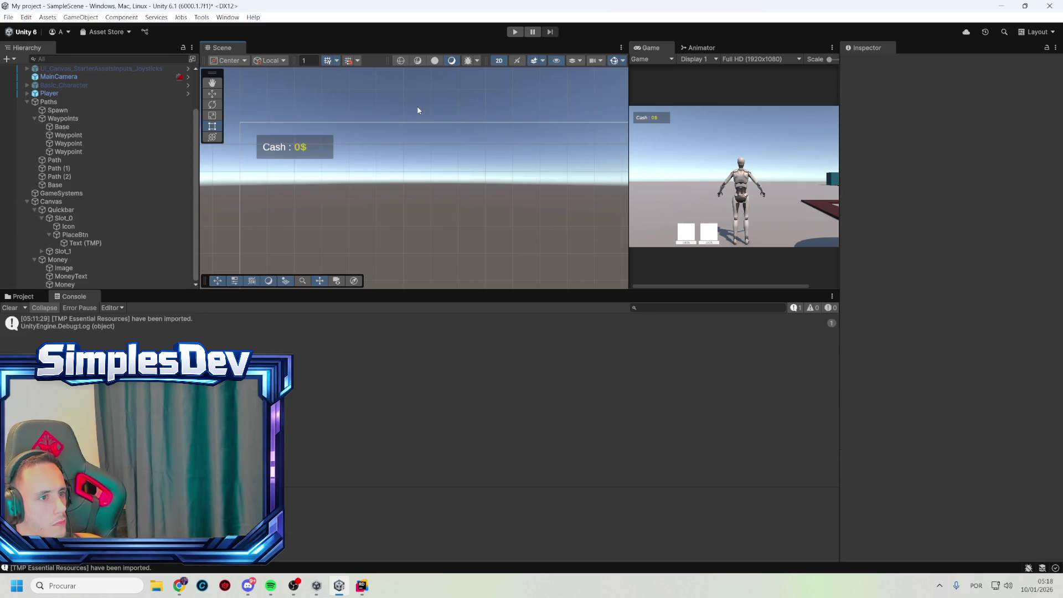
{"action": "scroll", "coordinate": [339, 150], "scroll_direction": "up", "scroll_amount": 5}
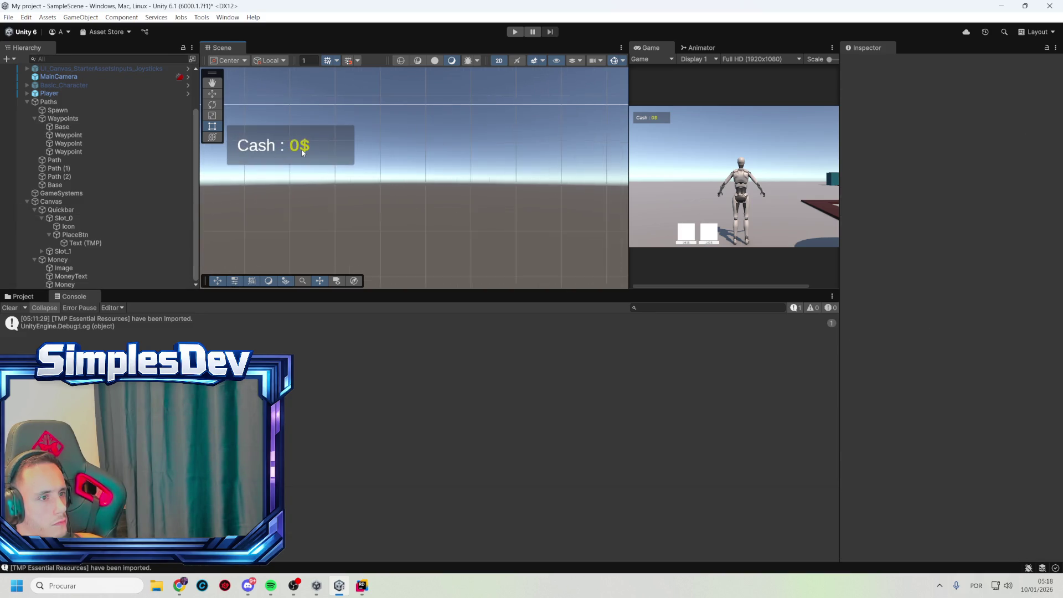
{"action": "scroll", "coordinate": [304, 156], "scroll_direction": "down", "scroll_amount": 2}
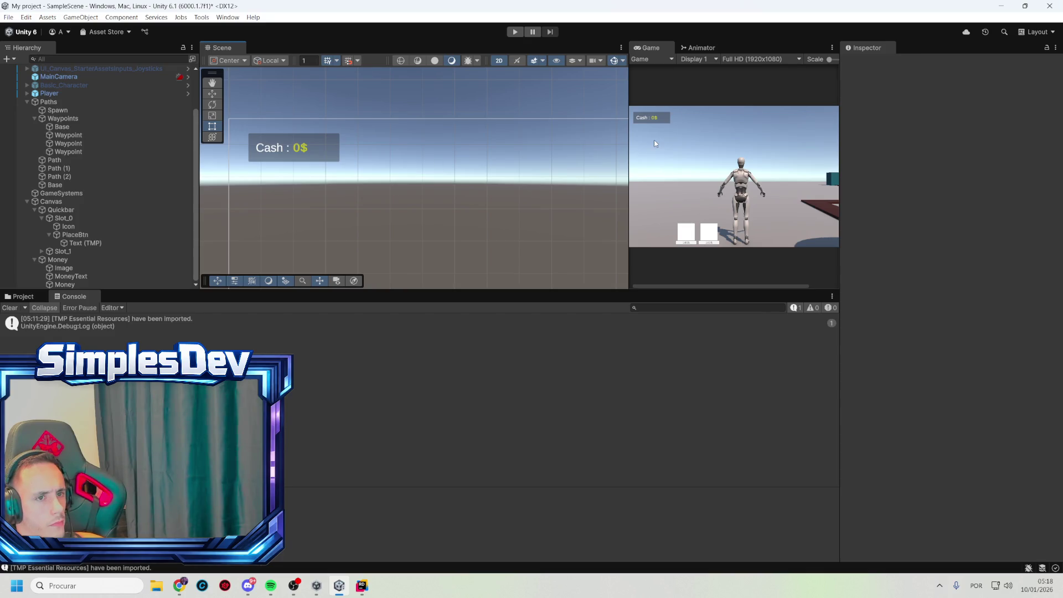
- Drag the Scene/Game splitter to give the Game view more room
{"action": "mouse_move", "coordinate": [631, 158]}
{"action": "left_mouse_down"}
{"action": "mouse_move", "coordinate": [402, 171]}
{"action": "mouse_move", "coordinate": [590, 172]}
{"action": "mouse_move", "coordinate": [430, 151]}
{"action": "mouse_move", "coordinate": [445, 142]}
{"action": "left_mouse_up"}
{"action": "scroll", "coordinate": [444, 142], "scroll_direction": "down", "scroll_amount": 2}
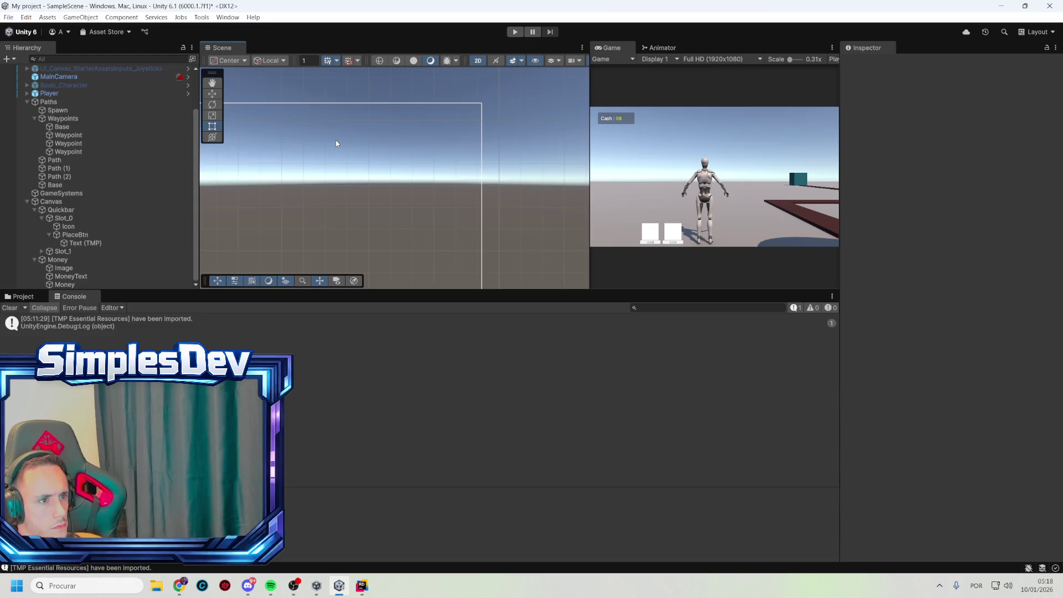
{"action": "scroll", "coordinate": [337, 145], "scroll_direction": "up", "scroll_amount": 2}
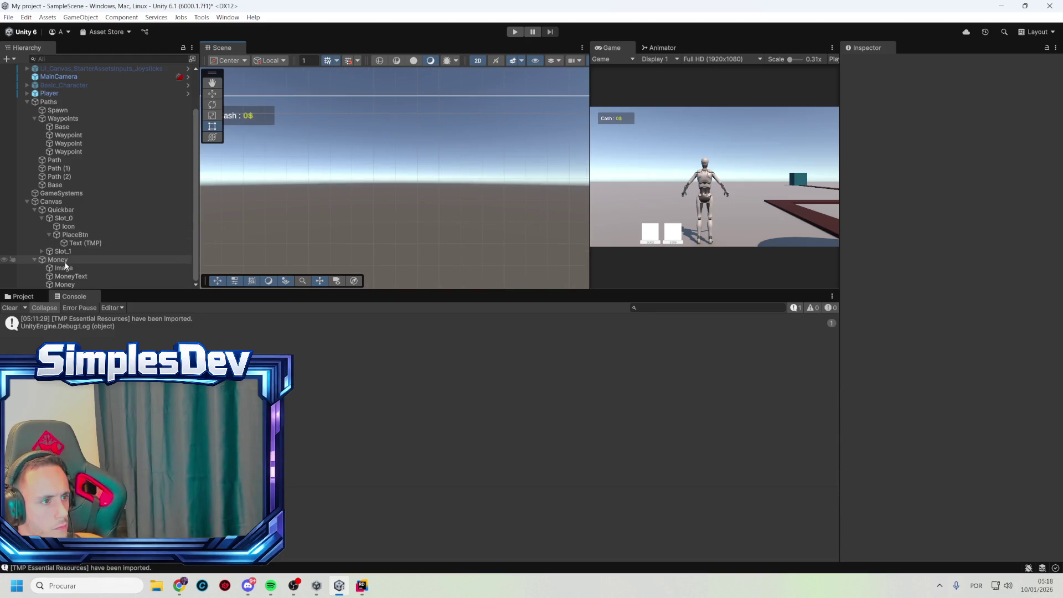
- Add a Button - TextMeshPro under Canvas named StartWaveBtn
{"action": "right_click", "coordinate": [64, 204]}
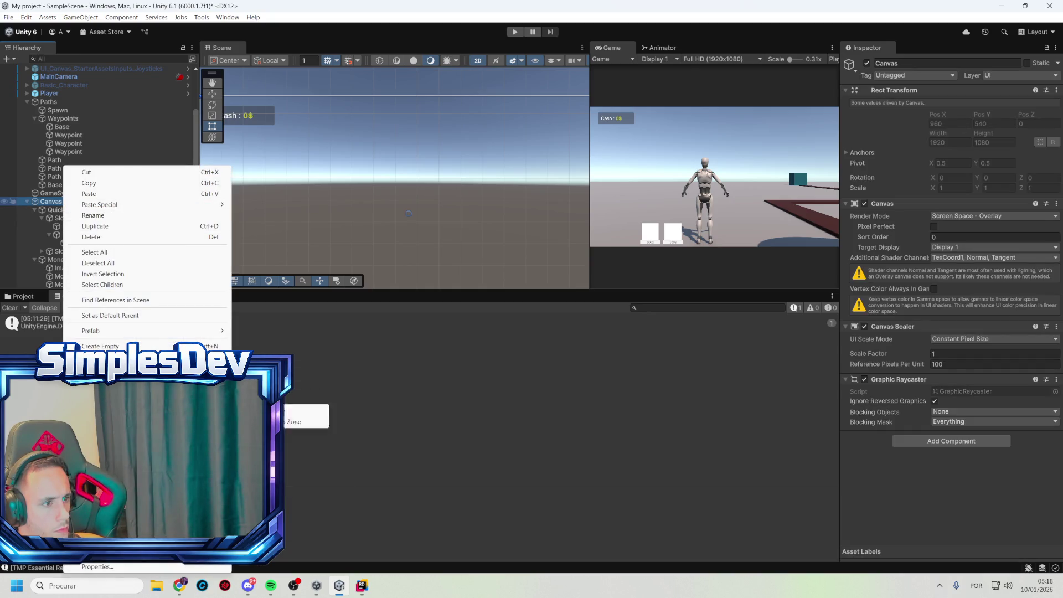
{"action": "mouse_move", "coordinate": [138, 432]}
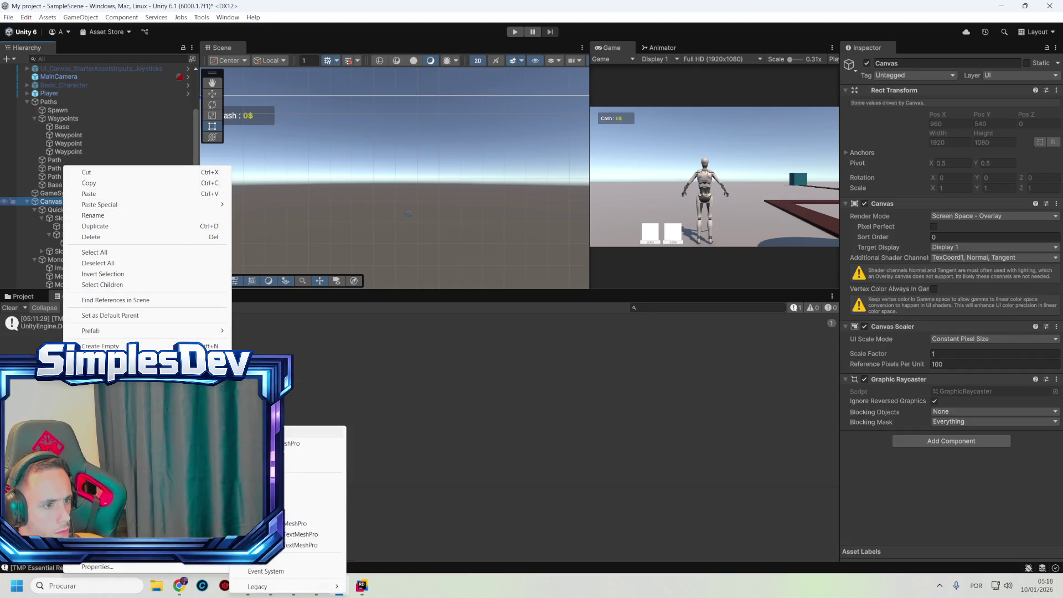
{"action": "left_click", "coordinate": [310, 523]}
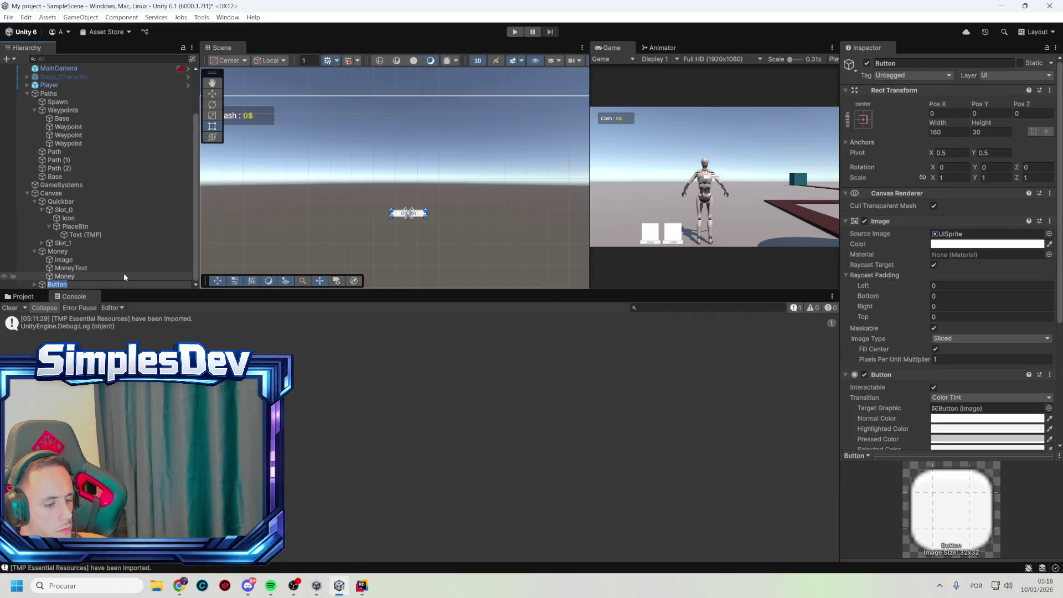
{"action": "type", "text": "Start"}
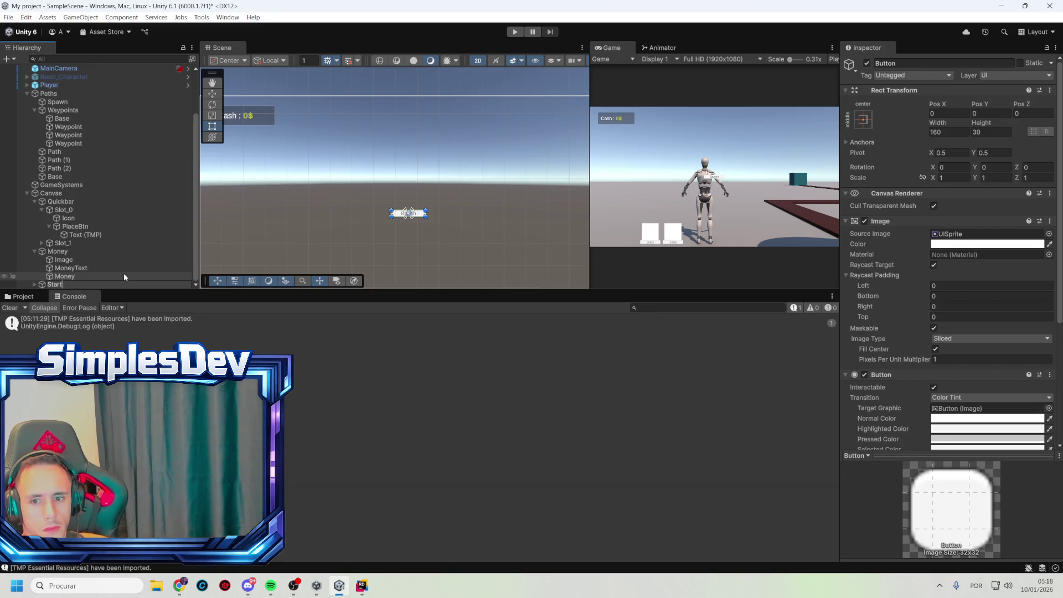
{"action": "type", "text": "WaveB"}
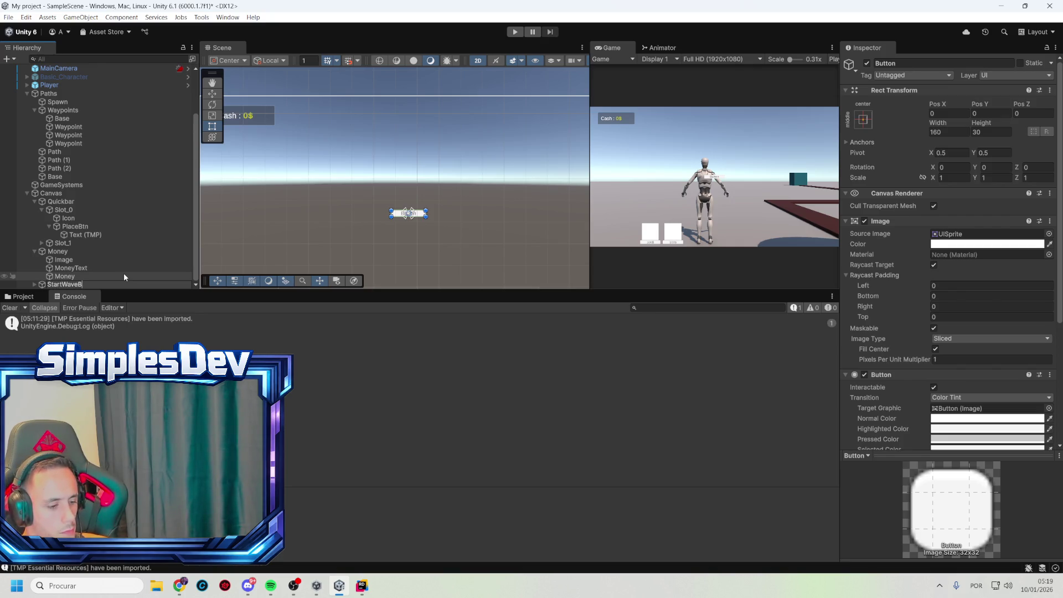
{"action": "type", "text": "utt"}
{"action": "key", "text": "BackSpace"}
{"action": "key", "text": "BackSpace"}
{"action": "key", "text": "BackSpace"}
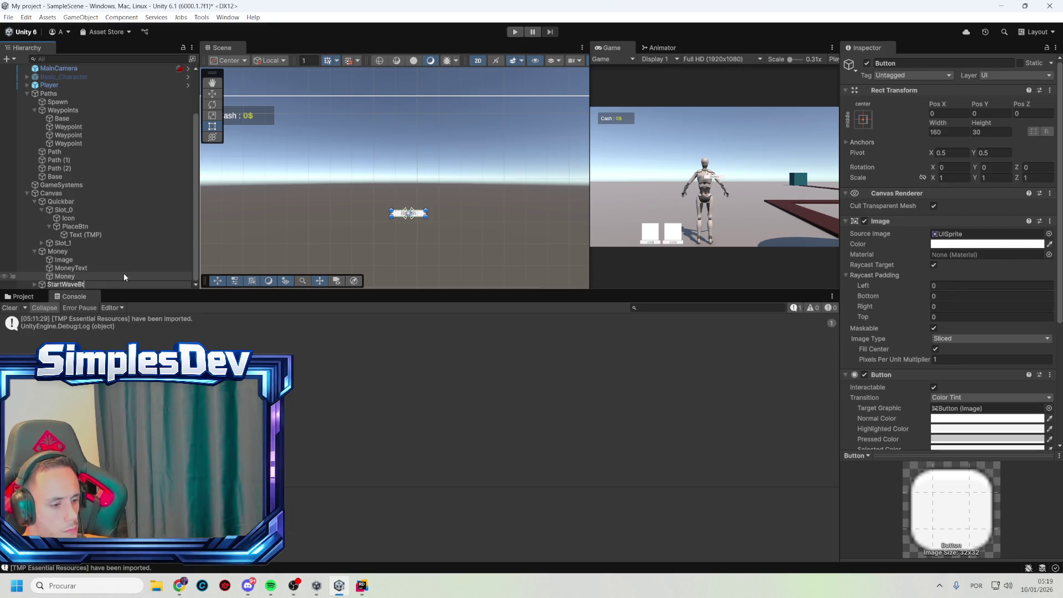
{"action": "type", "text": "tn"}
{"action": "key", "text": "Return"}
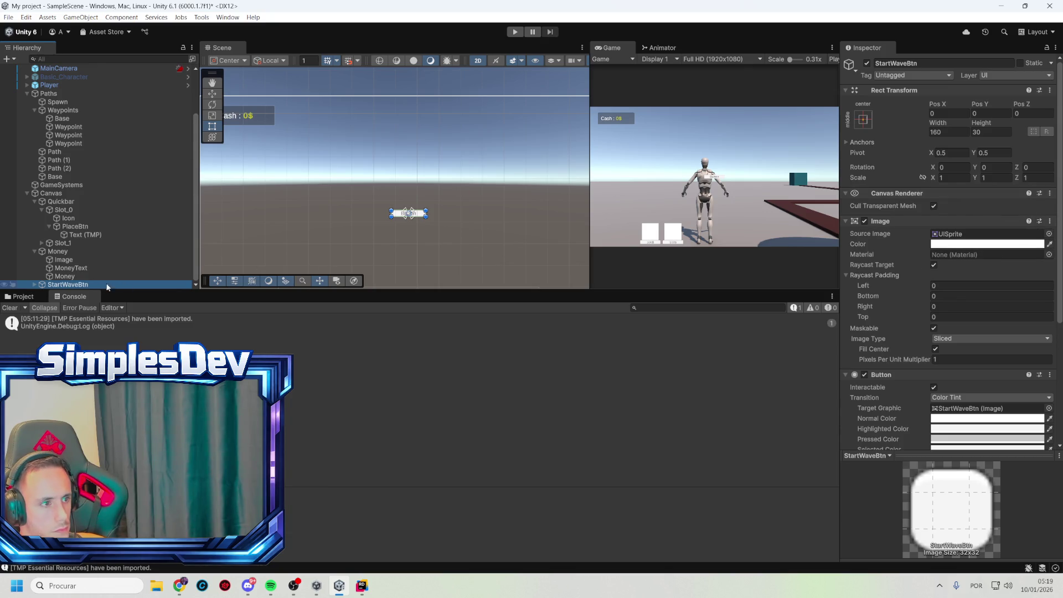
- Set the button's Text (TMP) label to 'Start Wave'
{"action": "left_click", "coordinate": [35, 285]}
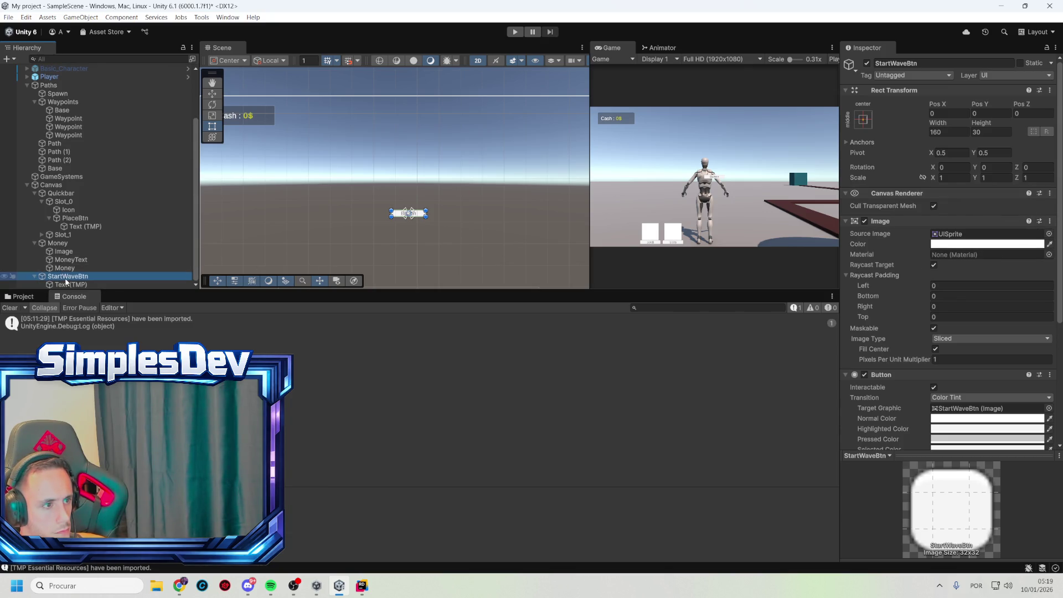
{"action": "left_click", "coordinate": [70, 284]}
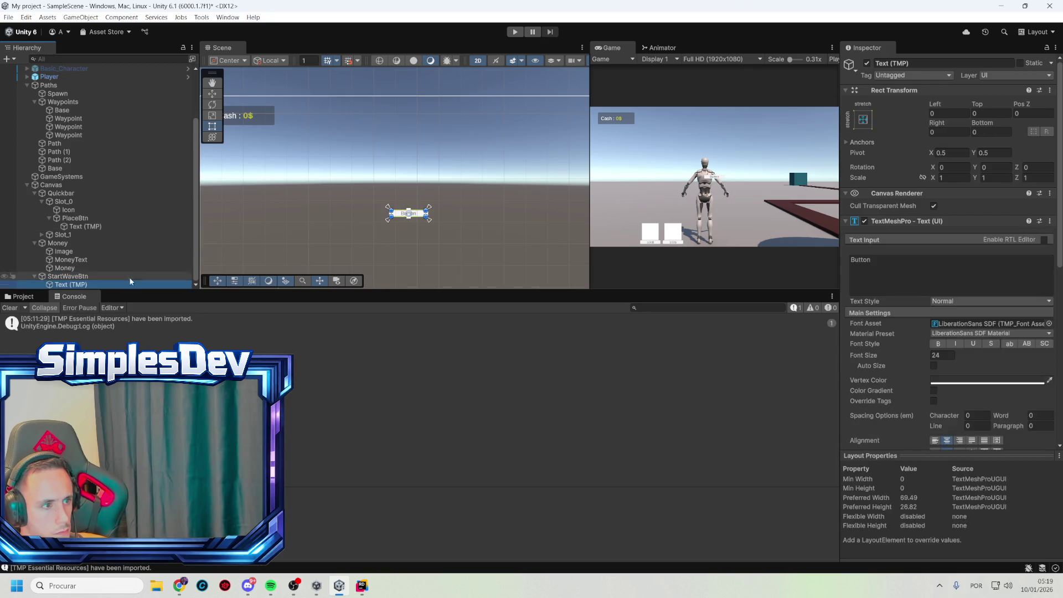
{"action": "left_click", "coordinate": [879, 265]}
{"action": "type", "text": "S"}
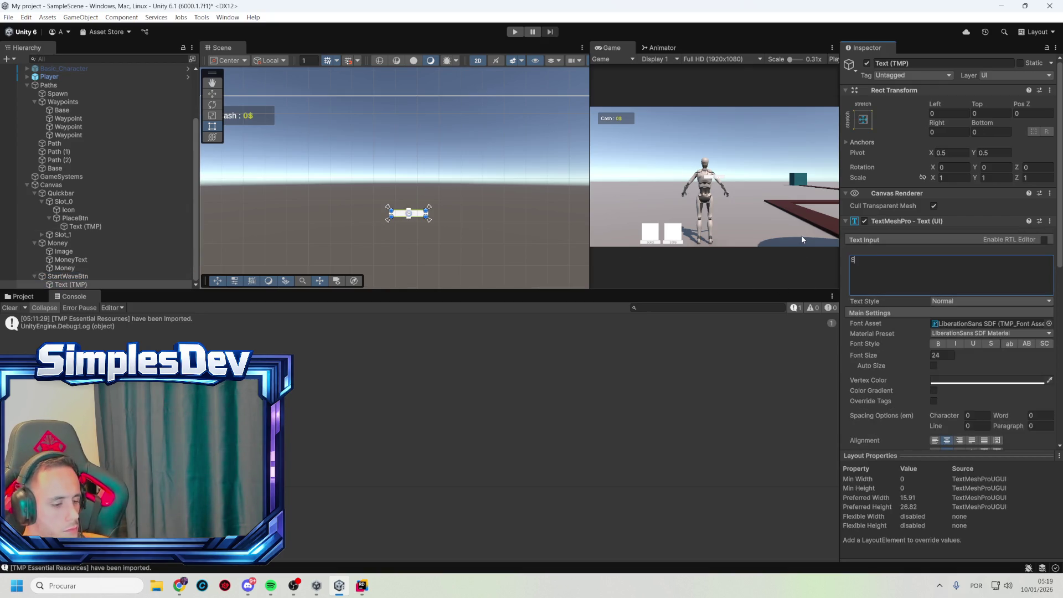
{"action": "type", "text": "tart Wave"}
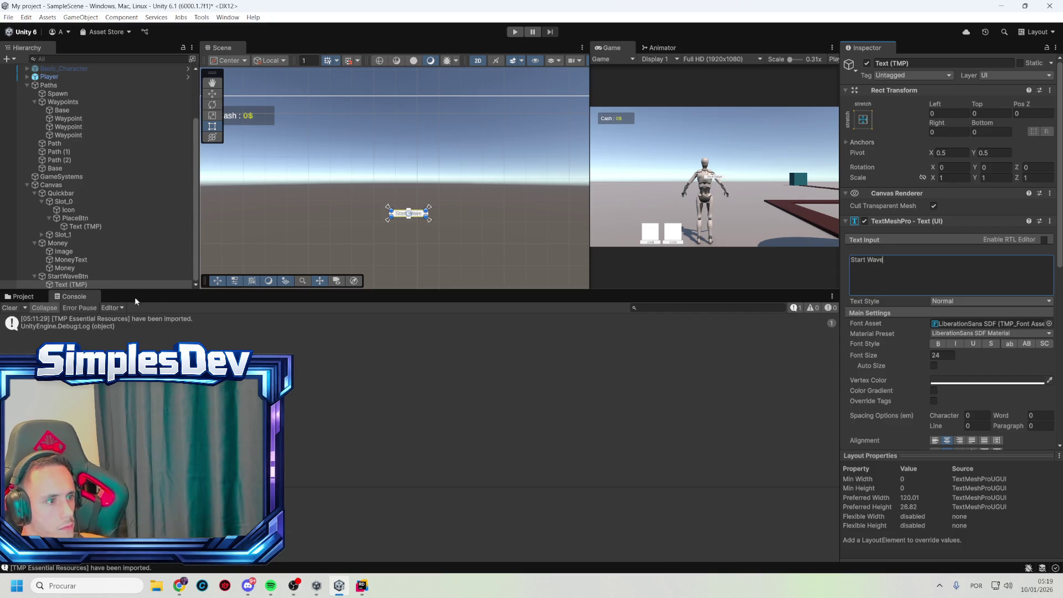
- Resize StartWaveBtn to width 250 and height 60
{"action": "left_click", "coordinate": [67, 276]}
{"action": "left_click", "coordinate": [946, 134]}
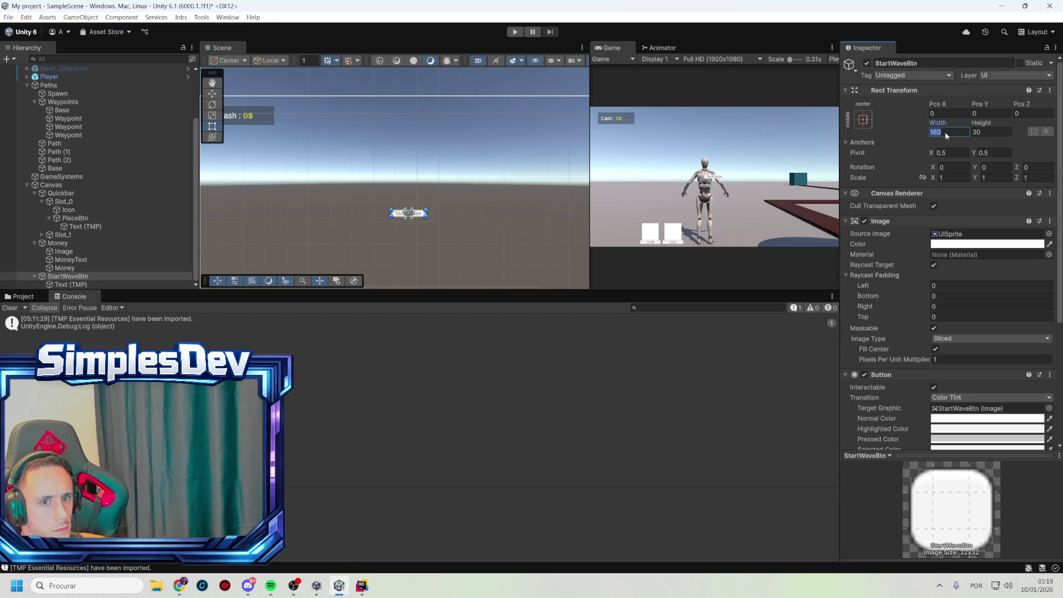
{"action": "type", "text": "250"}
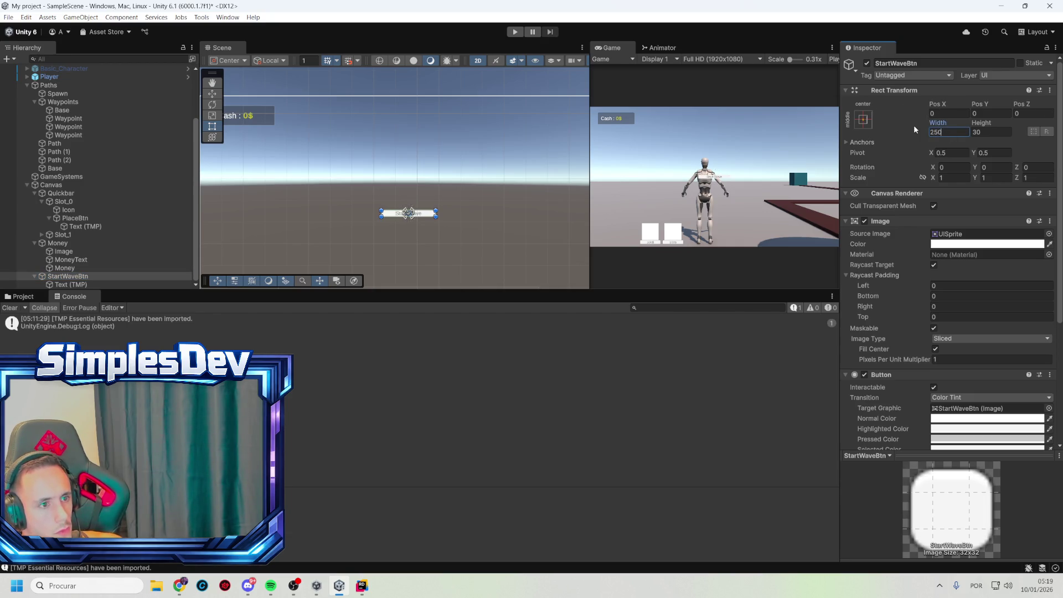
{"action": "left_click", "coordinate": [989, 132]}
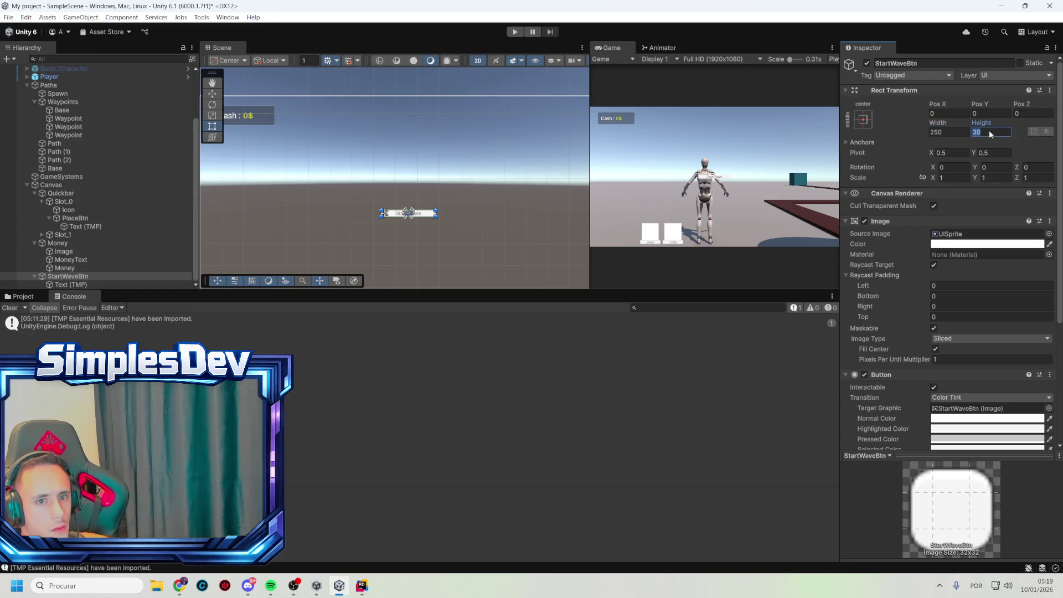
{"action": "type", "text": "4"}
{"action": "key", "text": "BackSpace"}
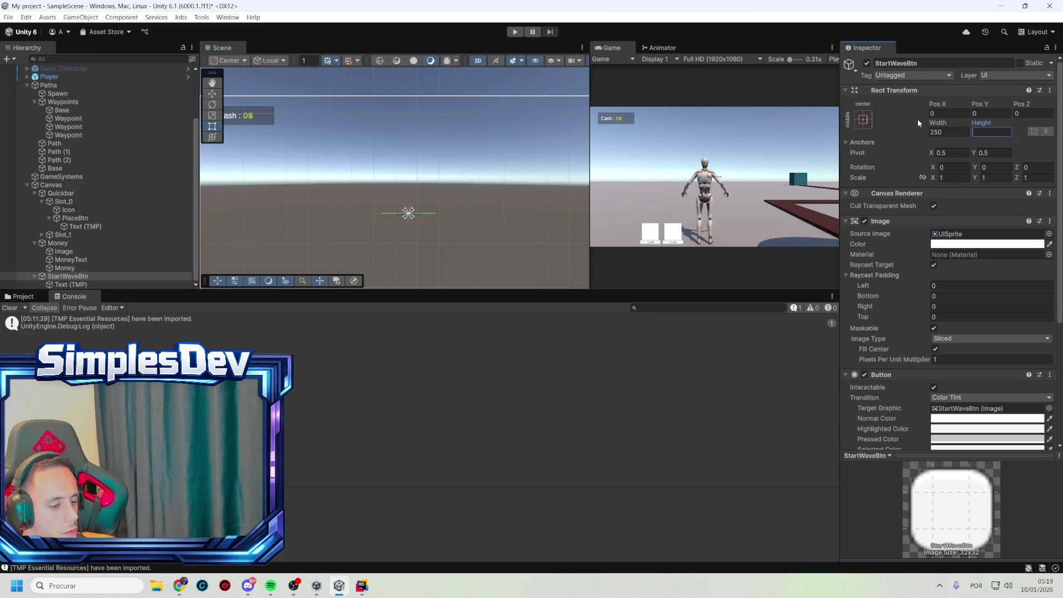
{"action": "type", "text": "60"}
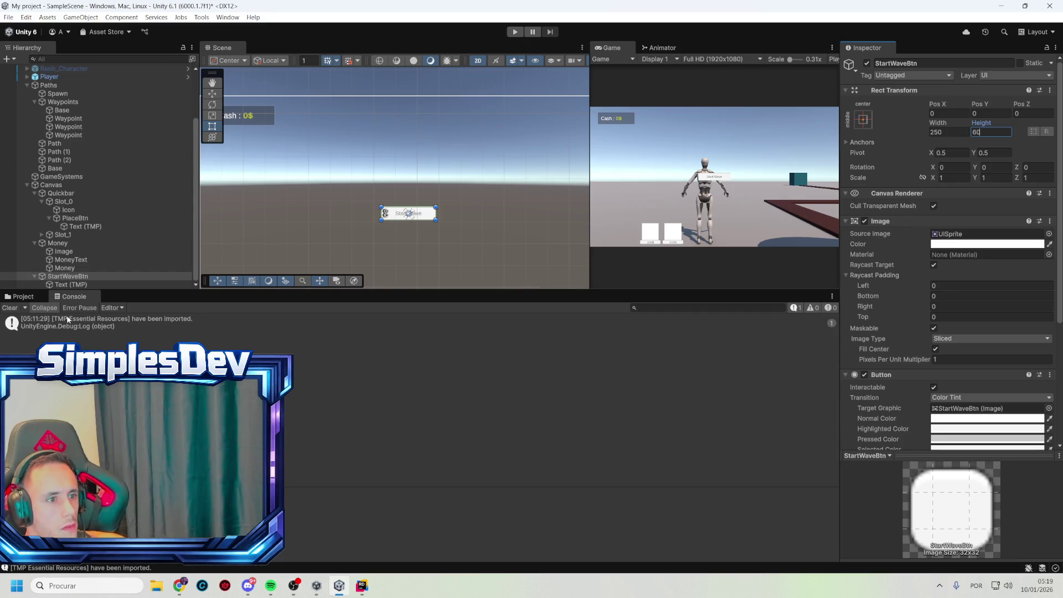
- Make the Start Wave label bold with Drop Shadow preset at font size 40
{"action": "left_click", "coordinate": [71, 284]}
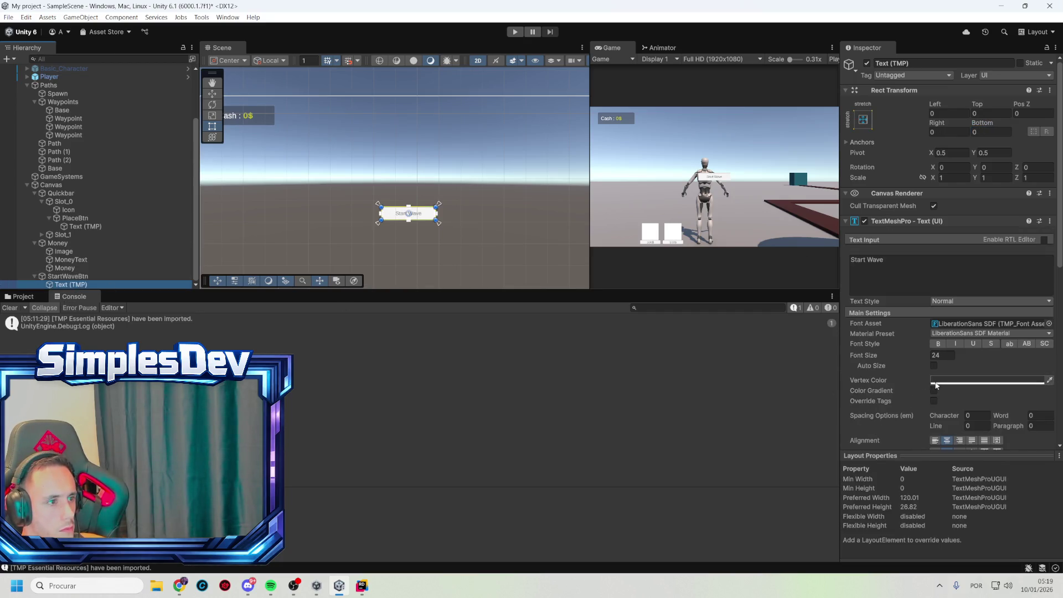
{"action": "left_click", "coordinate": [933, 365]}
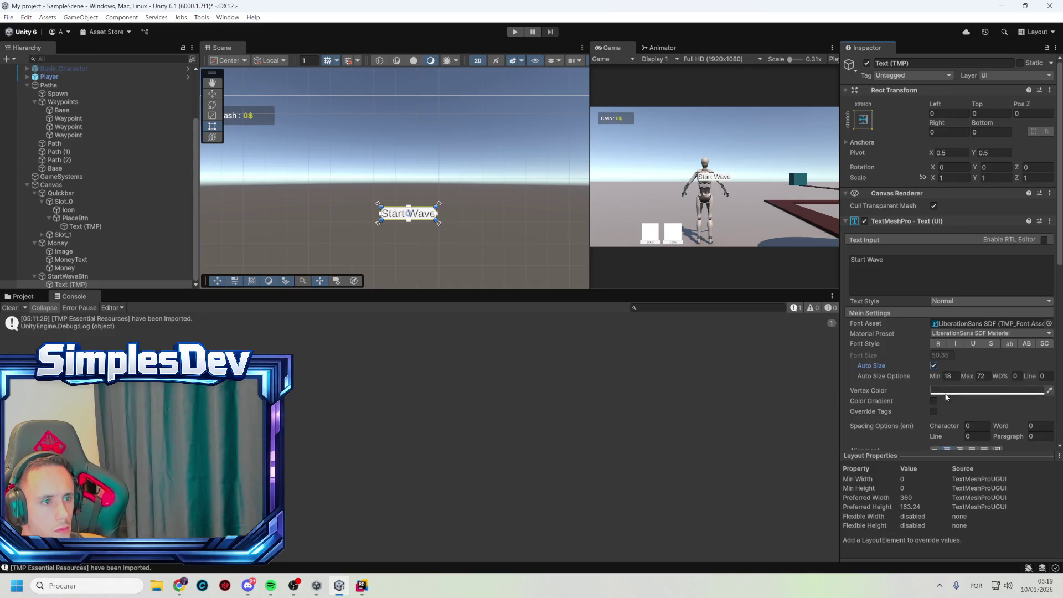
{"action": "left_click", "coordinate": [938, 344]}
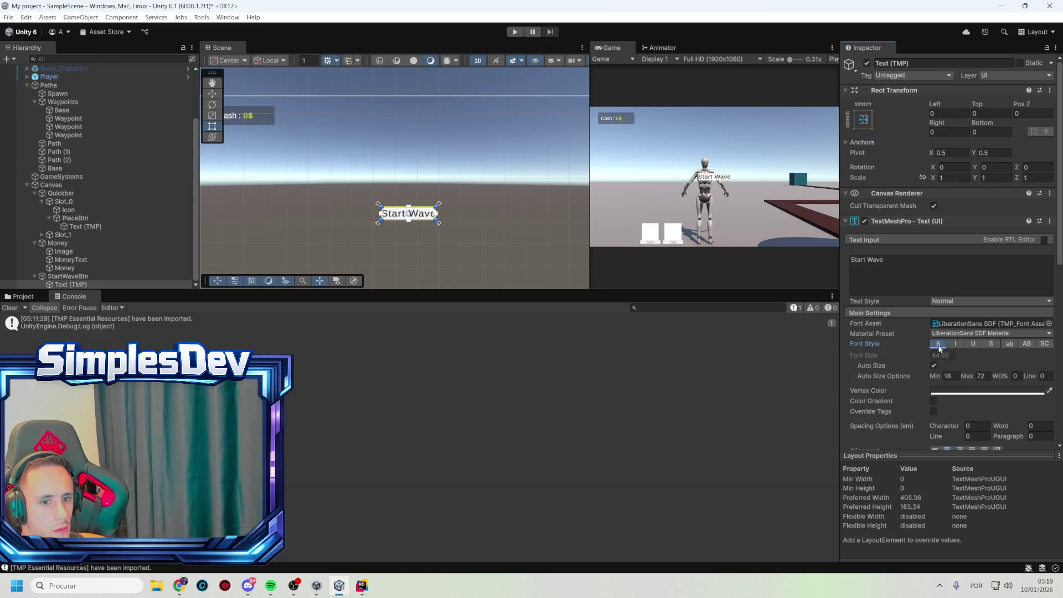
{"action": "left_click", "coordinate": [993, 335]}
{"action": "left_click", "coordinate": [1000, 355]}
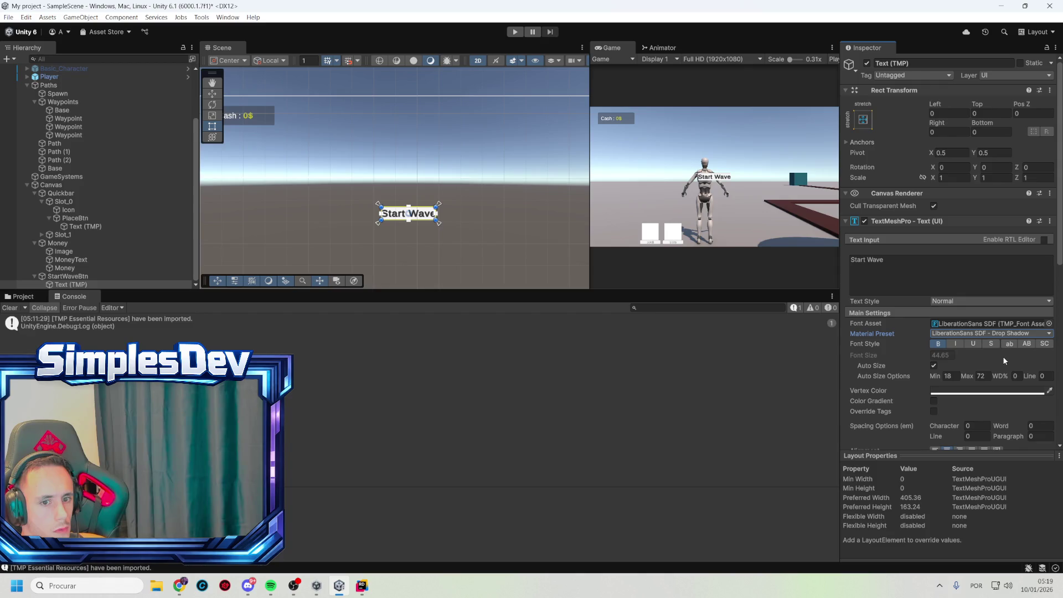
{"action": "left_click", "coordinate": [935, 365]}
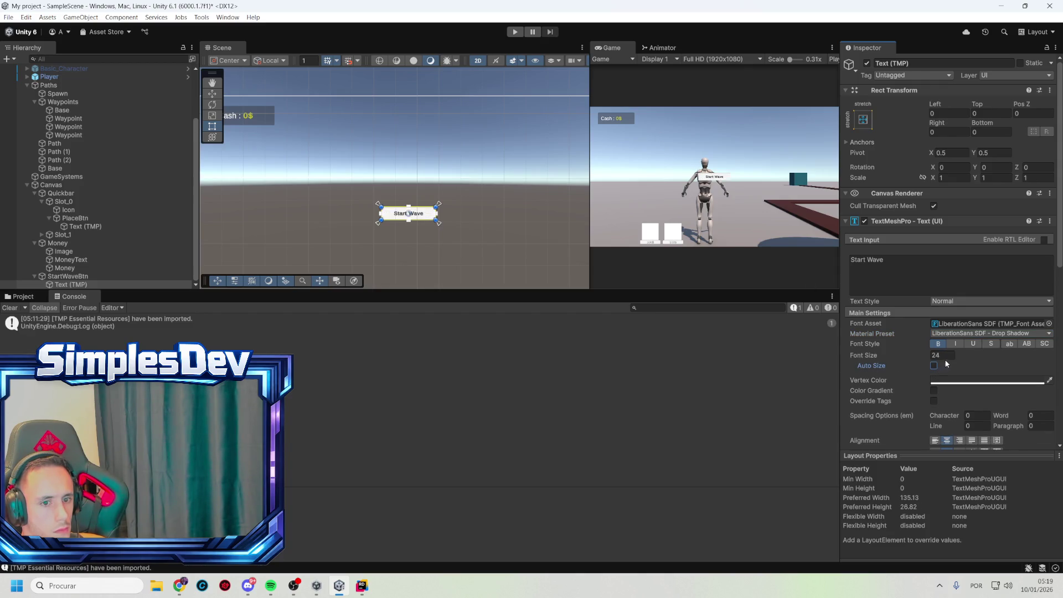
{"action": "type", "text": "40"}
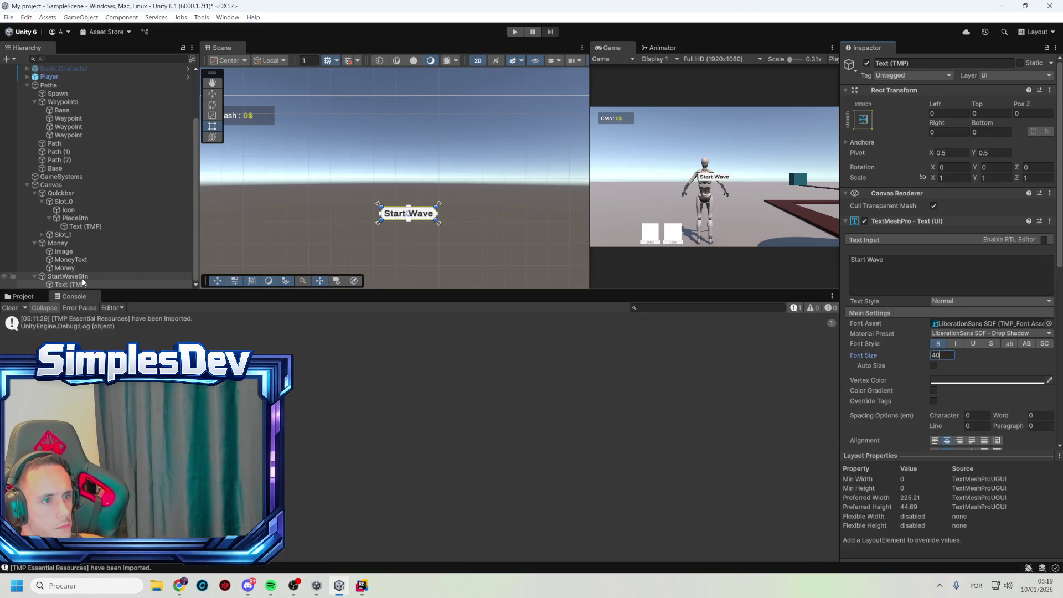
{"action": "left_click", "coordinate": [111, 276]}
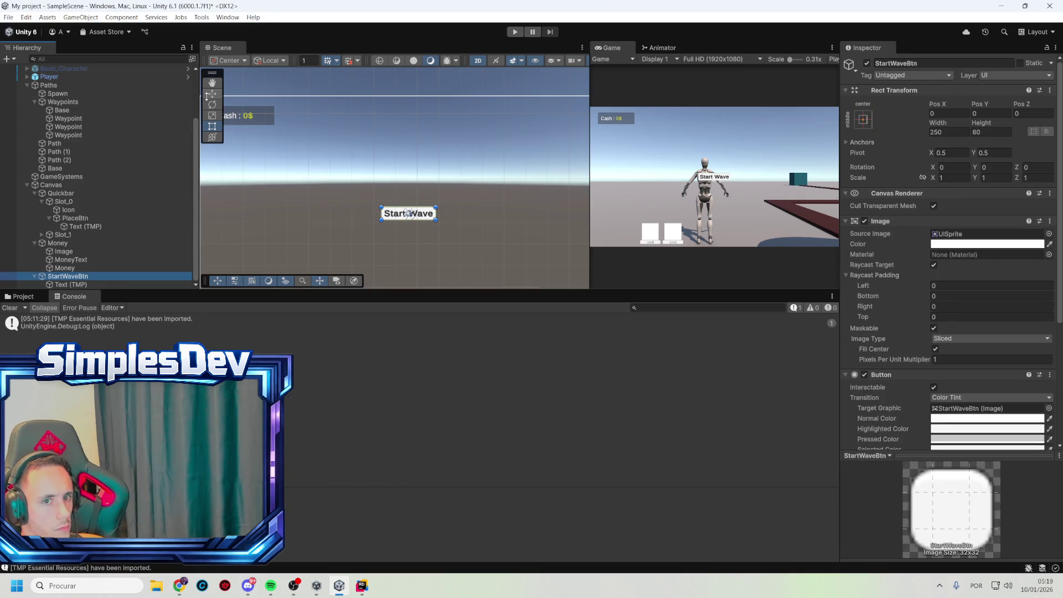
- Move StartWaveBtn up to the top centre of the screen at Pos Y 450
{"action": "left_click", "coordinate": [212, 94]}
{"action": "left_click_drag", "start_coordinate": [410, 171], "coordinate": [425, 71]}
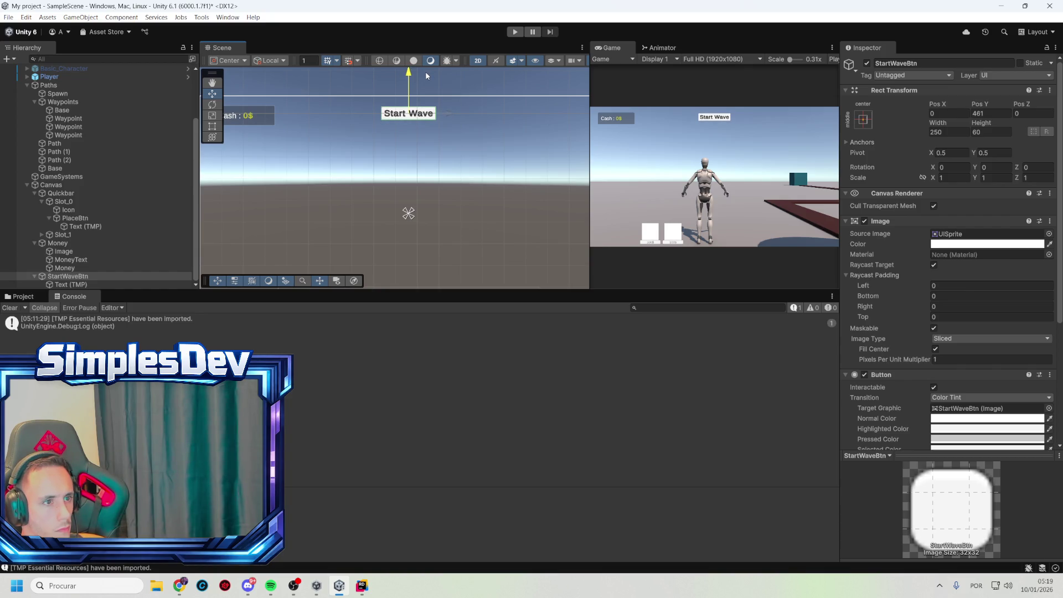
{"action": "left_click", "coordinate": [74, 245]}
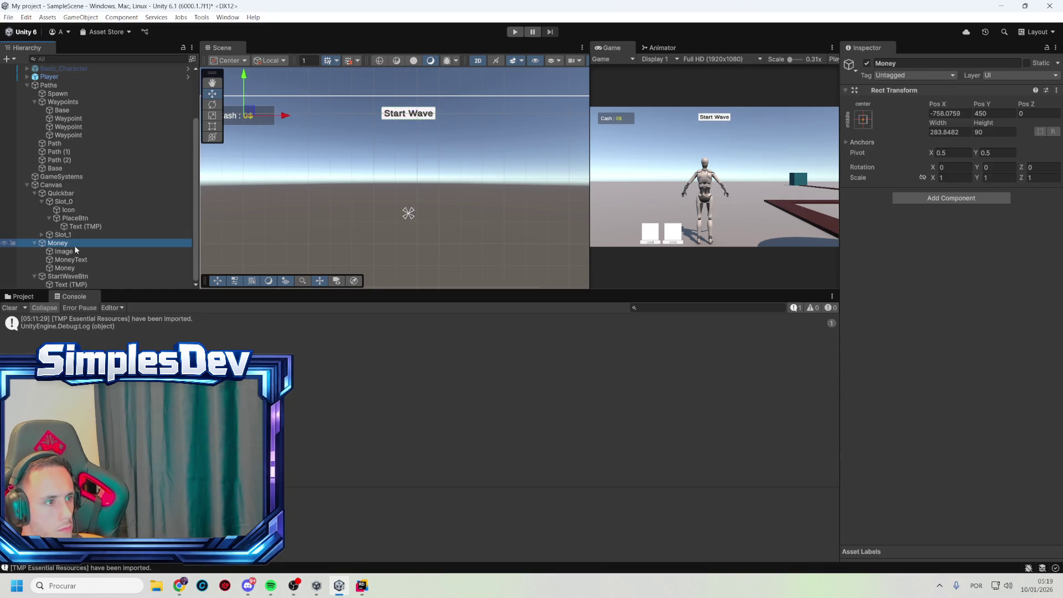
{"action": "left_click", "coordinate": [68, 276]}
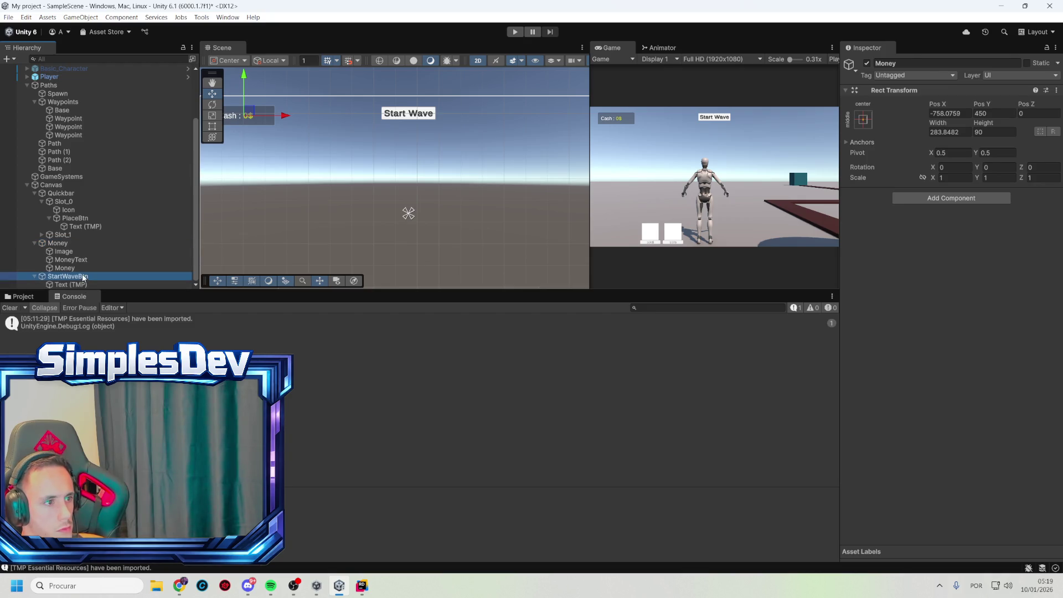
{"action": "left_click", "coordinate": [999, 114]}
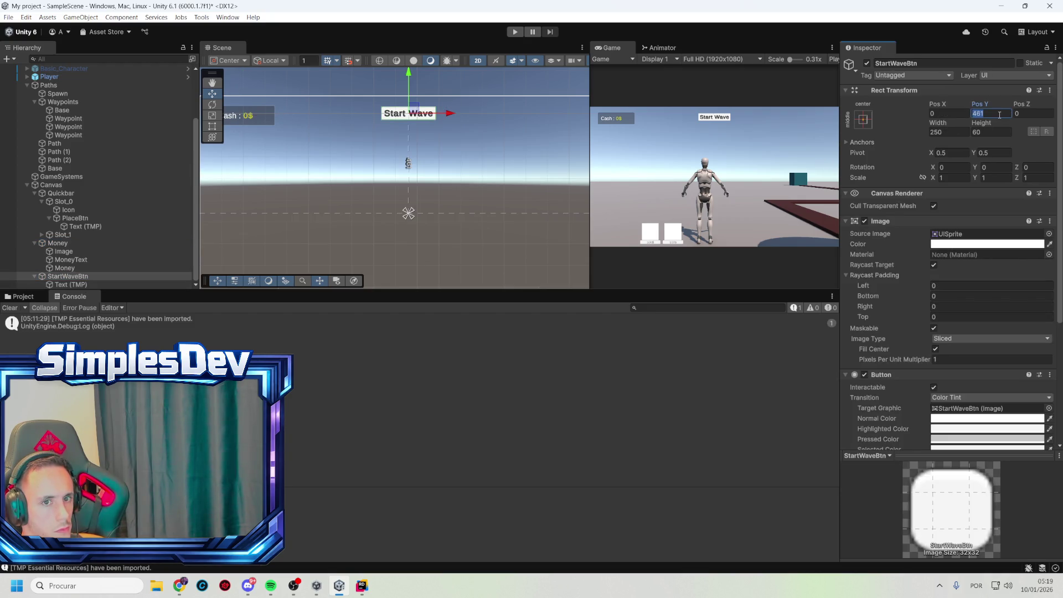
{"action": "type", "text": "450"}
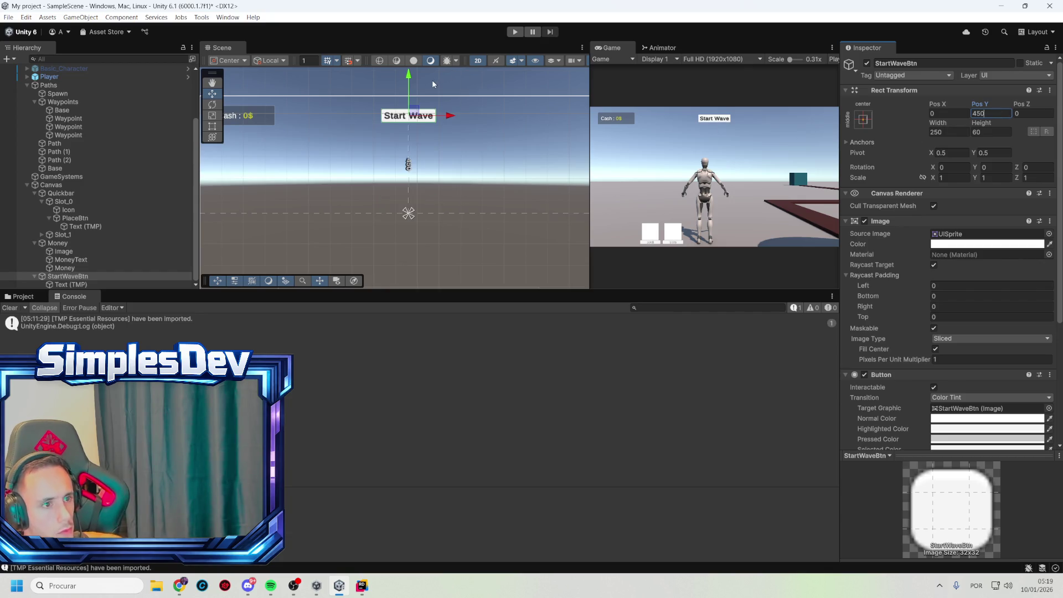
{"action": "left_click", "coordinate": [432, 81]}
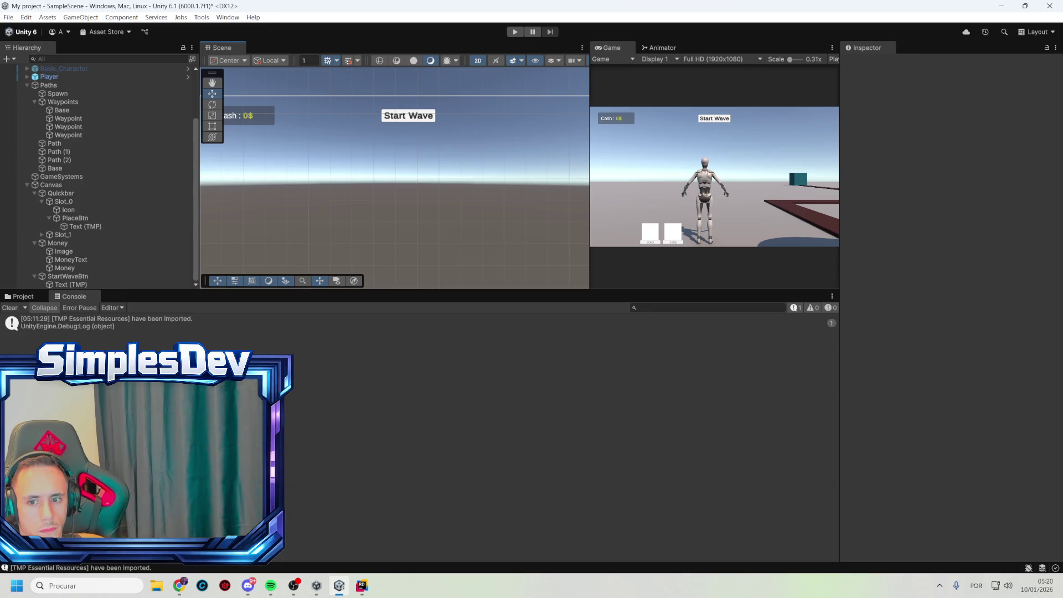
- Add the Quickbar UI component to Quickbar and create Slots Element 0
{"action": "left_click", "coordinate": [88, 191]}
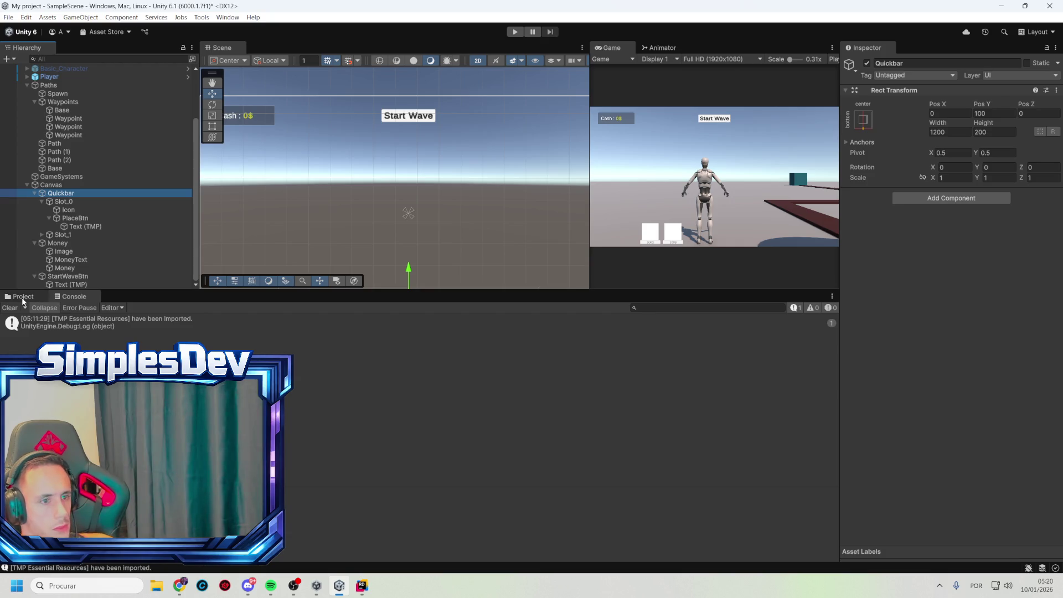
{"action": "left_click", "coordinate": [949, 201]}
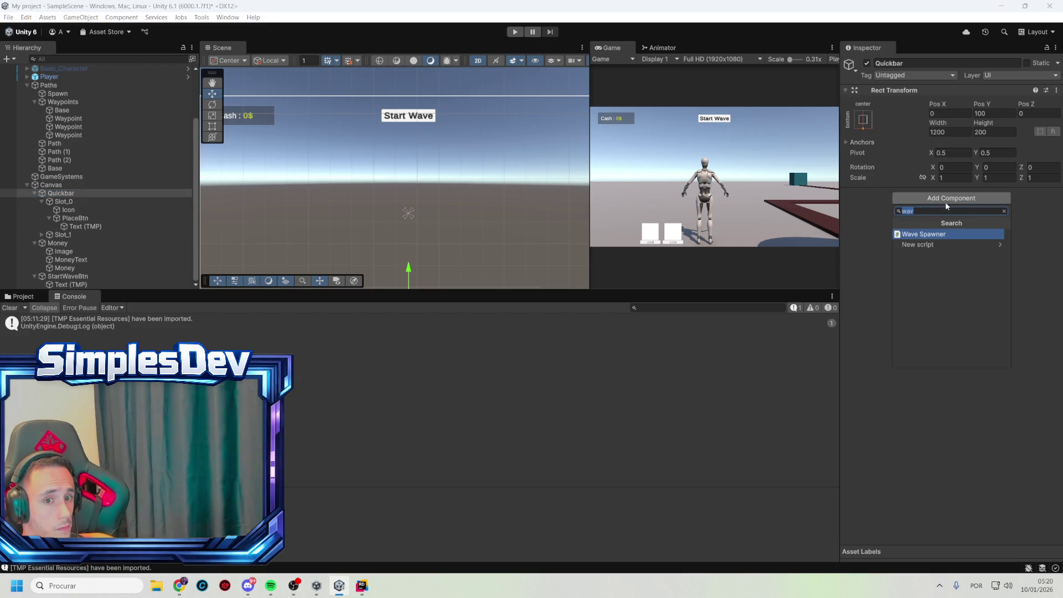
{"action": "type", "text": "qui"}
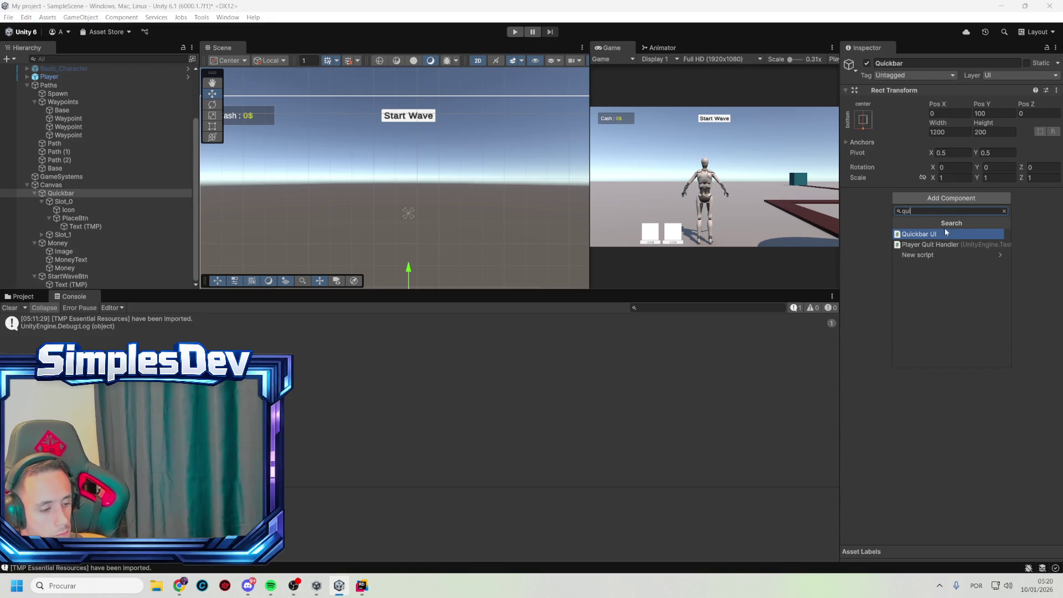
{"action": "left_click", "coordinate": [947, 236]}
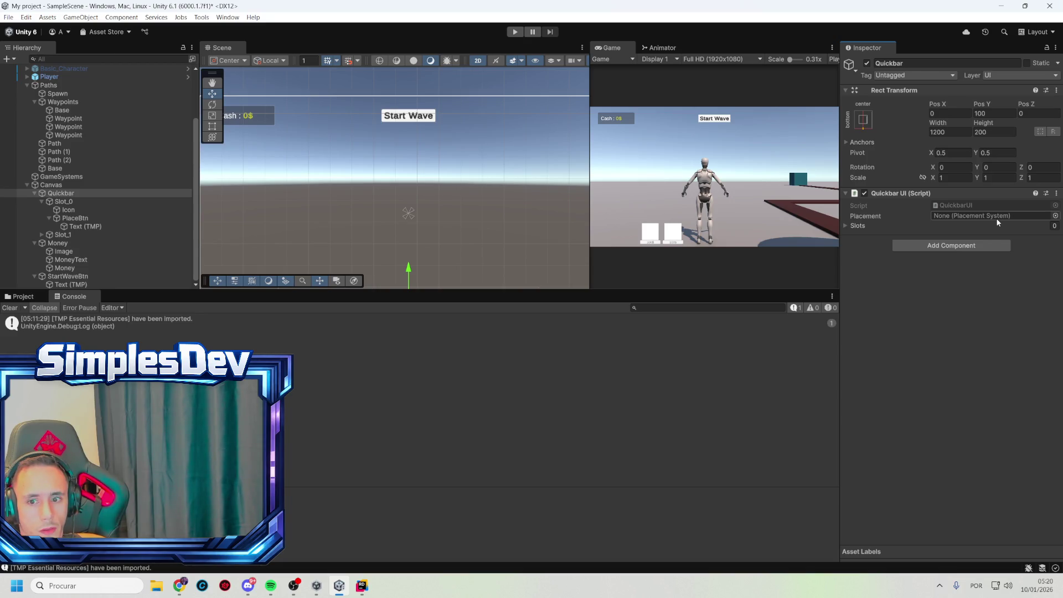
{"action": "left_click", "coordinate": [848, 227]}
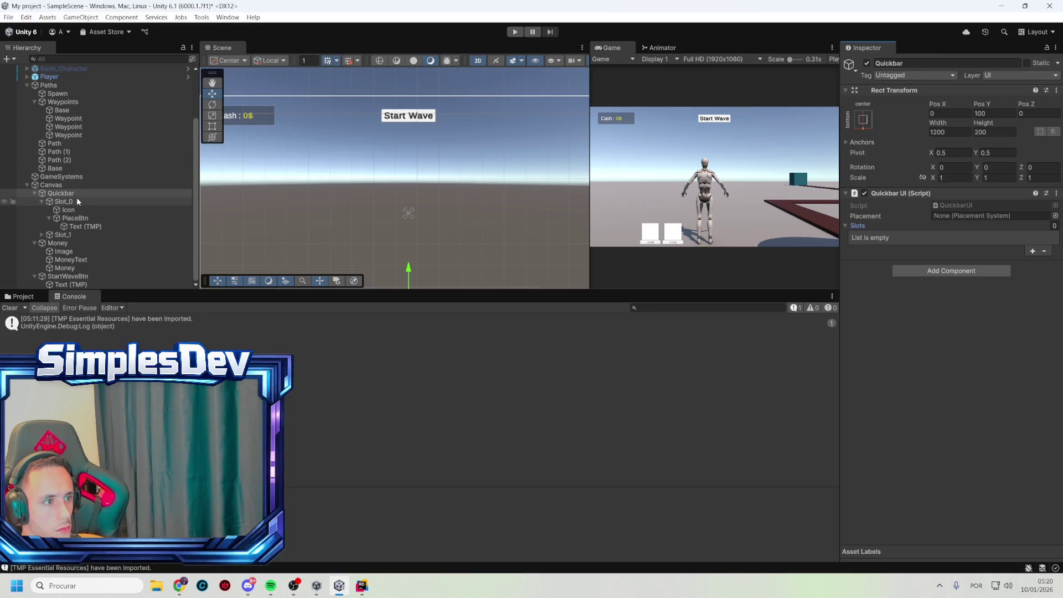
{"action": "mouse_move", "coordinate": [72, 200]}
{"action": "left_mouse_down"}
{"action": "mouse_move", "coordinate": [1005, 236]}
{"action": "mouse_move", "coordinate": [879, 237]}
{"action": "left_mouse_up"}
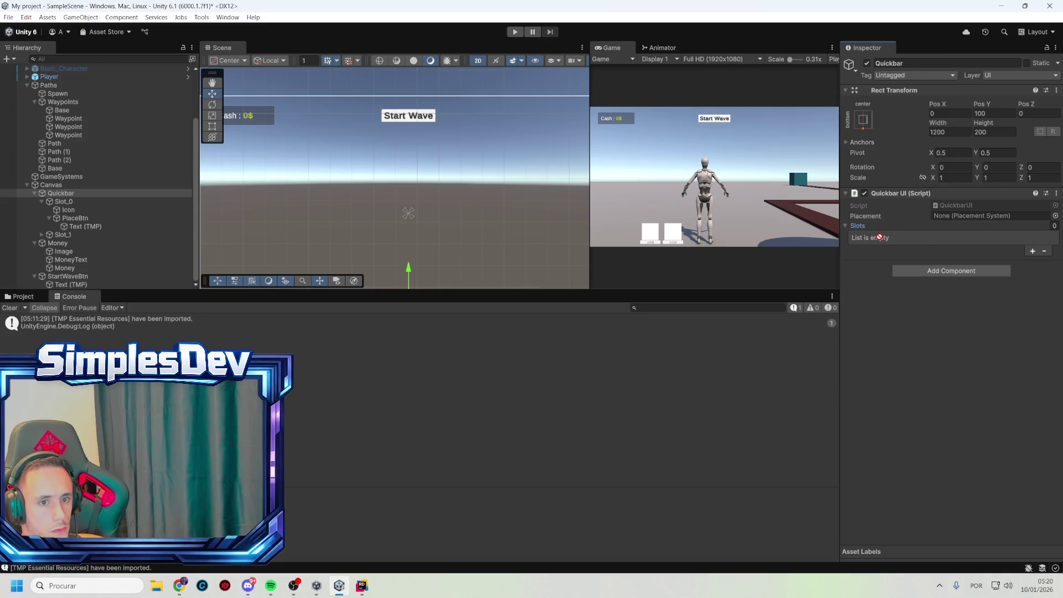
{"action": "left_click", "coordinate": [66, 201]}
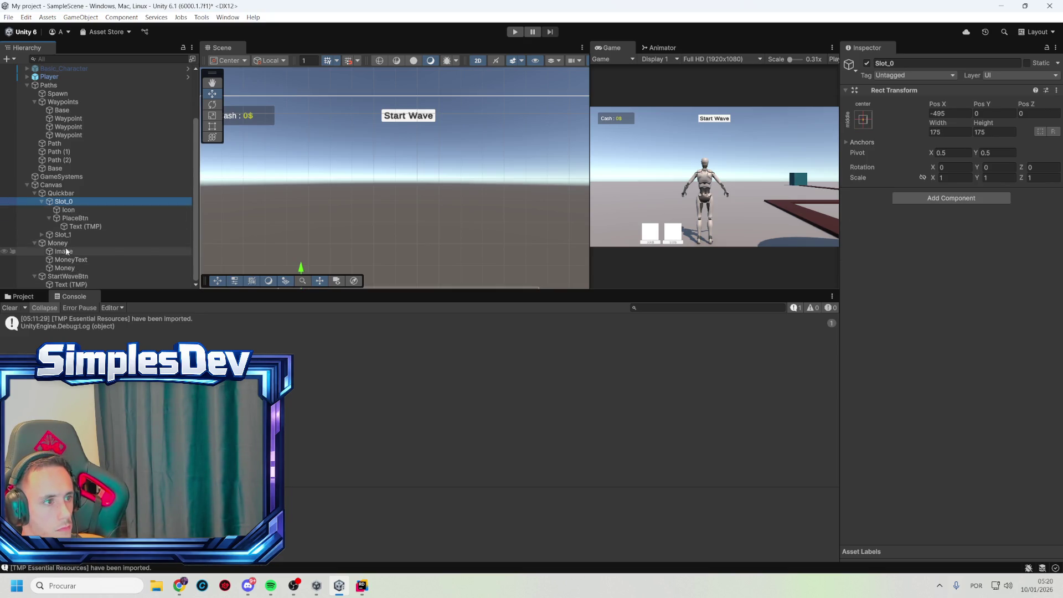
{"action": "left_click", "coordinate": [60, 193]}
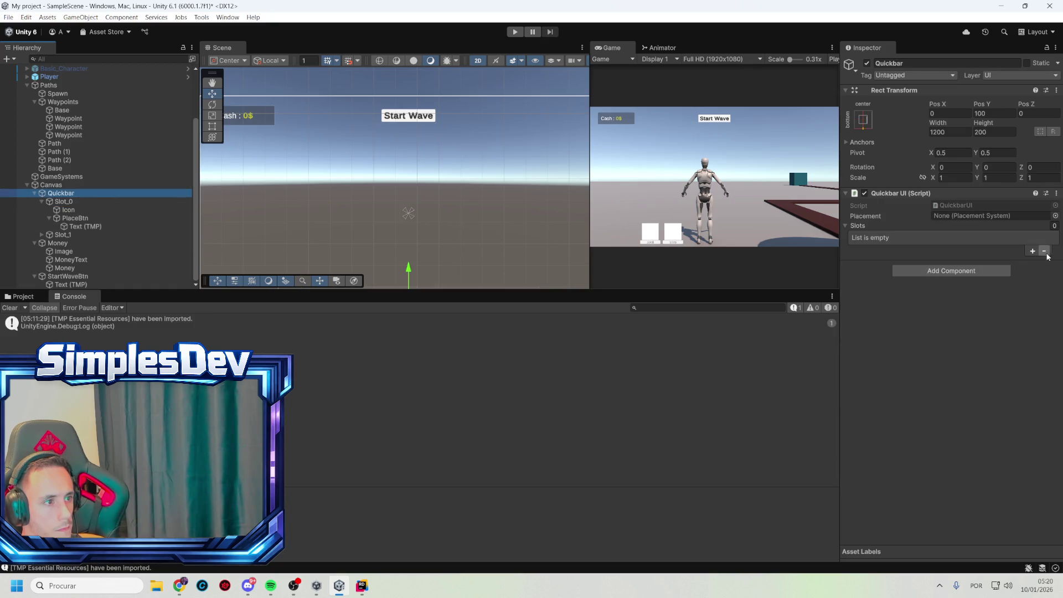
{"action": "left_click", "coordinate": [1032, 251]}
{"action": "left_click", "coordinate": [860, 237]}
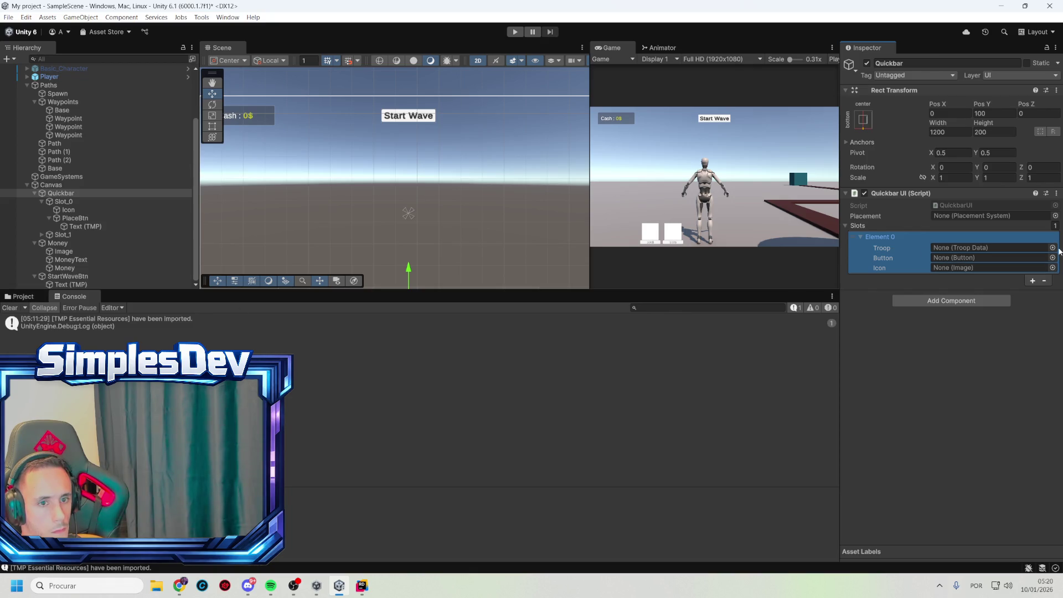
- Assign the Sniper troop to Element 0 and deactivate Slot_1
{"action": "left_click", "coordinate": [1053, 247]}
{"action": "double_click", "coordinate": [1016, 290]}
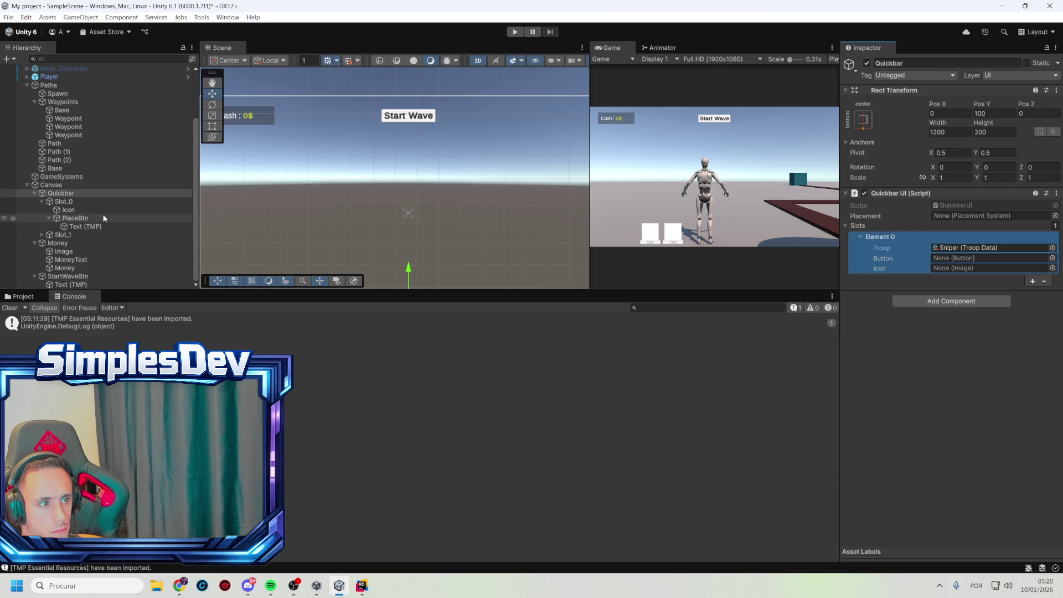
{"action": "left_click", "coordinate": [69, 235]}
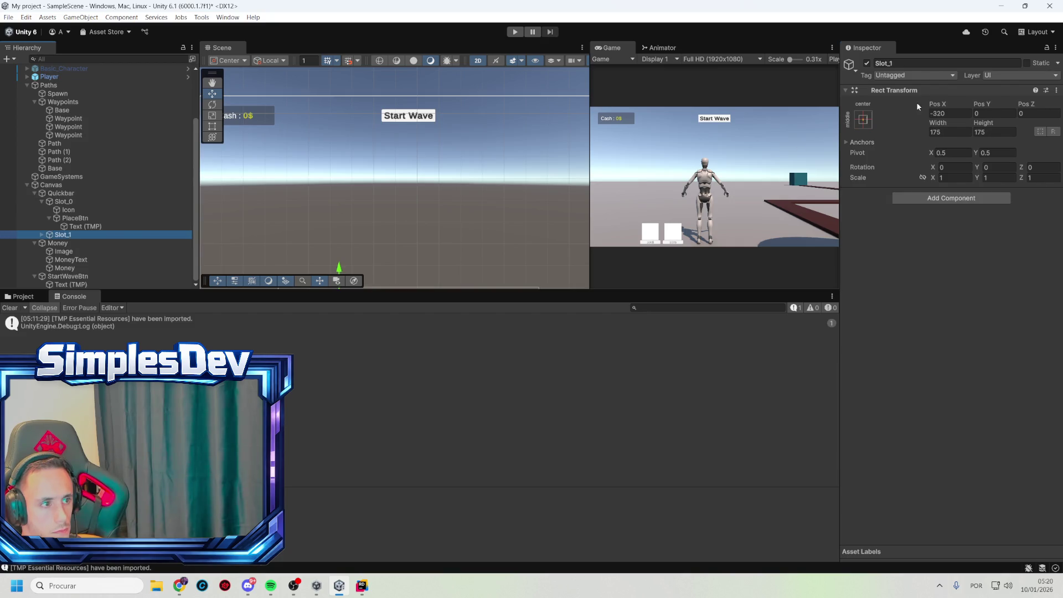
{"action": "left_click", "coordinate": [867, 64]}
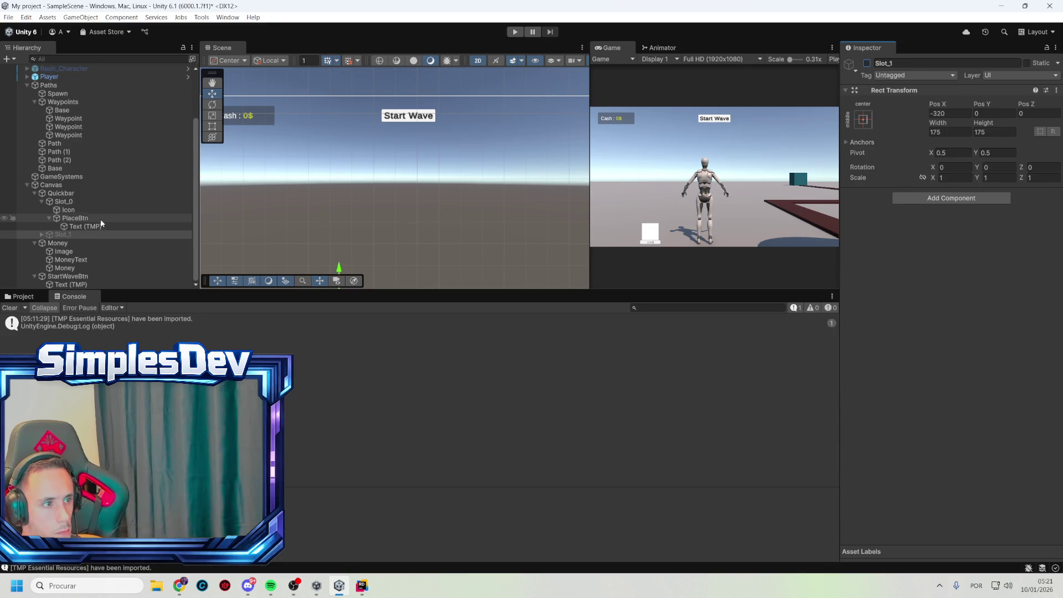
- Link PlaceBtn as Element 0's Button and Icon as its Icon image
{"action": "left_click", "coordinate": [97, 195]}
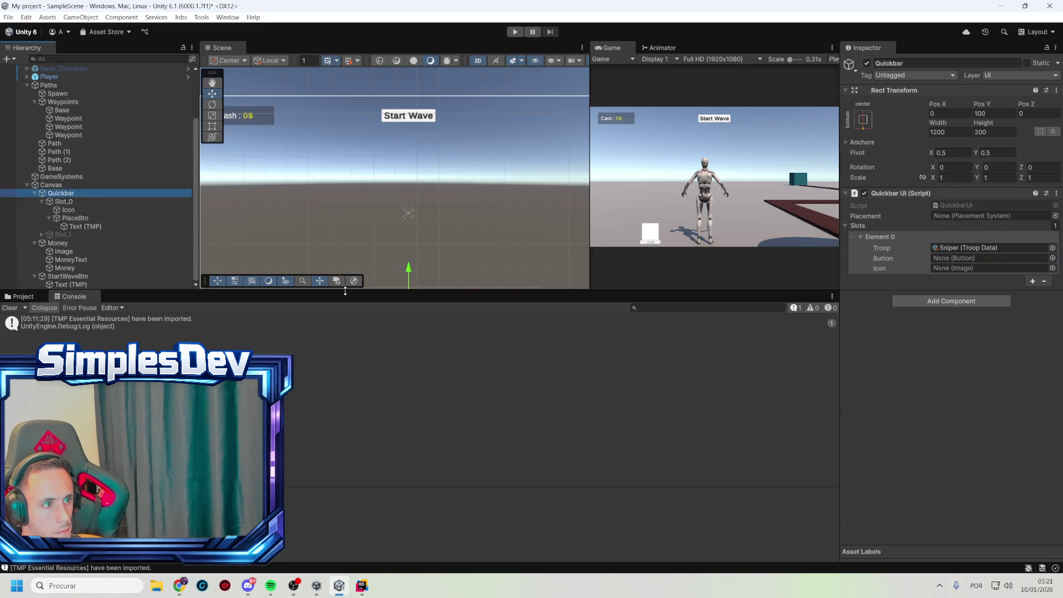
{"action": "left_click_drag", "start_coordinate": [98, 219], "coordinate": [993, 259]}
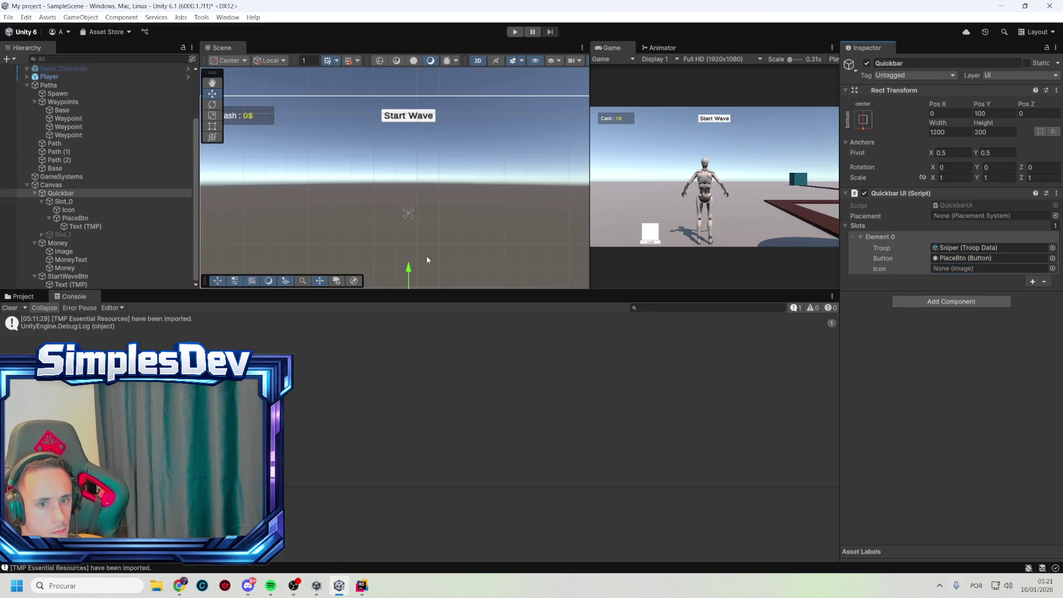
{"action": "left_click_drag", "start_coordinate": [80, 210], "coordinate": [965, 271]}
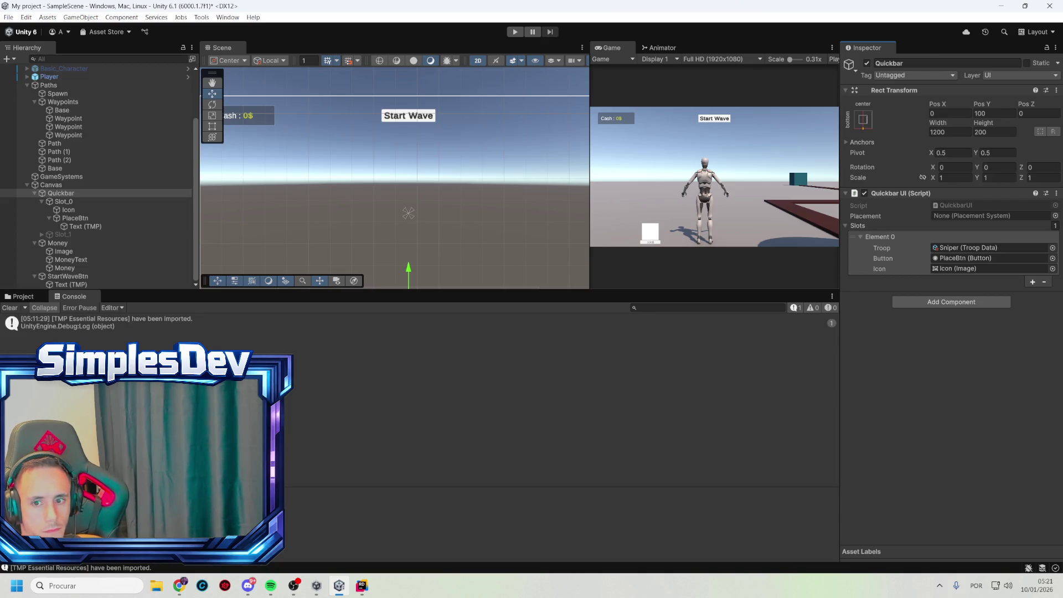
{"action": "left_click", "coordinate": [404, 117]}
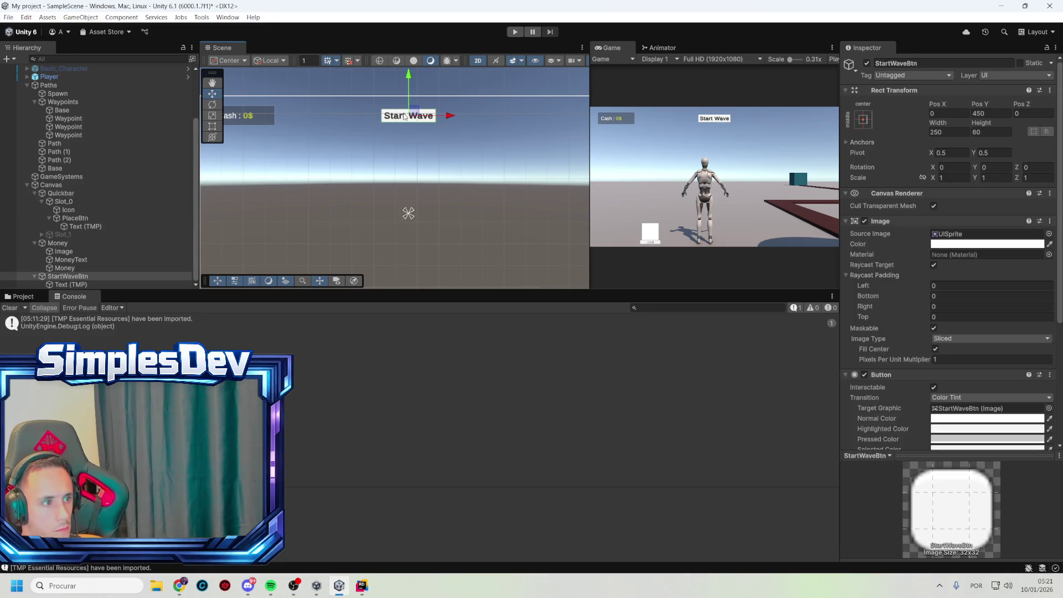
- Add an On Click entry to StartWaveBtn with the GameSystems object as its target
{"action": "scroll", "coordinate": [991, 321], "scroll_direction": "down", "scroll_amount": 5}
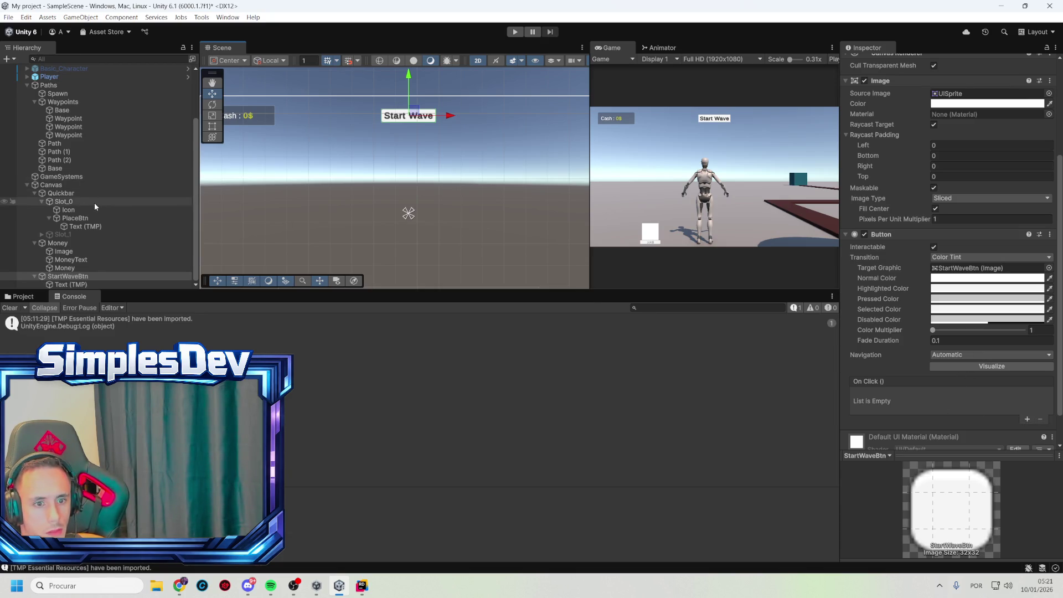
{"action": "mouse_move", "coordinate": [87, 177]}
{"action": "left_mouse_down"}
{"action": "mouse_move", "coordinate": [236, 203]}
{"action": "mouse_move", "coordinate": [1026, 415]}
{"action": "left_mouse_up"}
{"action": "left_click", "coordinate": [1027, 418]}
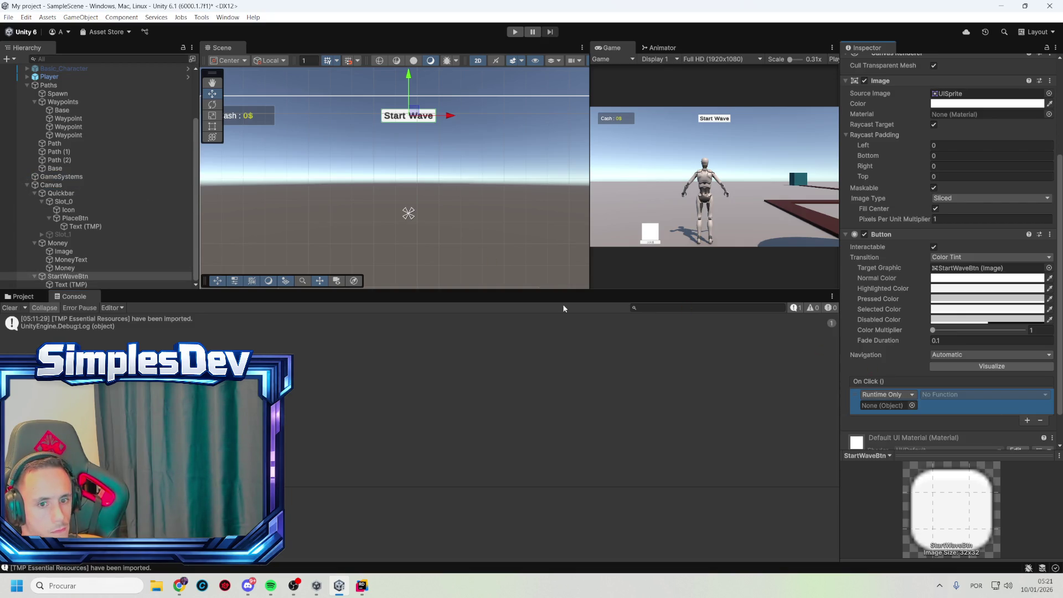
{"action": "mouse_move", "coordinate": [88, 176]}
{"action": "left_mouse_down"}
{"action": "mouse_move", "coordinate": [867, 364]}
{"action": "mouse_move", "coordinate": [903, 409]}
{"action": "left_mouse_up"}
- Set the entry's function to WaveSpawner.StartNextWave(), then begin renaming the Base waypoint
{"action": "left_click", "coordinate": [968, 394]}
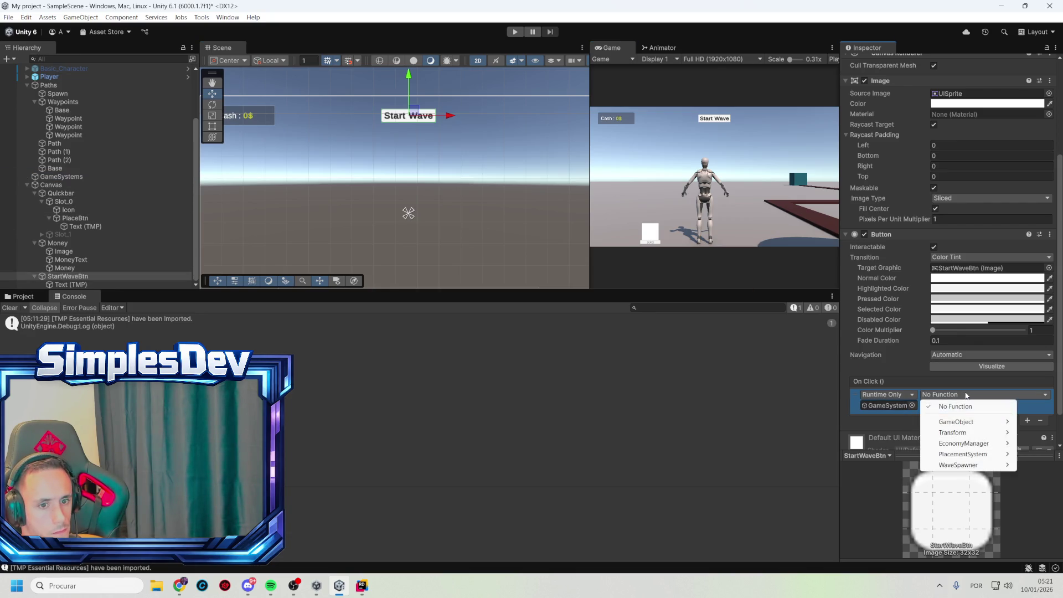
{"action": "mouse_move", "coordinate": [978, 449]}
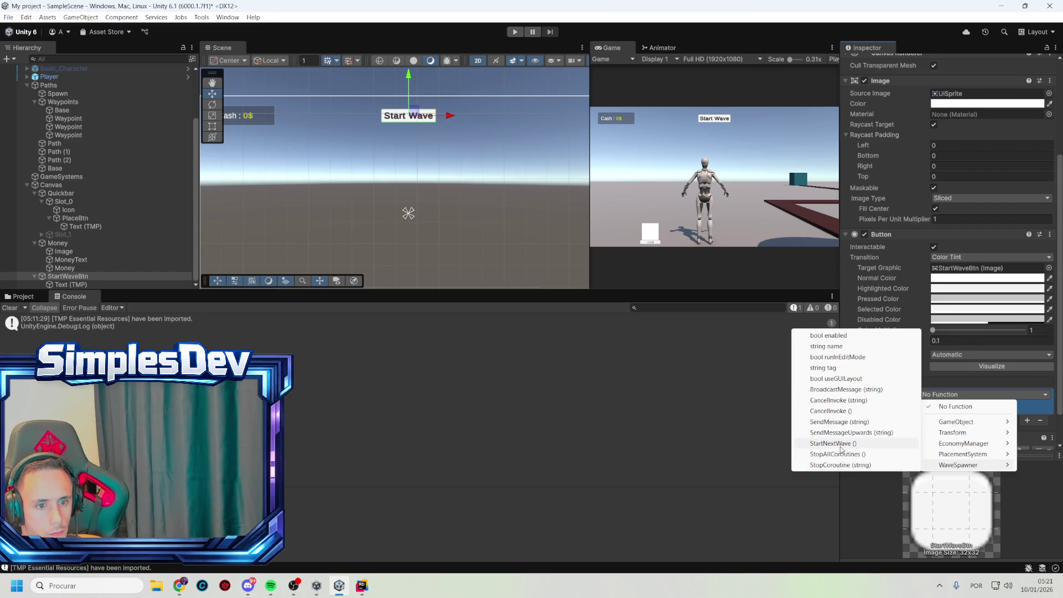
{"action": "left_click", "coordinate": [836, 443]}
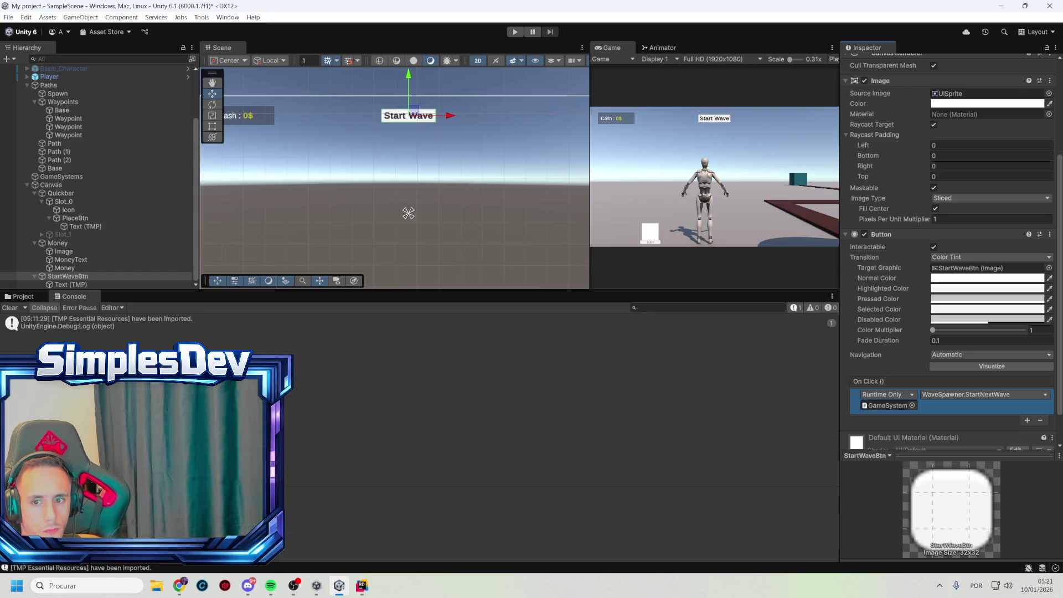
{"action": "left_click", "coordinate": [84, 111]}
{"action": "left_click", "coordinate": [84, 112]}
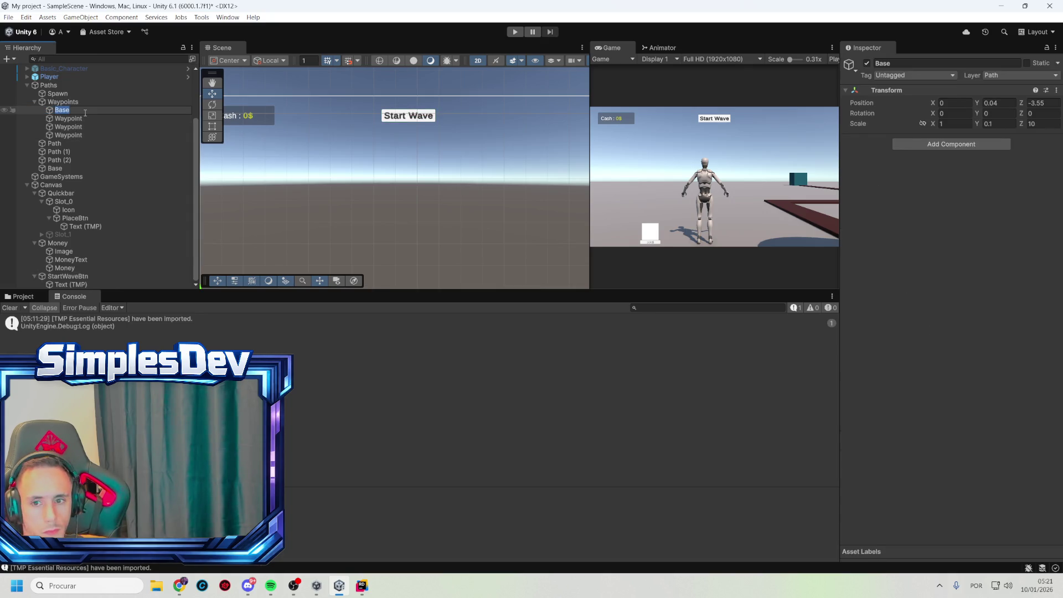
{"action": "type", "text": "WP"}
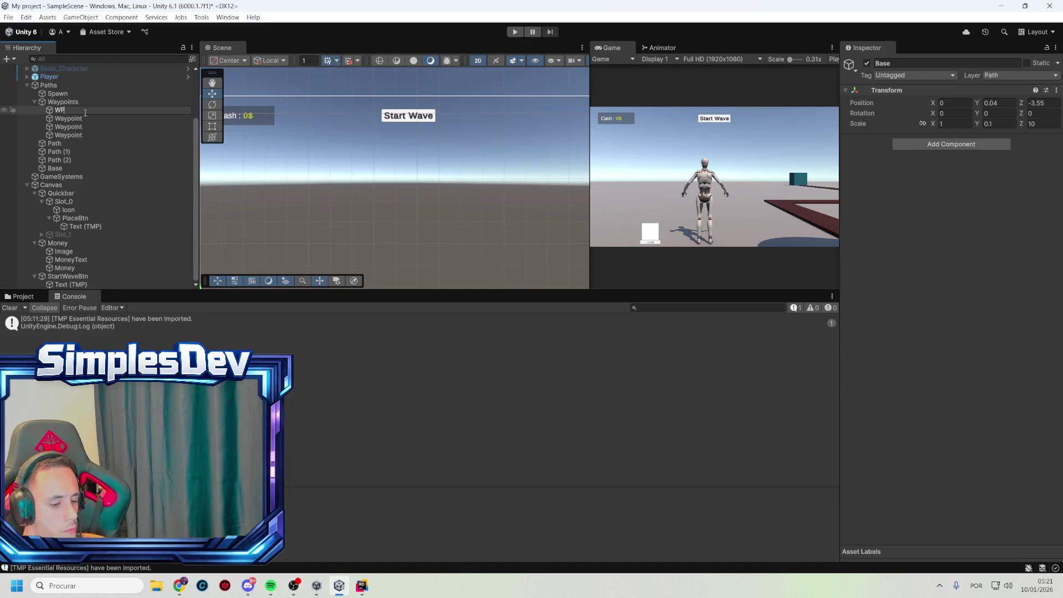
{"action": "key", "text": "ctrl+z"}
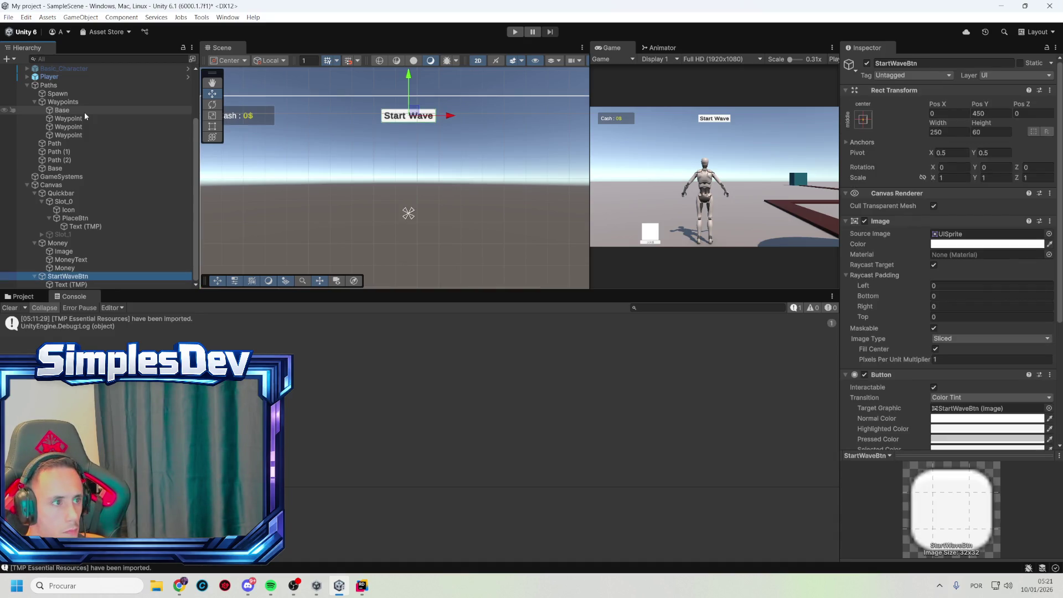
{"action": "left_click", "coordinate": [76, 119]}
{"action": "key", "text": "F2"}
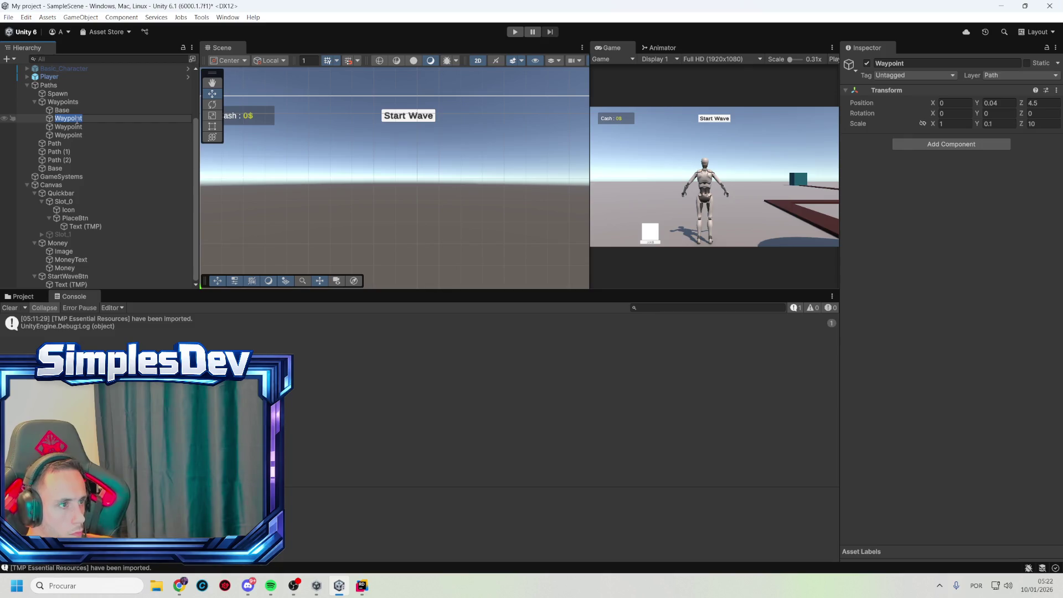
{"action": "left_click", "coordinate": [62, 110]}
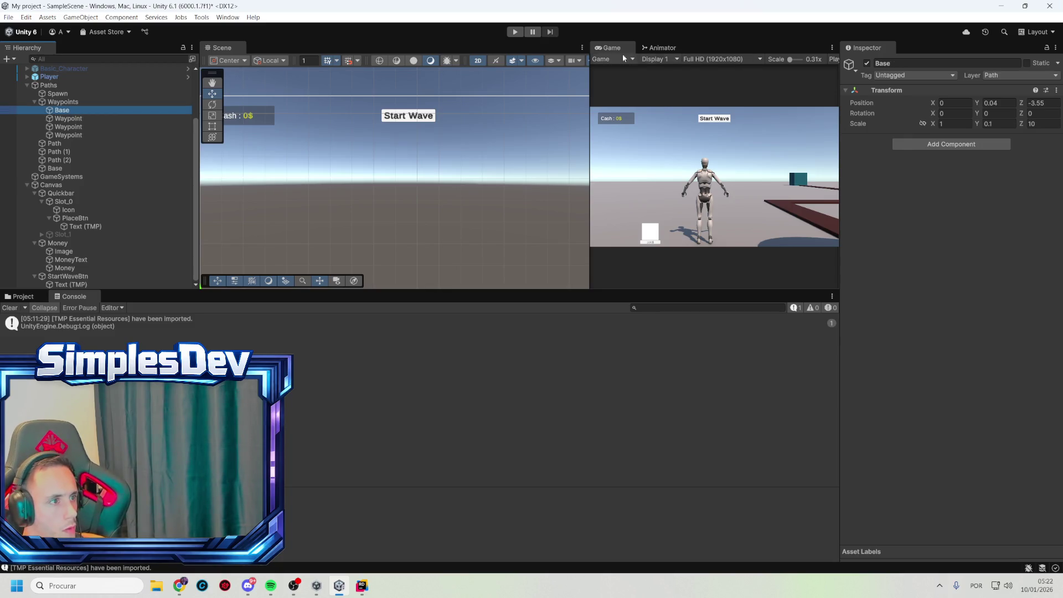
{"action": "left_click", "coordinate": [515, 33]}
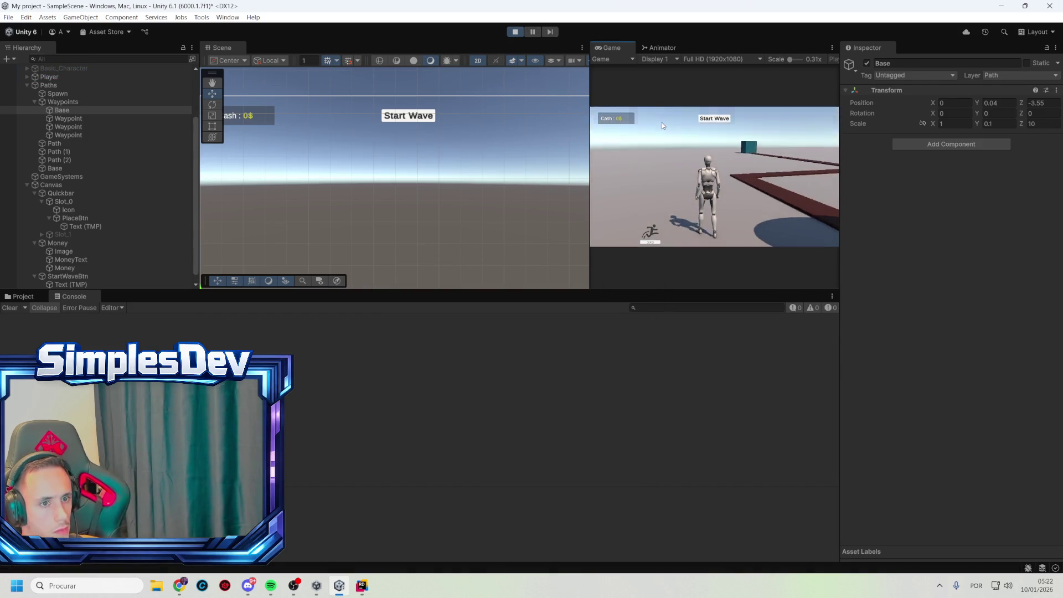
{"action": "left_click", "coordinate": [513, 34]}
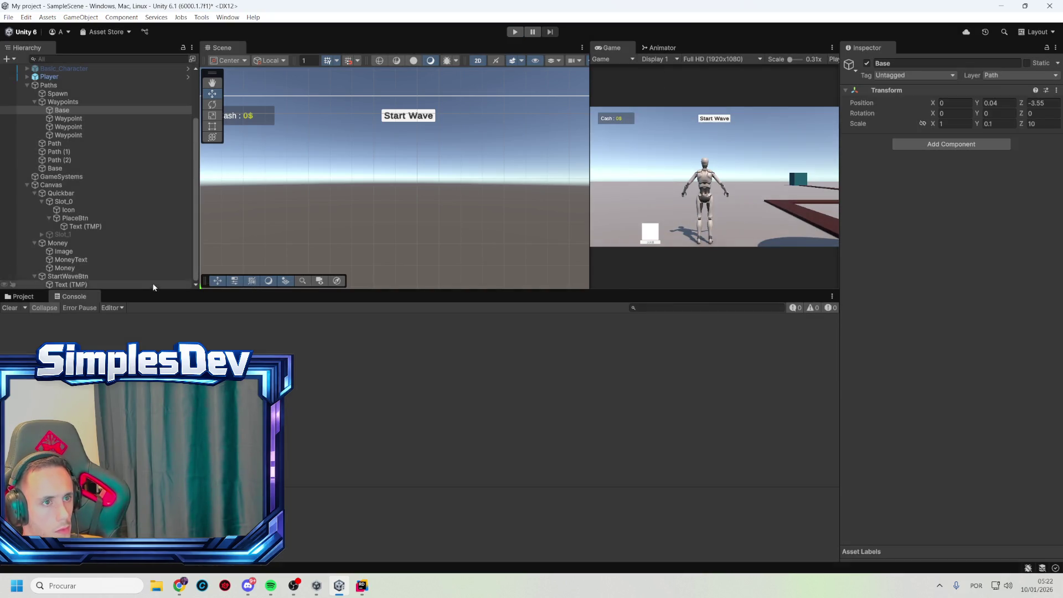
{"action": "left_click", "coordinate": [137, 228]}
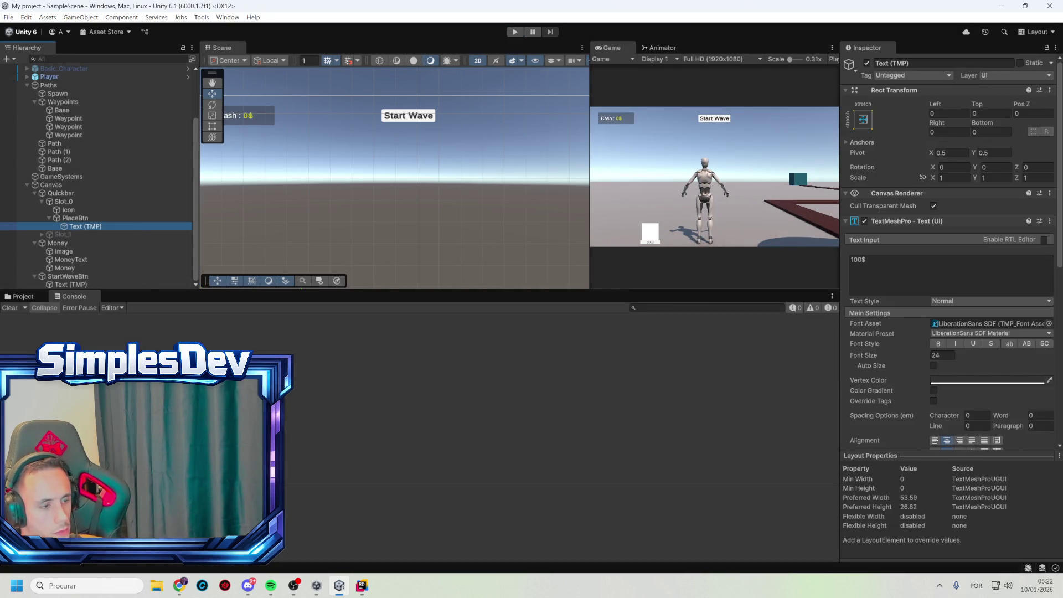
{"action": "key", "text": "alt+Tab"}
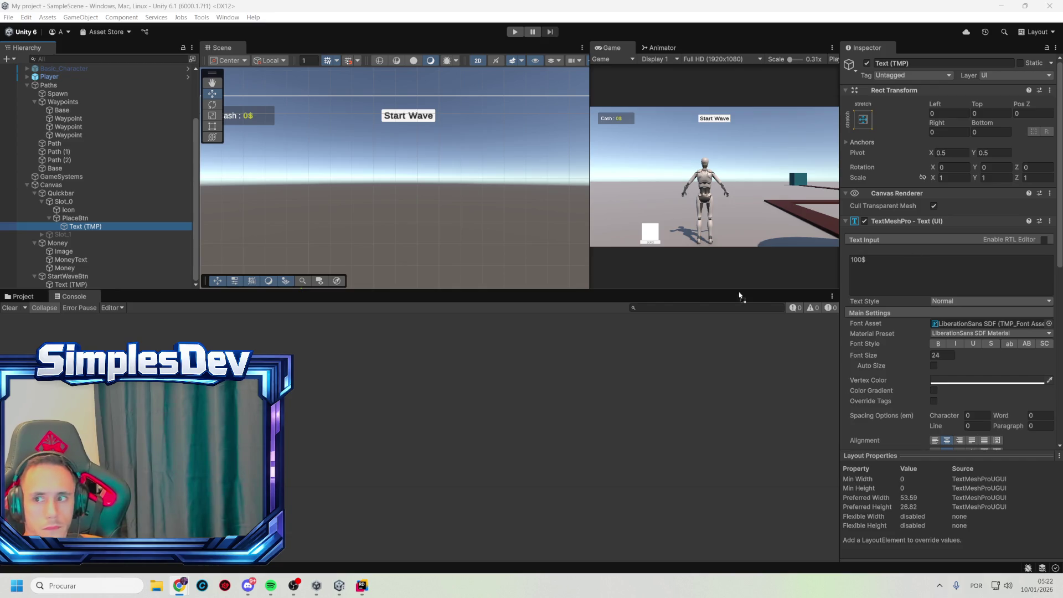
- Create a new folder named Sprites inside the _Game folder
{"action": "left_click", "coordinate": [30, 301]}
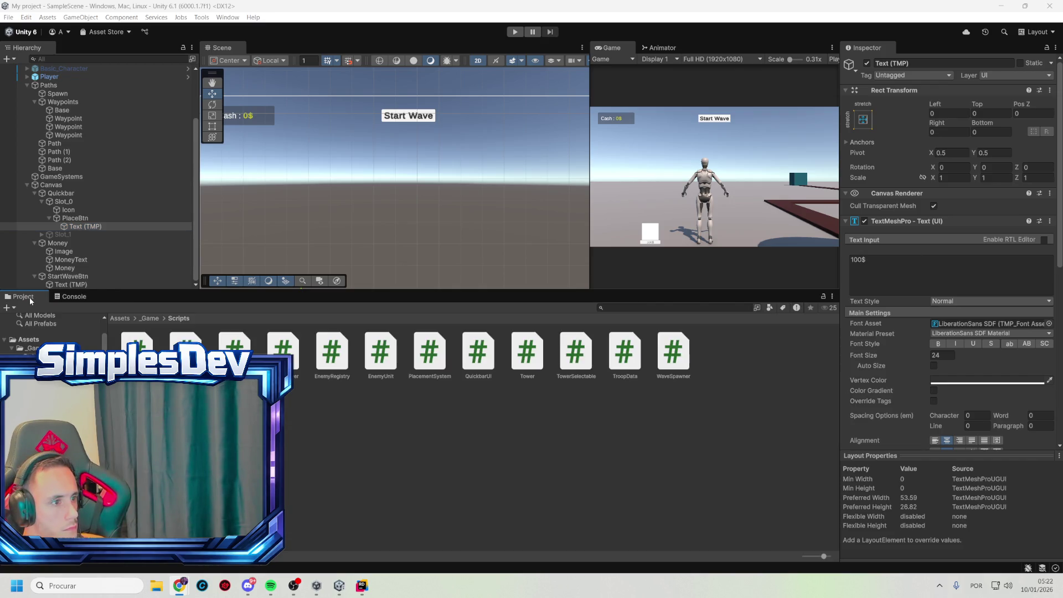
{"action": "left_click", "coordinate": [31, 348]}
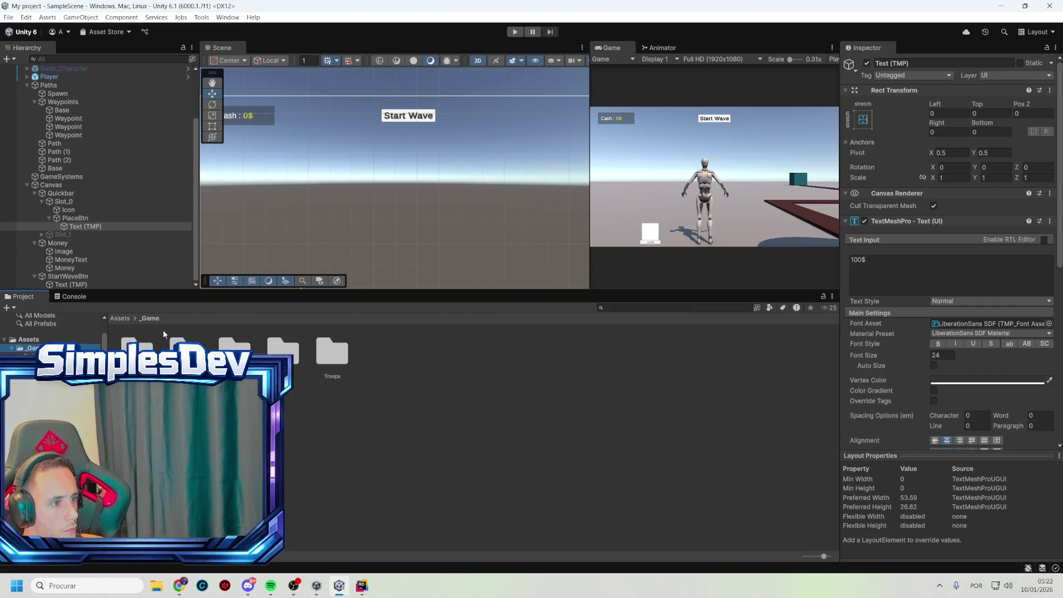
{"action": "right_click", "coordinate": [267, 429]}
{"action": "mouse_move", "coordinate": [332, 173]}
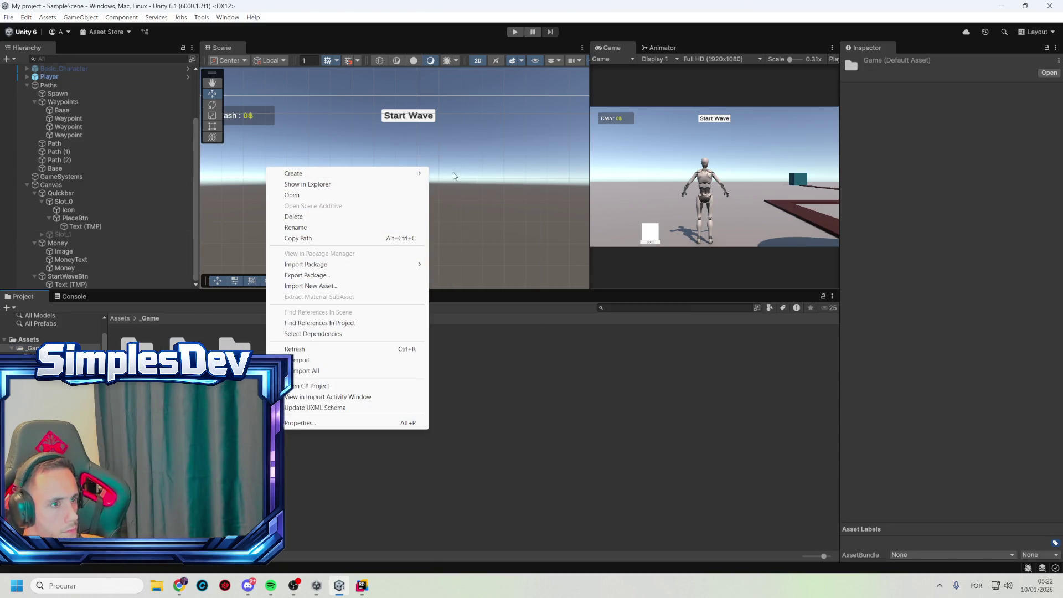
{"action": "left_click", "coordinate": [467, 175]}
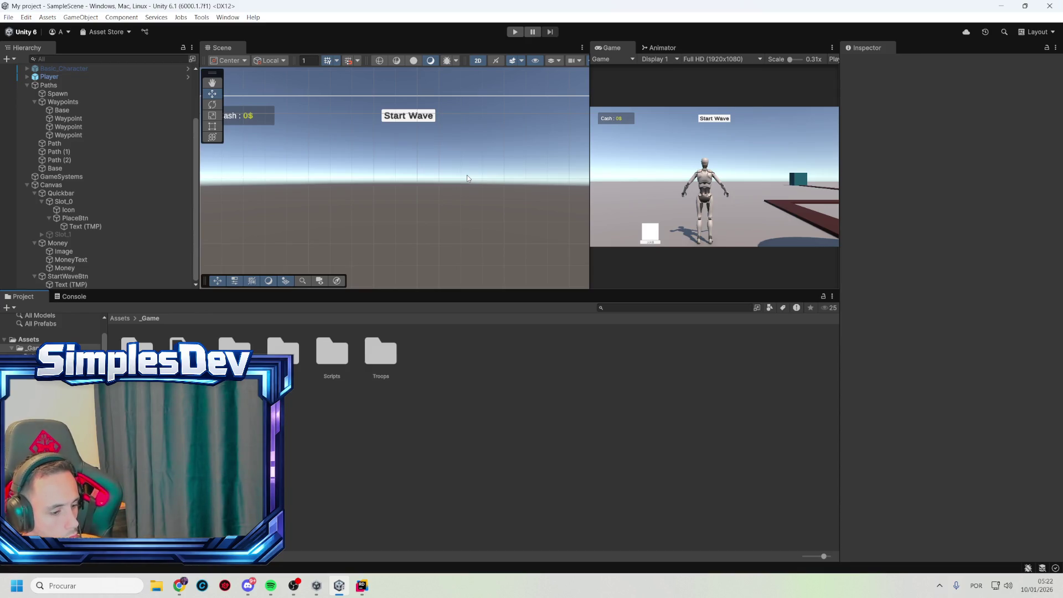
{"action": "key", "text": "Return"}
{"action": "key", "text": "Return"}
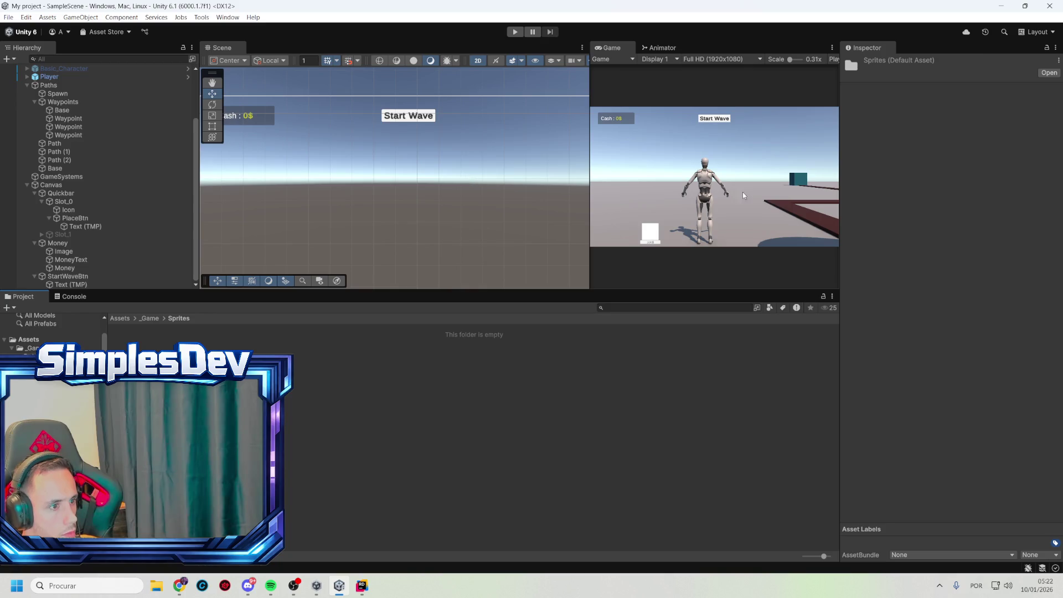
- Import the sniper-hero image from the file browser into the Sprites folder
{"action": "key", "text": "alt+Tab"}
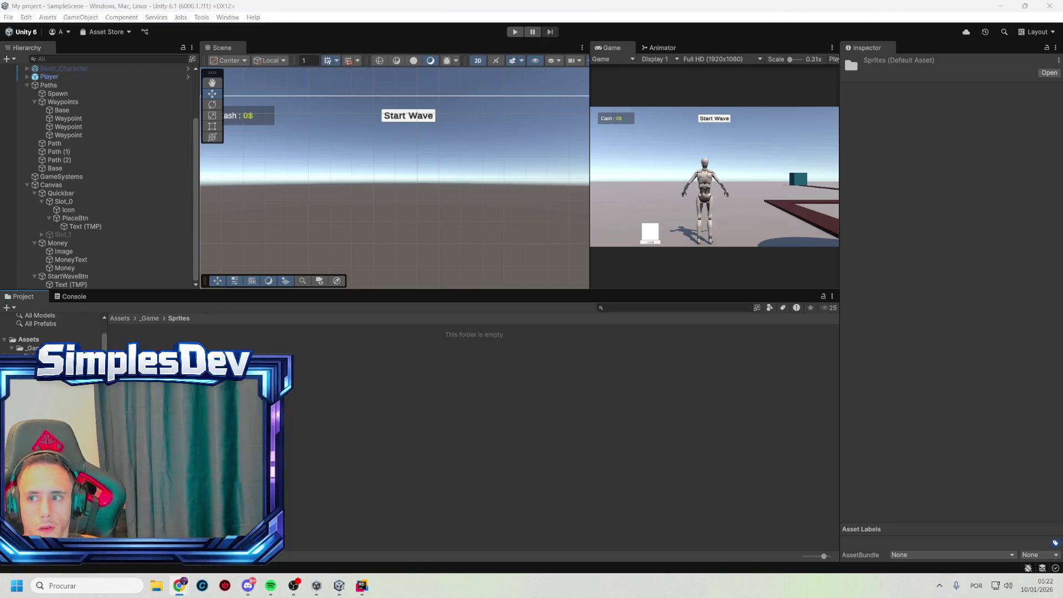
{"action": "left_click_drag", "start_coordinate": [851, 308], "coordinate": [402, 402]}
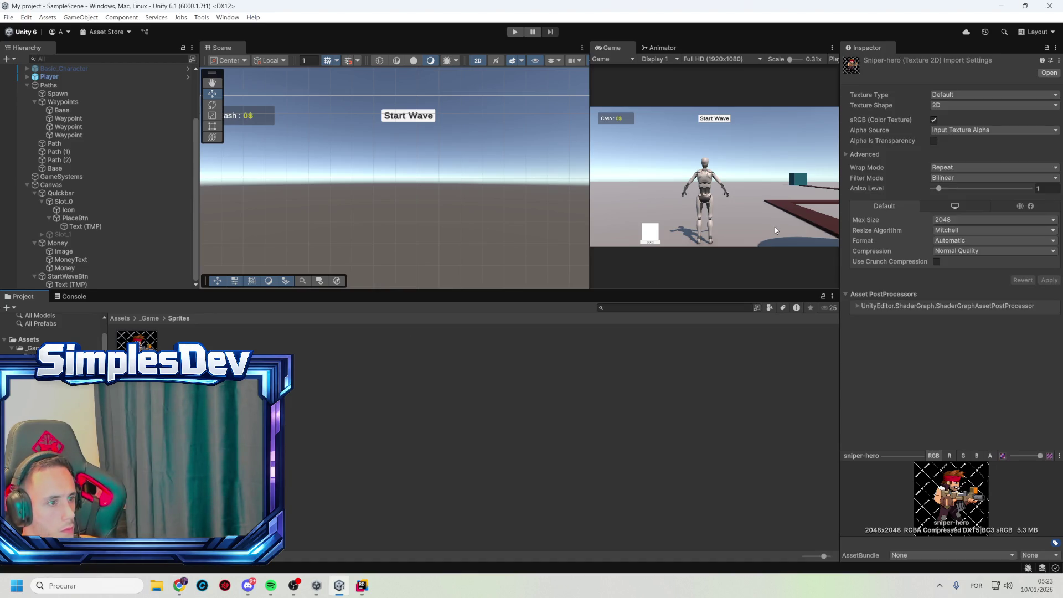
{"action": "key", "text": "alt+Tab"}
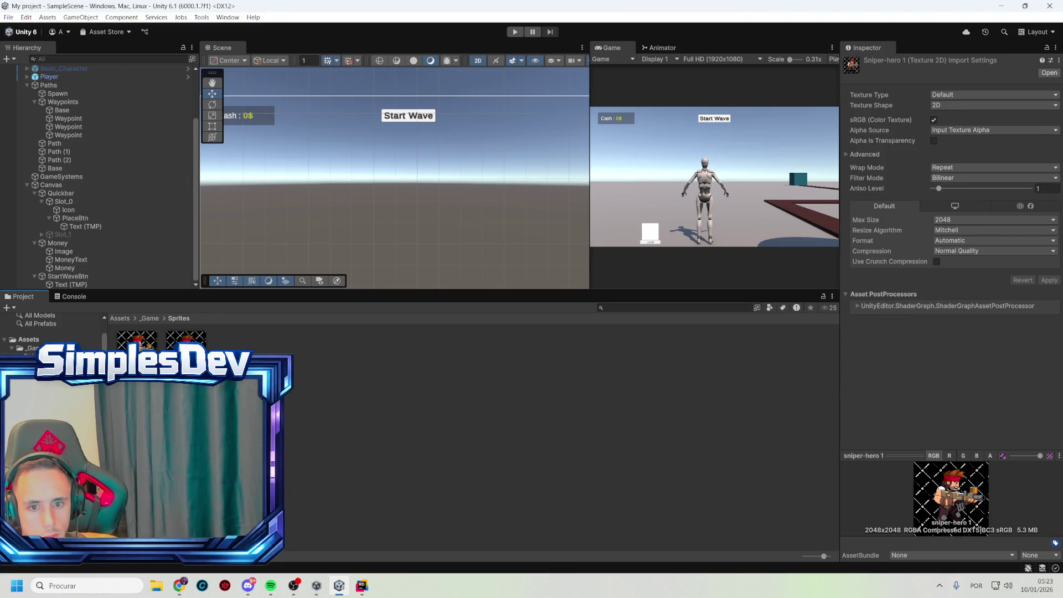
{"action": "key", "text": "alt+Tab"}
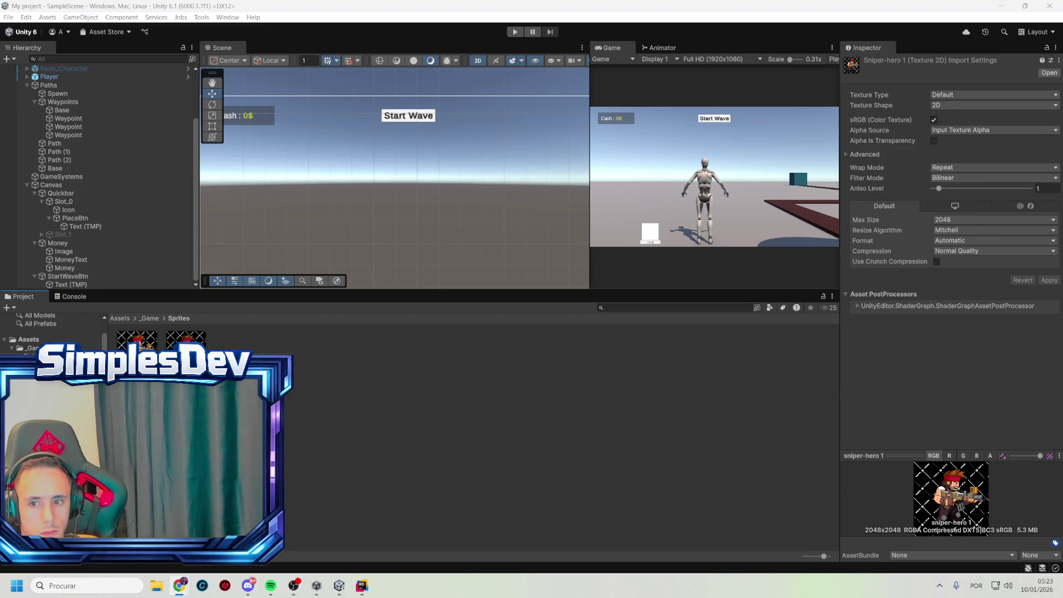
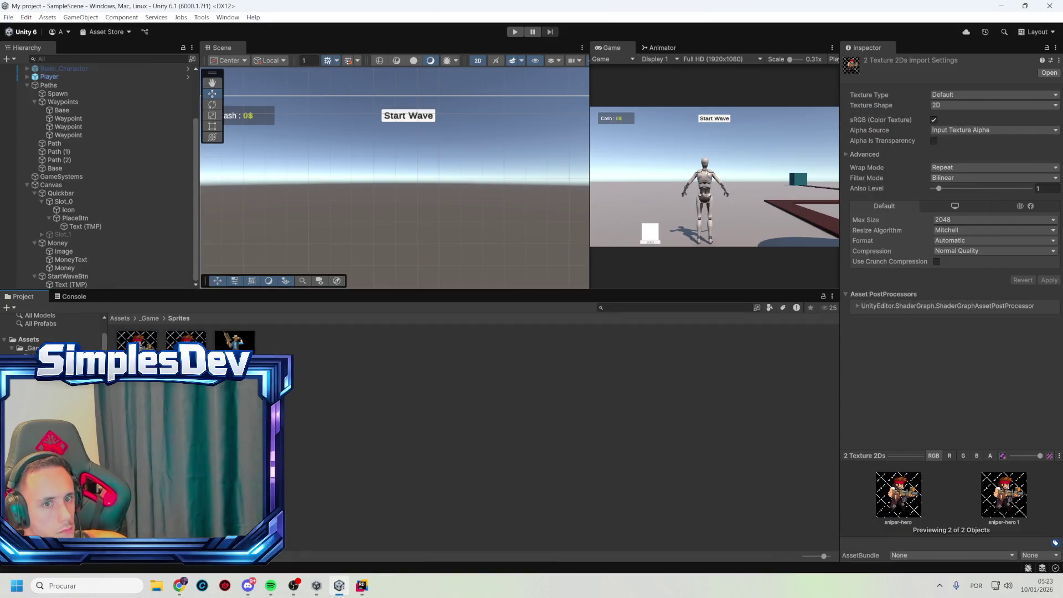
- Delete the two duplicate sniper-hero sprites and set the remaining texture's type to Sprite (2D and UI)
{"action": "key", "text": "Delete"}
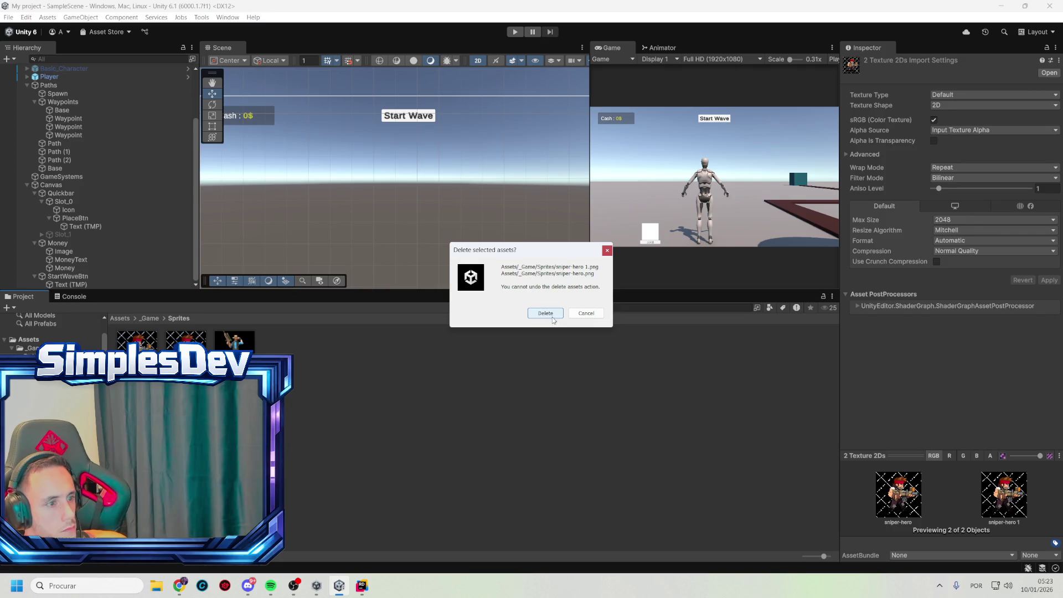
{"action": "left_click", "coordinate": [545, 313]}
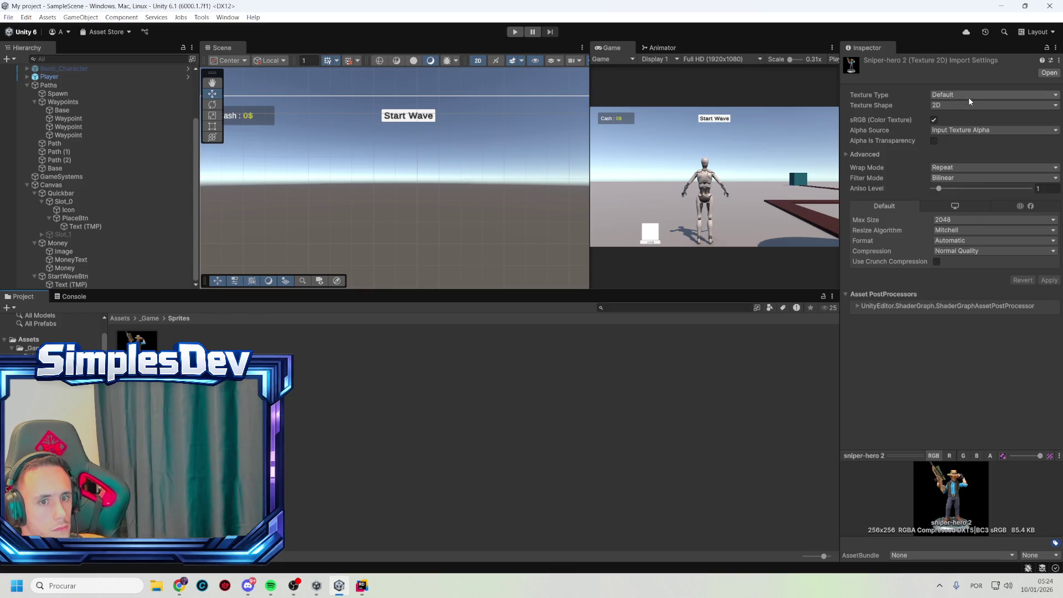
{"action": "left_click", "coordinate": [958, 94]}
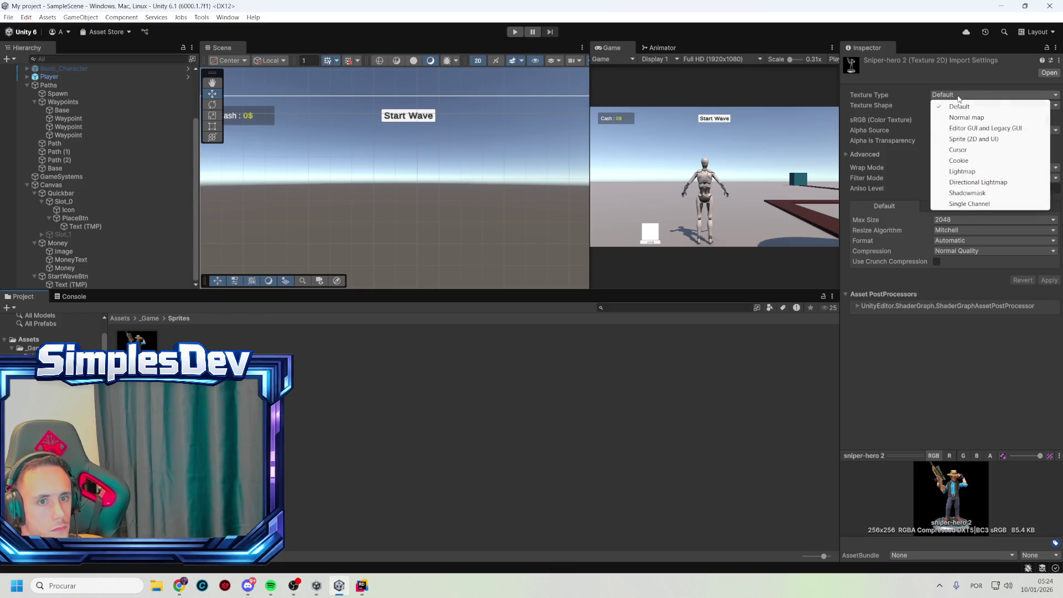
{"action": "left_click", "coordinate": [973, 140]}
{"action": "key", "text": "alt+Tab"}
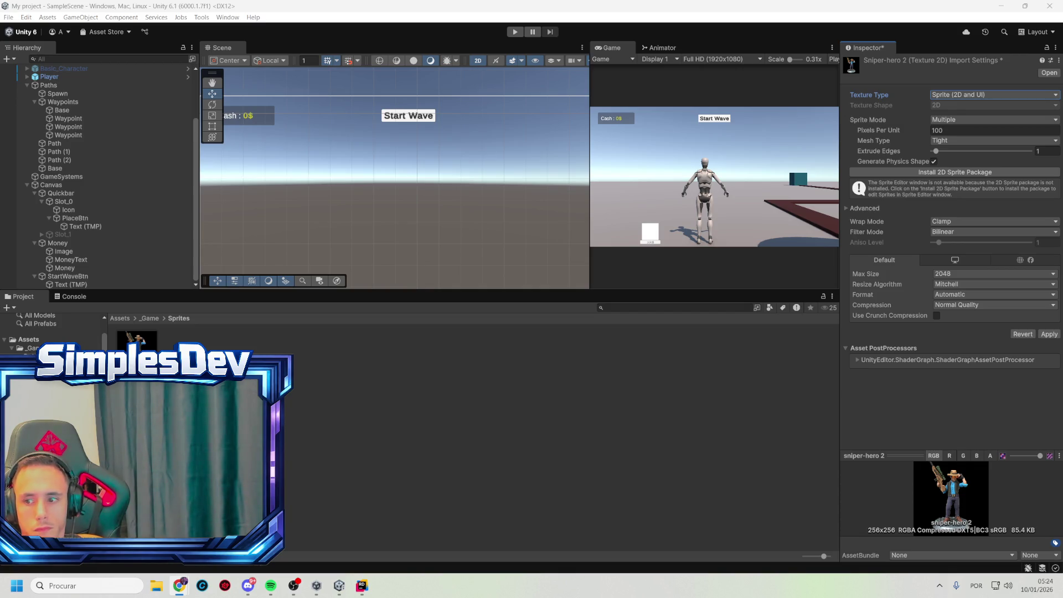
- Apply Sprite Mode Single, Filter Mode Point (no filter) and Wrap Mode Clamp to the sniper-hero texture
{"action": "left_click", "coordinate": [966, 119]}
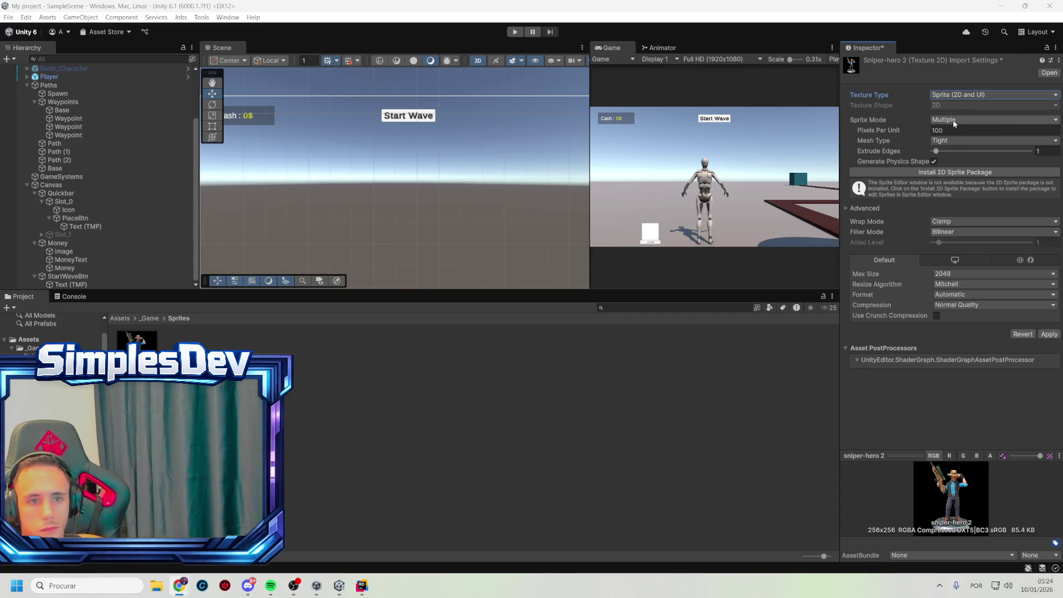
{"action": "left_click", "coordinate": [959, 132]}
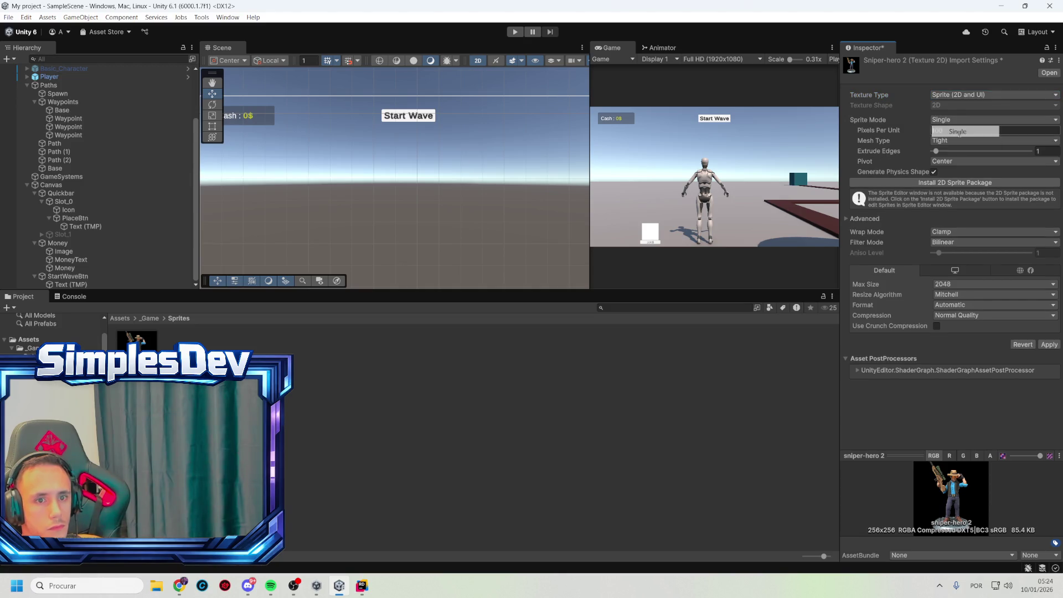
{"action": "left_click", "coordinate": [969, 242]}
{"action": "left_click", "coordinate": [958, 253]}
{"action": "left_click", "coordinate": [960, 232]}
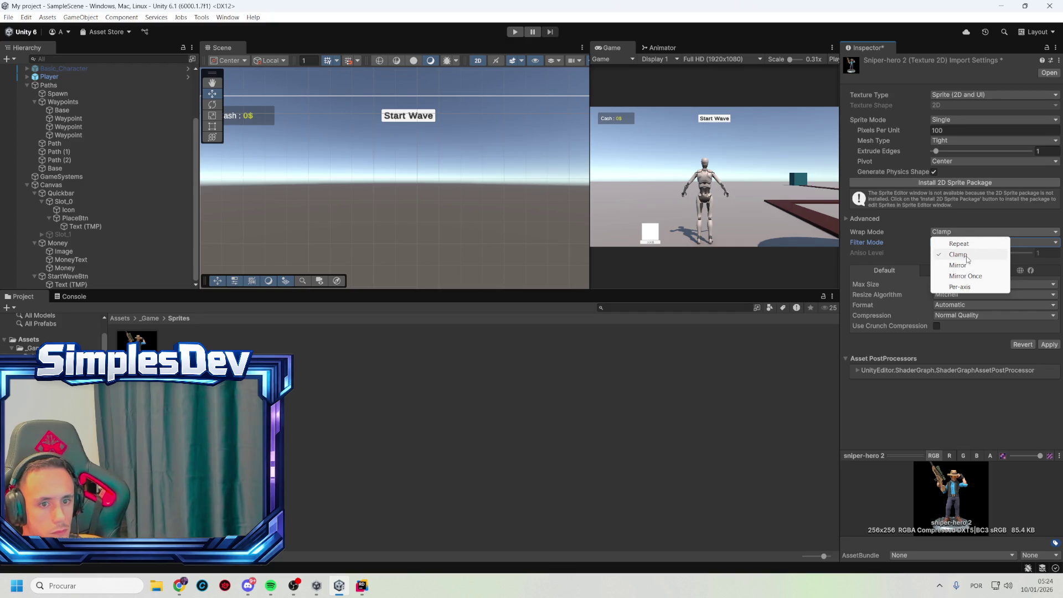
{"action": "left_click", "coordinate": [967, 256]}
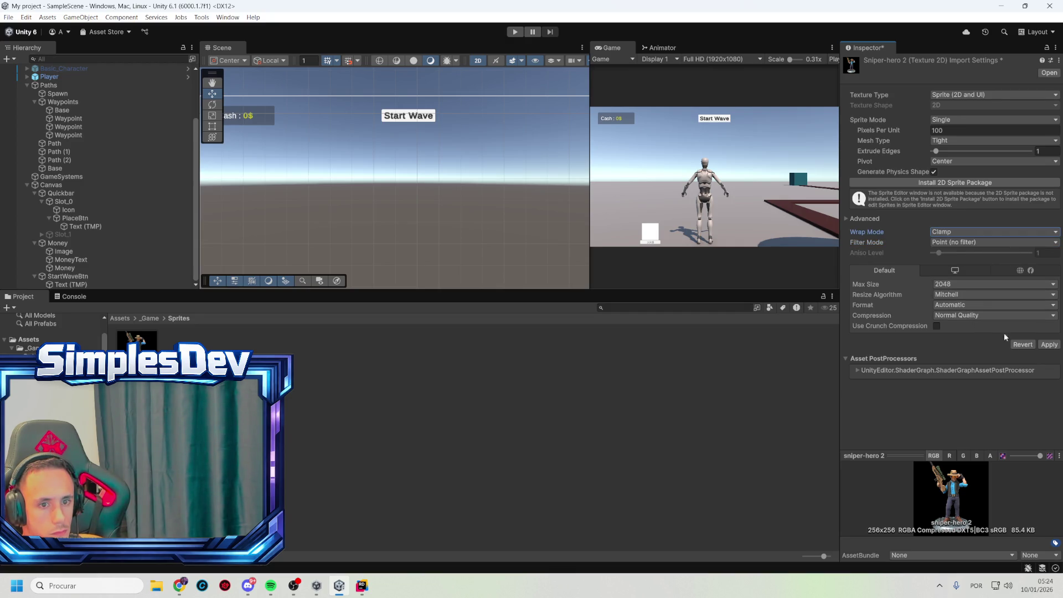
{"action": "left_click", "coordinate": [1051, 346]}
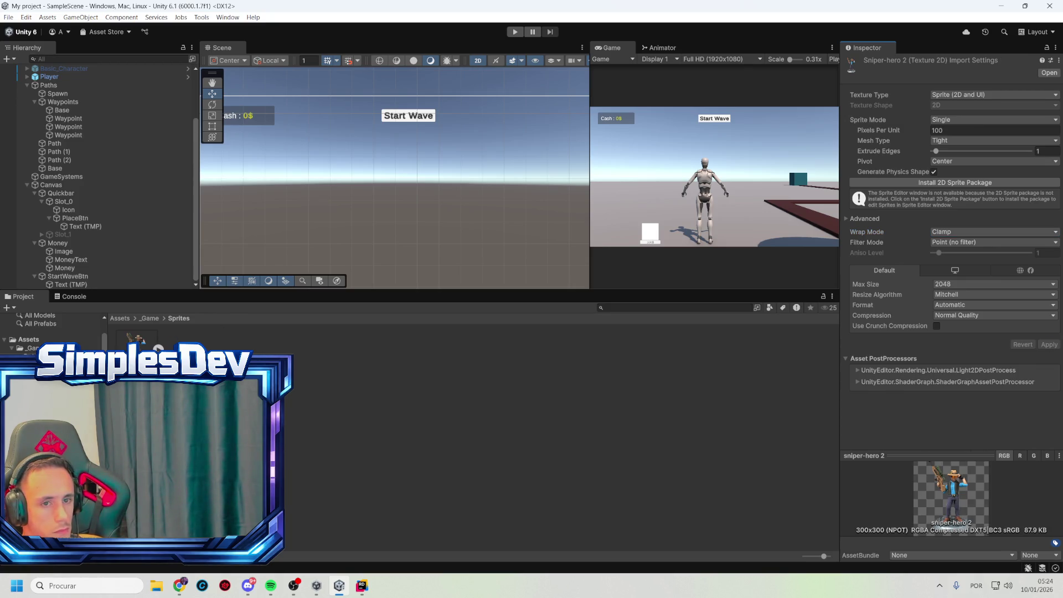
- Look through _Game/Sprites, then open _Game/Troops and select the Sniper troop data
{"action": "left_click", "coordinate": [150, 318]}
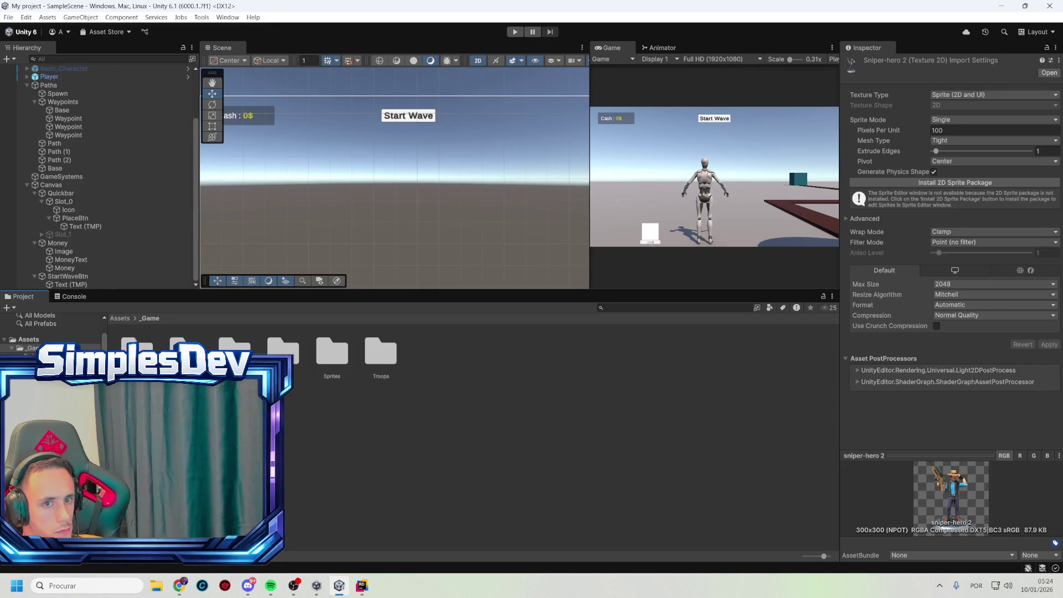
{"action": "double_click", "coordinate": [332, 355]}
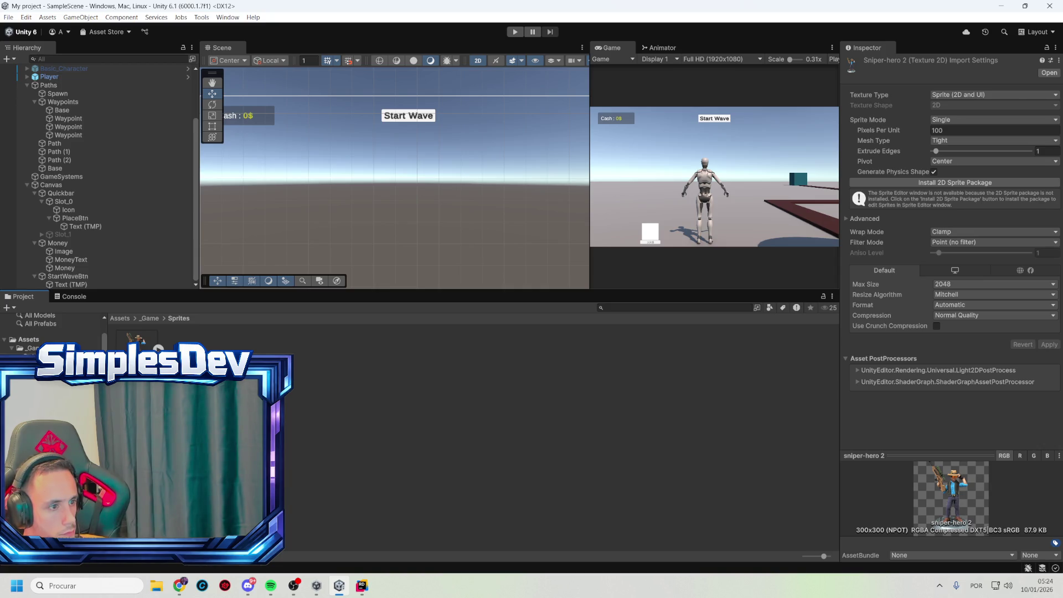
{"action": "left_click", "coordinate": [150, 319]}
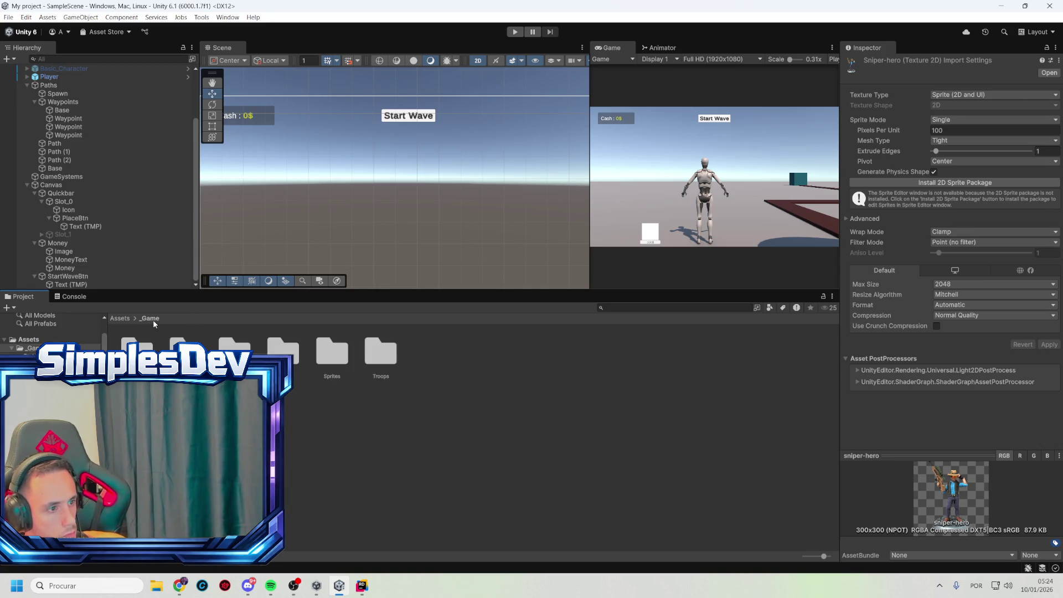
{"action": "double_click", "coordinate": [397, 363]}
{"action": "left_click", "coordinate": [332, 355]}
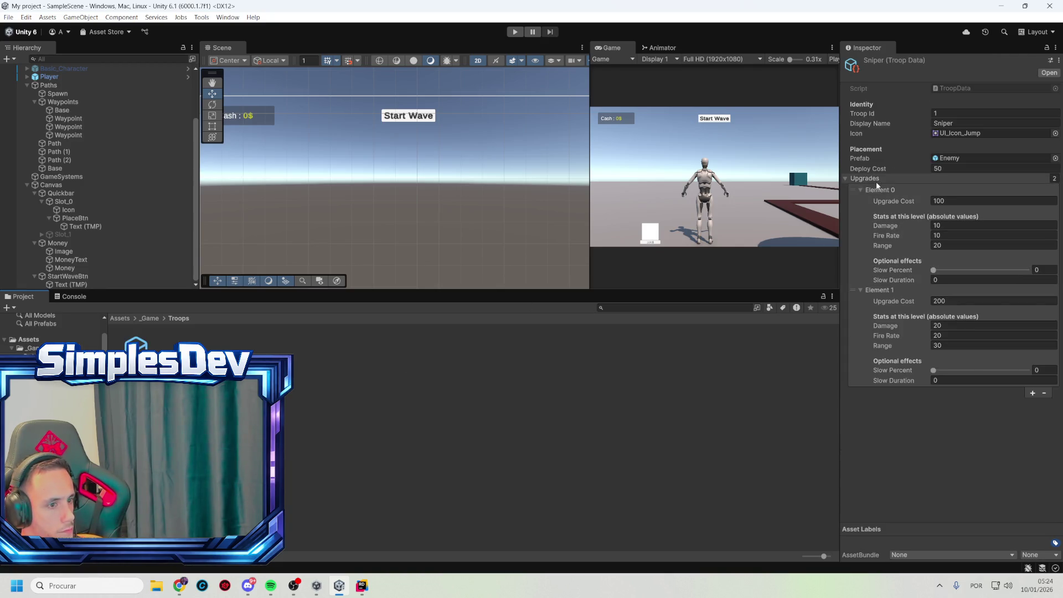
- Assign the sniper-hero sprite as the Sniper's icon and start playing the scene
{"action": "left_click", "coordinate": [1055, 133]}
{"action": "type", "text": "snip"}
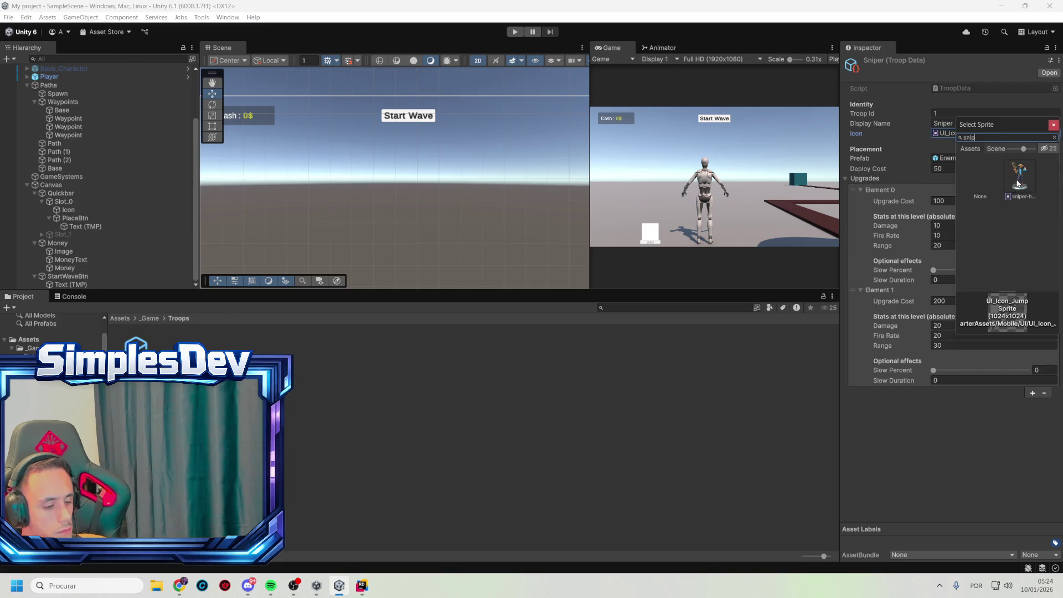
{"action": "double_click", "coordinate": [1018, 183]}
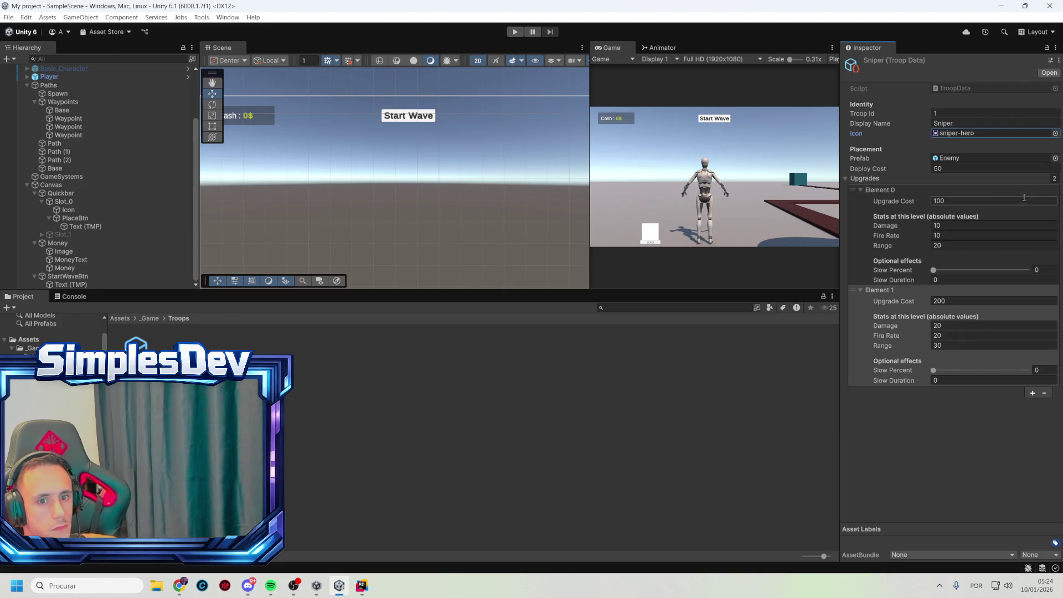
{"action": "left_click", "coordinate": [659, 361]}
{"action": "left_click", "coordinate": [516, 33]}
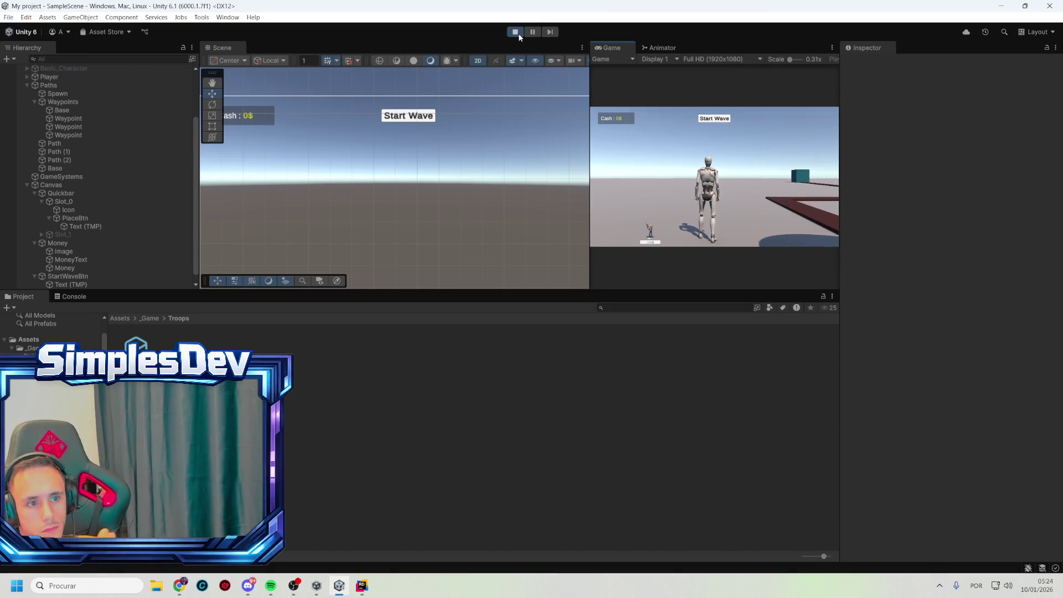
- Widen the Game view, run the character forward with W, then stop play mode
{"action": "left_click_drag", "start_coordinate": [590, 112], "coordinate": [315, 112]}
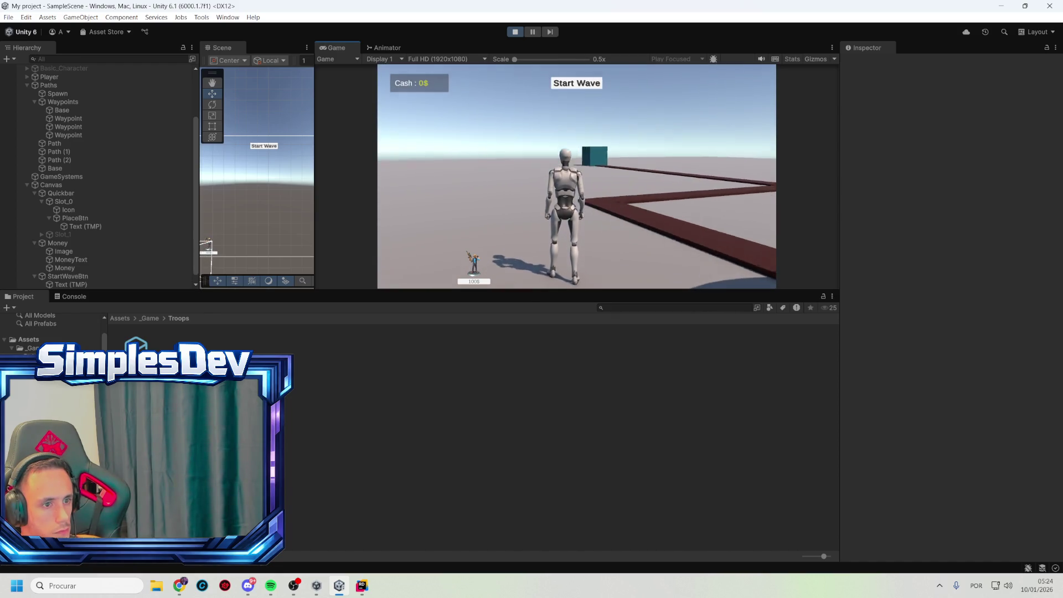
{"action": "key", "text": "w"}
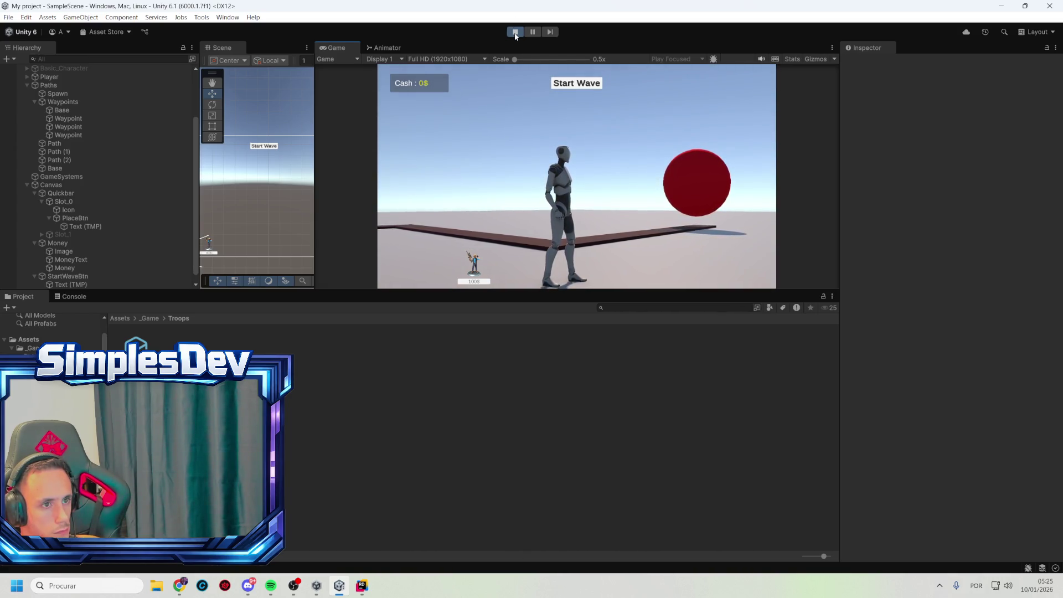
{"action": "left_click", "coordinate": [515, 32]}
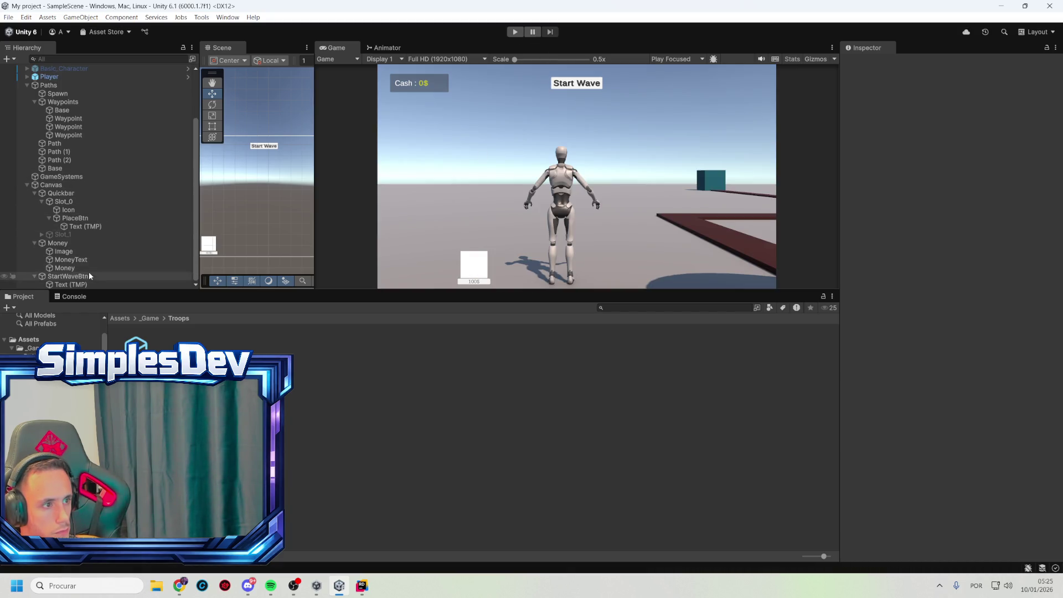
- Turn off Player's Third Person Controller, test input in the running game, then stop play
{"action": "scroll", "coordinate": [93, 166], "scroll_direction": "up", "scroll_amount": 4}
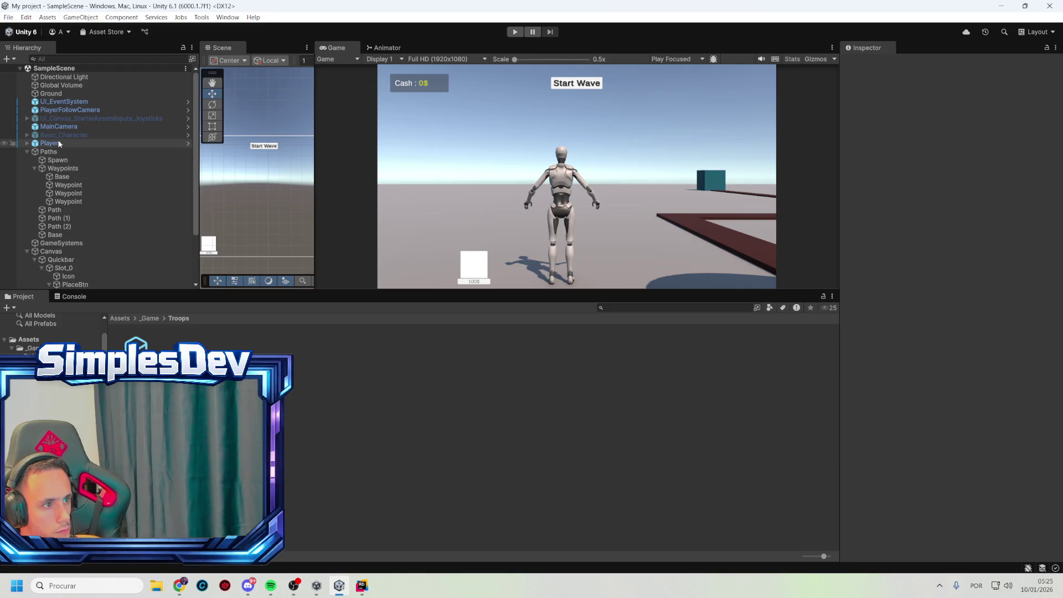
{"action": "left_click", "coordinate": [44, 145]}
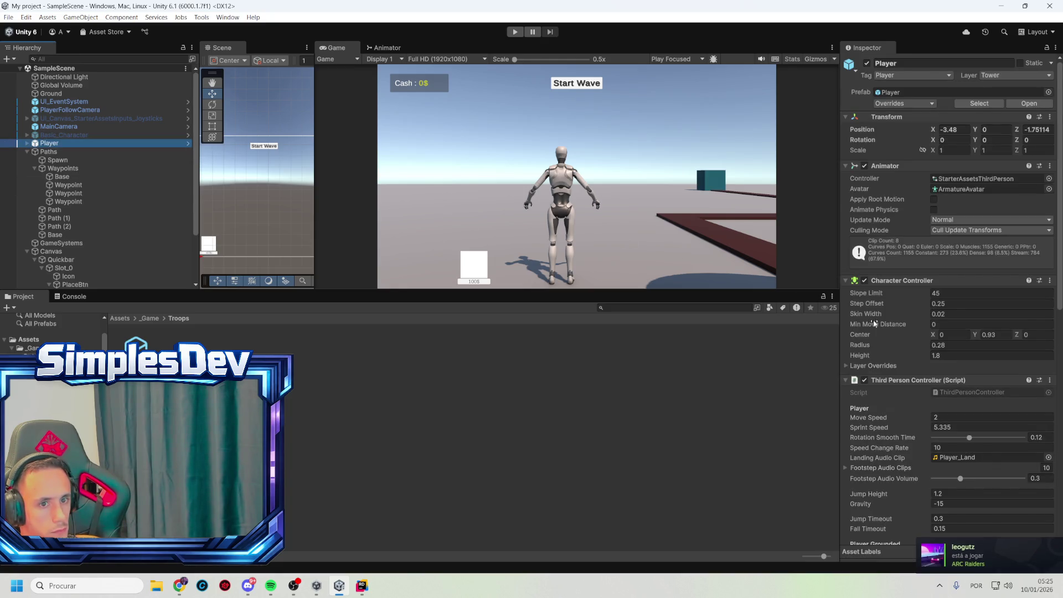
{"action": "scroll", "coordinate": [874, 323], "scroll_direction": "down", "scroll_amount": 2}
{"action": "left_click", "coordinate": [865, 269]}
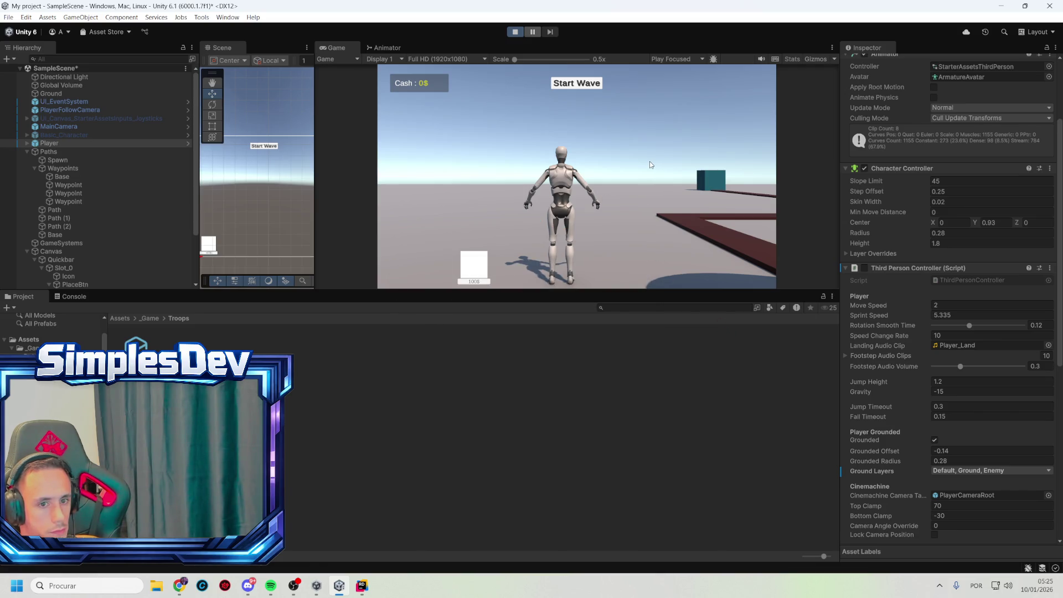
{"action": "left_click", "coordinate": [607, 163]}
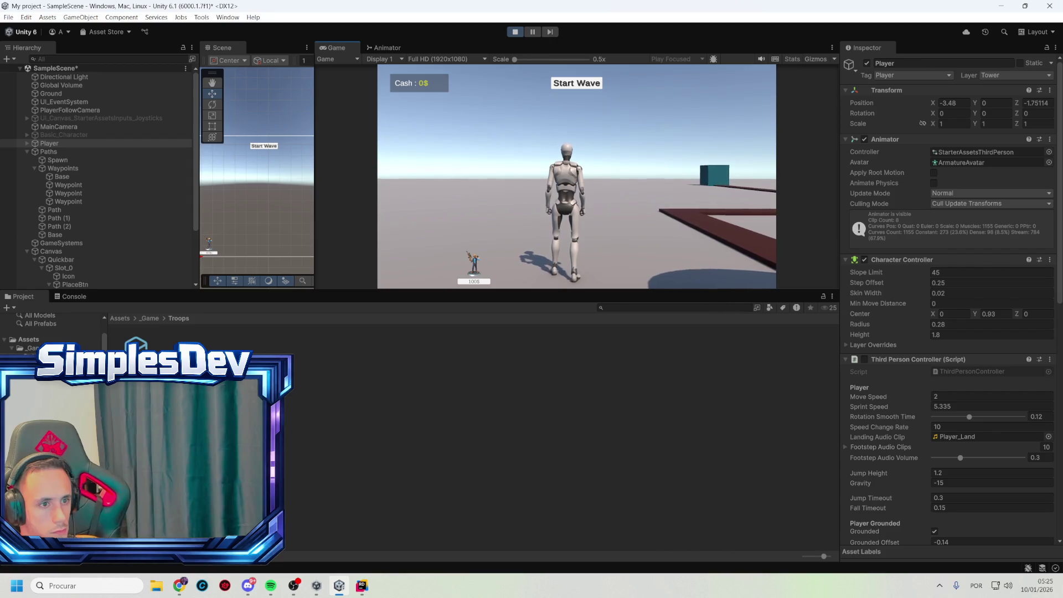
{"action": "key", "text": "Escape"}
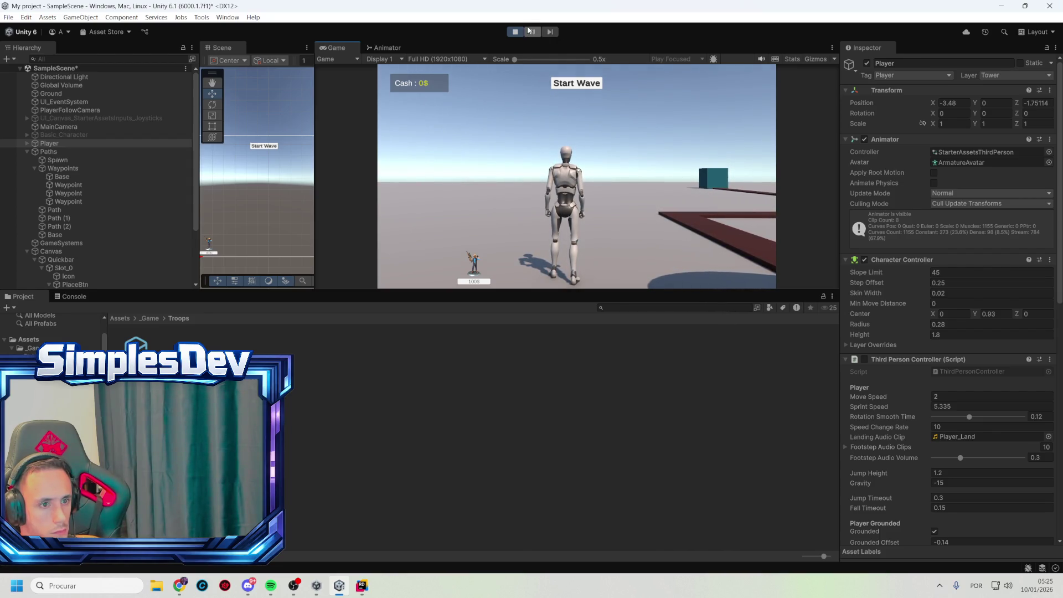
{"action": "left_click", "coordinate": [516, 32]}
- Re-enable the Third Person Controller, inspect the camera and character objects, and deactivate Player
{"action": "left_click", "coordinate": [865, 380]}
{"action": "scroll", "coordinate": [914, 465], "scroll_direction": "down", "scroll_amount": 5}
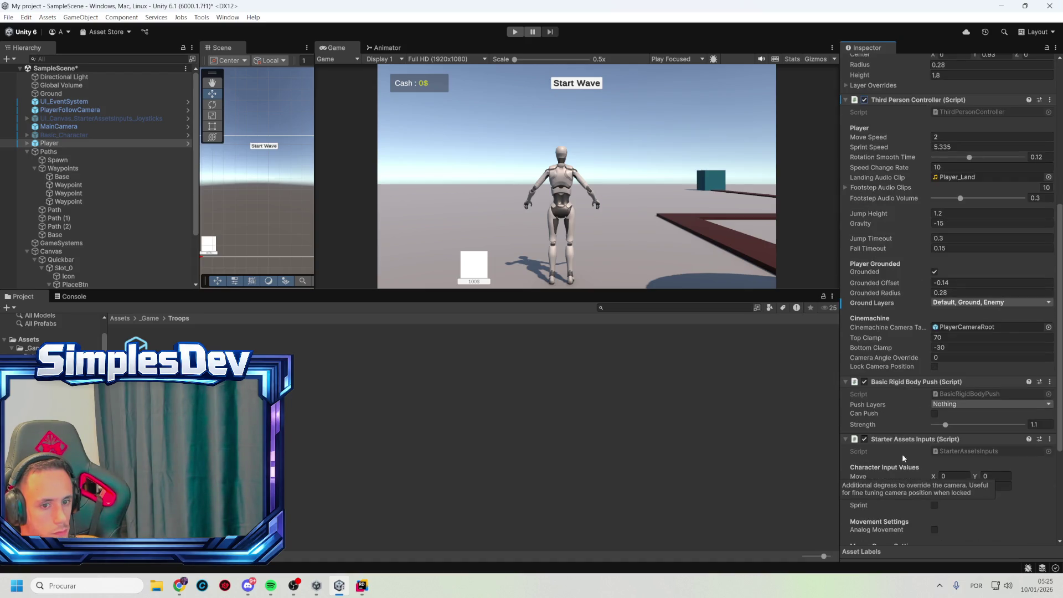
{"action": "scroll", "coordinate": [945, 422], "scroll_direction": "up", "scroll_amount": 2}
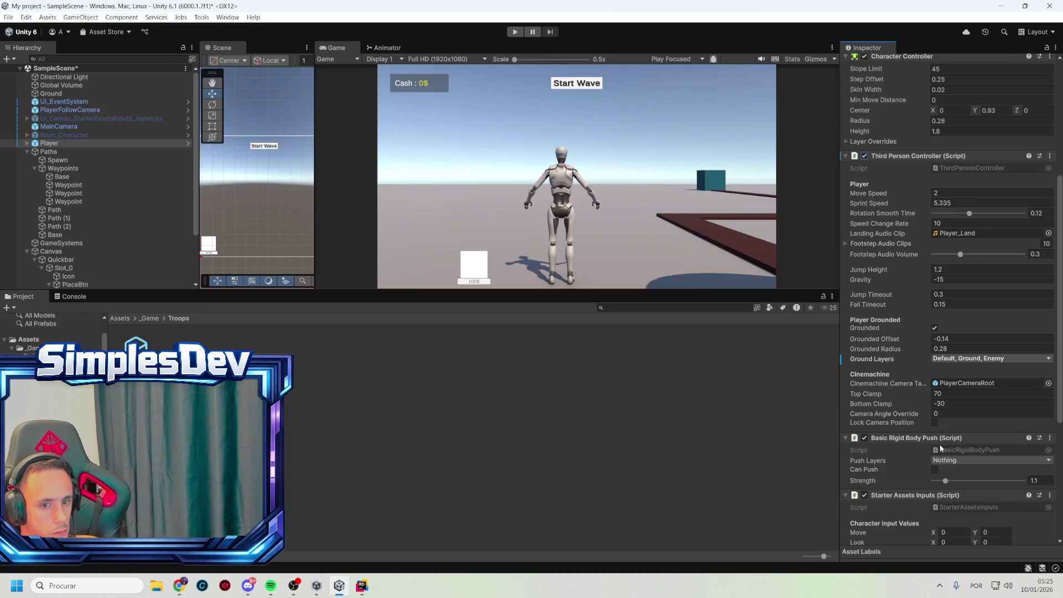
{"action": "scroll", "coordinate": [908, 482], "scroll_direction": "down", "scroll_amount": 4}
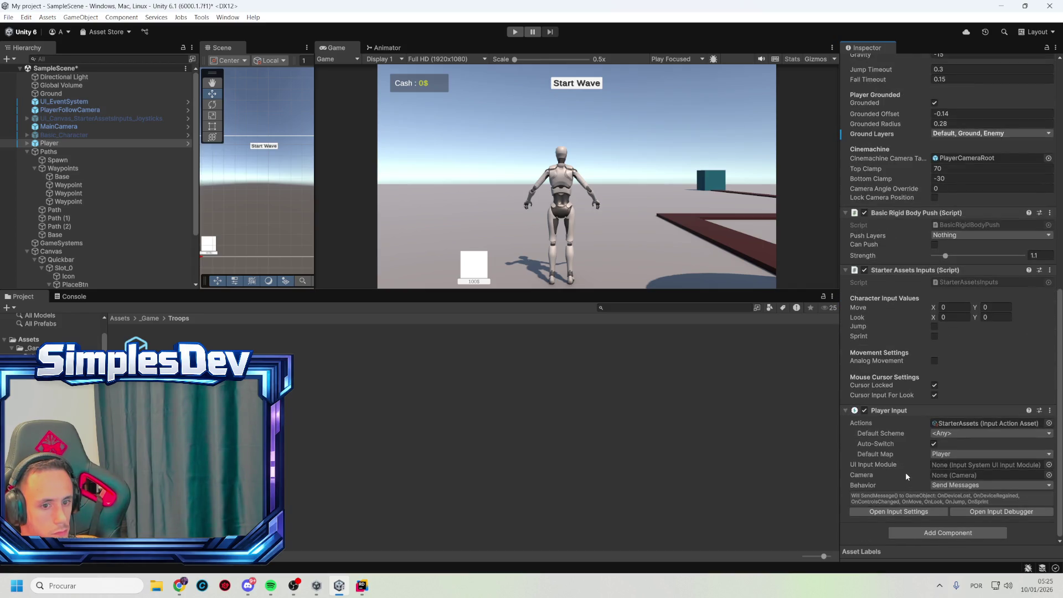
{"action": "scroll", "coordinate": [904, 433], "scroll_direction": "up", "scroll_amount": 7}
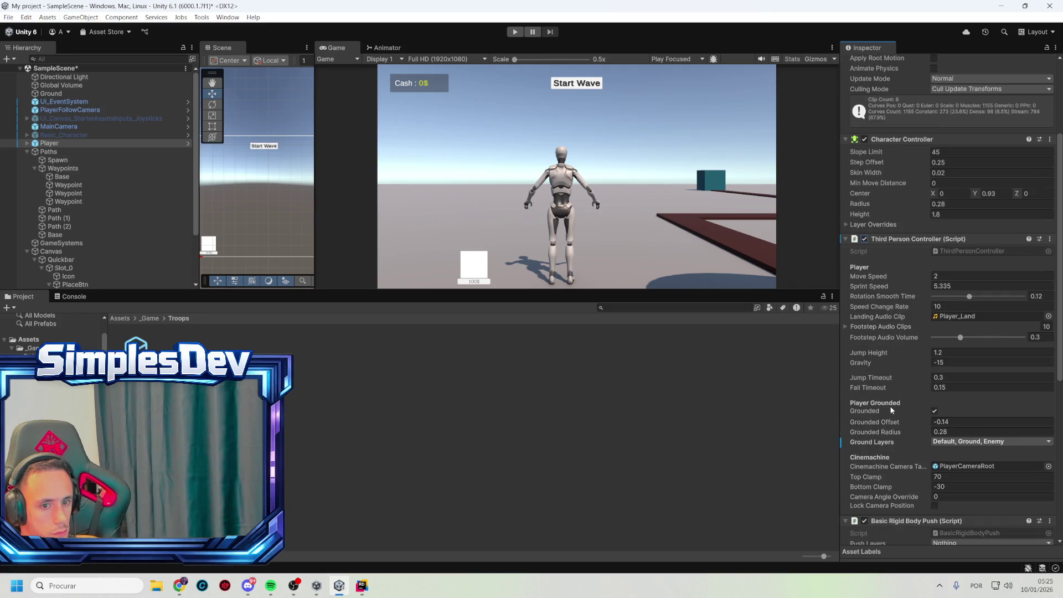
{"action": "scroll", "coordinate": [899, 379], "scroll_direction": "up", "scroll_amount": 2}
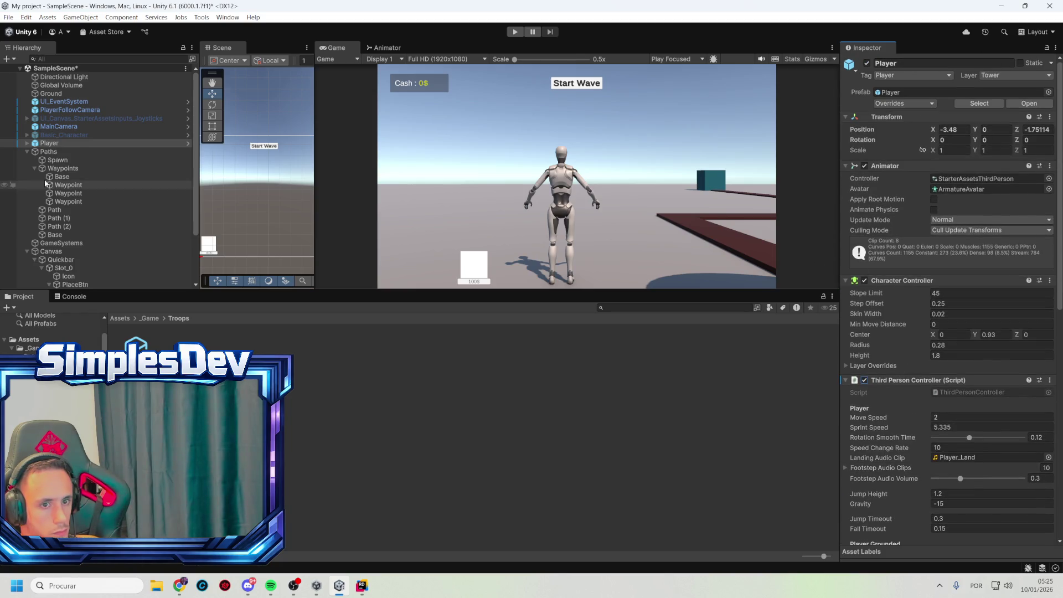
{"action": "left_click", "coordinate": [64, 101]}
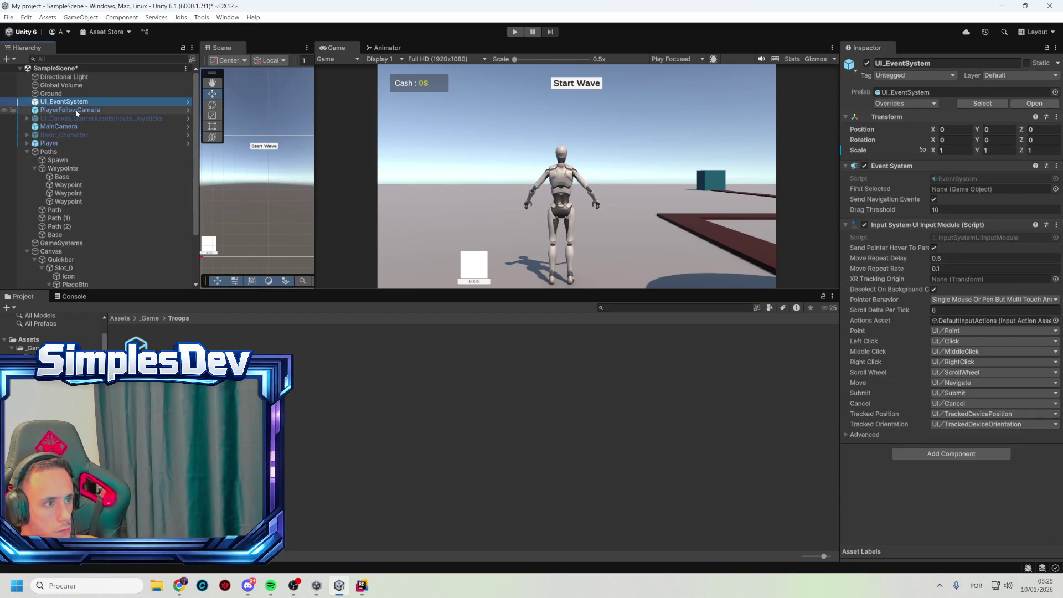
{"action": "left_click", "coordinate": [87, 112]}
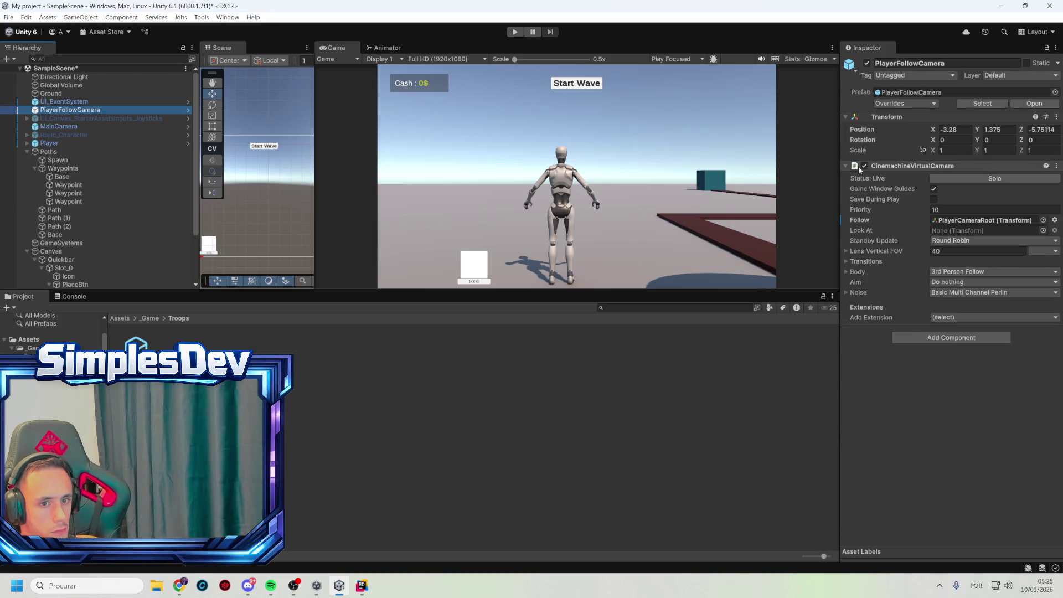
{"action": "left_click", "coordinate": [62, 136]}
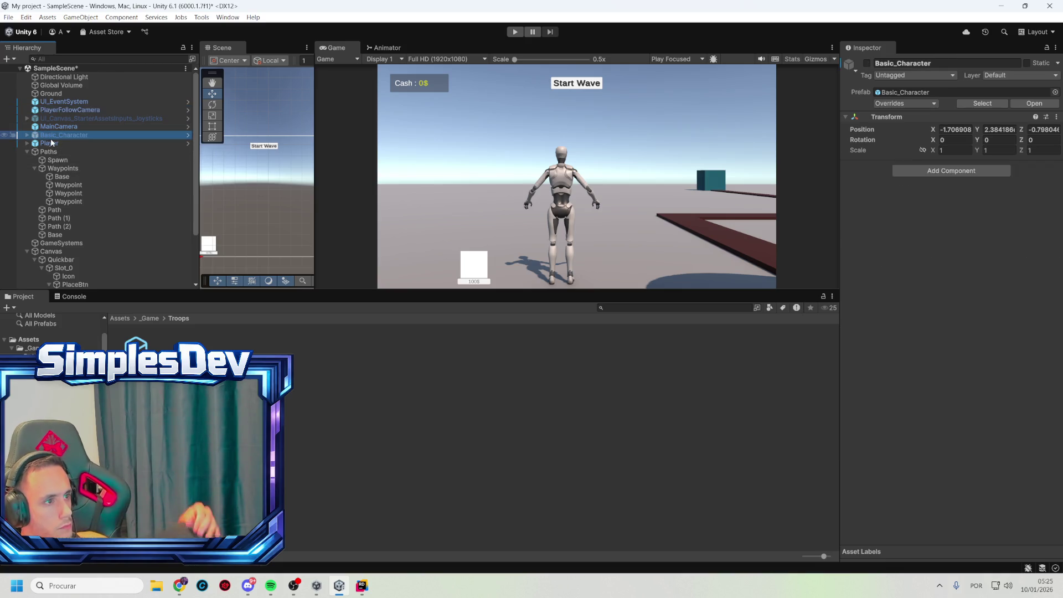
{"action": "left_click", "coordinate": [58, 143]}
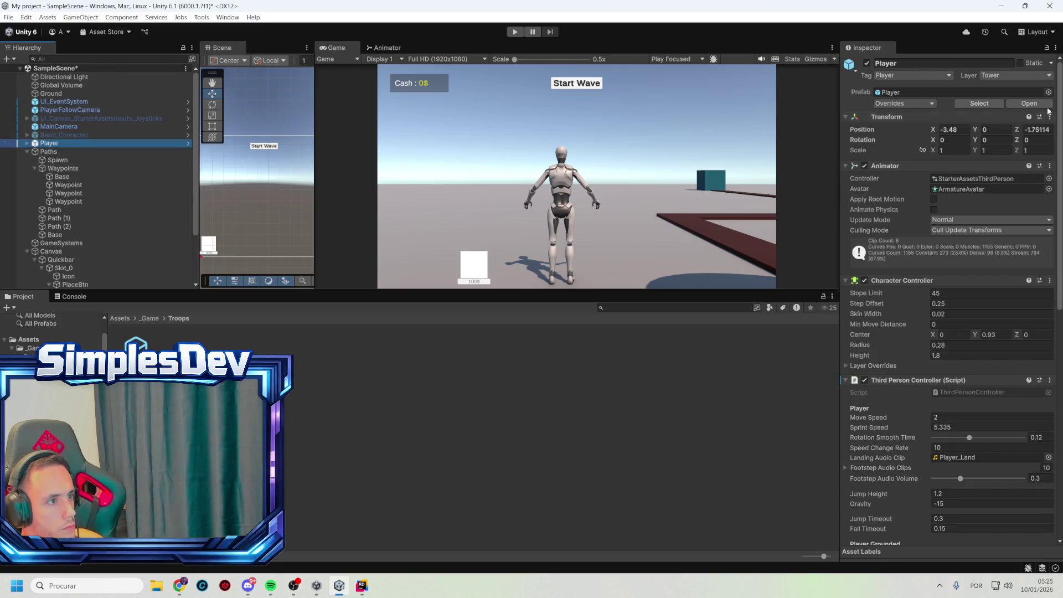
{"action": "left_click", "coordinate": [867, 63]}
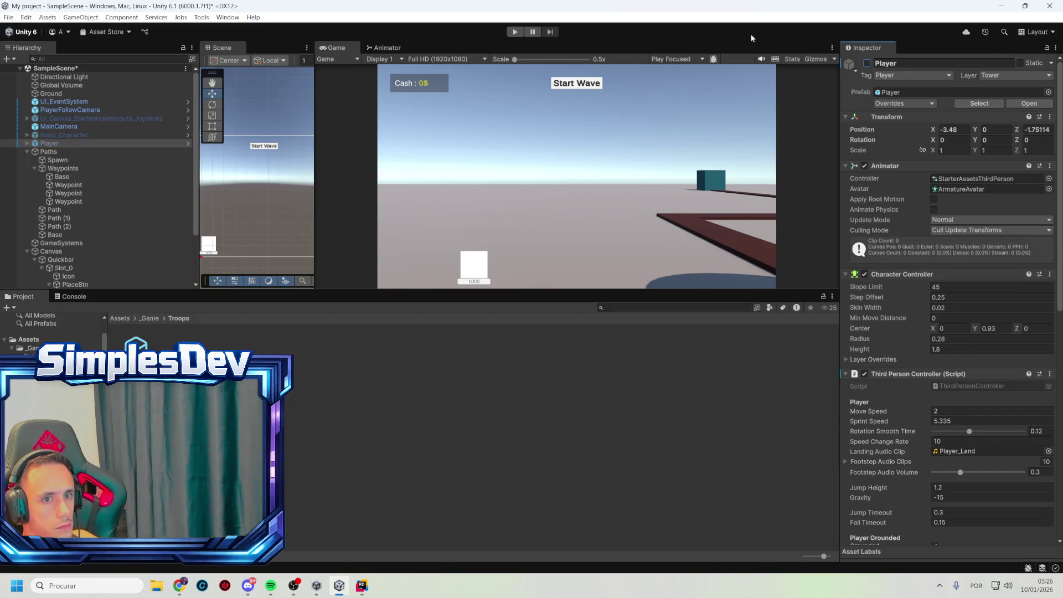
- Put Player and its children on Default, then add a new user layer named 'Player'
{"action": "left_click", "coordinate": [1001, 75]}
{"action": "left_click", "coordinate": [1002, 88]}
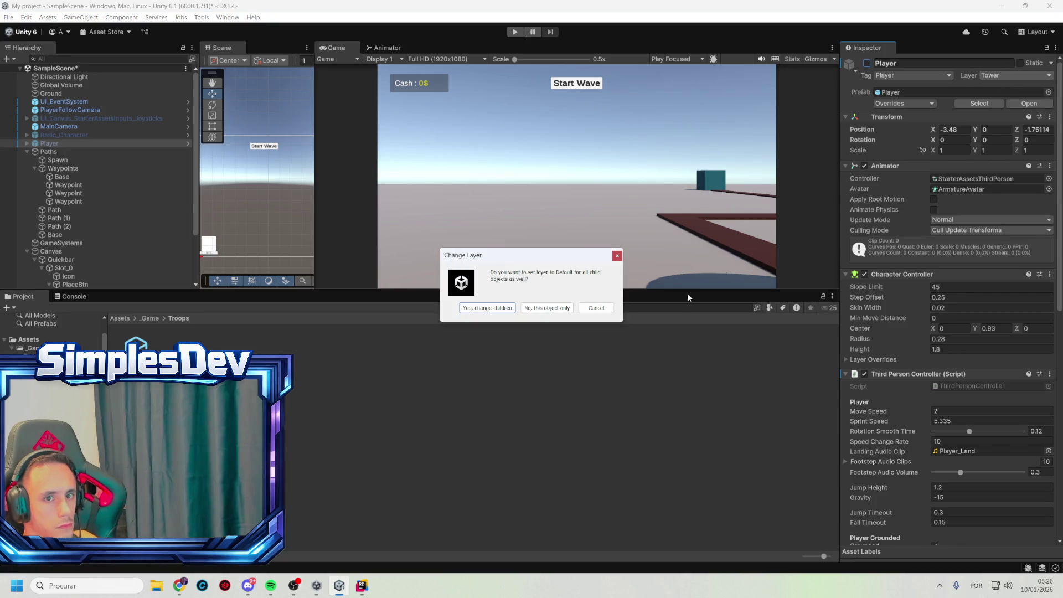
{"action": "left_click", "coordinate": [497, 308]}
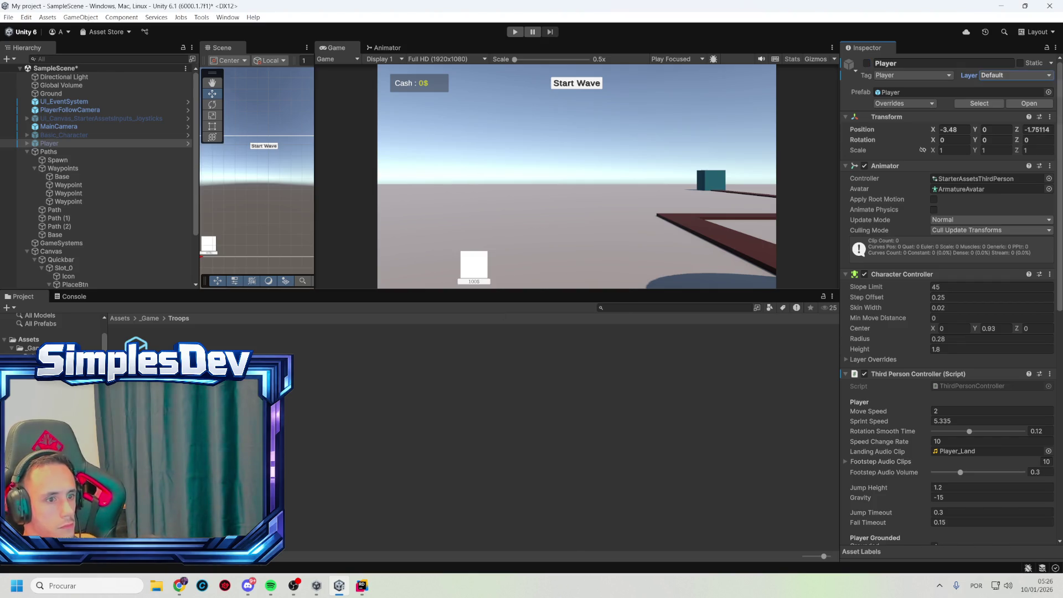
{"action": "left_click", "coordinate": [1031, 77]}
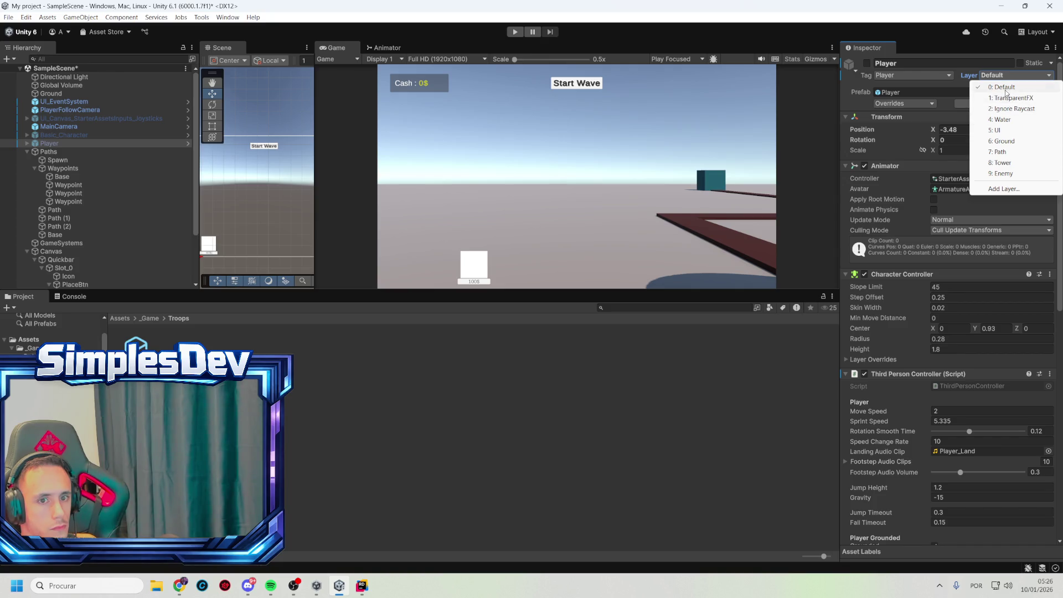
{"action": "left_click", "coordinate": [1004, 189]}
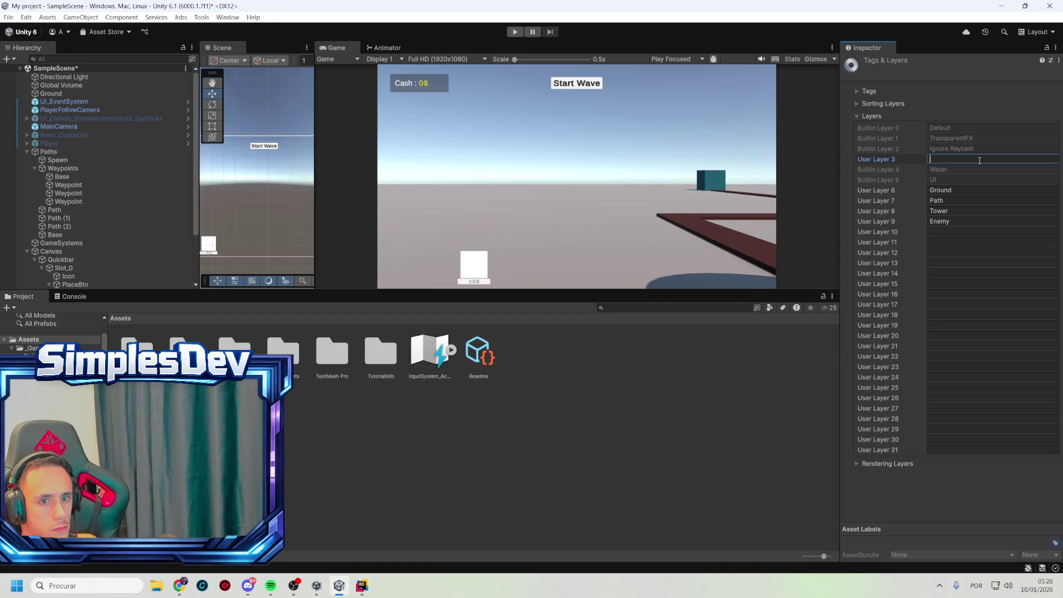
{"action": "type", "text": "Player"}
{"action": "key", "text": "Return"}
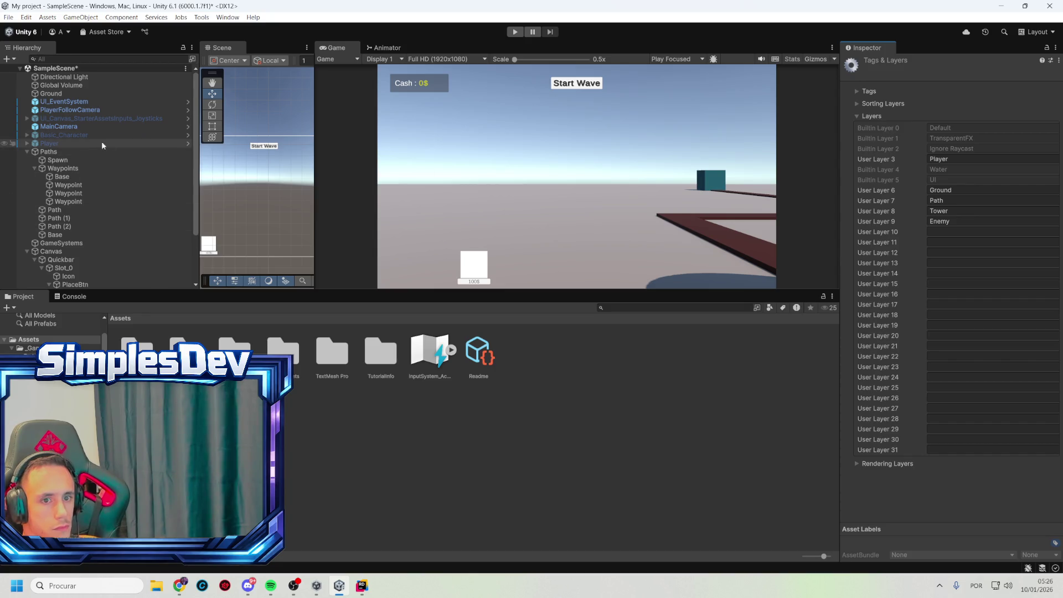
- Assign the Player layer to Player and all its children, then start play mode
{"action": "left_click", "coordinate": [84, 144]}
{"action": "left_click", "coordinate": [1017, 77]}
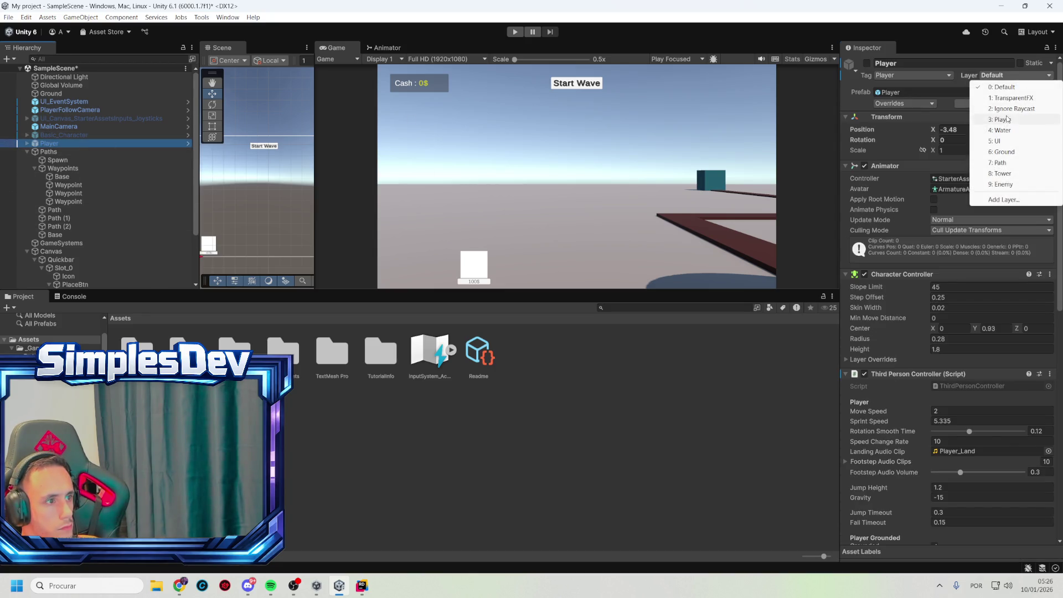
{"action": "left_click", "coordinate": [1009, 119]}
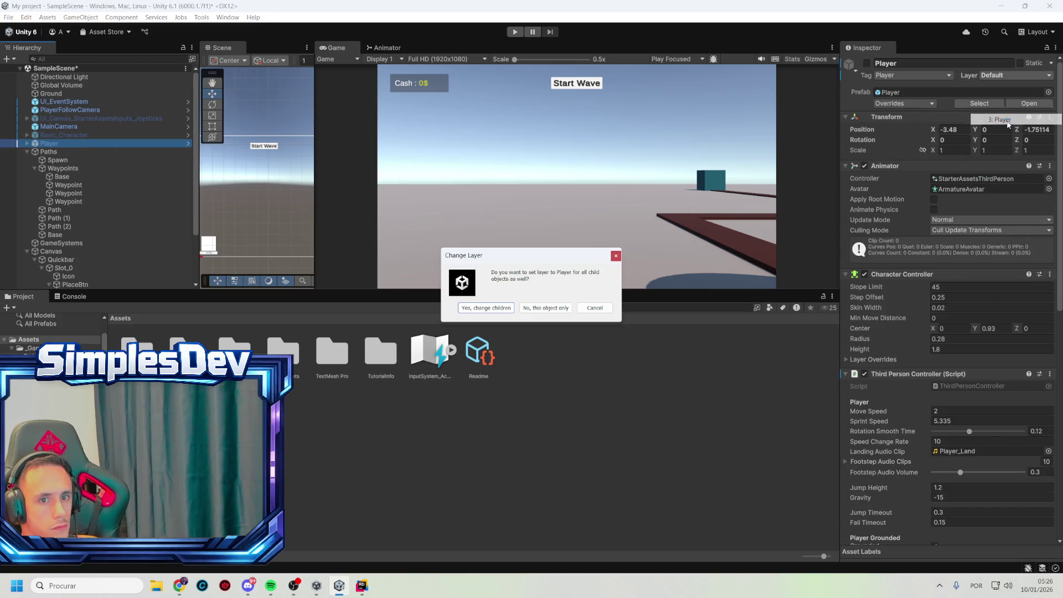
{"action": "left_click", "coordinate": [502, 309]}
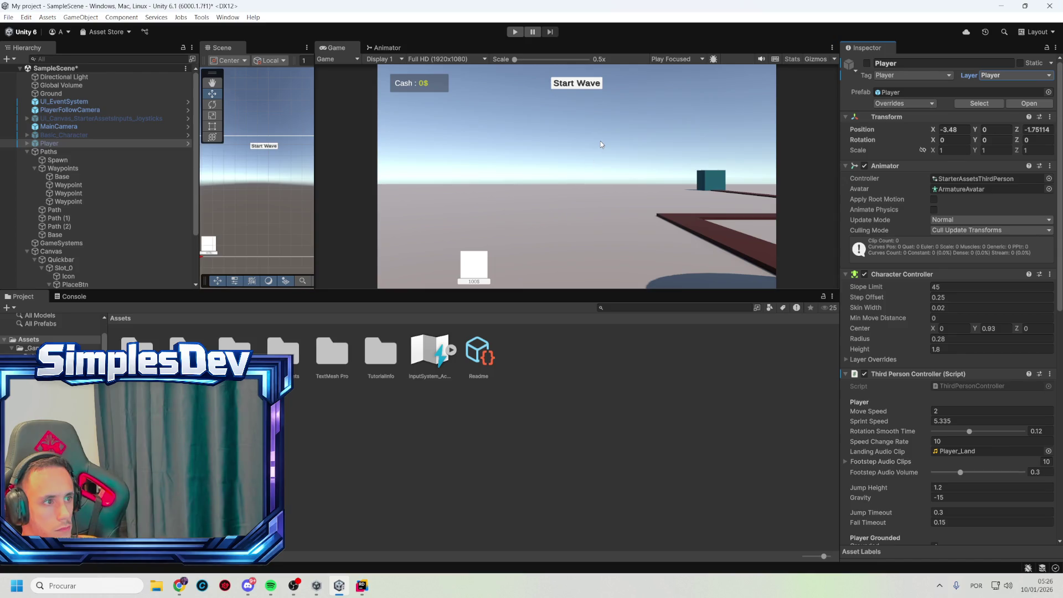
{"action": "left_click", "coordinate": [516, 35]}
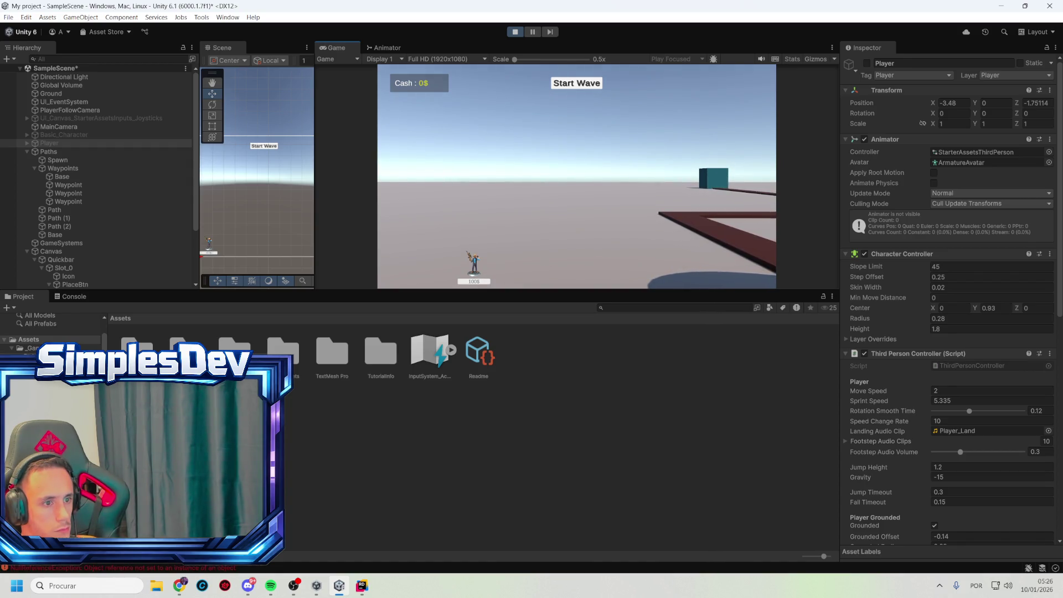
- Show the Console's NullReferenceException stack trace and start a wave in the running game
{"action": "left_click", "coordinate": [75, 296]}
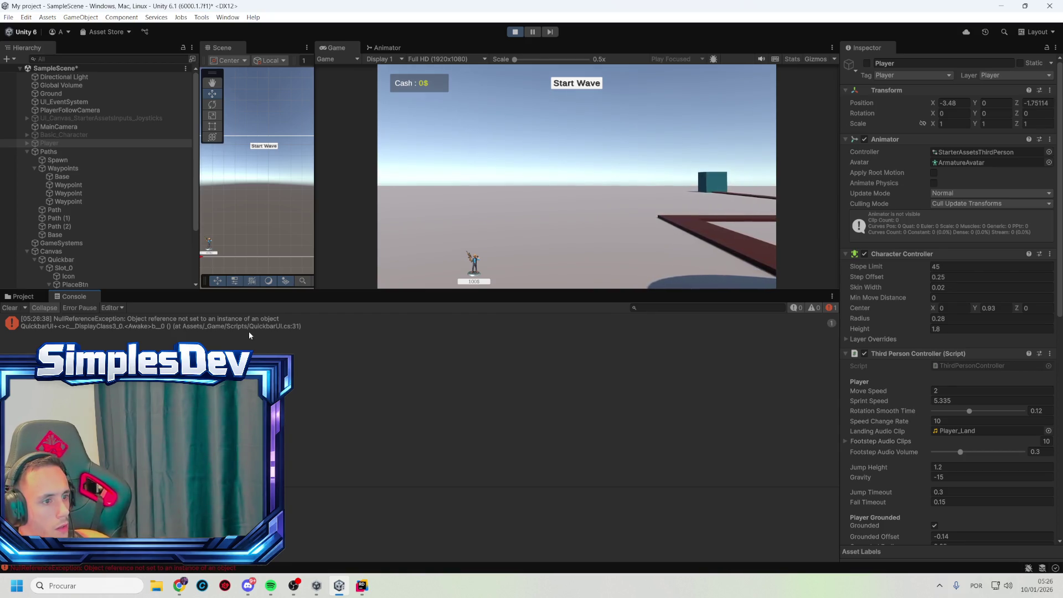
{"action": "left_click", "coordinate": [260, 323]}
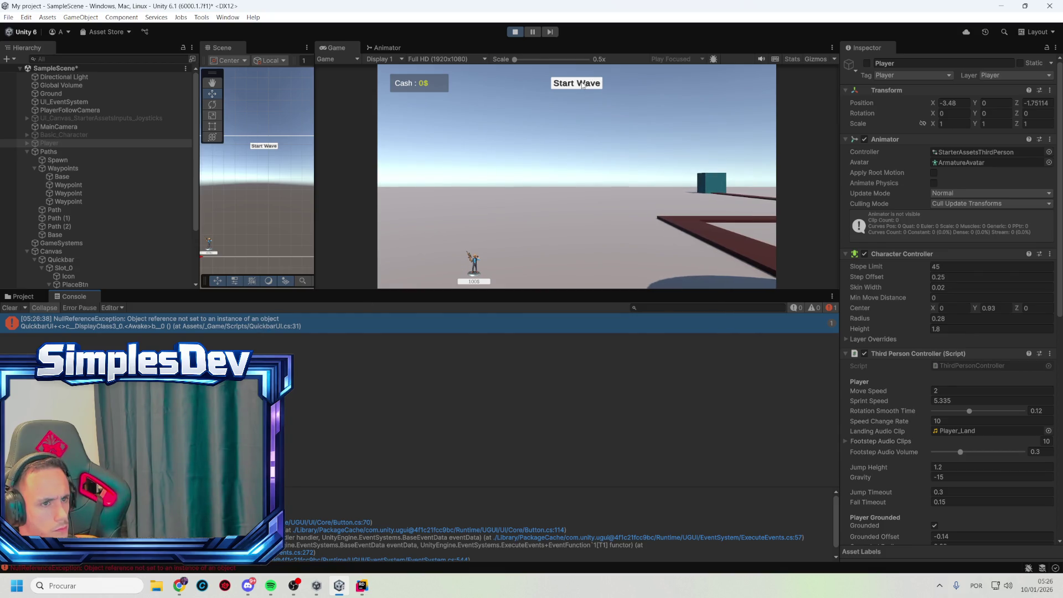
{"action": "left_click", "coordinate": [582, 85]}
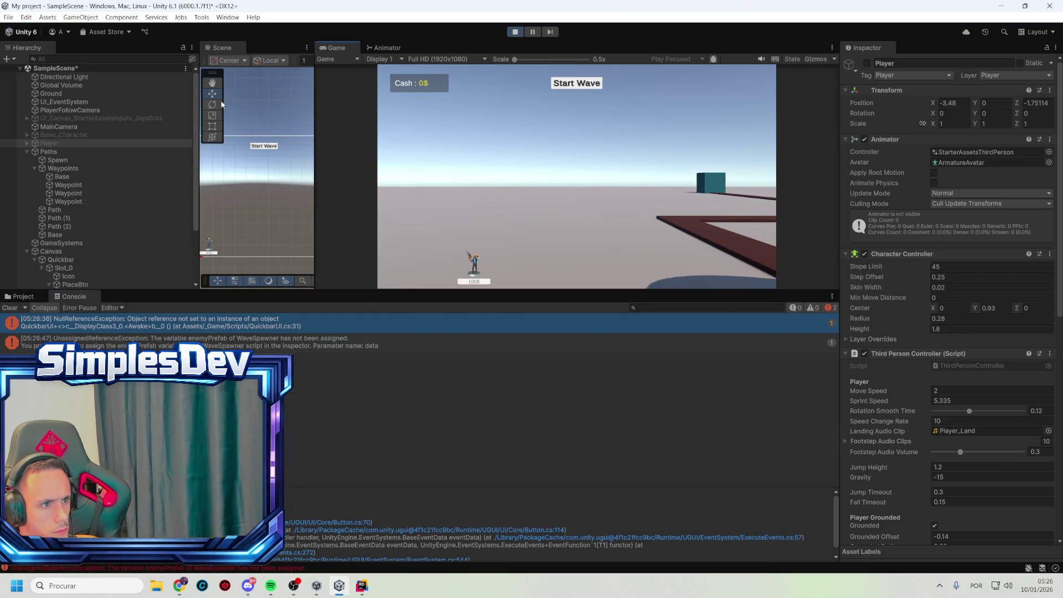
- Select Paths, widen the Scene view in 3D perspective and orbit onto the path, then stop play
{"action": "left_click", "coordinate": [63, 151]}
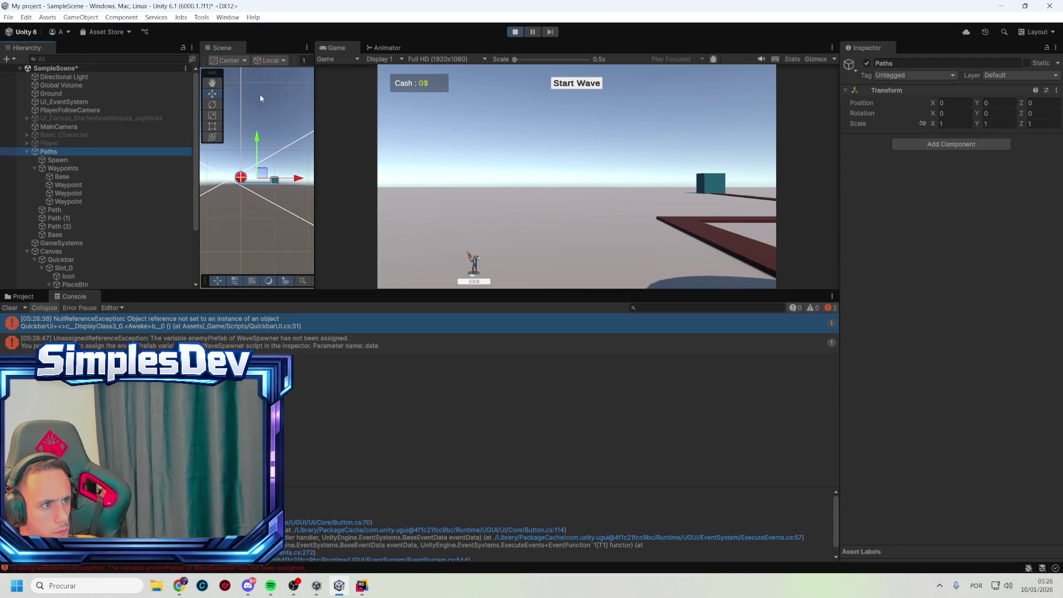
{"action": "left_click_drag", "start_coordinate": [313, 91], "coordinate": [584, 93]}
{"action": "left_click", "coordinate": [477, 60]}
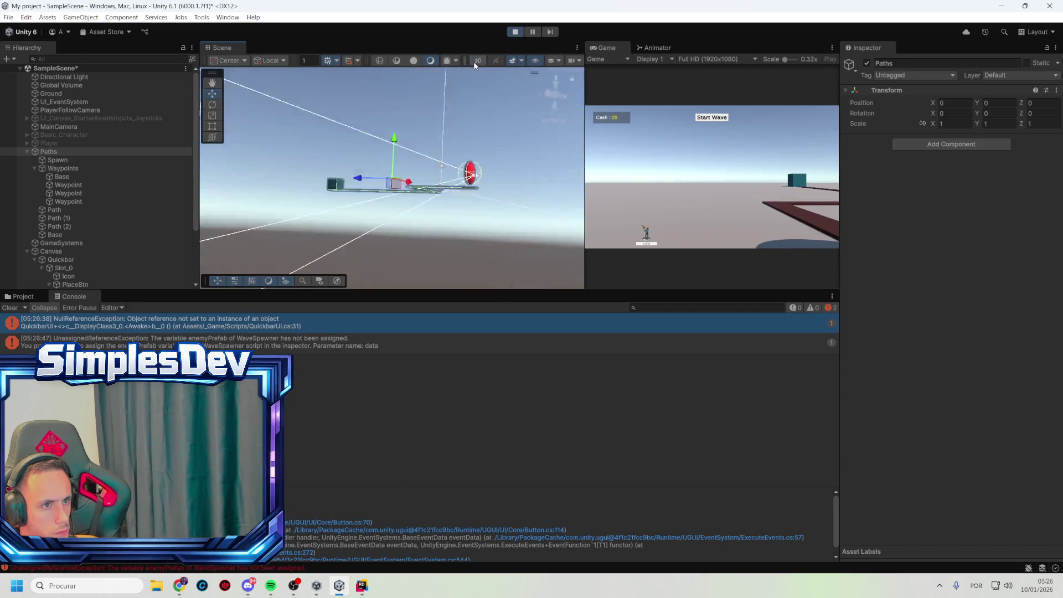
{"action": "mouse_move", "coordinate": [445, 172]}
{"action": "left_mouse_down"}
{"action": "mouse_move", "coordinate": [474, 323]}
{"action": "mouse_move", "coordinate": [544, 380]}
{"action": "mouse_move", "coordinate": [408, 384]}
{"action": "mouse_move", "coordinate": [351, 349]}
{"action": "mouse_move", "coordinate": [340, 357]}
{"action": "mouse_move", "coordinate": [360, 367]}
{"action": "mouse_move", "coordinate": [334, 321]}
{"action": "mouse_move", "coordinate": [464, 139]}
{"action": "left_mouse_up"}
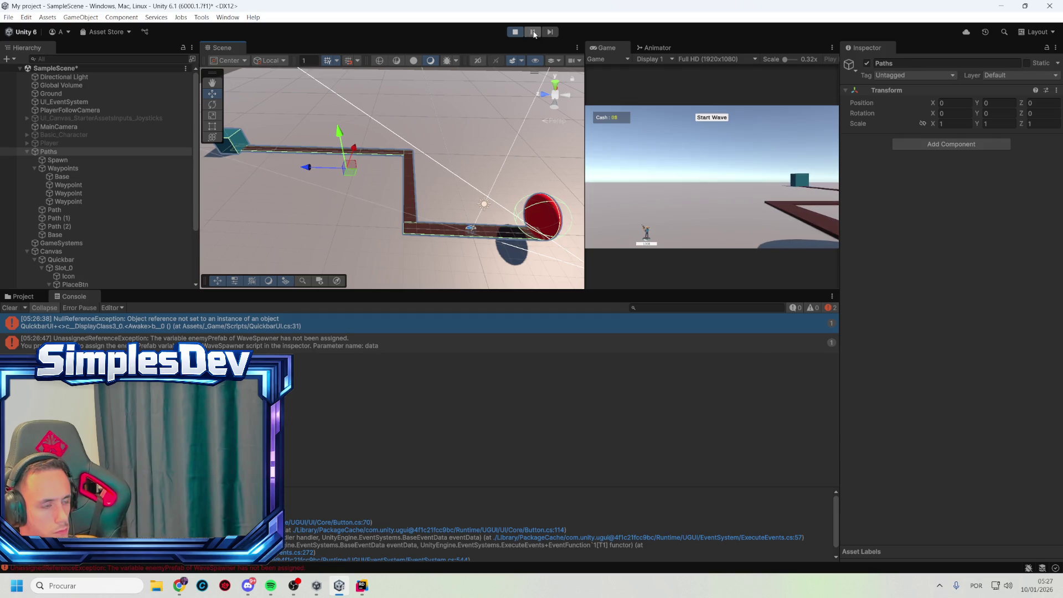
{"action": "left_click", "coordinate": [516, 32]}
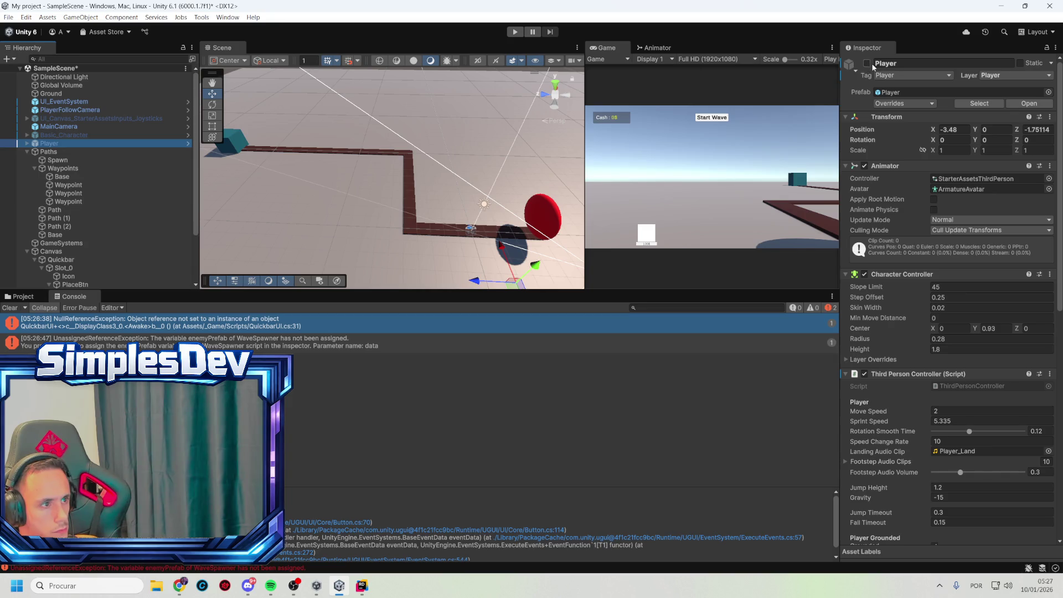
- Reactivate Player, enter play mode, and make the character jump and run forward
{"action": "left_click", "coordinate": [868, 63]}
{"action": "left_click", "coordinate": [516, 31]}
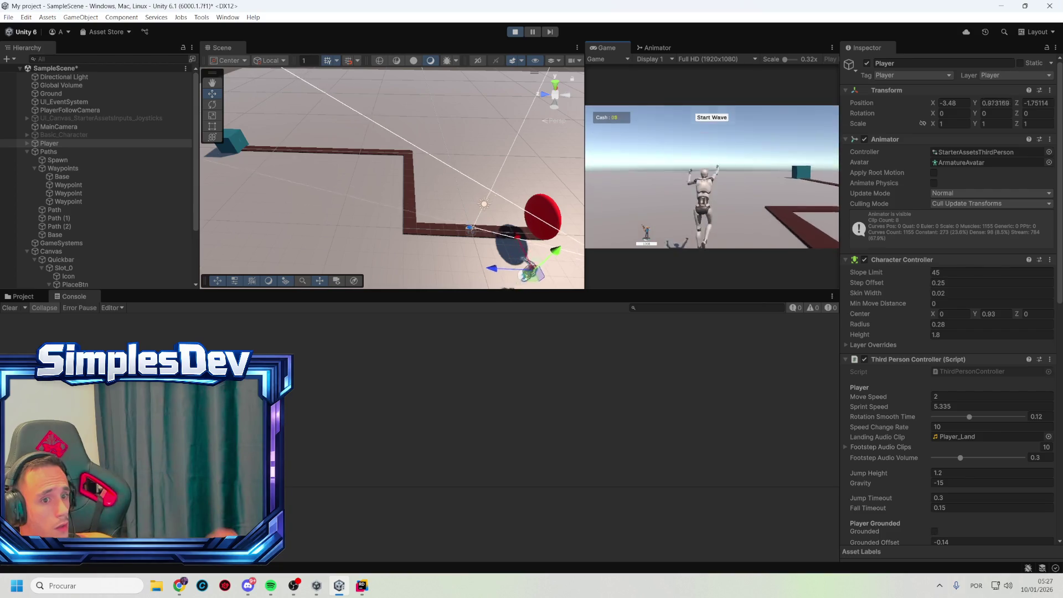
{"action": "key", "text": "space"}
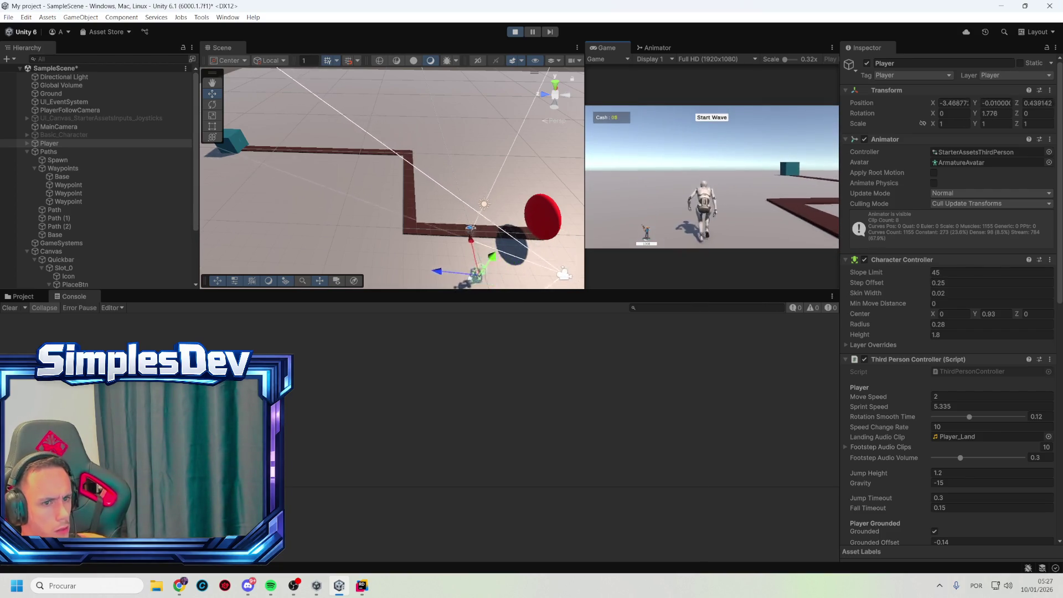
{"action": "key", "text": "w"}
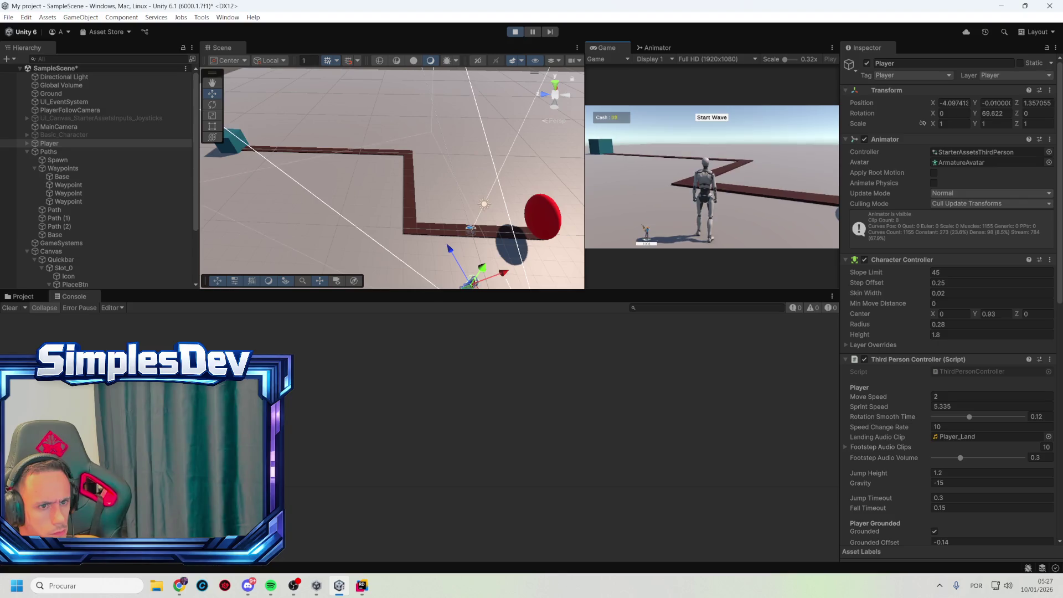
{"action": "key", "text": "Escape"}
- While playing, disable Player Input, Basic Rigid Body Push and Third Person Controller on Player
{"action": "scroll", "coordinate": [969, 392], "scroll_direction": "down", "scroll_amount": 10}
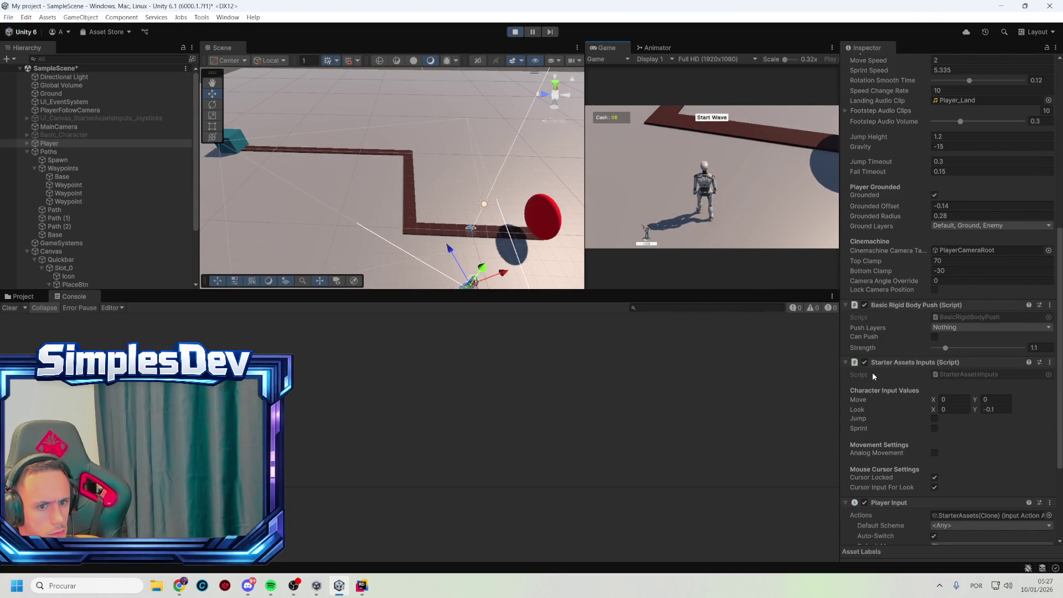
{"action": "scroll", "coordinate": [891, 404], "scroll_direction": "down", "scroll_amount": 3}
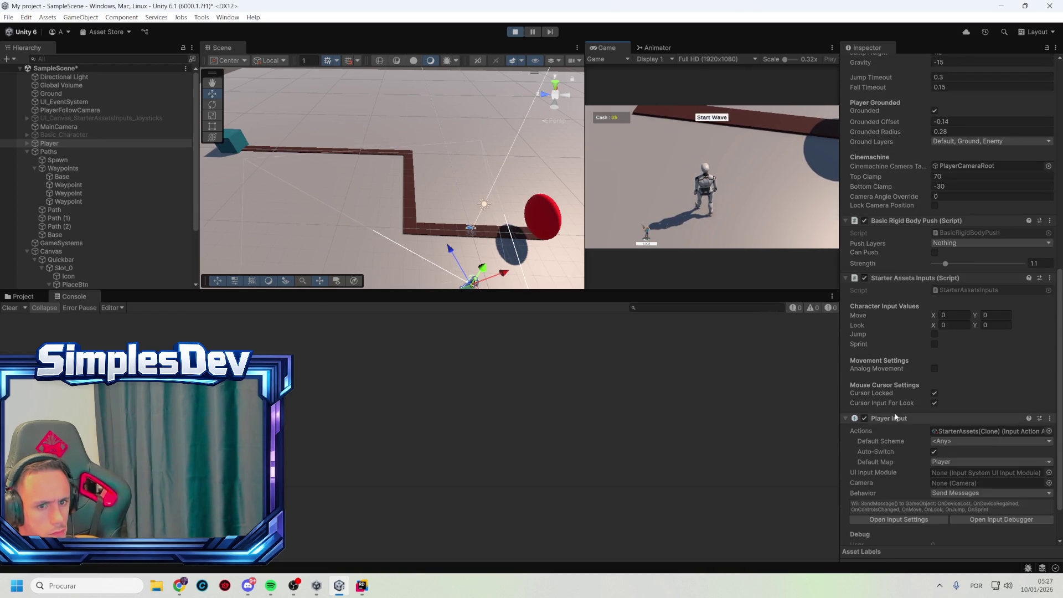
{"action": "scroll", "coordinate": [890, 404], "scroll_direction": "down", "scroll_amount": 2}
{"action": "left_click", "coordinate": [865, 363]}
{"action": "left_click", "coordinate": [784, 271]}
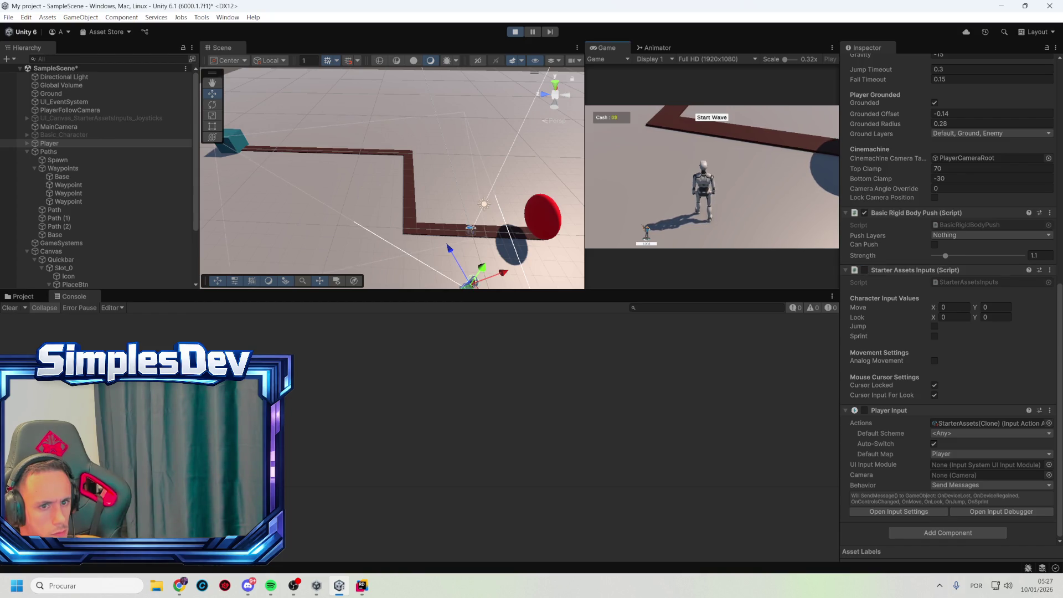
{"action": "left_click", "coordinate": [865, 214]}
{"action": "scroll", "coordinate": [858, 158], "scroll_direction": "up", "scroll_amount": 8}
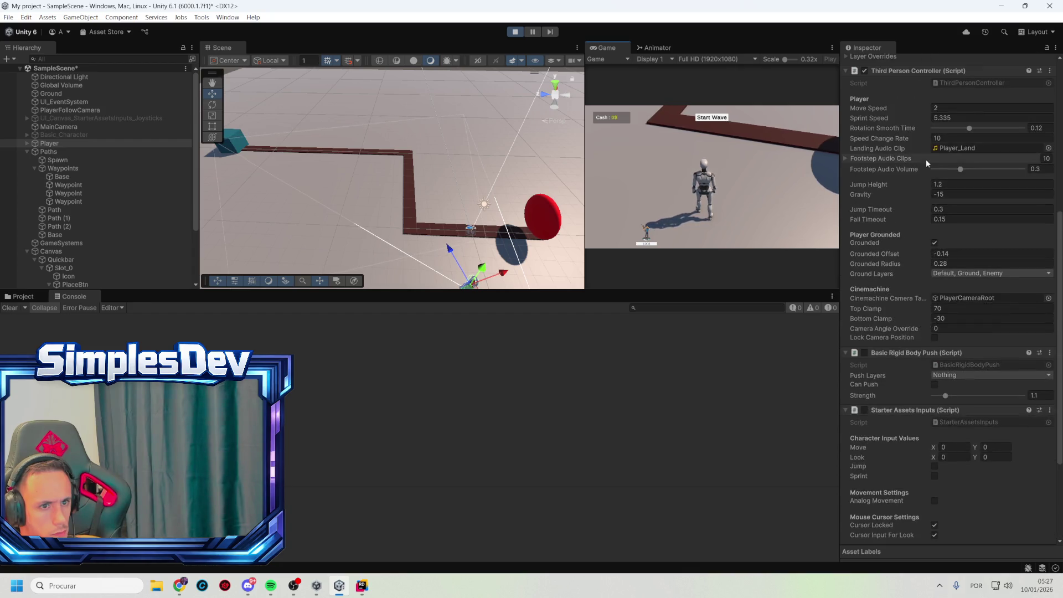
{"action": "left_click", "coordinate": [865, 158]}
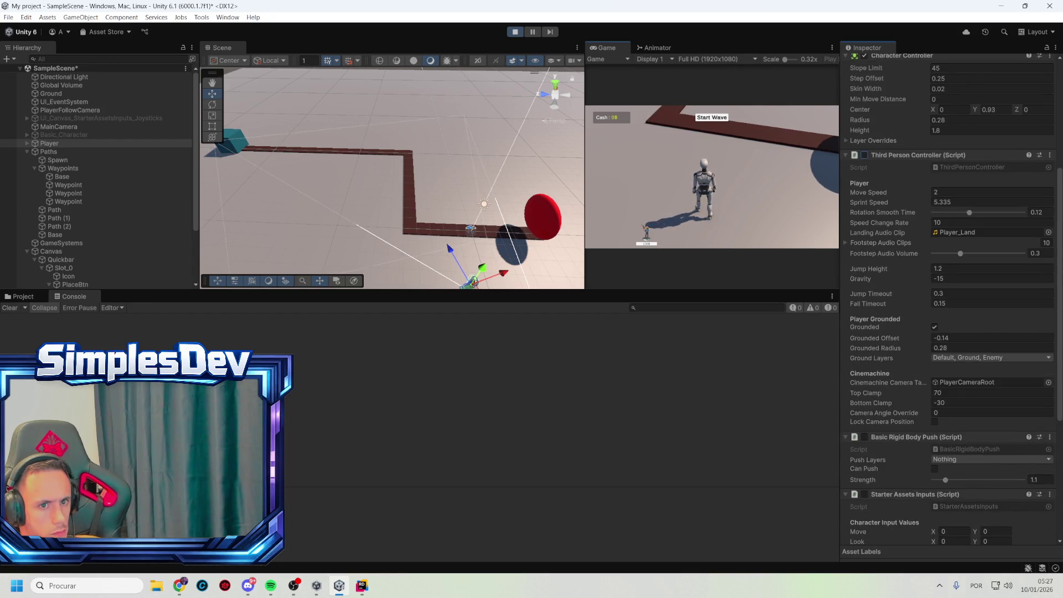
{"action": "scroll", "coordinate": [922, 149], "scroll_direction": "up", "scroll_amount": 8}
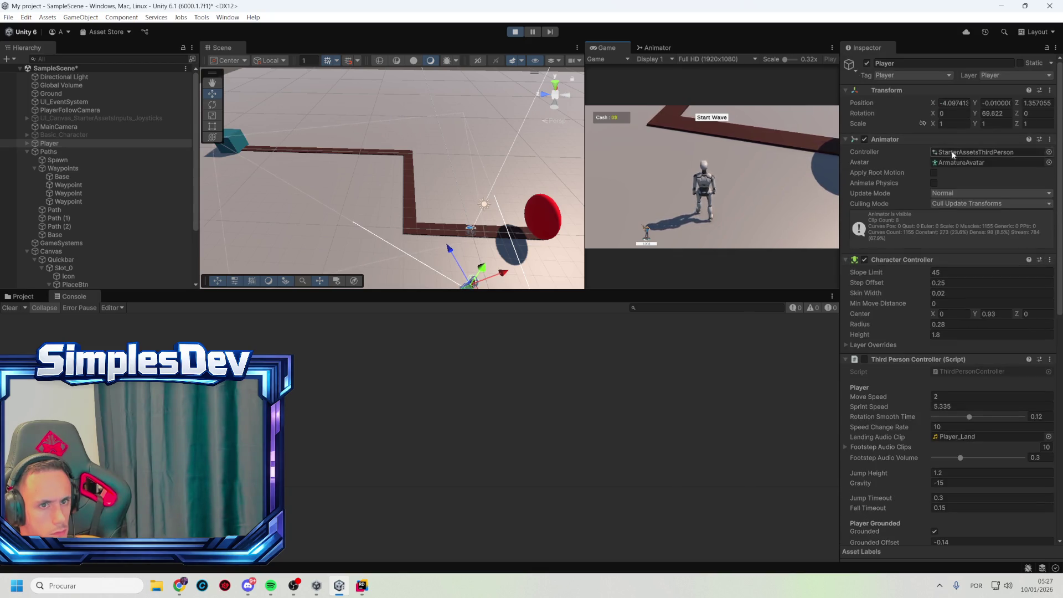
{"action": "scroll", "coordinate": [962, 222], "scroll_direction": "down", "scroll_amount": 13}
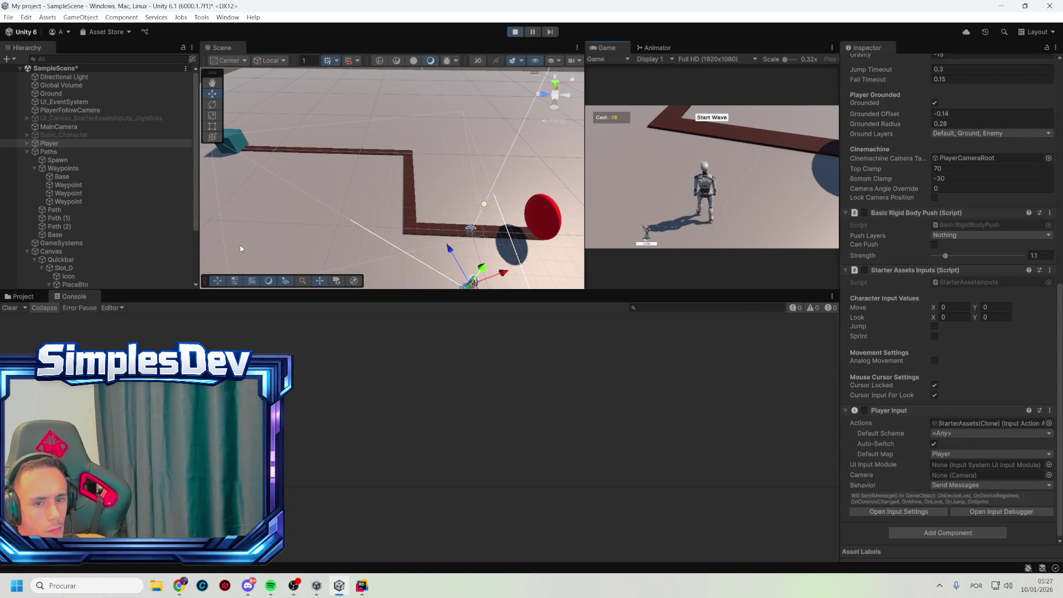
- Turn off MainCamera's CinemachineBrain and Universal Additional Camera Data, and deactivate PlayerFollowCamera
{"action": "left_click", "coordinate": [98, 127]}
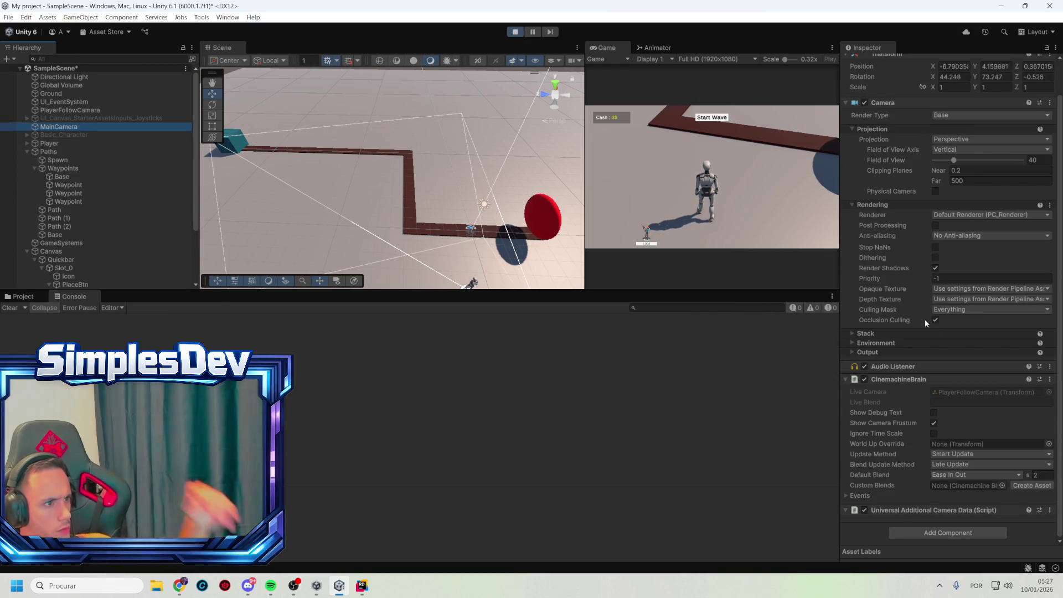
{"action": "left_click", "coordinate": [865, 380]}
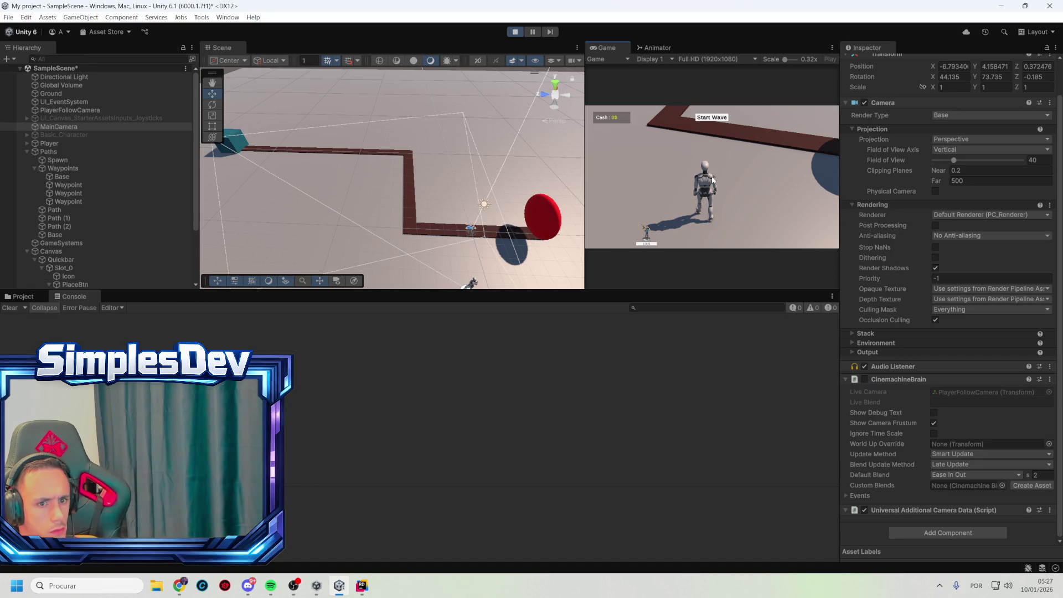
{"action": "left_click", "coordinate": [69, 110]}
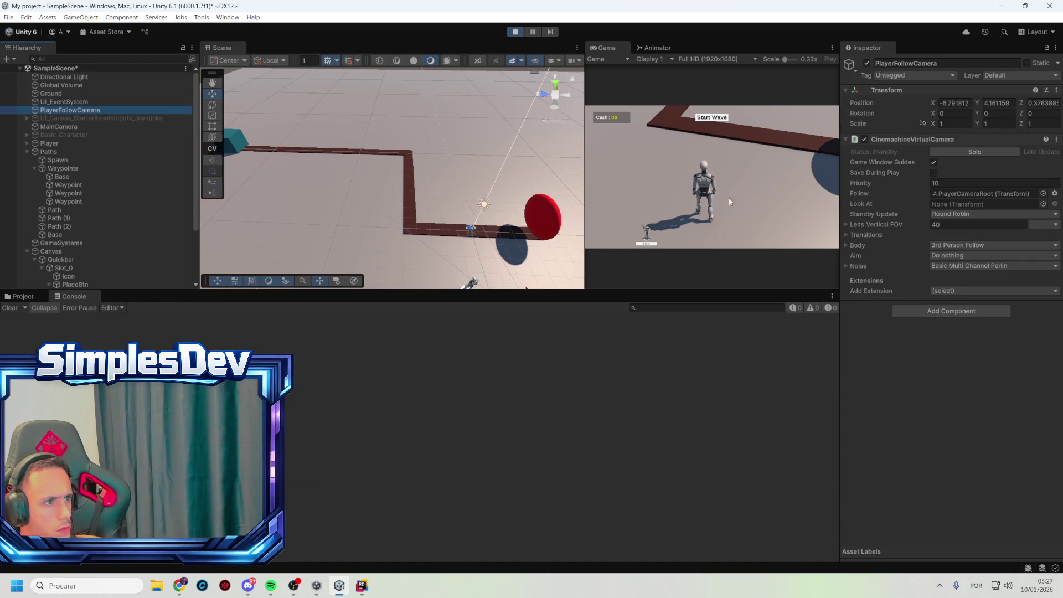
{"action": "left_click", "coordinate": [866, 63]}
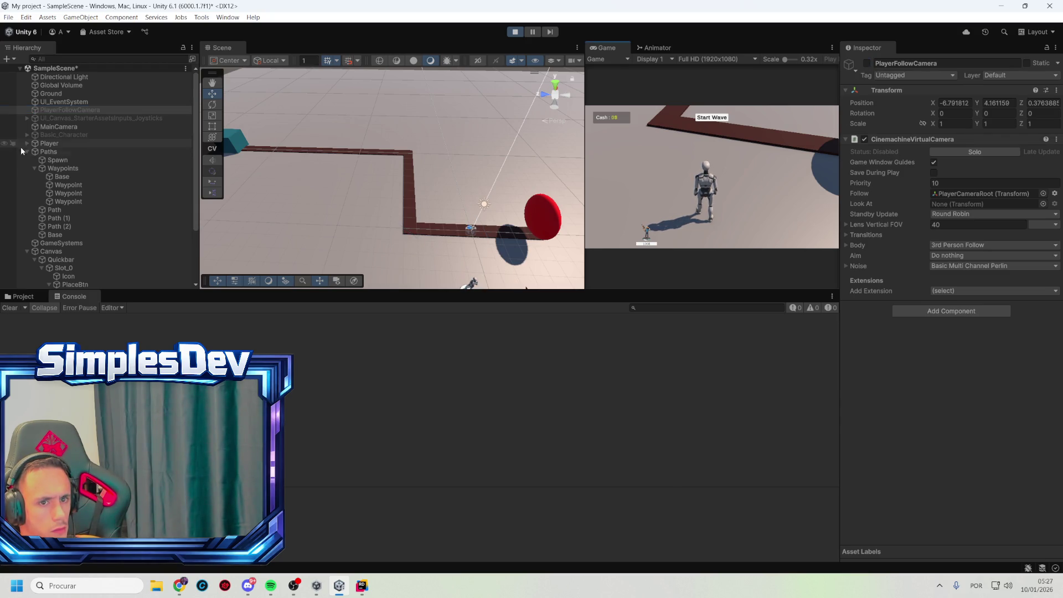
{"action": "left_click", "coordinate": [59, 127]}
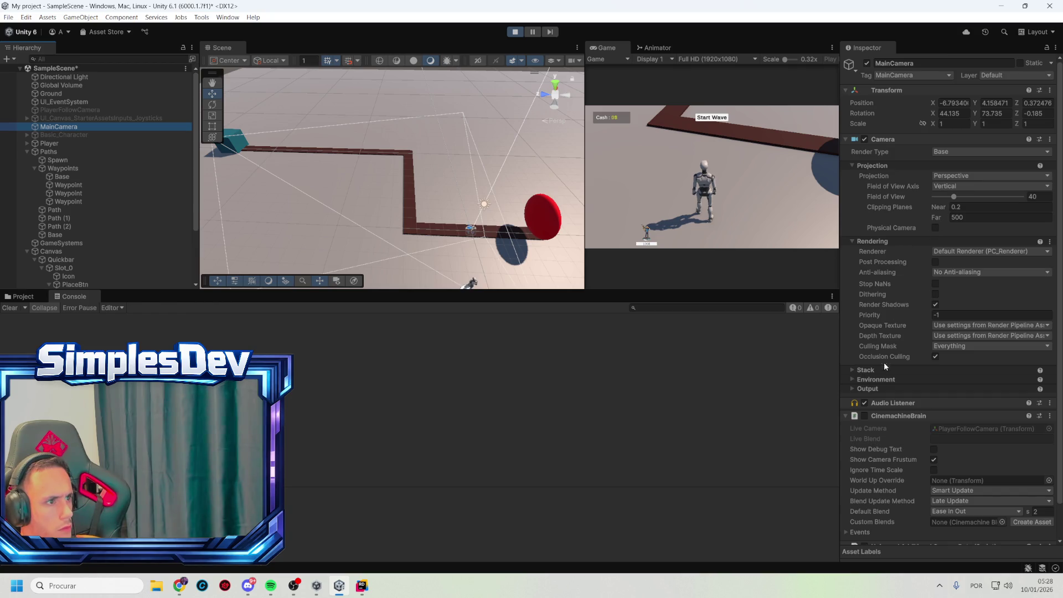
{"action": "scroll", "coordinate": [864, 390], "scroll_direction": "down", "scroll_amount": 2}
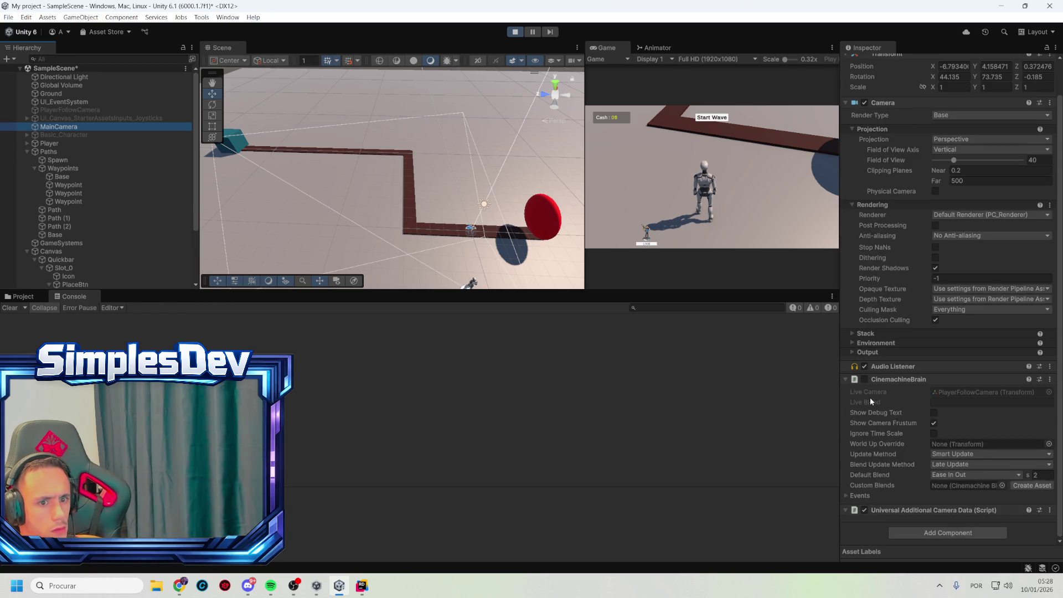
{"action": "left_click", "coordinate": [865, 510]}
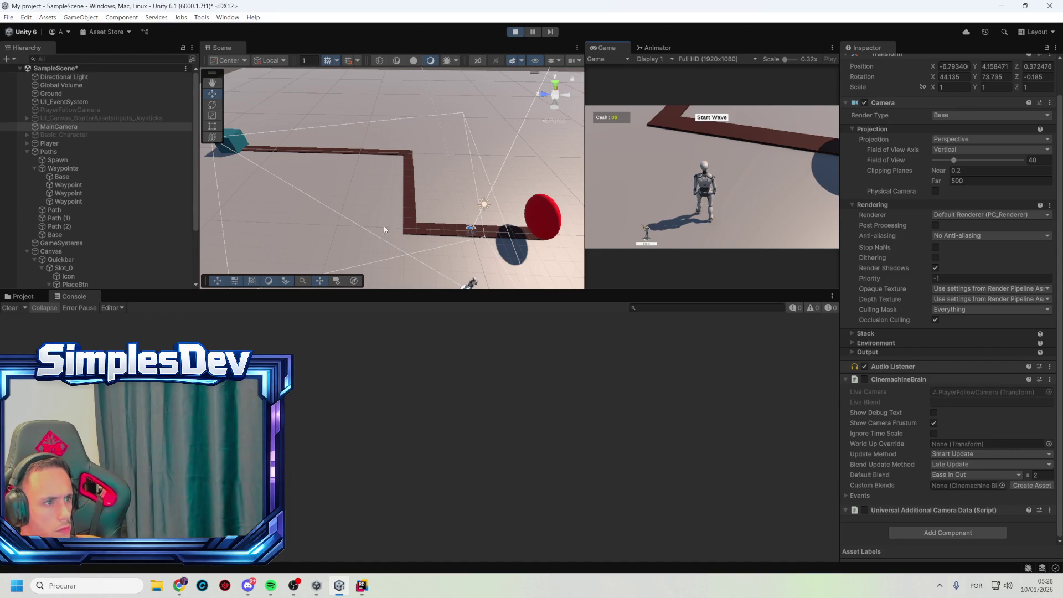
- Inspect UI_EventSystem, refocus the running game, and deactivate the Player object
{"action": "left_click", "coordinate": [91, 102]}
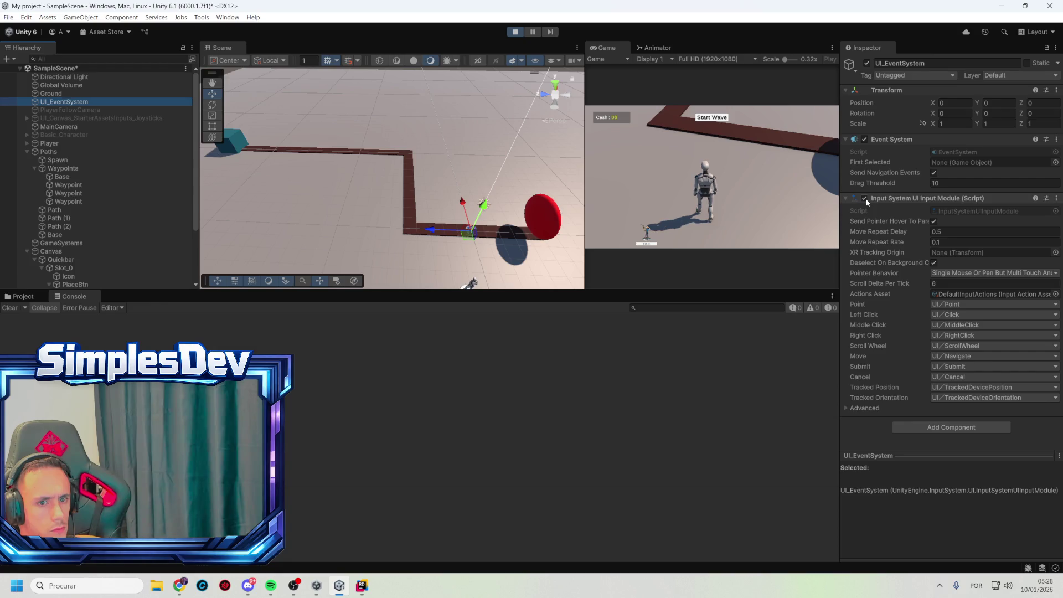
{"action": "left_click", "coordinate": [726, 182]}
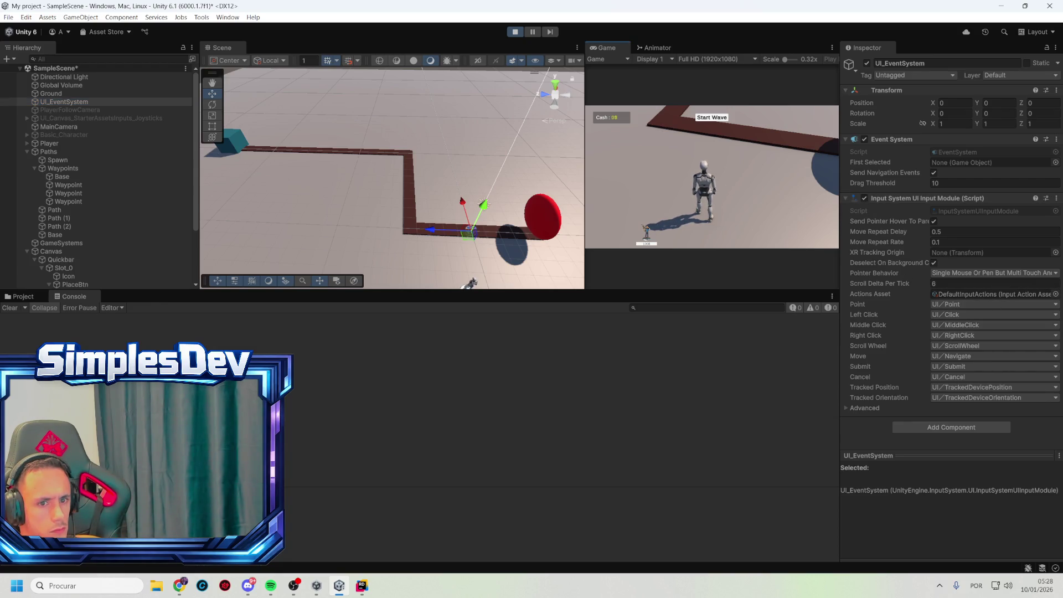
{"action": "left_click", "coordinate": [72, 144]}
{"action": "left_click", "coordinate": [866, 64]}
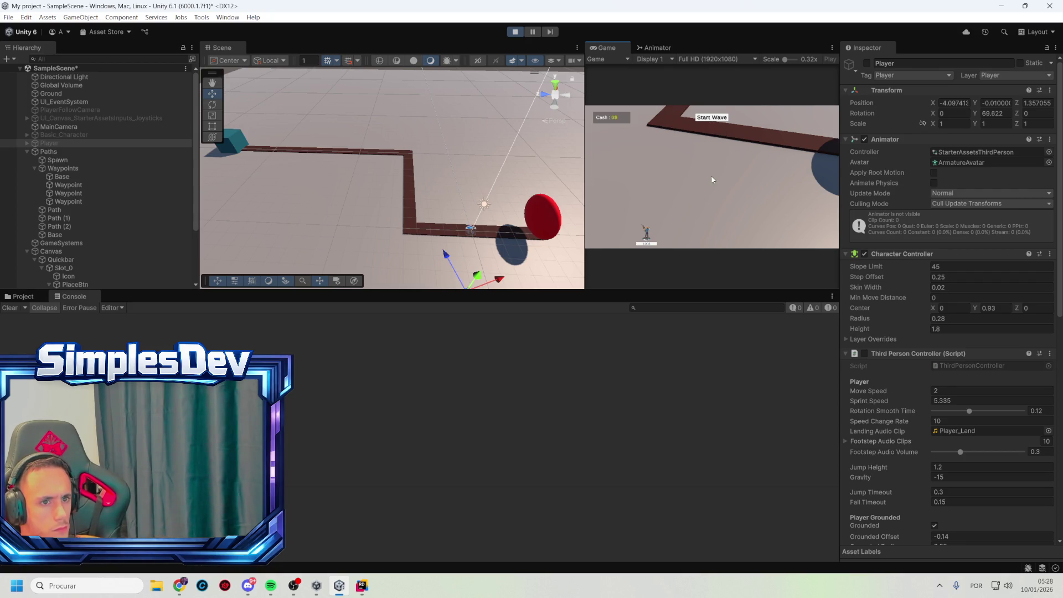
- Deactivate Player in edit mode and do a quick play-test run
{"action": "left_click", "coordinate": [515, 33]}
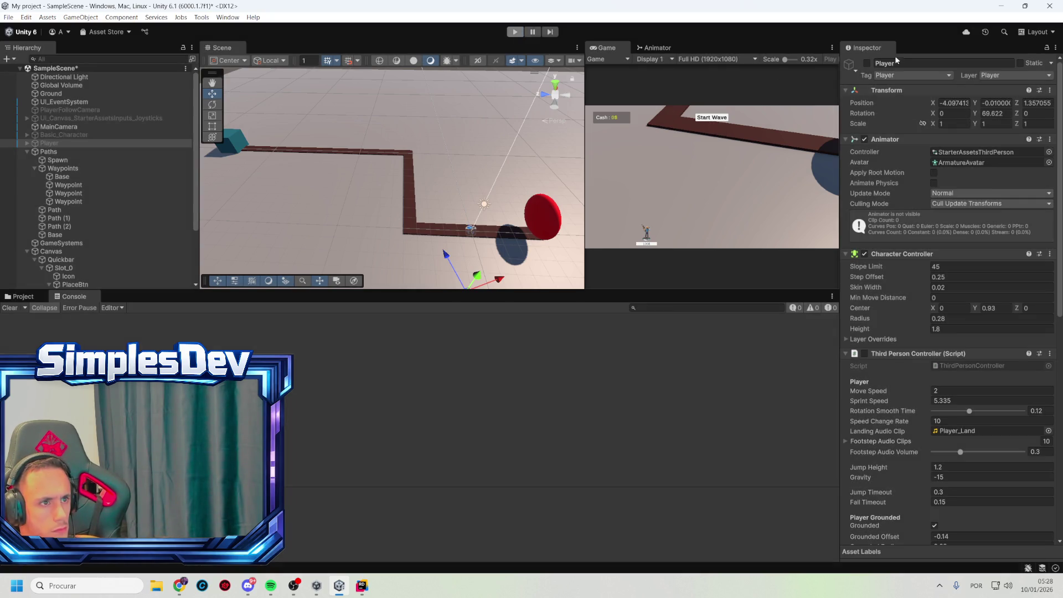
{"action": "left_click", "coordinate": [866, 63]}
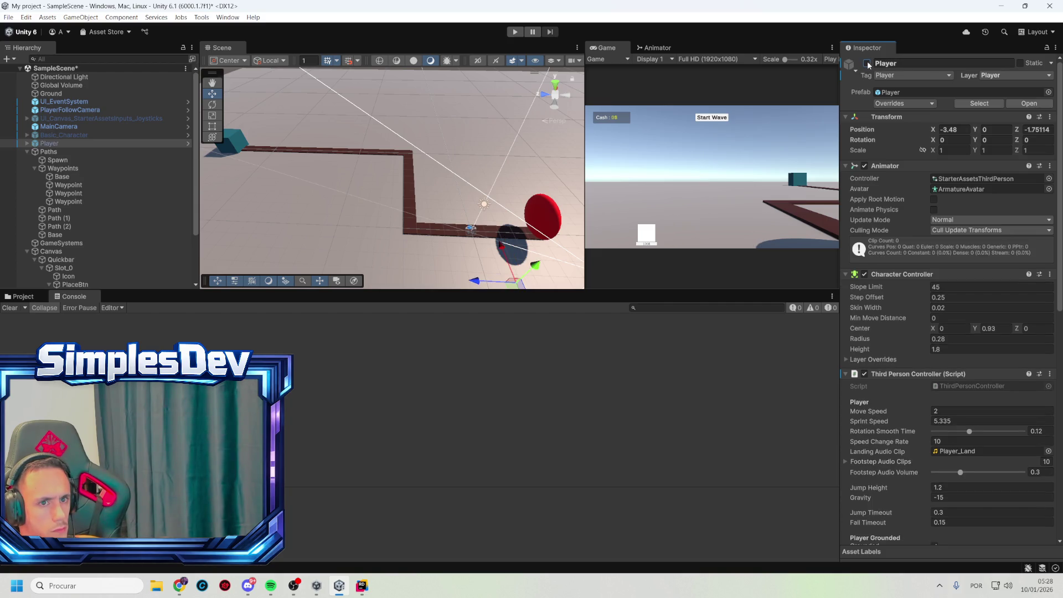
{"action": "left_click", "coordinate": [515, 32]}
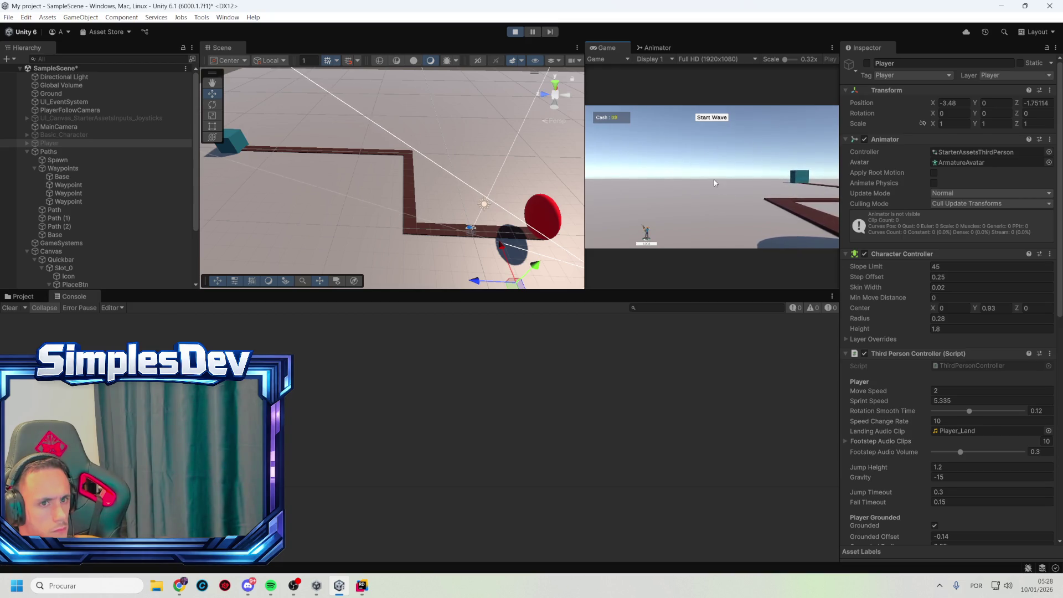
{"action": "left_click", "coordinate": [516, 32]}
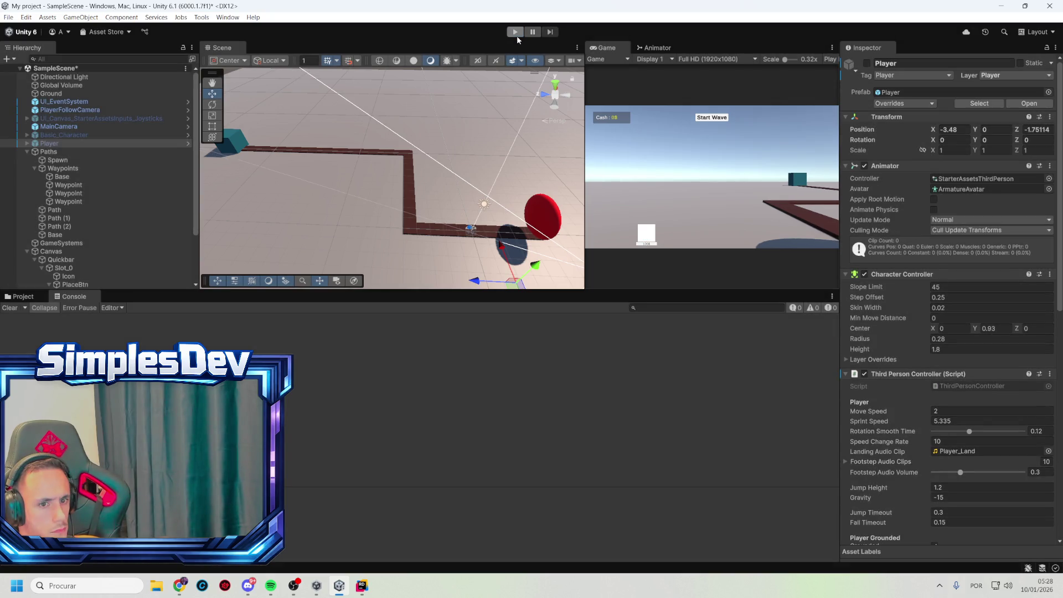
- Disable Player Input, start a wave to hit the enemyPrefab error, then reactivate Player and replay
{"action": "scroll", "coordinate": [949, 310], "scroll_direction": "down", "scroll_amount": 10}
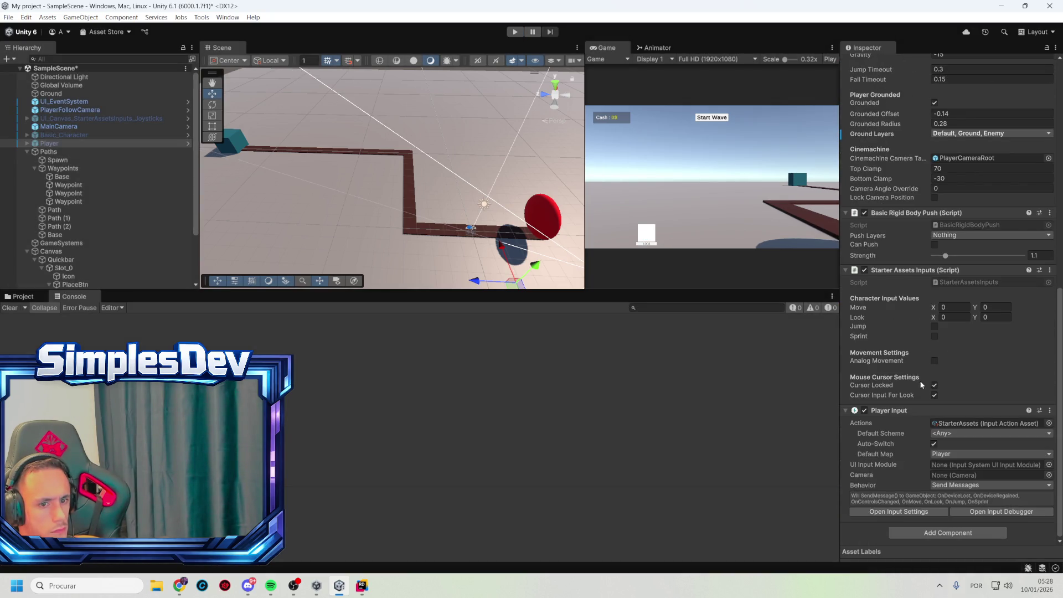
{"action": "left_click", "coordinate": [864, 410]}
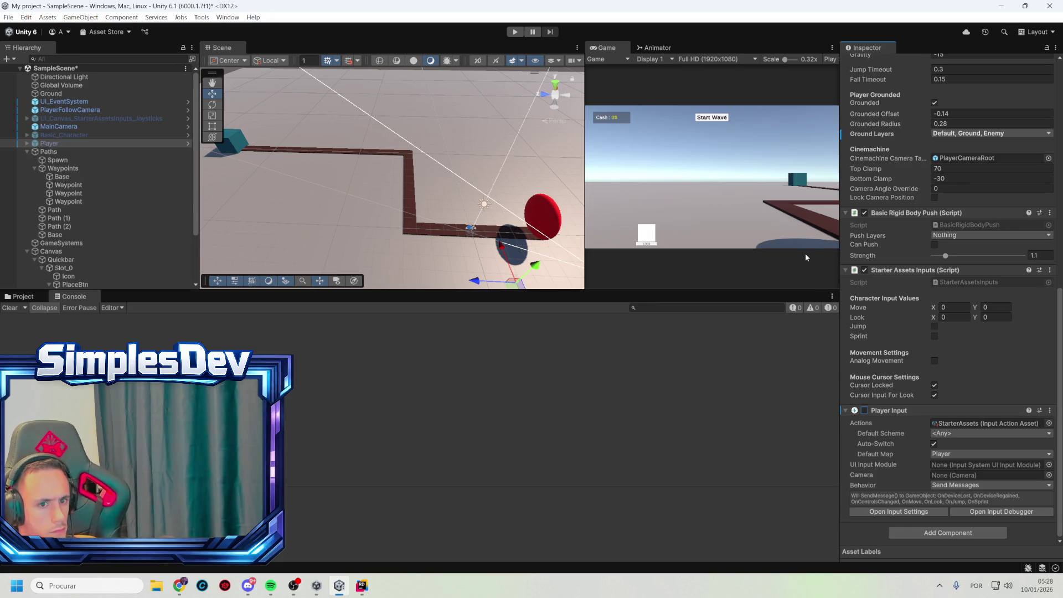
{"action": "left_click", "coordinate": [516, 31]}
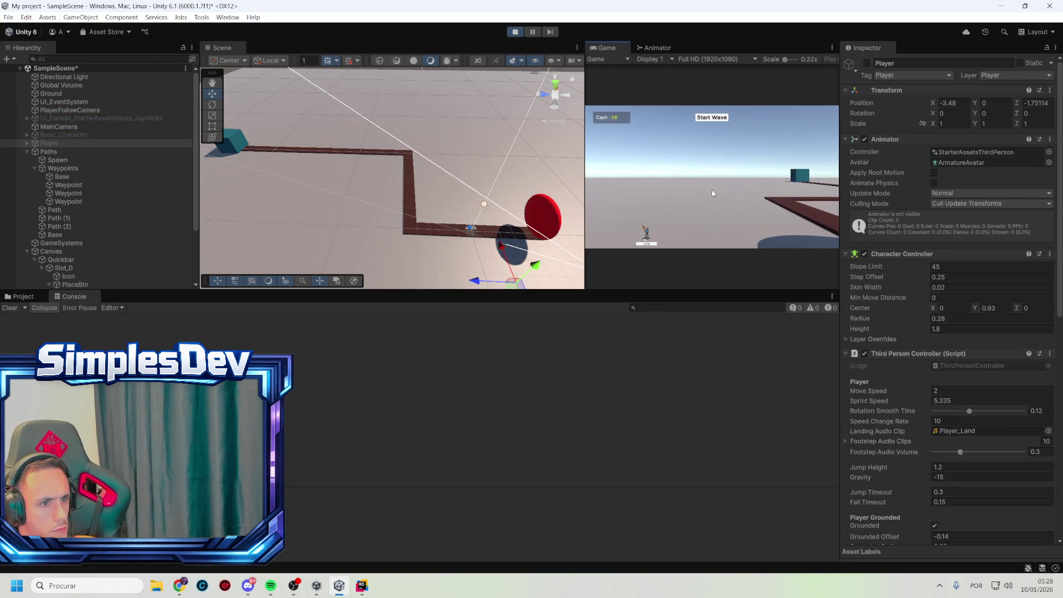
{"action": "left_click", "coordinate": [707, 119]}
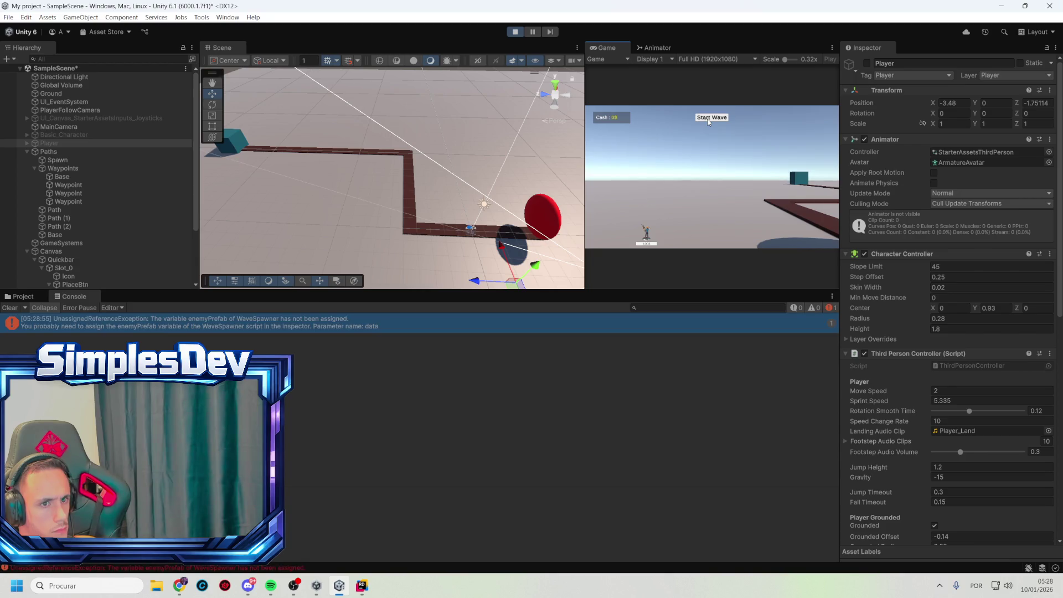
{"action": "left_click", "coordinate": [515, 32]}
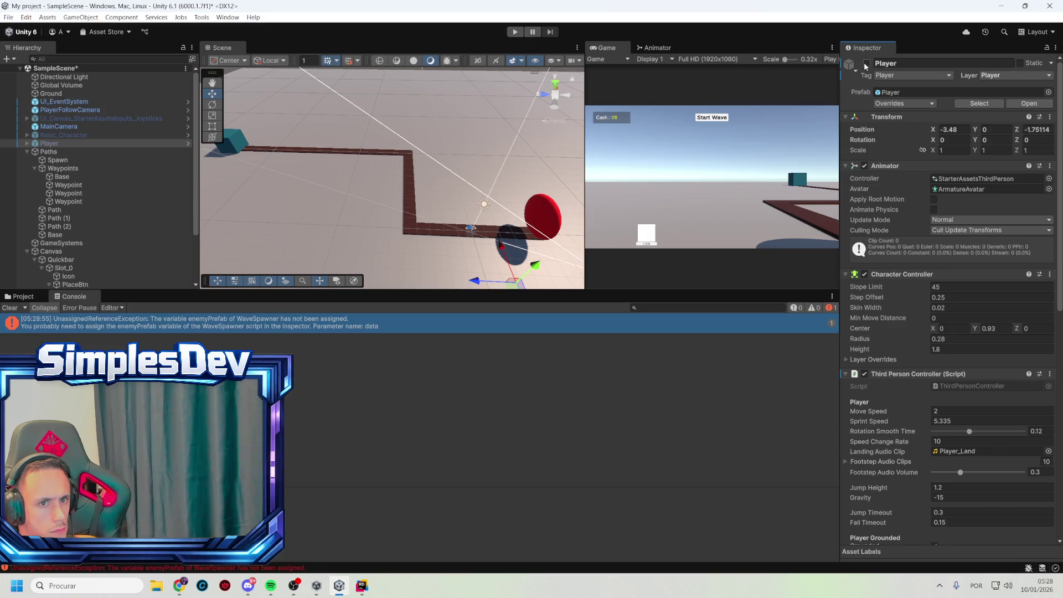
{"action": "left_click", "coordinate": [867, 64]}
{"action": "left_click", "coordinate": [517, 32]}
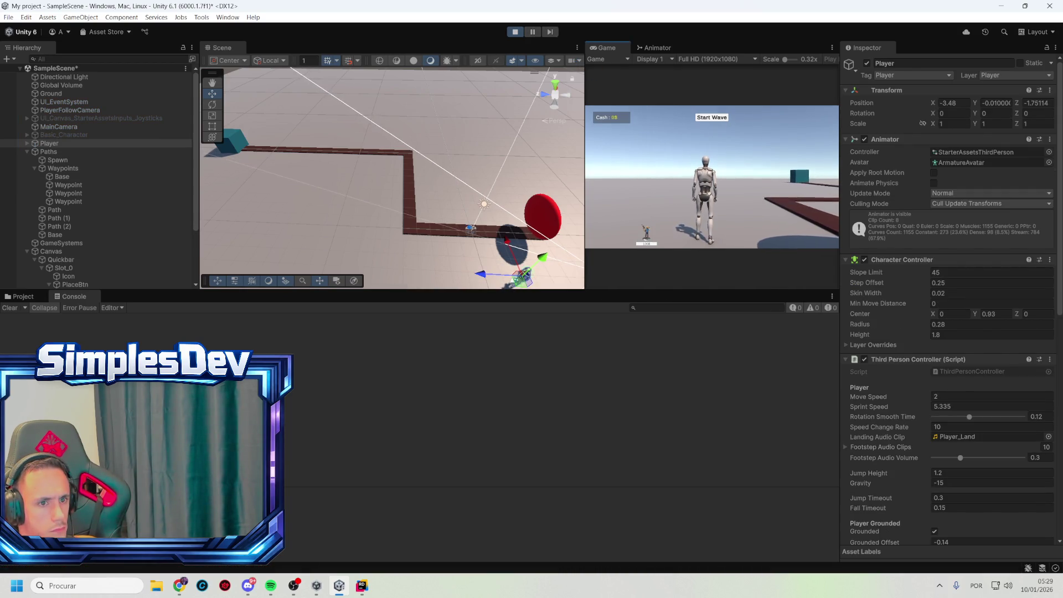
- Disable Player's Starter Assets Inputs and Third Person Controller, then run the scene
{"action": "left_click", "coordinate": [515, 31]}
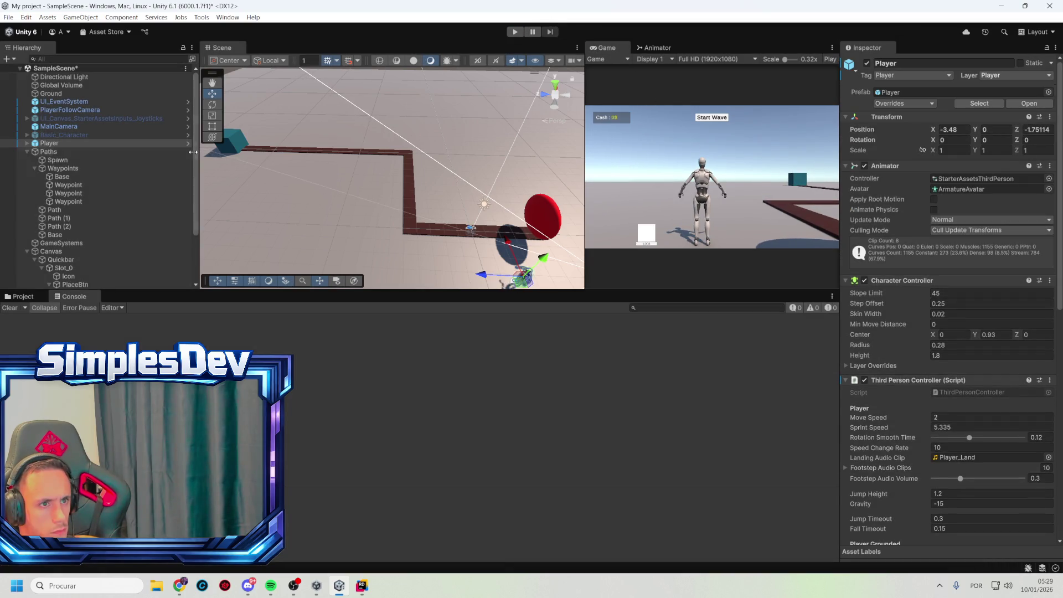
{"action": "scroll", "coordinate": [870, 432], "scroll_direction": "down", "scroll_amount": 15}
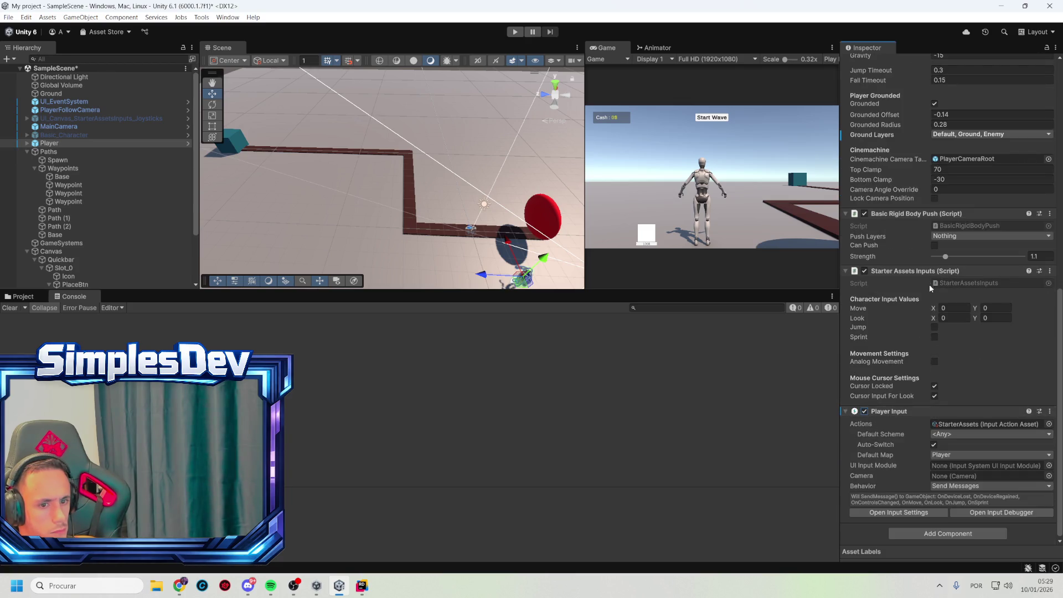
{"action": "left_click", "coordinate": [865, 271]}
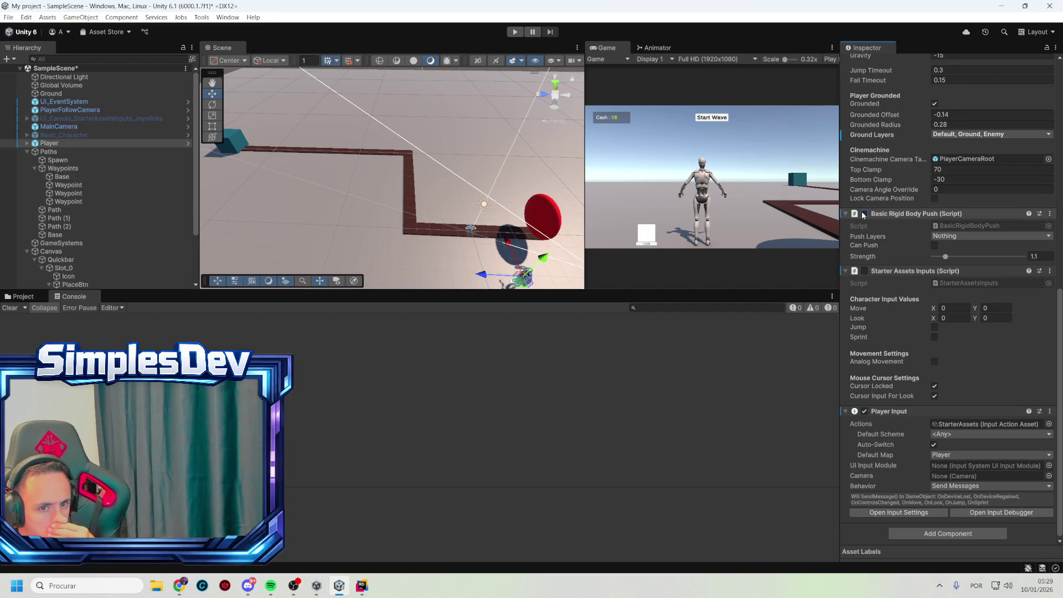
{"action": "scroll", "coordinate": [885, 221], "scroll_direction": "up", "scroll_amount": 8}
{"action": "left_click", "coordinate": [863, 157]}
{"action": "scroll", "coordinate": [864, 150], "scroll_direction": "up", "scroll_amount": 3}
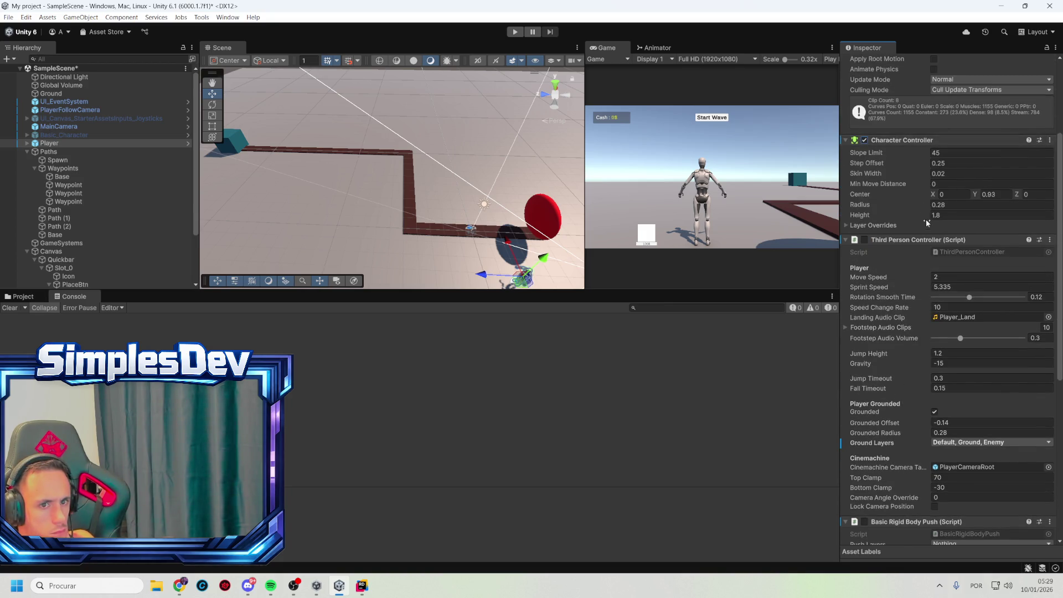
{"action": "scroll", "coordinate": [923, 233], "scroll_direction": "down", "scroll_amount": 3}
{"action": "scroll", "coordinate": [927, 269], "scroll_direction": "down", "scroll_amount": 5}
{"action": "scroll", "coordinate": [878, 468], "scroll_direction": "down", "scroll_amount": 1}
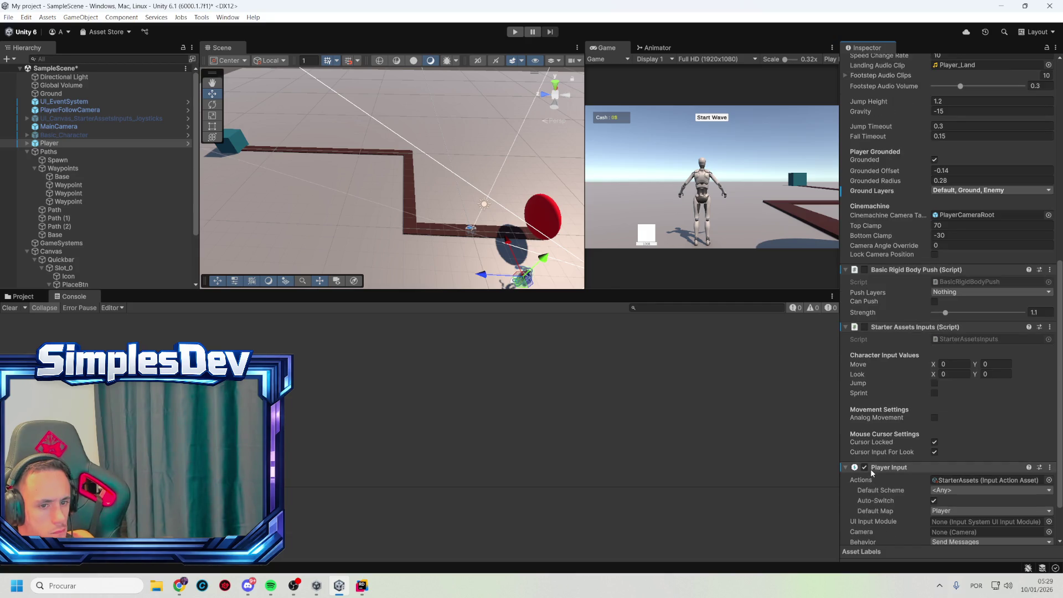
{"action": "left_click", "coordinate": [516, 32]}
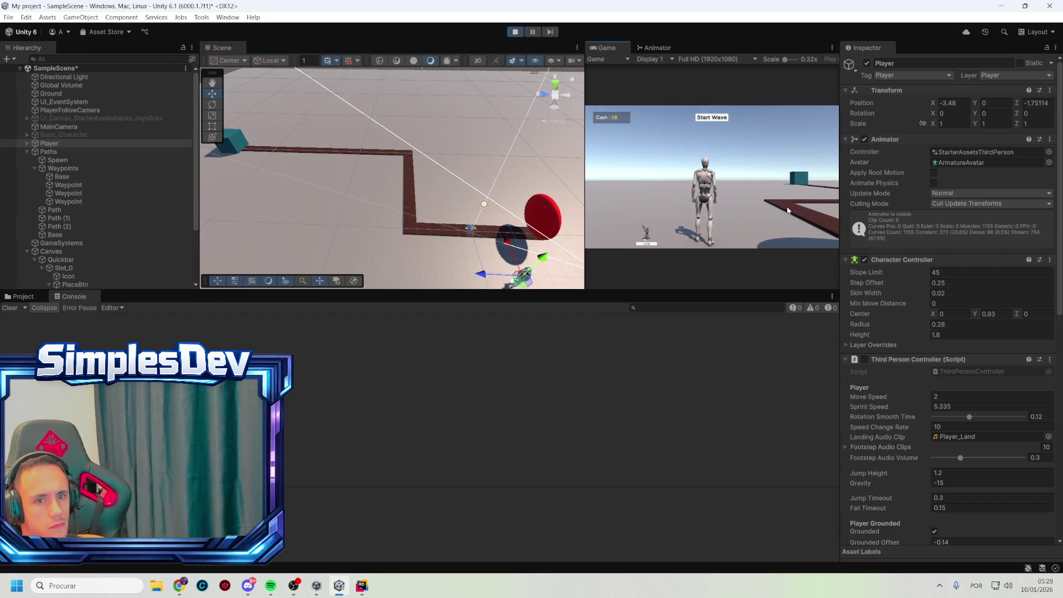
- Lock the camera position, then deactivate PlayerFollowCamera and run the scene again
{"action": "scroll", "coordinate": [928, 383], "scroll_direction": "down", "scroll_amount": 5}
{"action": "left_click", "coordinate": [935, 346]}
{"action": "scroll", "coordinate": [843, 104], "scroll_direction": "up", "scroll_amount": 1}
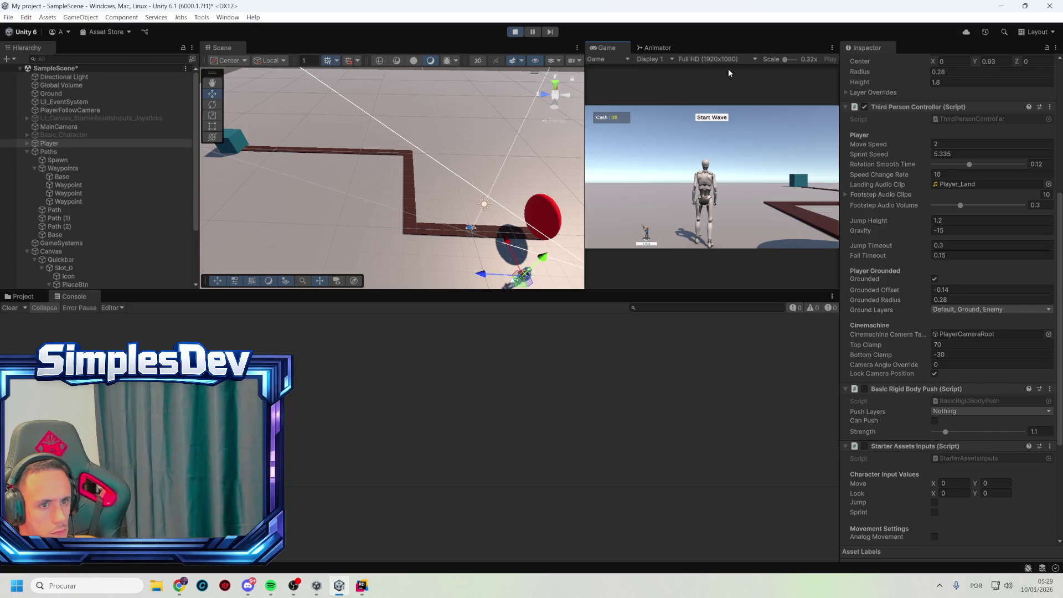
{"action": "left_click", "coordinate": [514, 32]}
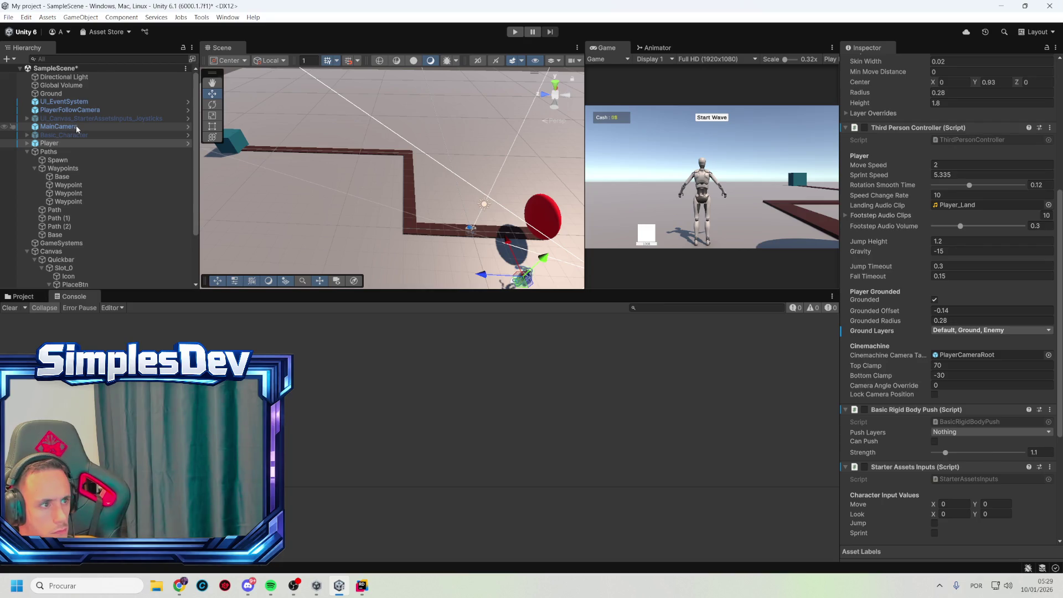
{"action": "left_click", "coordinate": [90, 111]}
{"action": "left_click", "coordinate": [867, 63]}
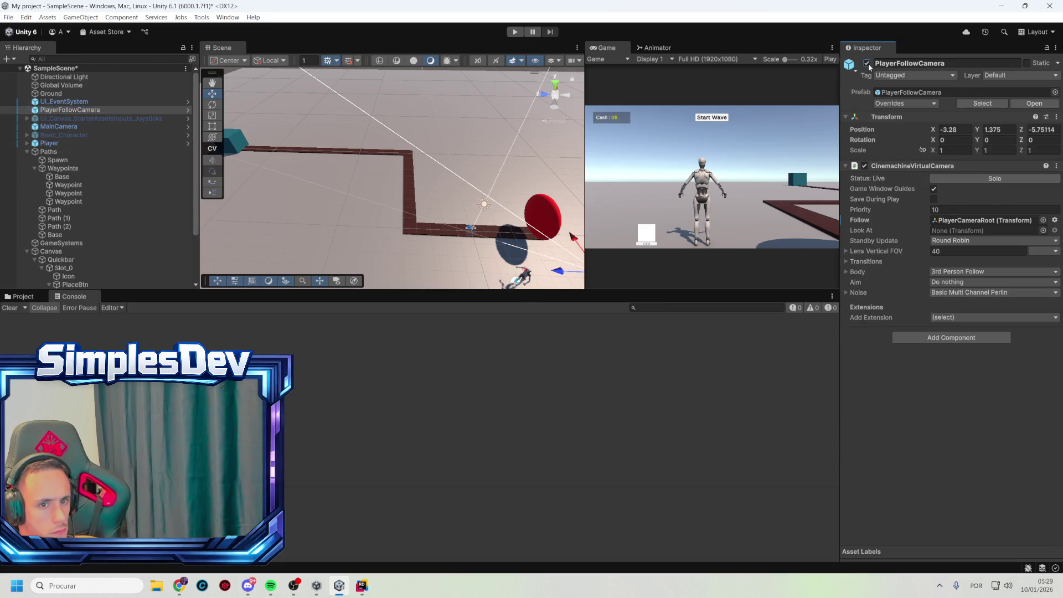
{"action": "left_click", "coordinate": [514, 32]}
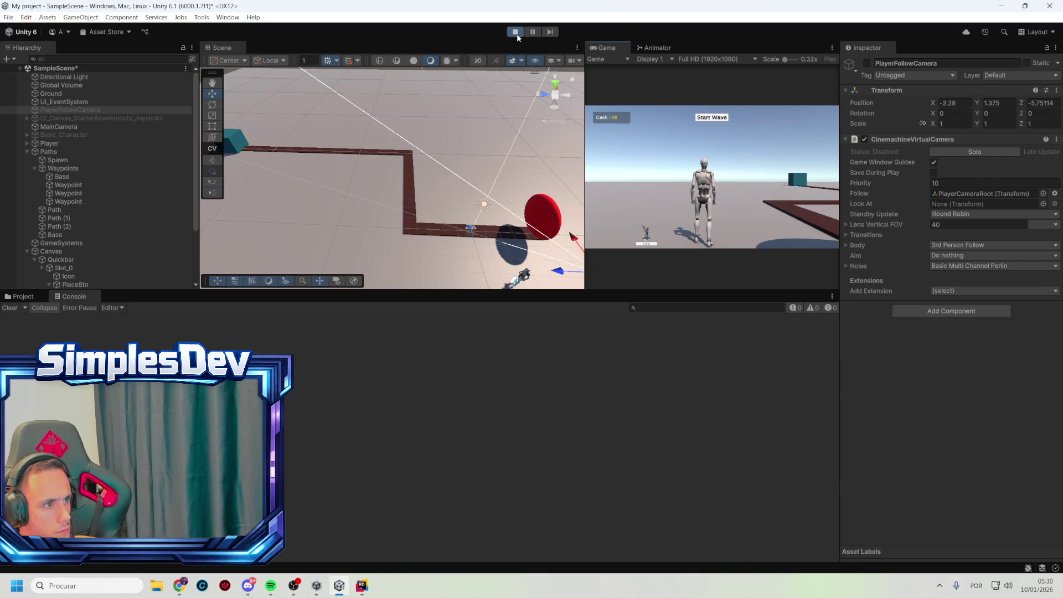
- Stop the play test and delete Basic_Character from the scene
{"action": "left_click", "coordinate": [515, 31]}
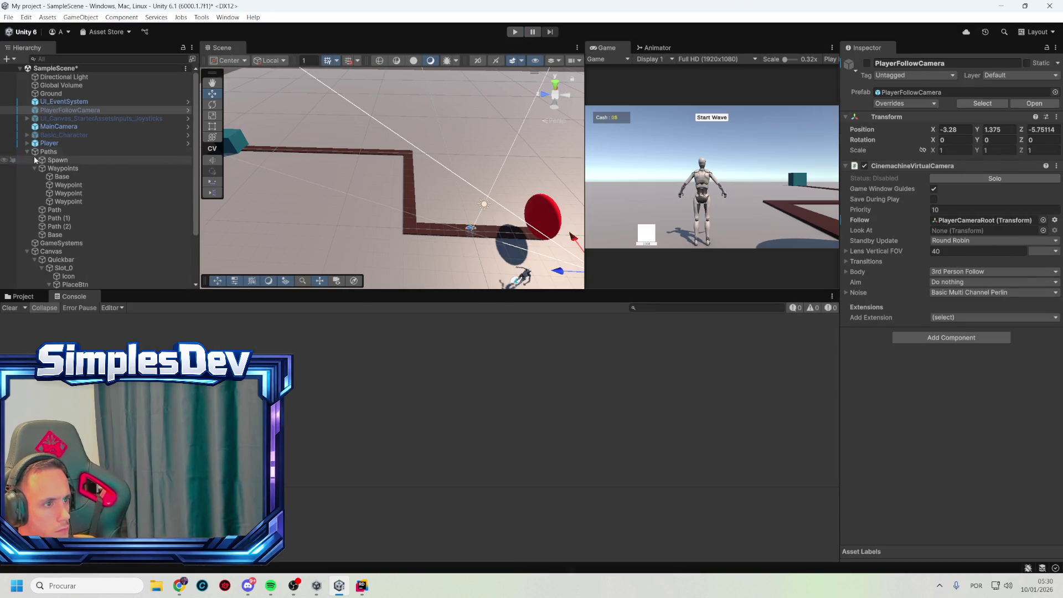
{"action": "left_click", "coordinate": [27, 151]}
{"action": "left_click", "coordinate": [58, 136]}
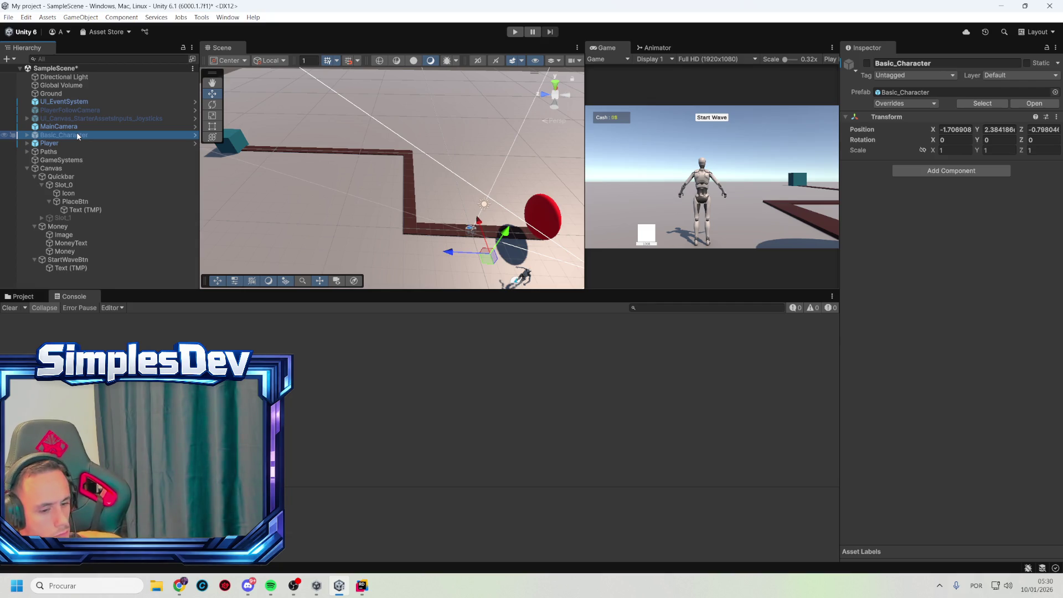
{"action": "key", "text": "Delete"}
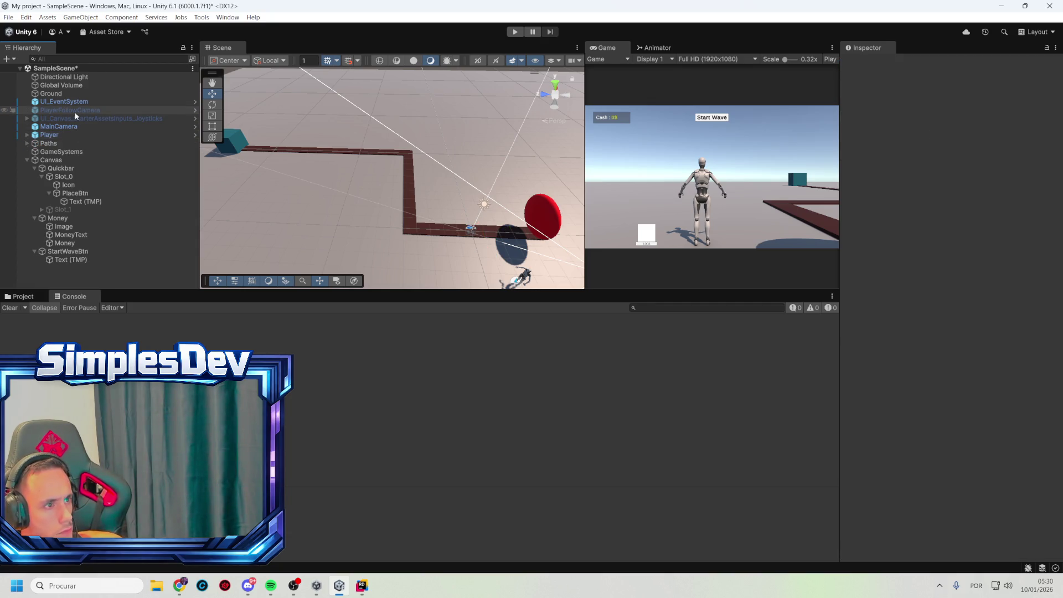
- Select StartWaveBtn and review its Image raycast padding and Button settings
{"action": "left_click", "coordinate": [65, 134]}
{"action": "left_click", "coordinate": [28, 161]}
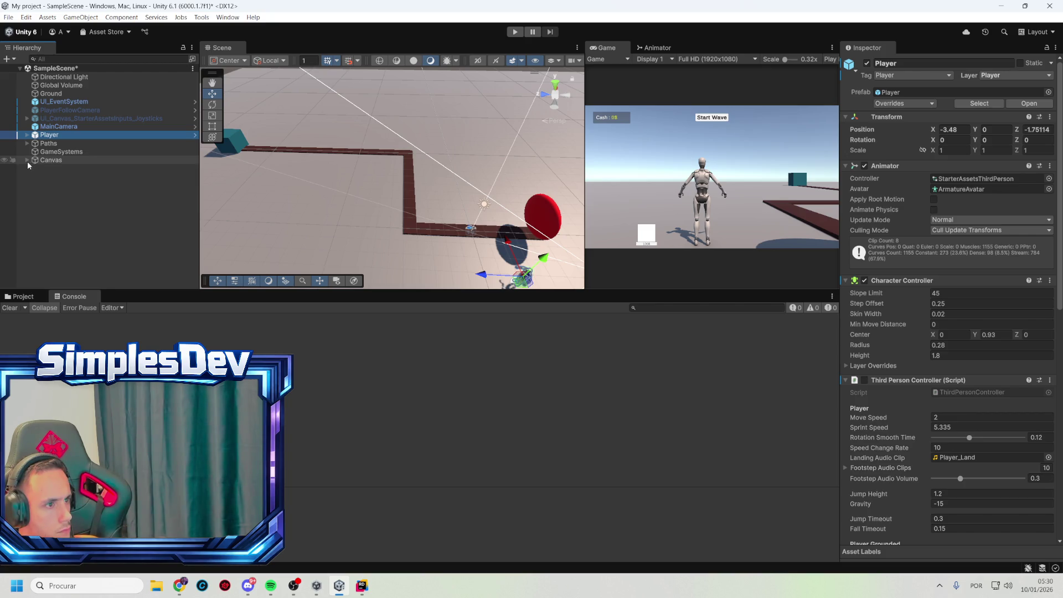
{"action": "left_click", "coordinate": [28, 160]}
{"action": "left_click", "coordinate": [82, 252]}
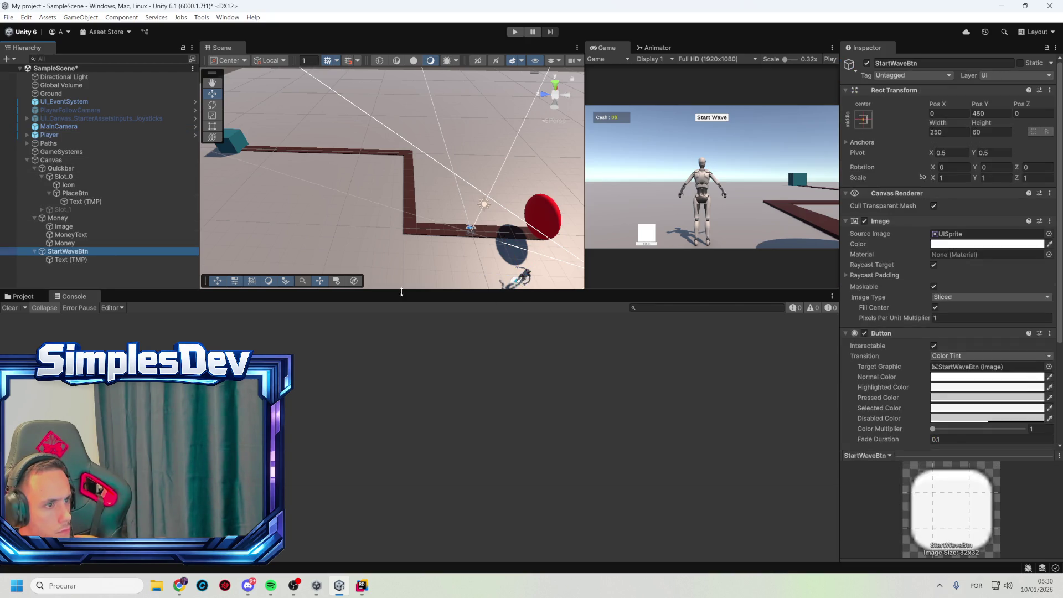
{"action": "scroll", "coordinate": [934, 279], "scroll_direction": "down", "scroll_amount": 3}
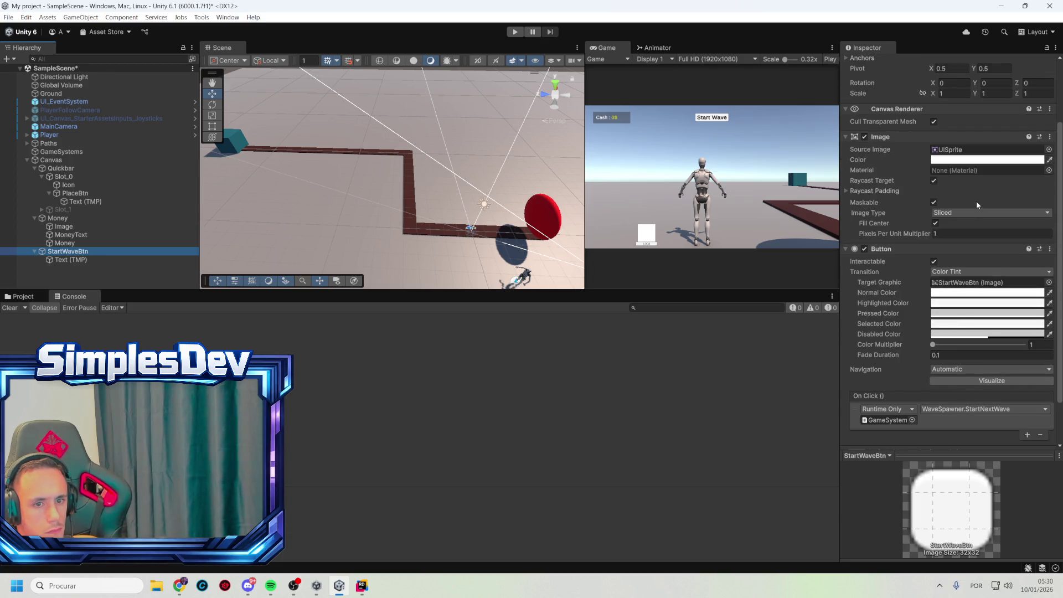
{"action": "left_click", "coordinate": [852, 191]}
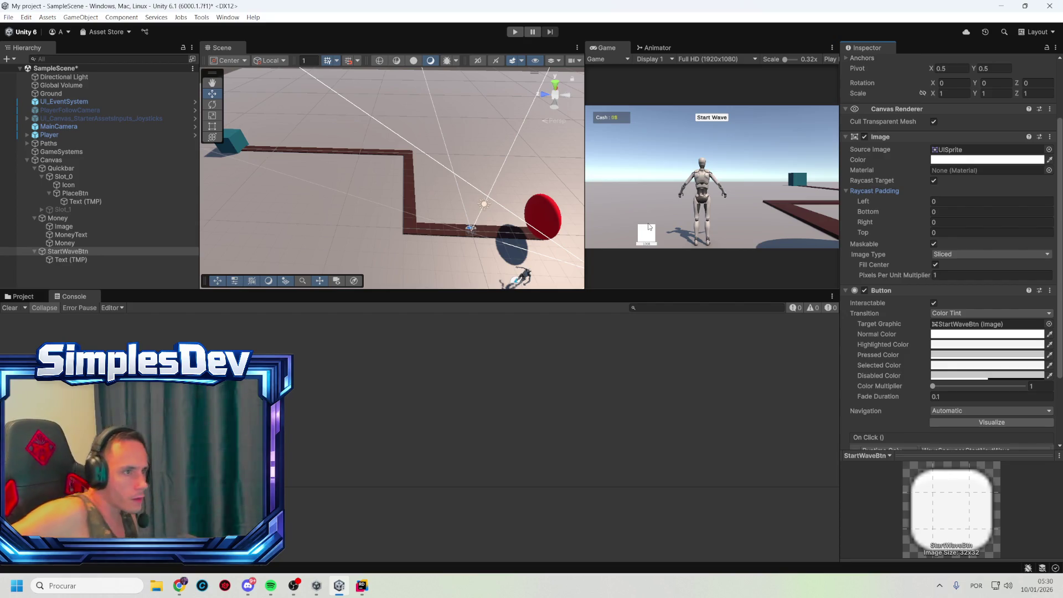
- Deactivate the Player's three child objects, including Geometry and Skeleton
{"action": "left_click", "coordinate": [72, 102]}
{"action": "left_click", "coordinate": [77, 109]}
{"action": "left_click", "coordinate": [78, 104]}
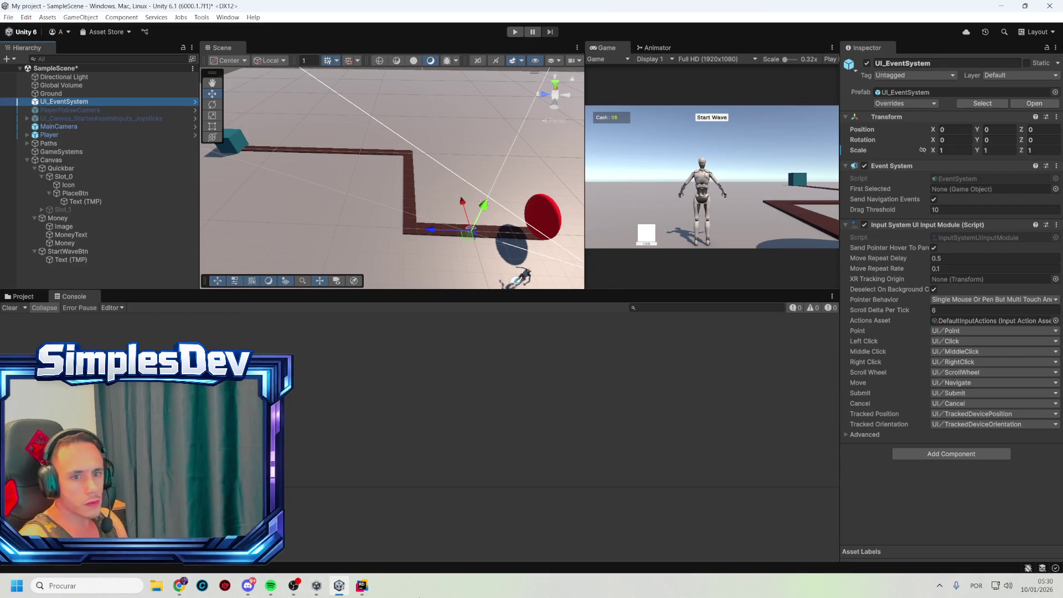
{"action": "left_click", "coordinate": [48, 135]}
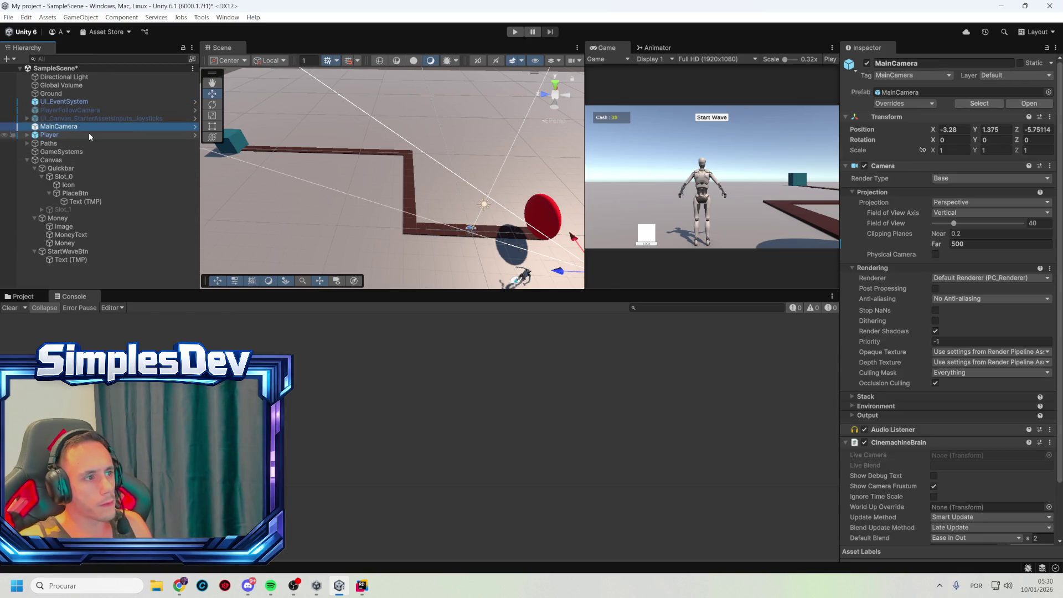
{"action": "left_click", "coordinate": [27, 135]}
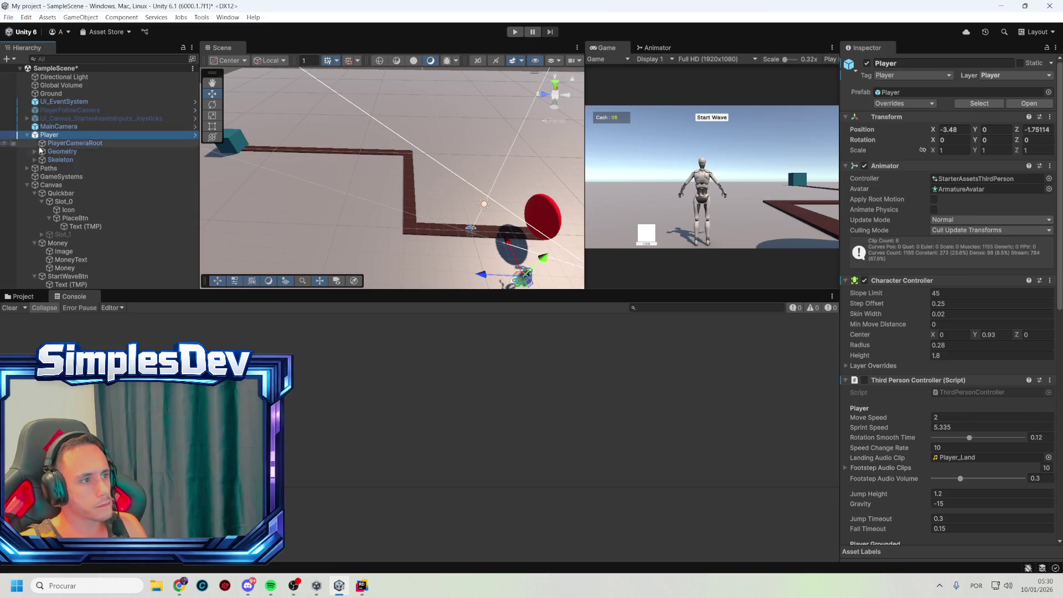
{"action": "left_click", "coordinate": [88, 152]}
{"action": "left_click", "coordinate": [93, 160]}
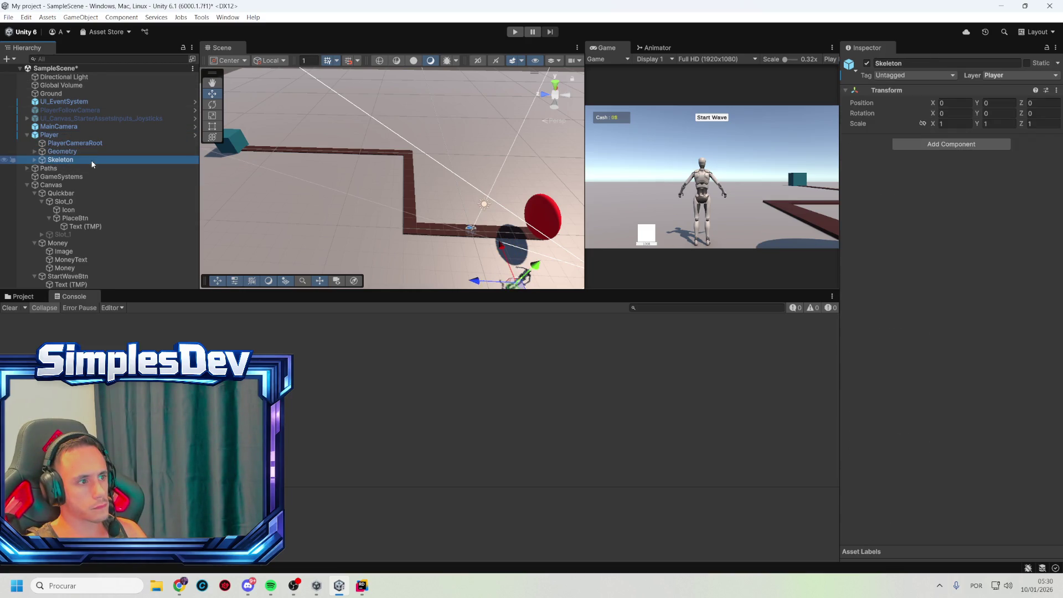
{"action": "left_click", "coordinate": [70, 143], "text": "shift"}
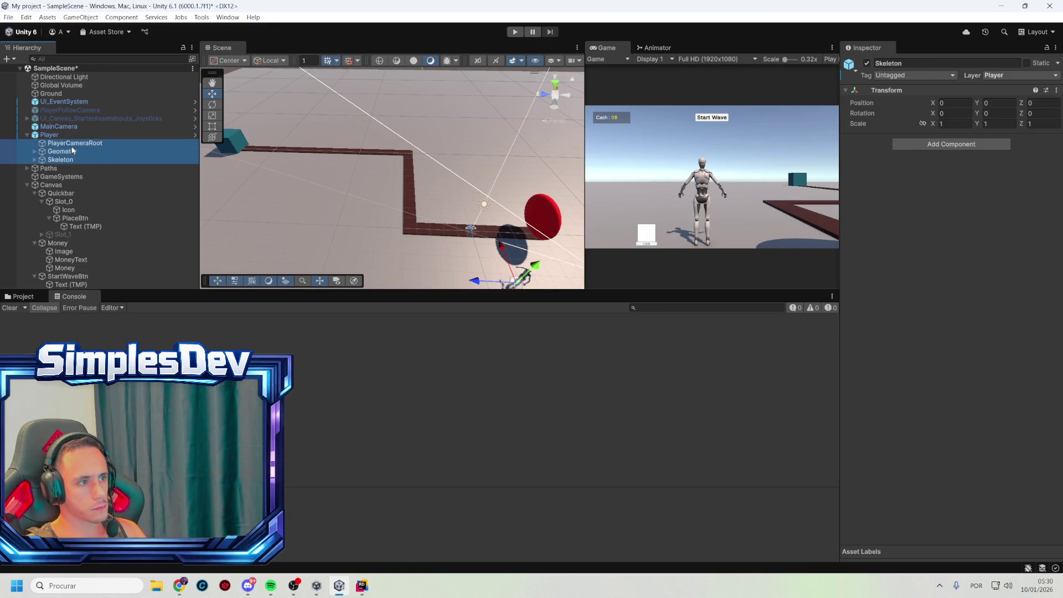
{"action": "left_click", "coordinate": [867, 63]}
- Play-test with the Player's children off, then re-enable all three children
{"action": "left_click", "coordinate": [61, 135]}
{"action": "left_click", "coordinate": [515, 32]}
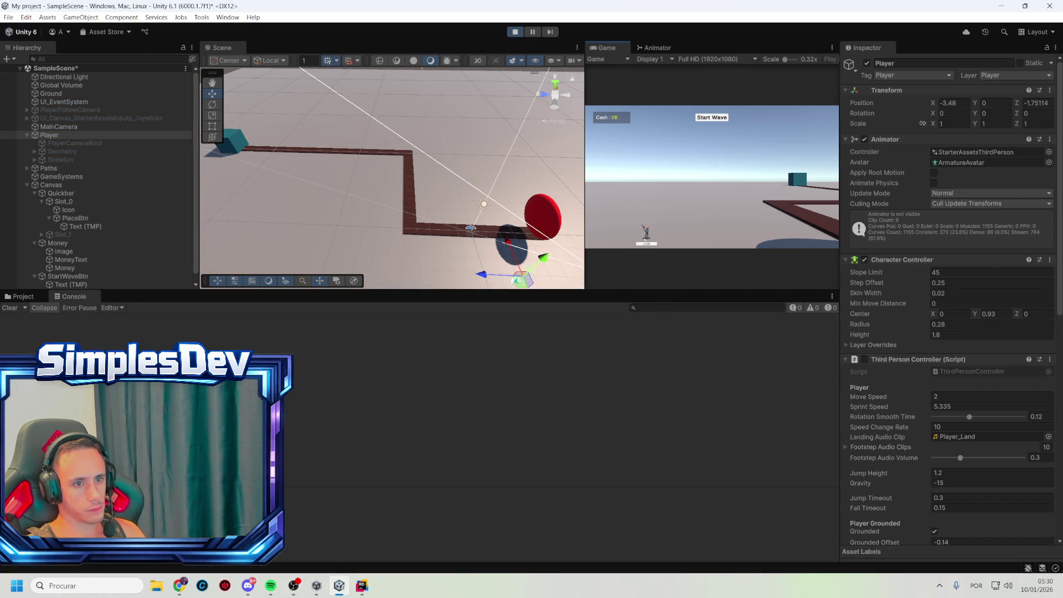
{"action": "left_click", "coordinate": [509, 35]}
{"action": "left_click", "coordinate": [78, 151]}
{"action": "left_click", "coordinate": [89, 158], "text": "shift"}
{"action": "left_click", "coordinate": [70, 142], "text": "ctrl"}
{"action": "key", "text": "alt+shift+a"}
- Play-test with the Player's Character Controller and then Animator disabled, then stop
{"action": "left_click", "coordinate": [68, 136]}
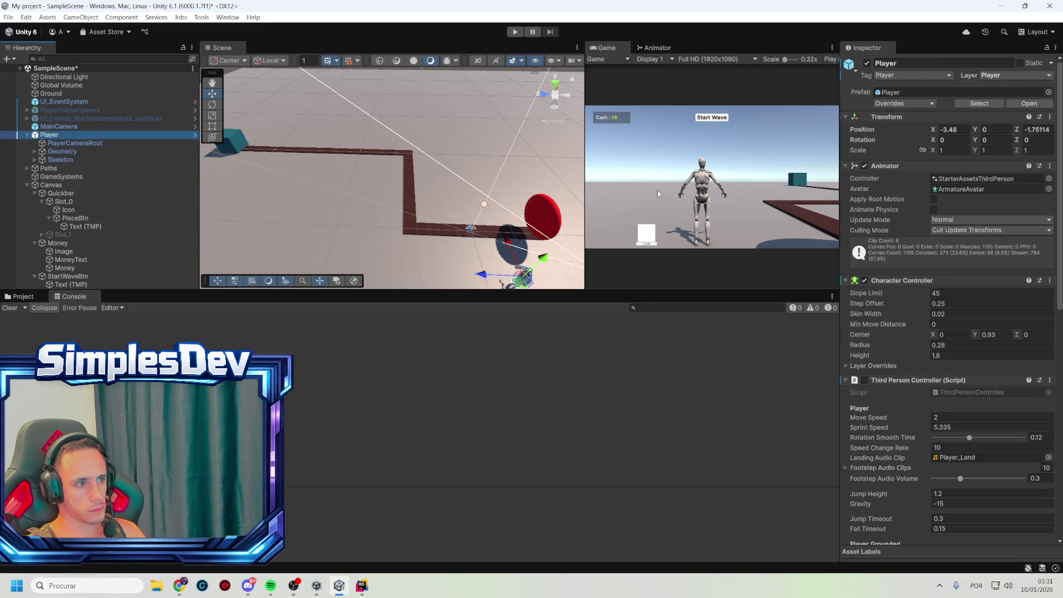
{"action": "left_click", "coordinate": [863, 281]}
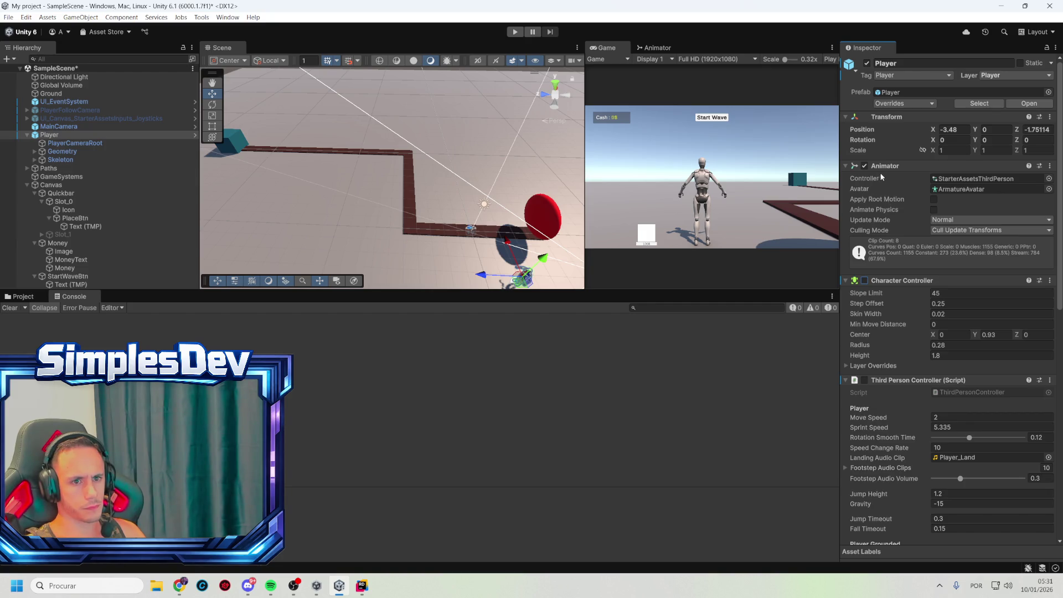
{"action": "left_click", "coordinate": [515, 32]}
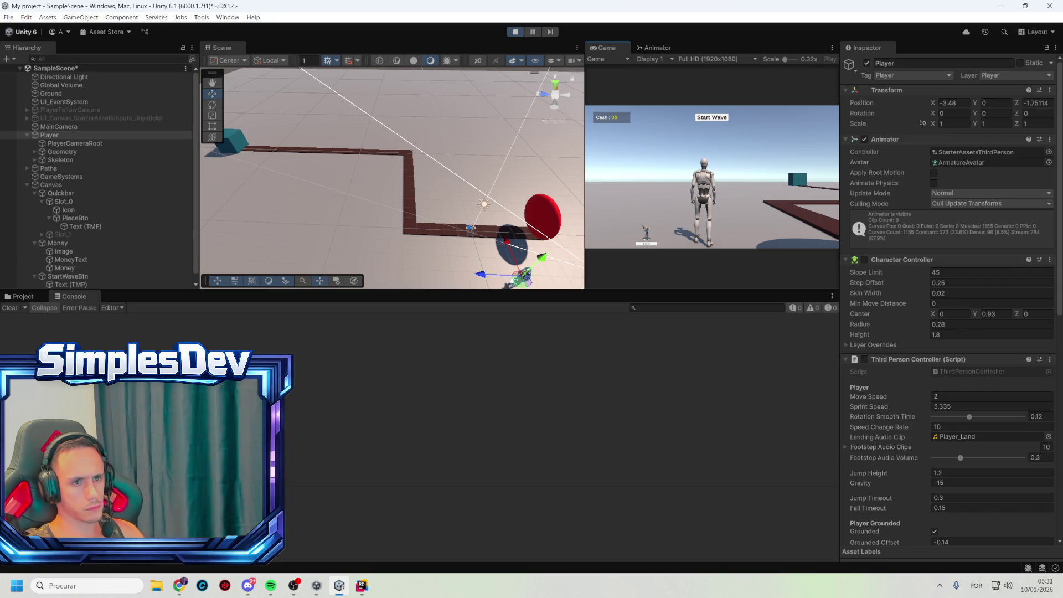
{"action": "left_click", "coordinate": [865, 139]}
{"action": "scroll", "coordinate": [919, 275], "scroll_direction": "down", "scroll_amount": 15}
{"action": "scroll", "coordinate": [921, 358], "scroll_direction": "up", "scroll_amount": 15}
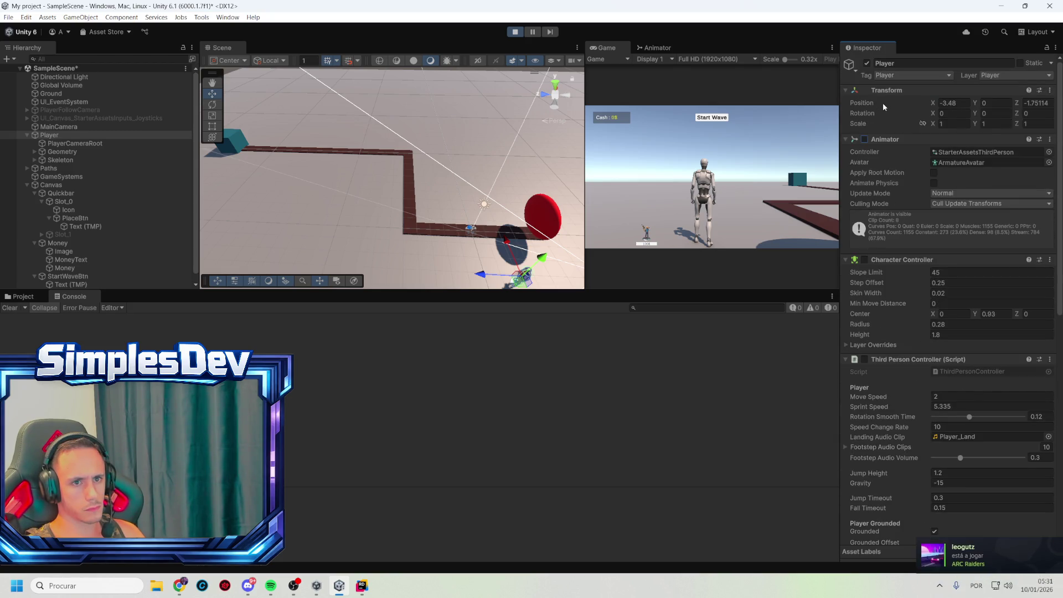
{"action": "left_click", "coordinate": [712, 177]}
{"action": "left_click", "coordinate": [522, 35]}
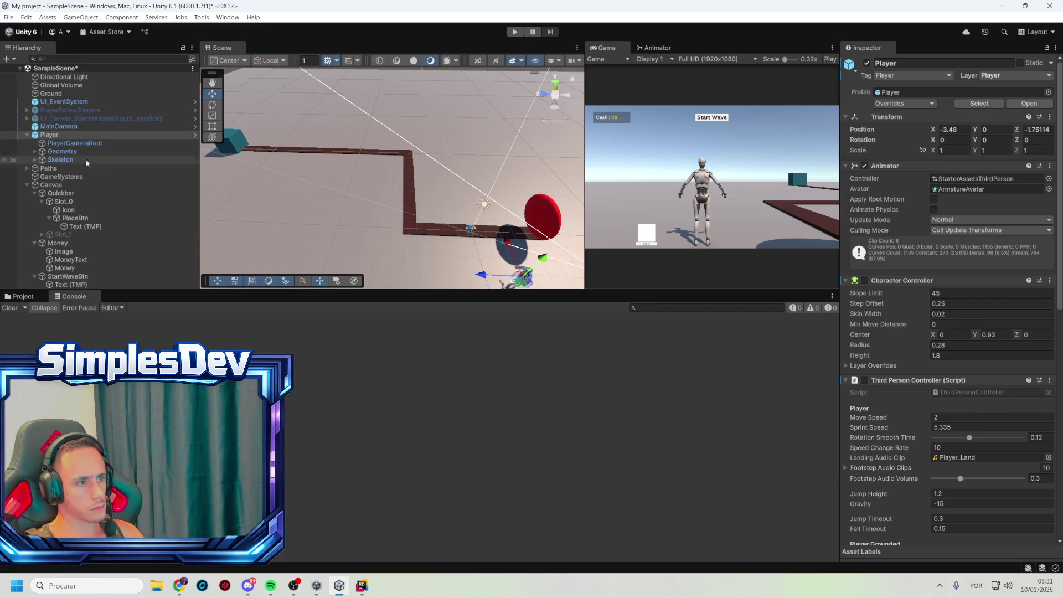
{"action": "left_click", "coordinate": [361, 587]}
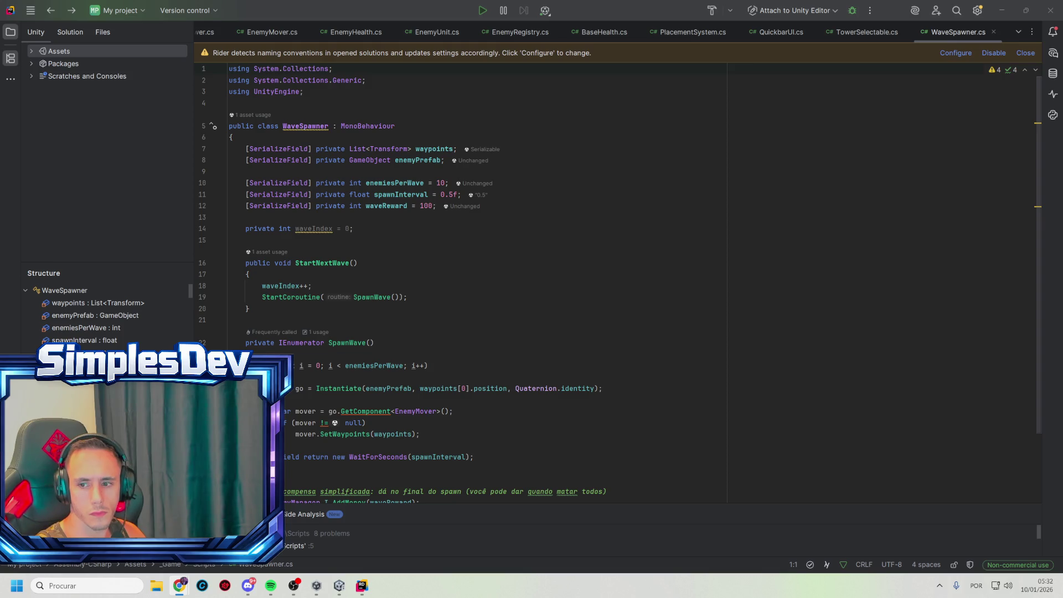
{"action": "key", "text": "alt+Tab"}
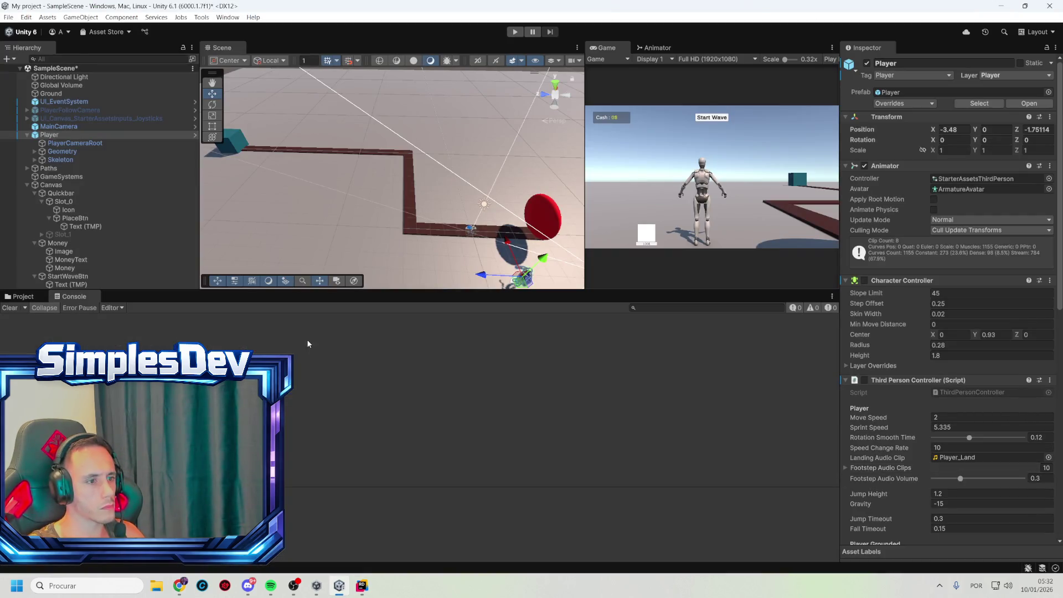
{"action": "left_click", "coordinate": [33, 299]}
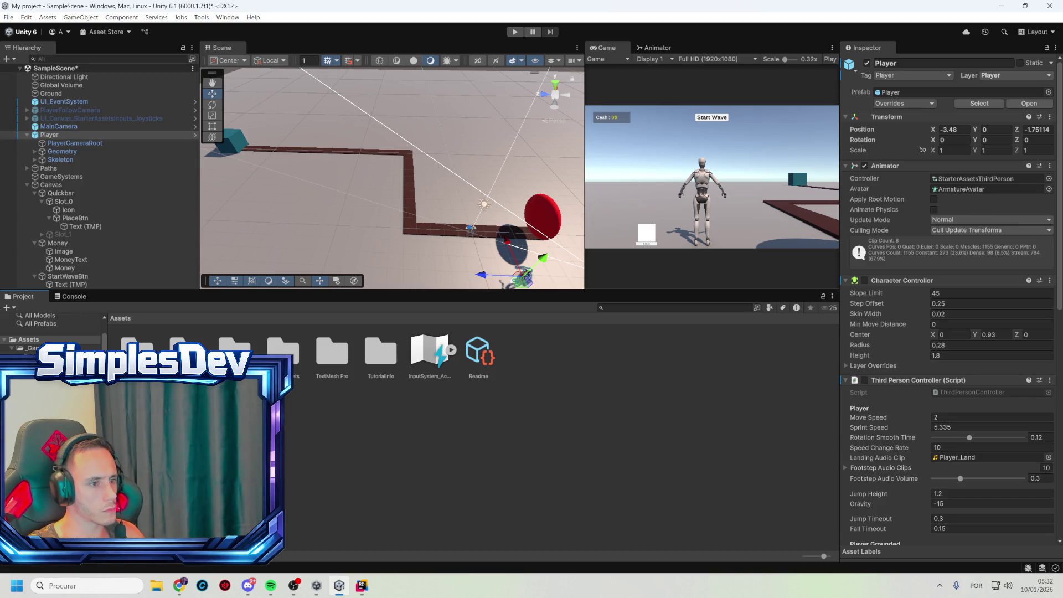
- Open the Package Manager on My Assets from the Window menu
{"action": "double_click", "coordinate": [294, 352]}
{"action": "left_click", "coordinate": [293, 353]}
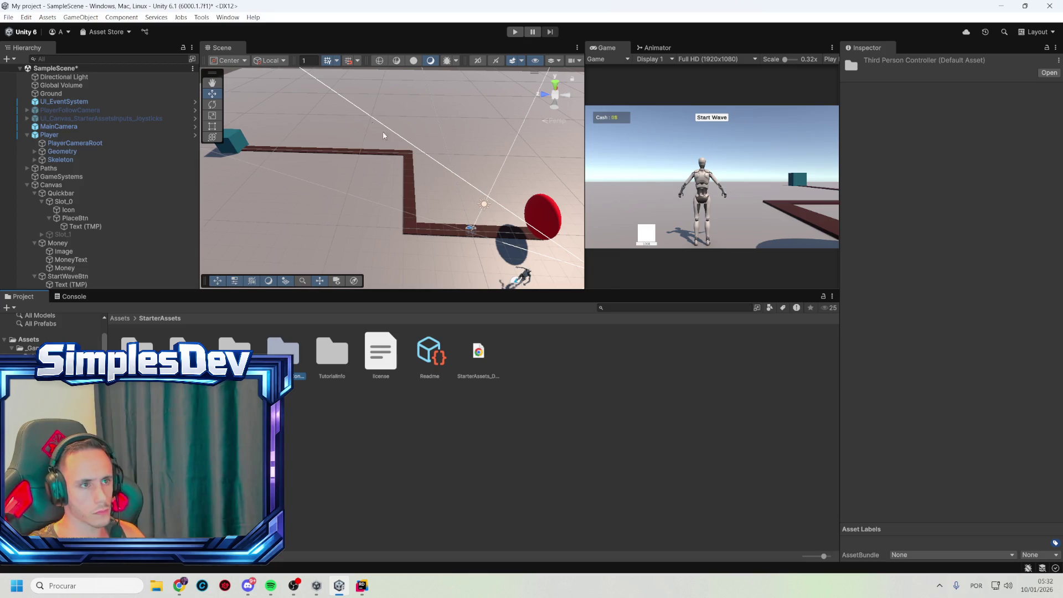
{"action": "left_click", "coordinate": [202, 17]}
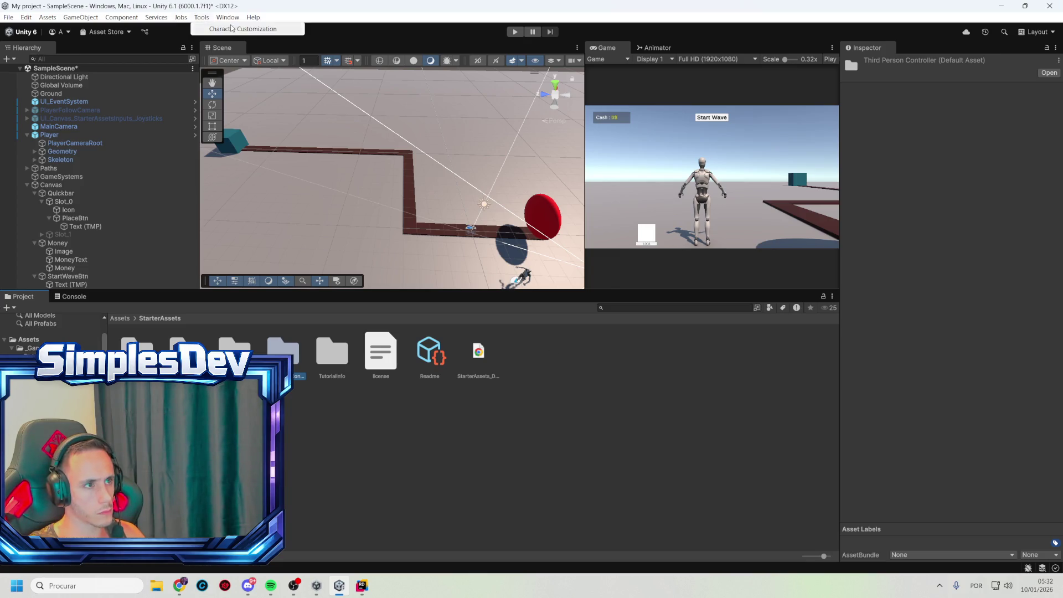
{"action": "mouse_move", "coordinate": [228, 17]}
{"action": "mouse_move", "coordinate": [265, 167]}
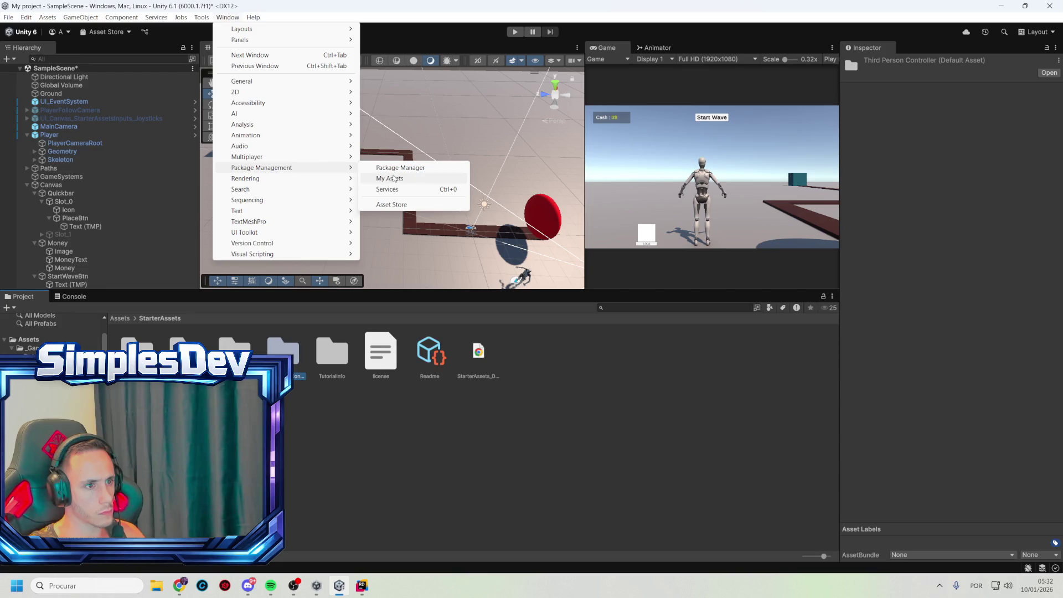
{"action": "left_click", "coordinate": [392, 179]}
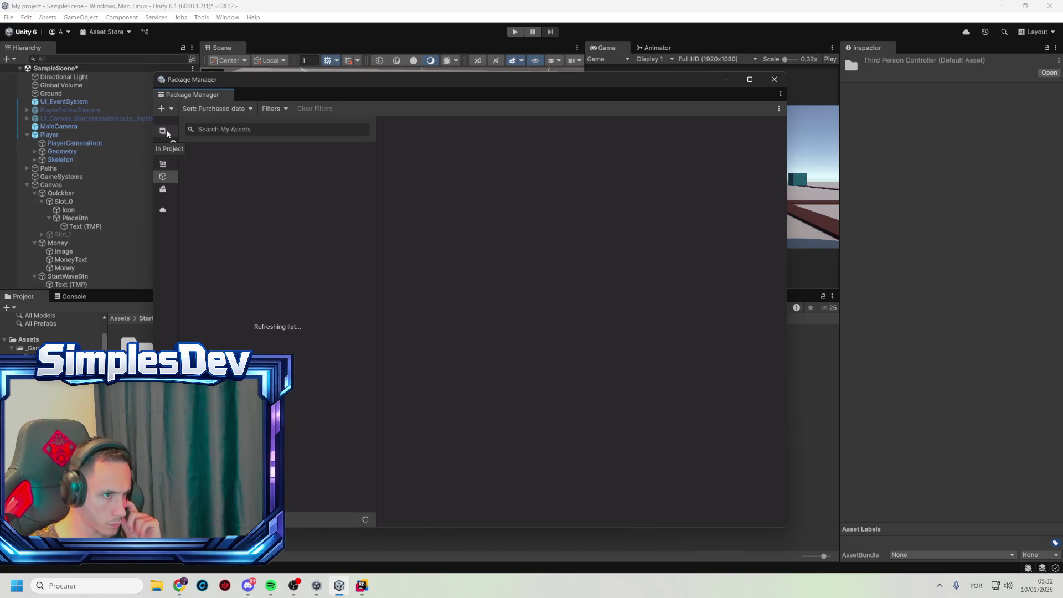
- Show the In Project package Starter Assets - ThirdPerson and copy its full title
{"action": "left_click", "coordinate": [166, 130]}
{"action": "left_click", "coordinate": [237, 174]}
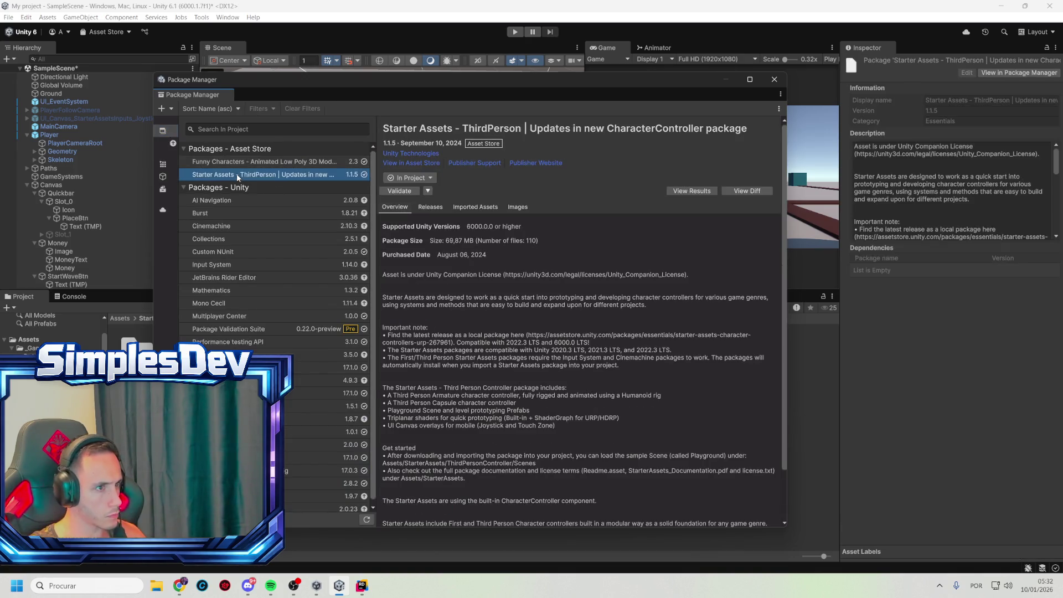
{"action": "left_click_drag", "start_coordinate": [742, 133], "coordinate": [386, 123]}
{"action": "key", "text": "alt+Tab"}
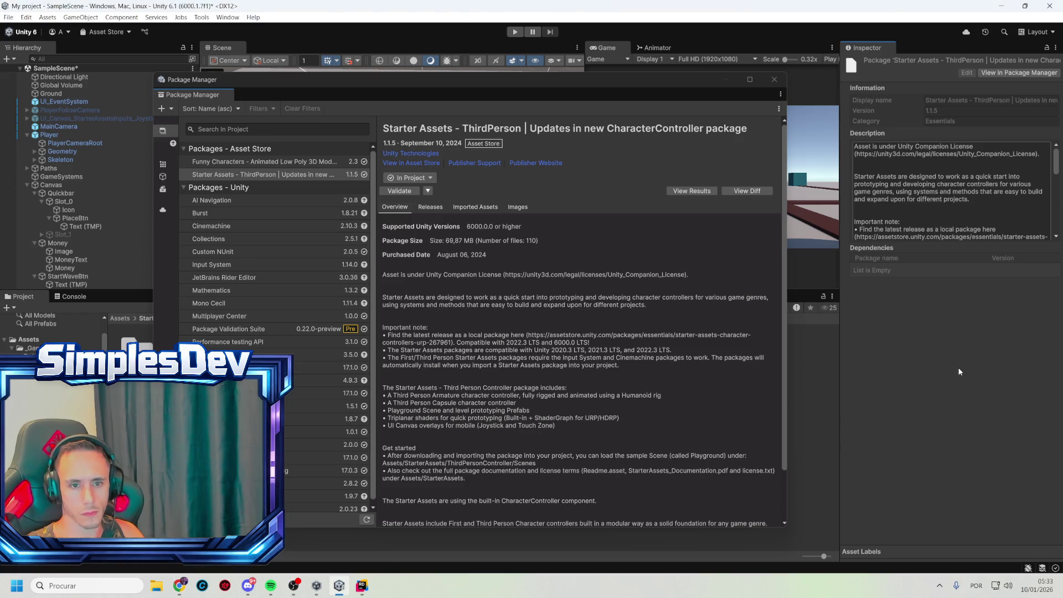
- Create a MonoBehaviour script named CursorModeController in the _Game/Scripts folder
{"action": "left_click", "coordinate": [775, 79]}
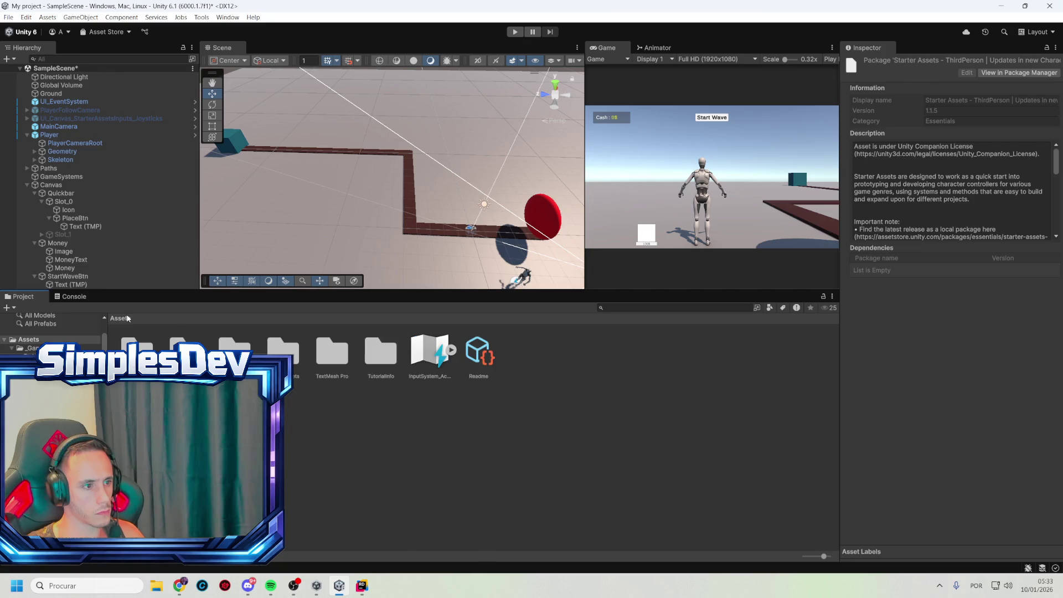
{"action": "left_click", "coordinate": [27, 348]}
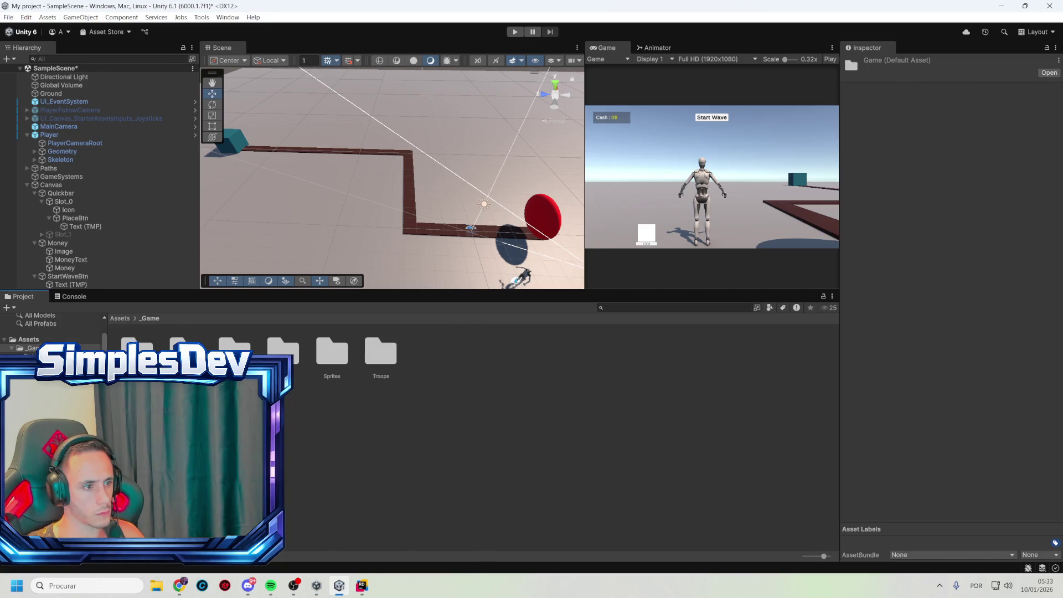
{"action": "double_click", "coordinate": [294, 359]}
{"action": "right_click", "coordinate": [305, 424]}
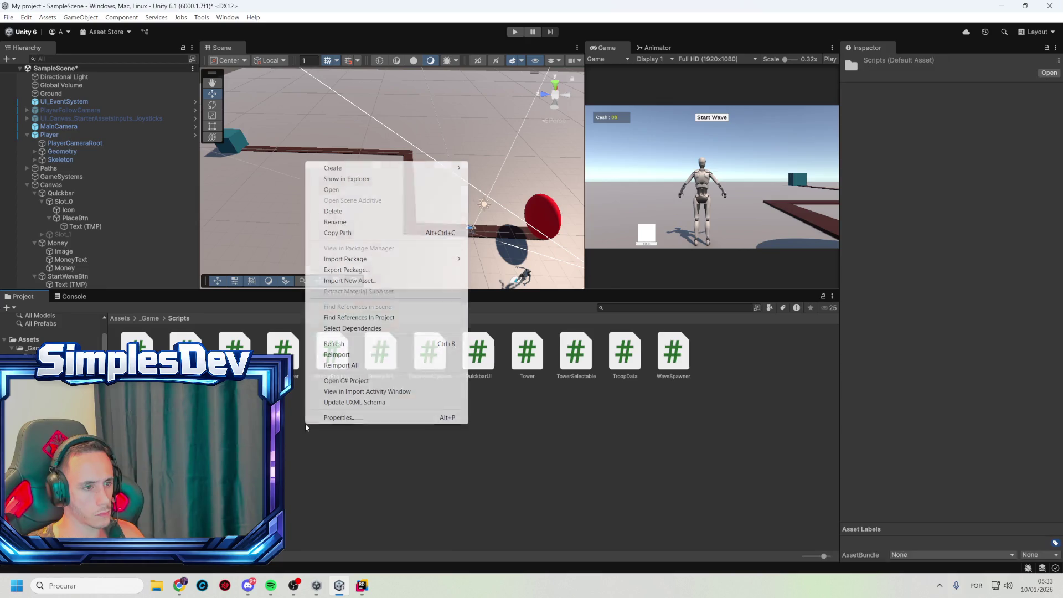
{"action": "mouse_move", "coordinate": [387, 168]}
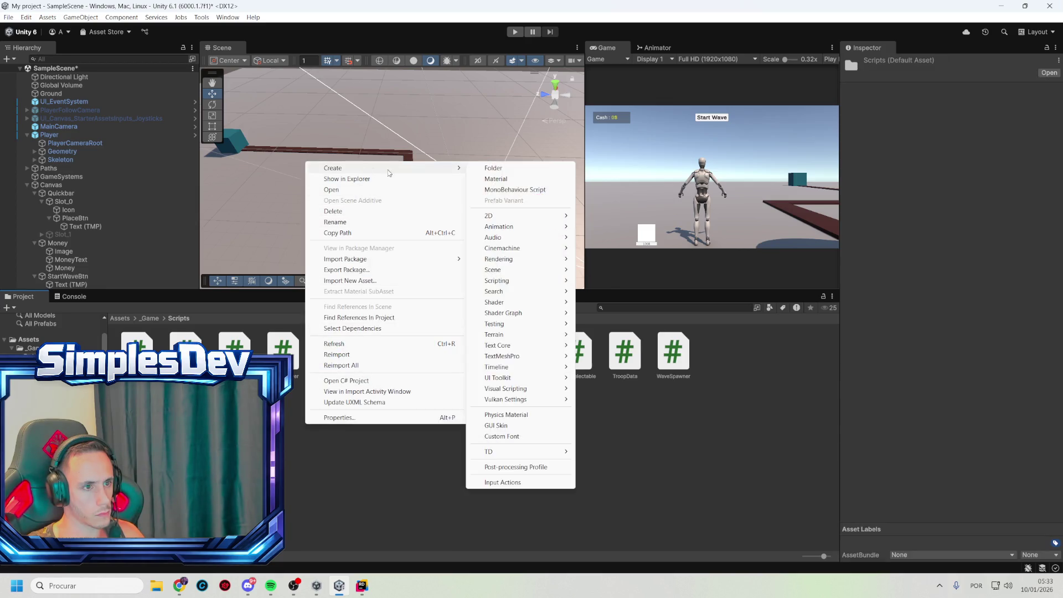
{"action": "left_click", "coordinate": [515, 190]}
{"action": "type", "text": "CursorModeCo"}
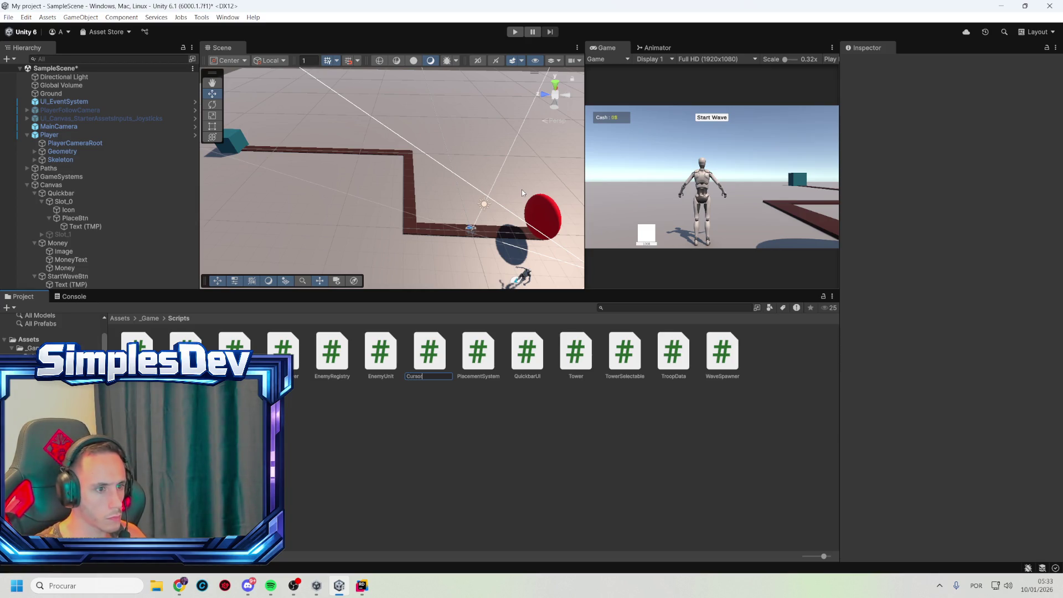
{"action": "type", "text": "ntroller"}
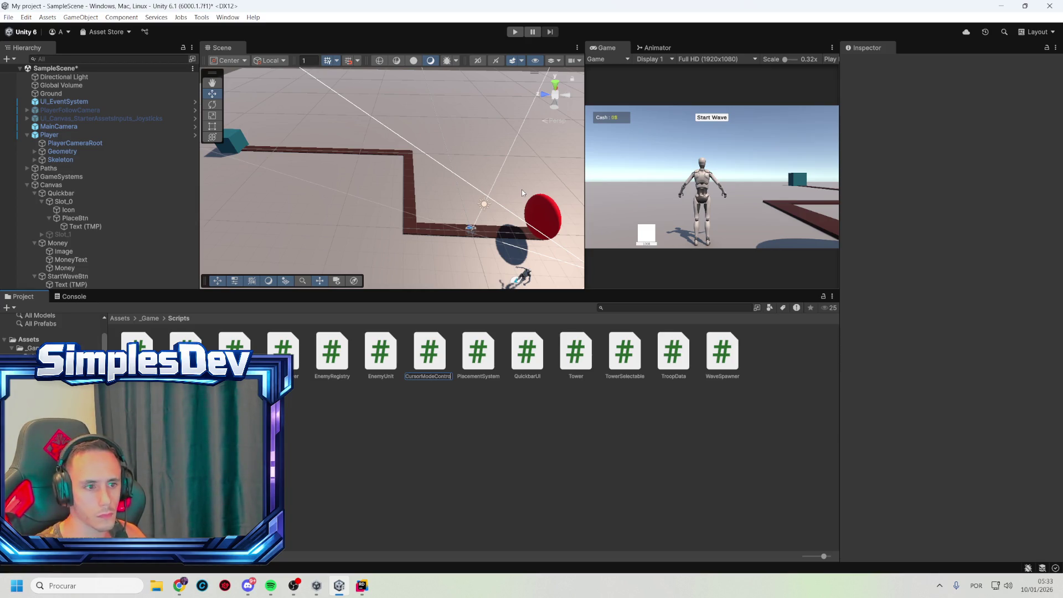
{"action": "key", "text": "Return"}
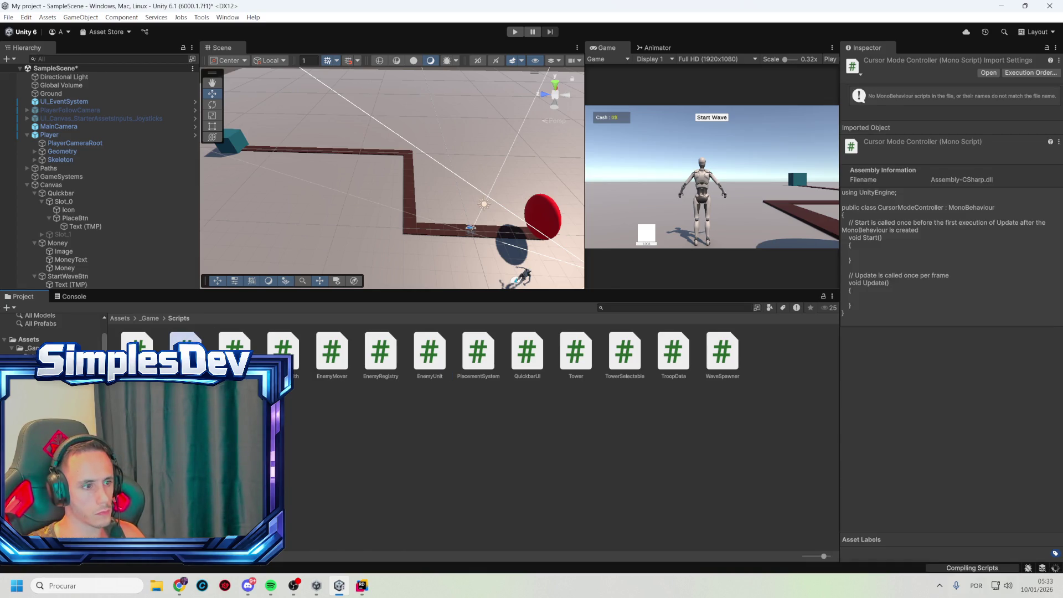
- Replace CursorModeController's template with the prepared cursor-lock toggle code in Rider
{"action": "double_click", "coordinate": [185, 352]}
{"action": "key", "text": "ctrl+a"}
{"action": "key", "text": "ctrl+v"}
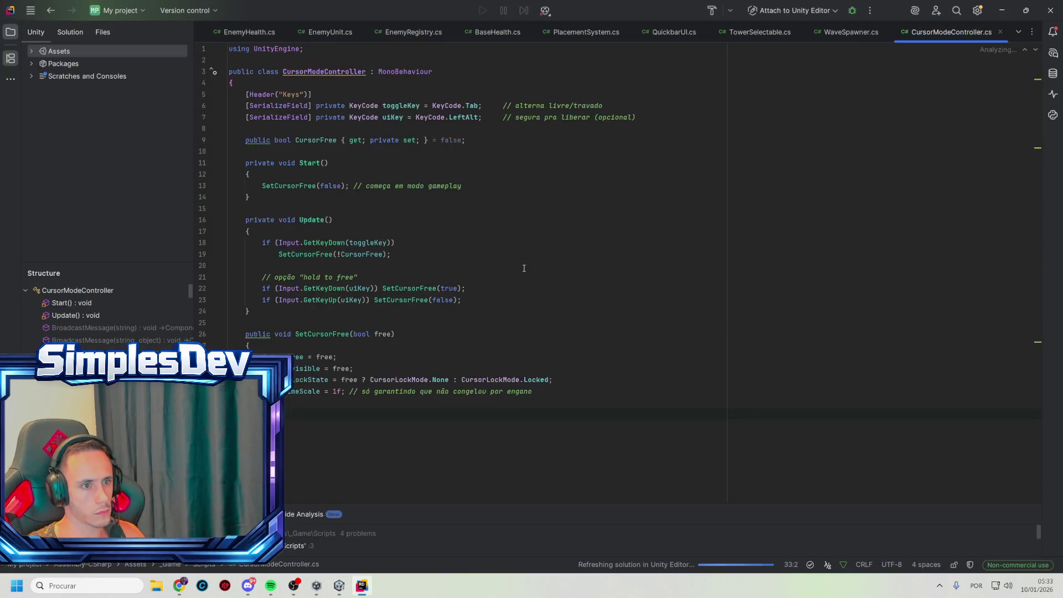
{"action": "left_click", "coordinate": [534, 227]}
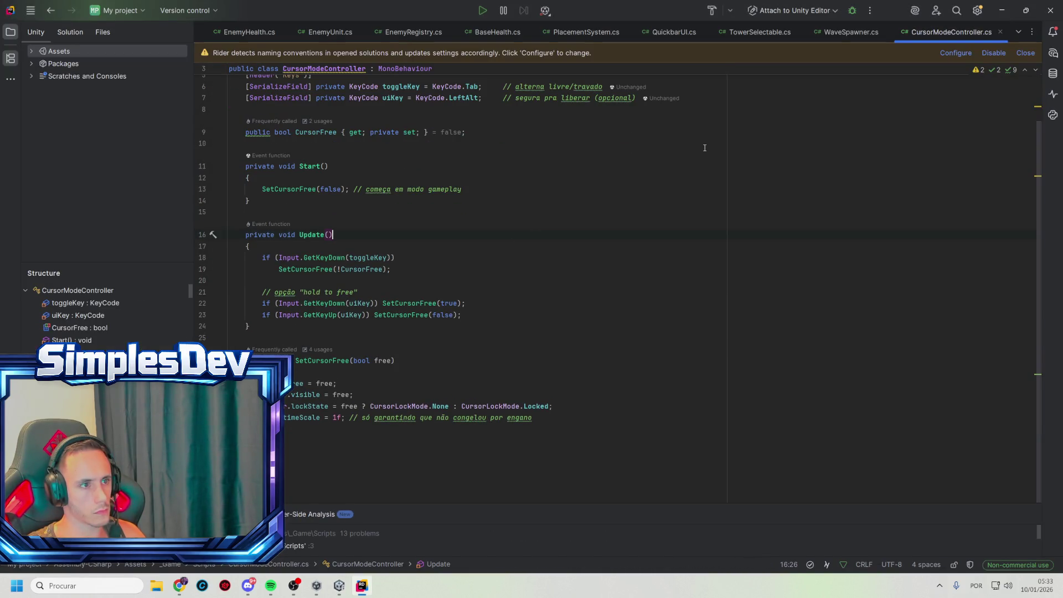
{"action": "left_click", "coordinate": [1002, 11]}
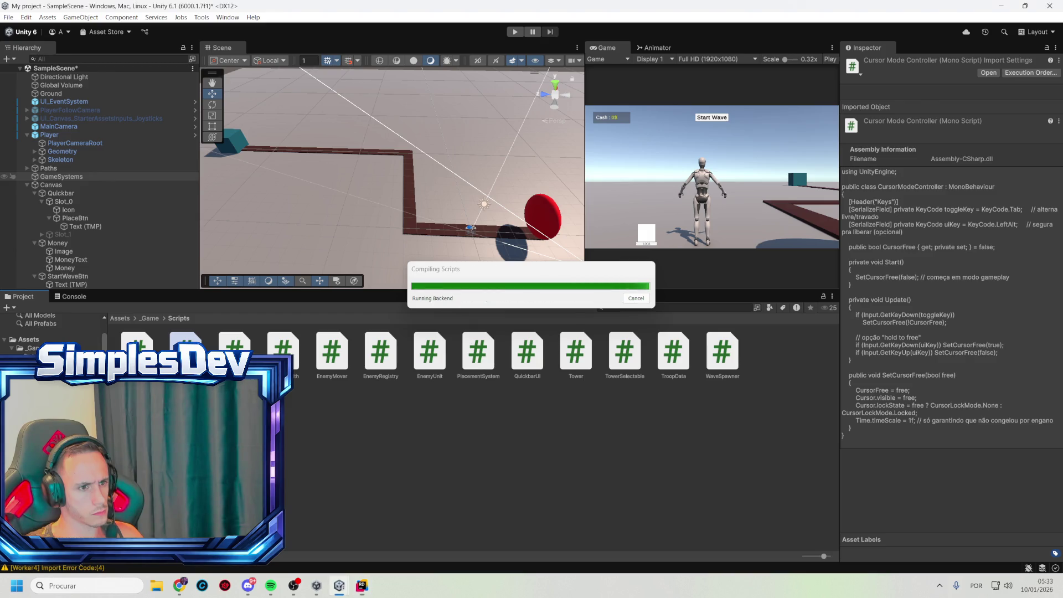
- Add CursorModeController to GameSystems, keeping Tab as the toggle key
{"action": "left_click", "coordinate": [61, 176]}
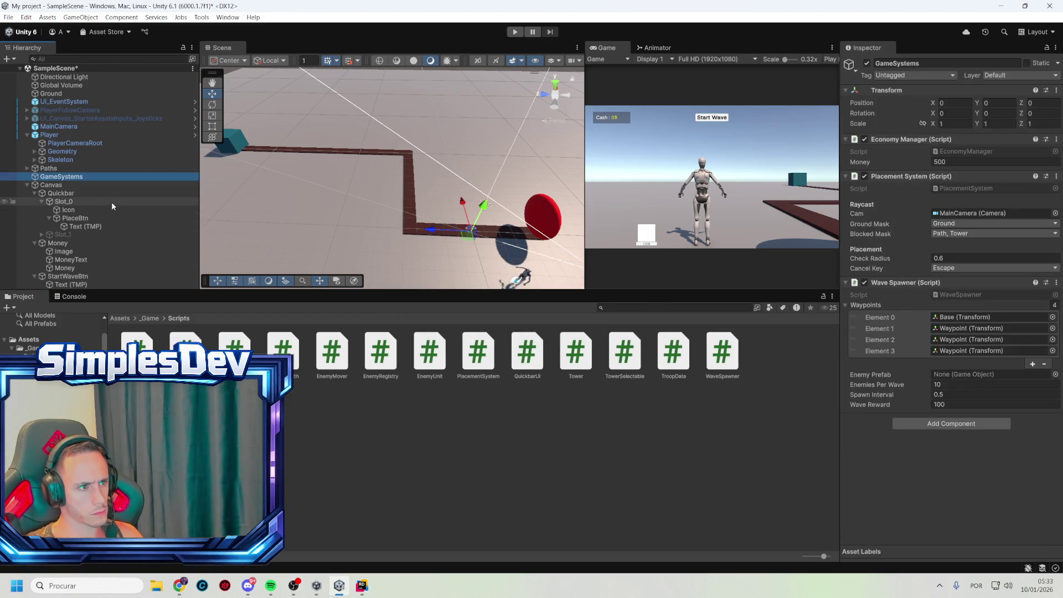
{"action": "mouse_move", "coordinate": [186, 348]}
{"action": "left_mouse_down"}
{"action": "mouse_move", "coordinate": [952, 412]}
{"action": "mouse_move", "coordinate": [968, 459]}
{"action": "left_mouse_up"}
{"action": "left_click", "coordinate": [962, 455]}
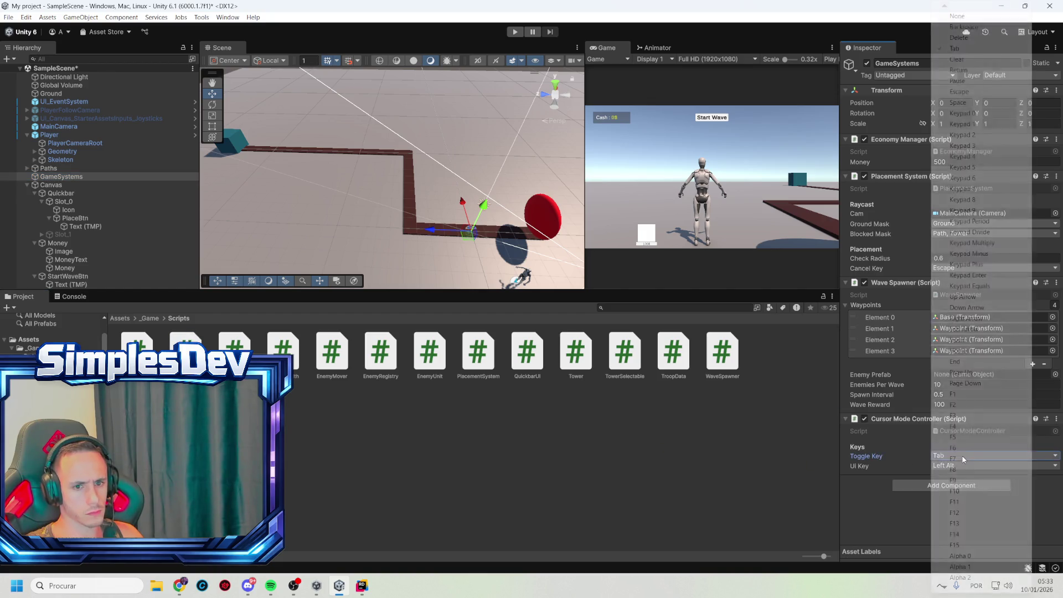
{"action": "left_click", "coordinate": [722, 477]}
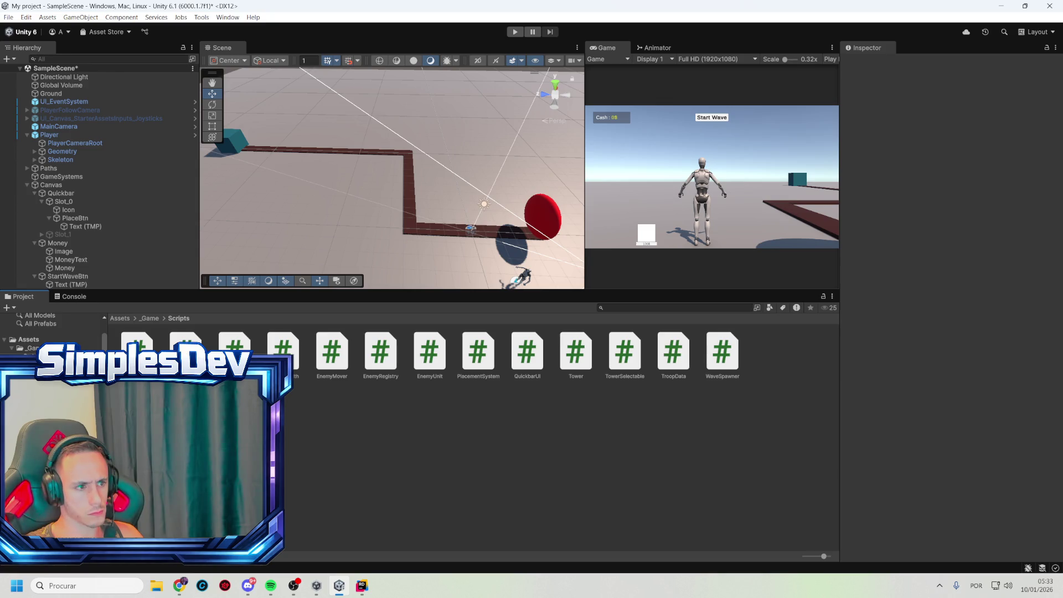
{"action": "left_click", "coordinate": [186, 339]}
{"action": "left_click", "coordinate": [68, 179]}
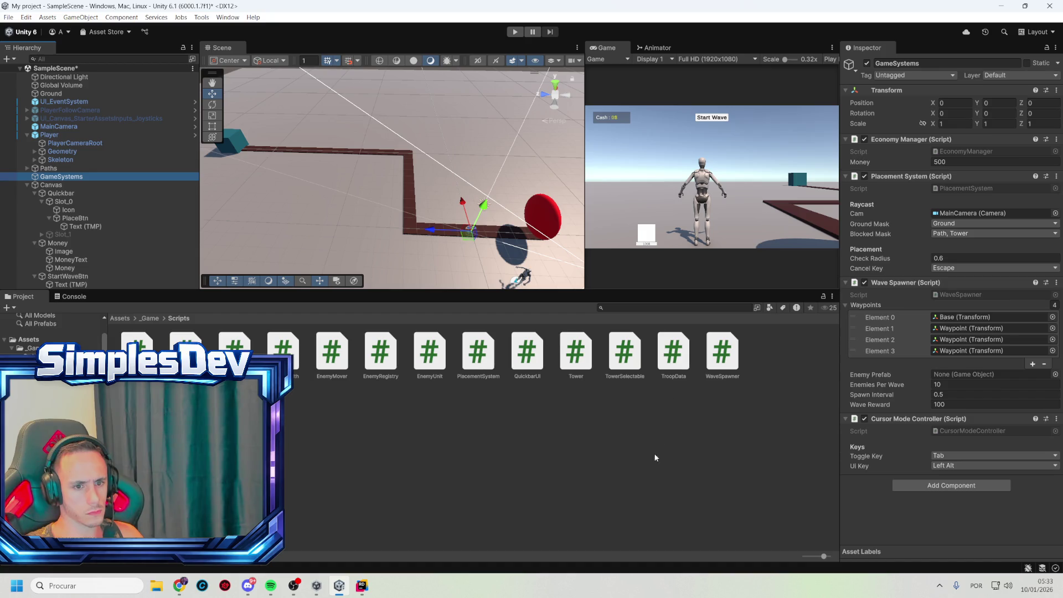
- Play-test the scene and check the Console's logged errors
{"action": "left_click", "coordinate": [514, 34]}
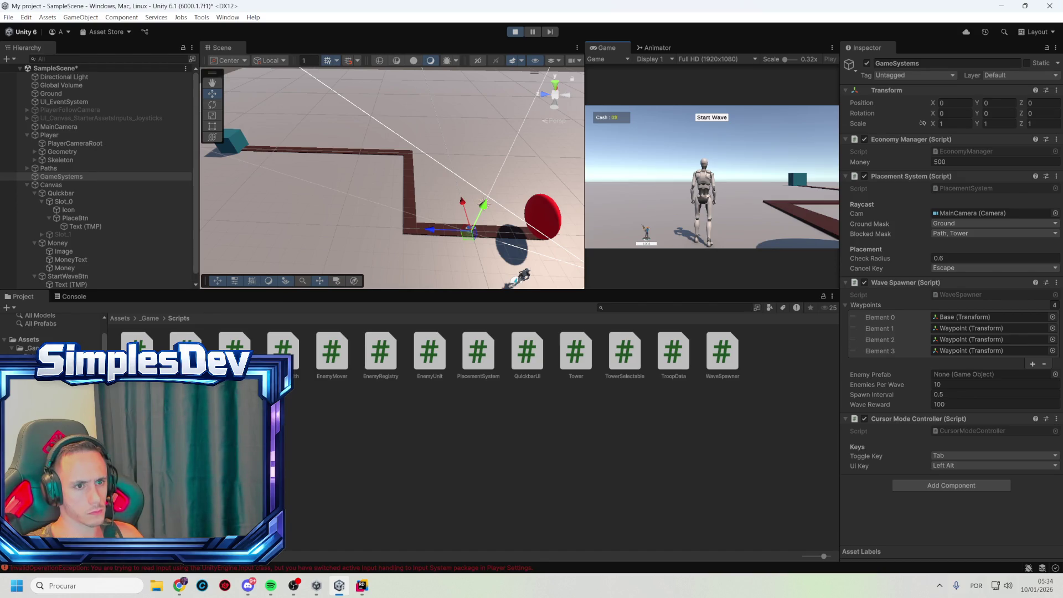
{"action": "left_click", "coordinate": [88, 299]}
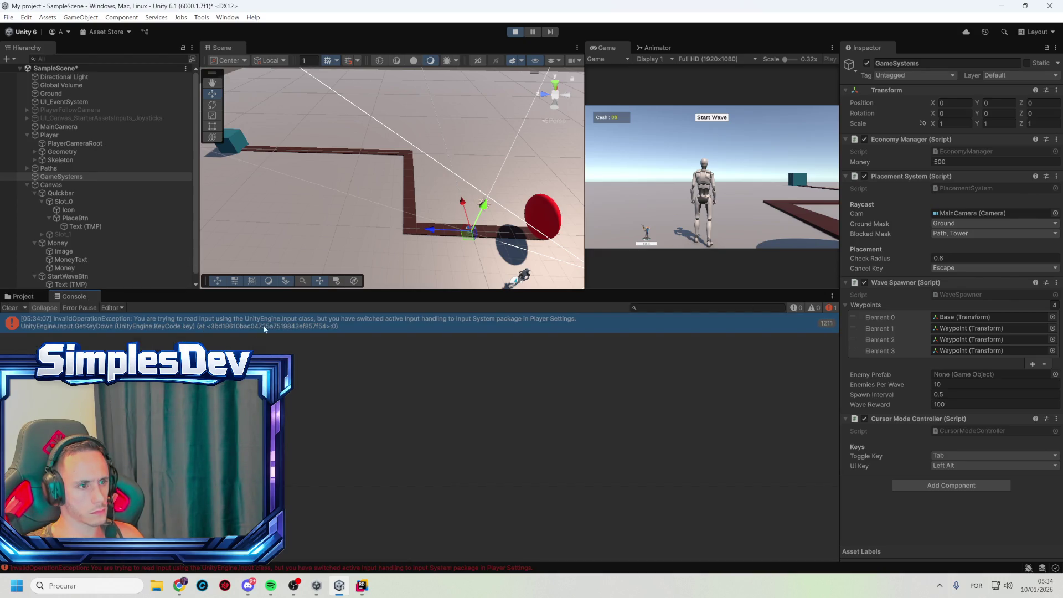
{"action": "left_click", "coordinate": [514, 32]}
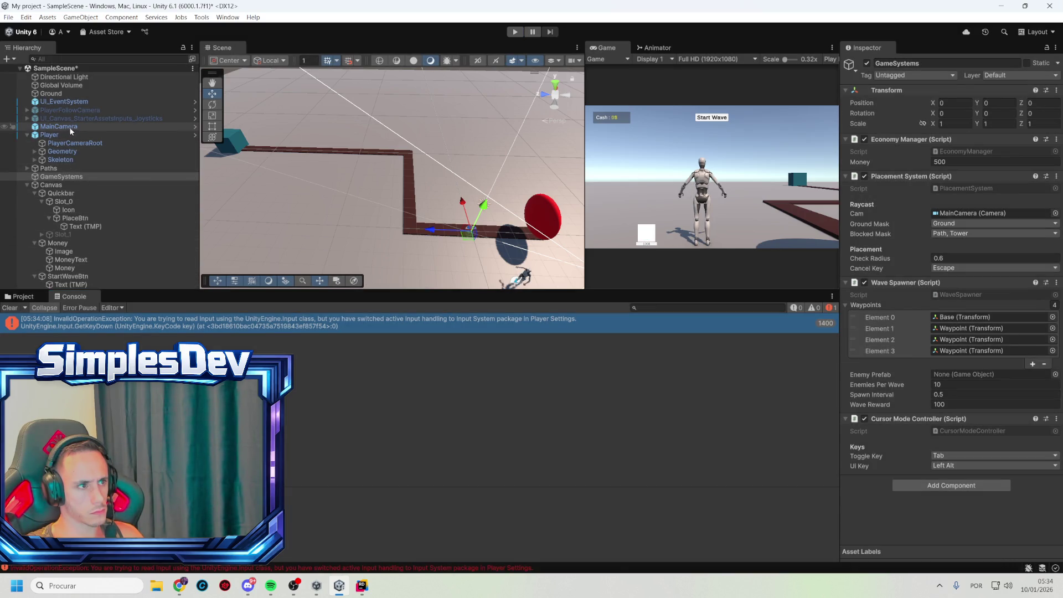
- Enable the Player's Basic Rigid Body Push, Starter Assets Inputs and Player Input components
{"action": "left_click", "coordinate": [56, 136]}
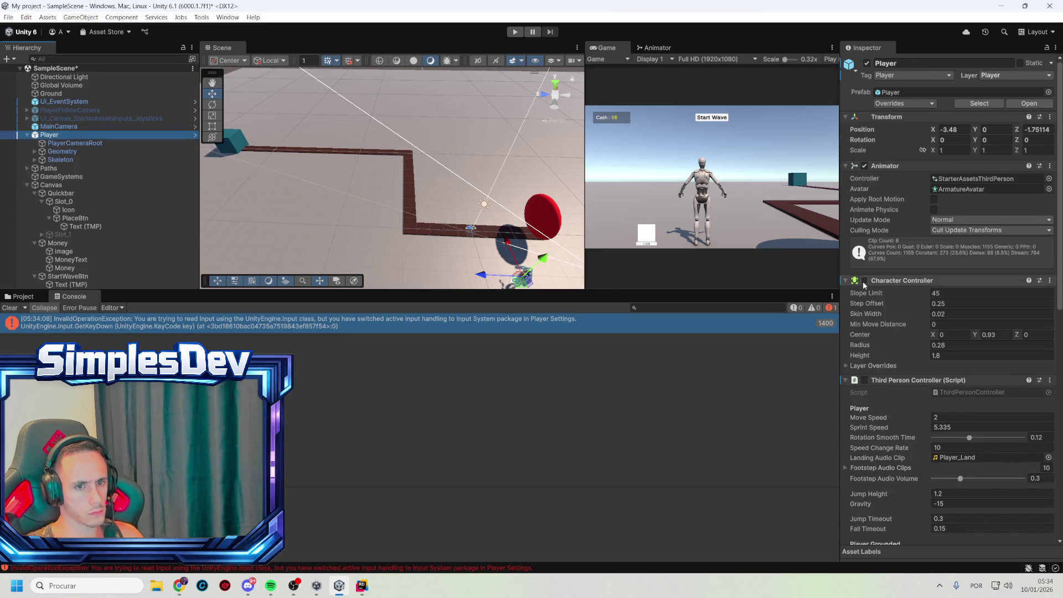
{"action": "scroll", "coordinate": [865, 342], "scroll_direction": "down", "scroll_amount": 3}
{"action": "scroll", "coordinate": [886, 341], "scroll_direction": "down", "scroll_amount": 7}
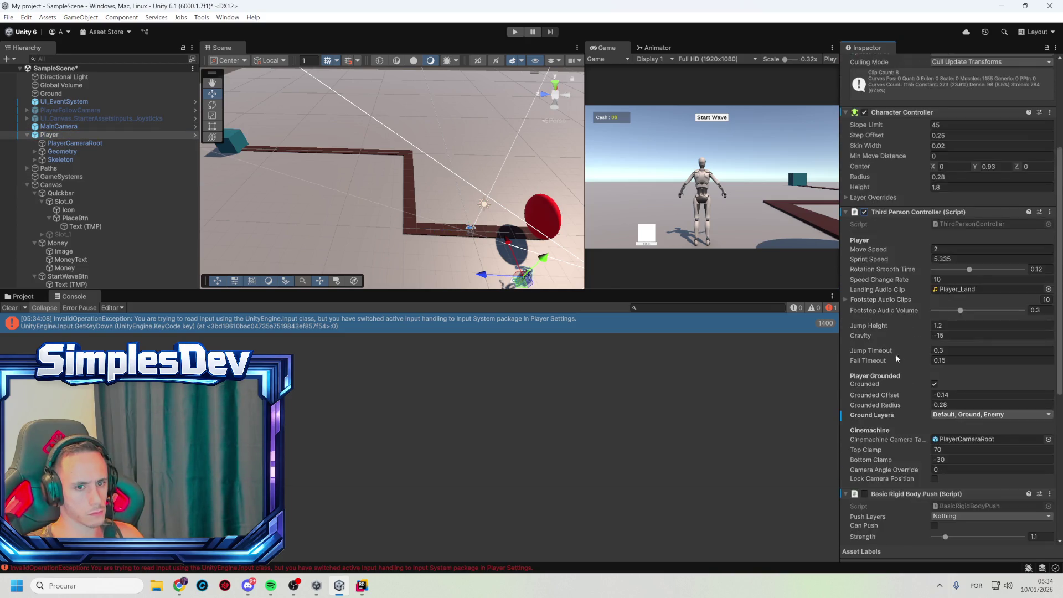
{"action": "left_click", "coordinate": [864, 382]}
{"action": "left_click", "coordinate": [865, 438]}
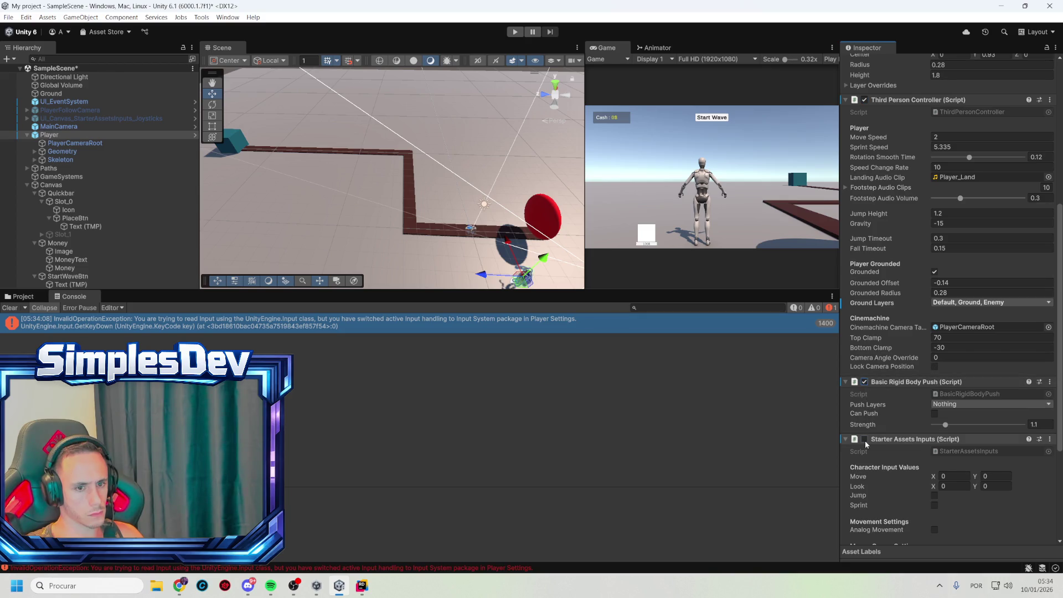
{"action": "scroll", "coordinate": [869, 441], "scroll_direction": "down", "scroll_amount": 5}
{"action": "left_click", "coordinate": [865, 439]}
{"action": "scroll", "coordinate": [866, 441], "scroll_direction": "down", "scroll_amount": 1}
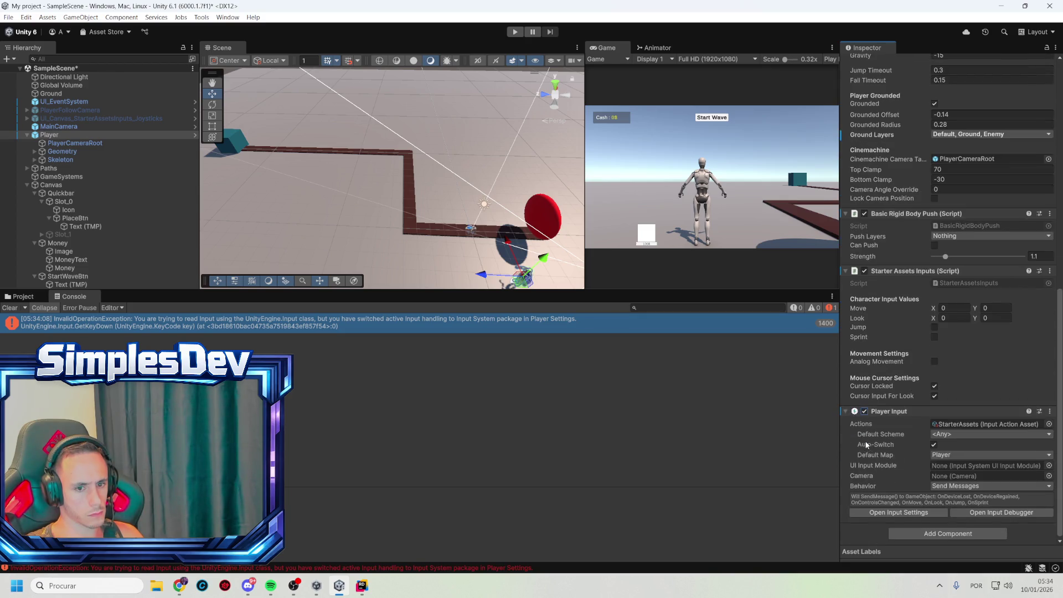
- Play-test the cursor-freeing key and inspect the InvalidOperationException details
{"action": "left_click", "coordinate": [515, 31]}
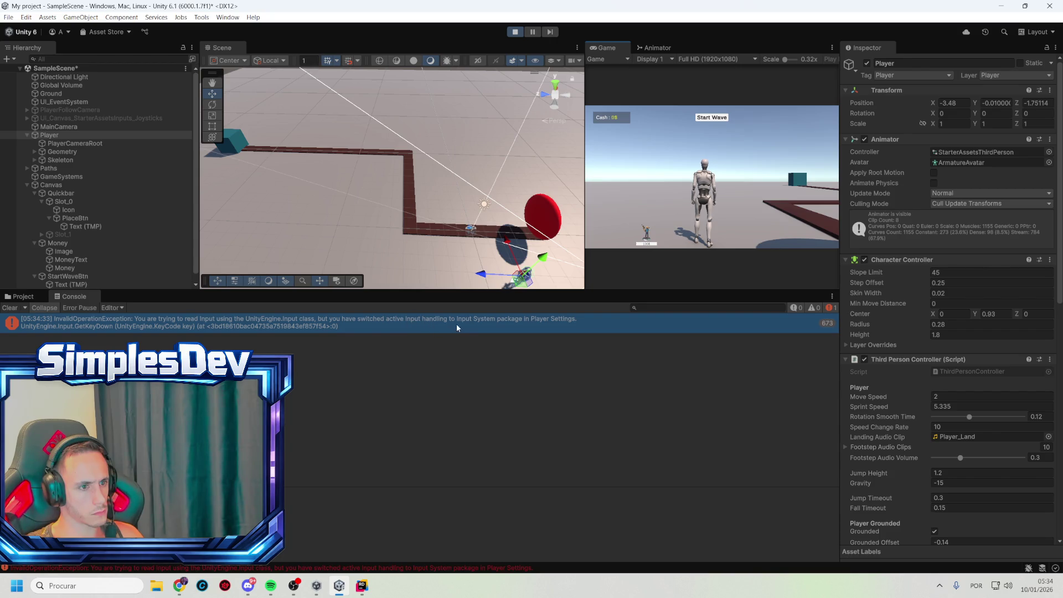
{"action": "key", "text": "alt+Tab"}
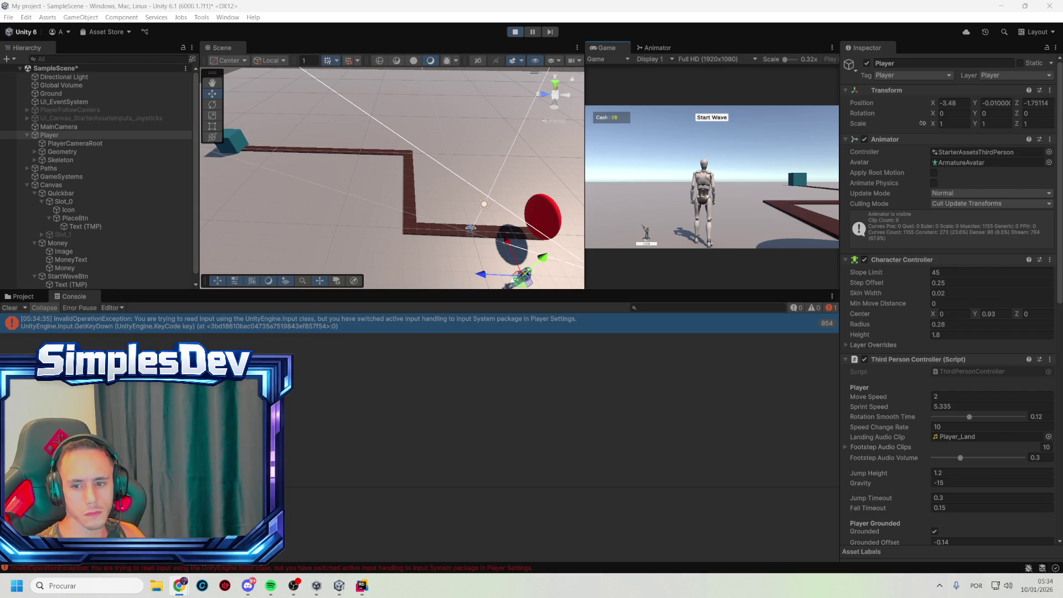
{"action": "left_click", "coordinate": [531, 326]}
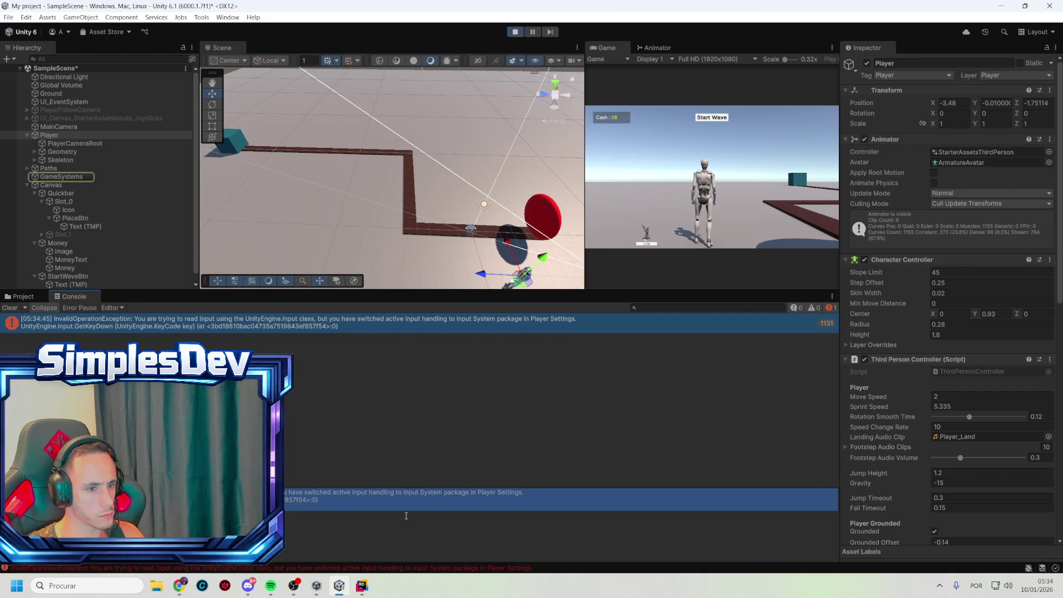
{"action": "key", "text": "alt+Tab"}
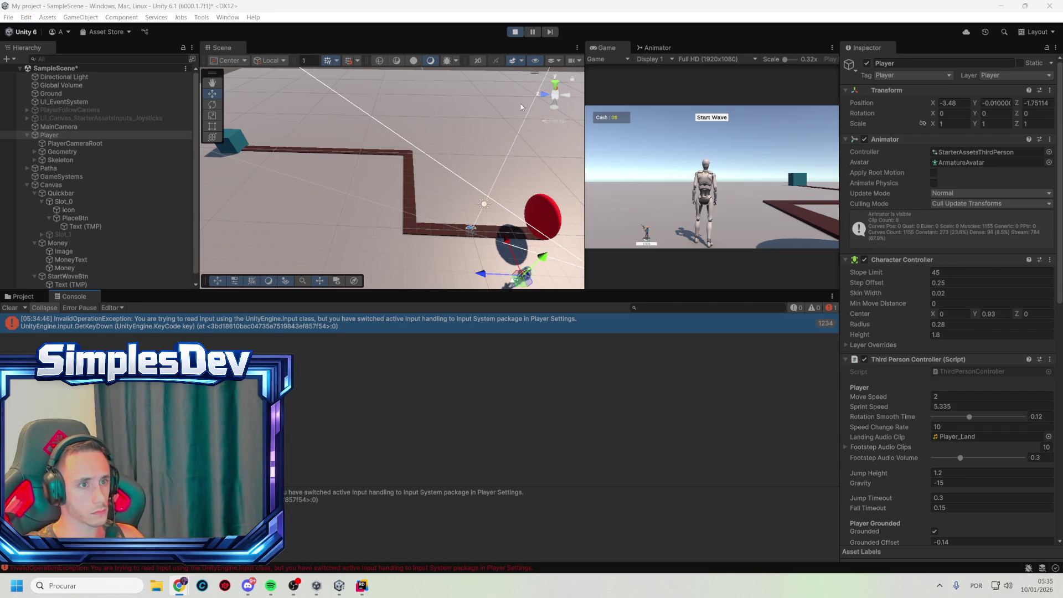
{"action": "left_click", "coordinate": [516, 31]}
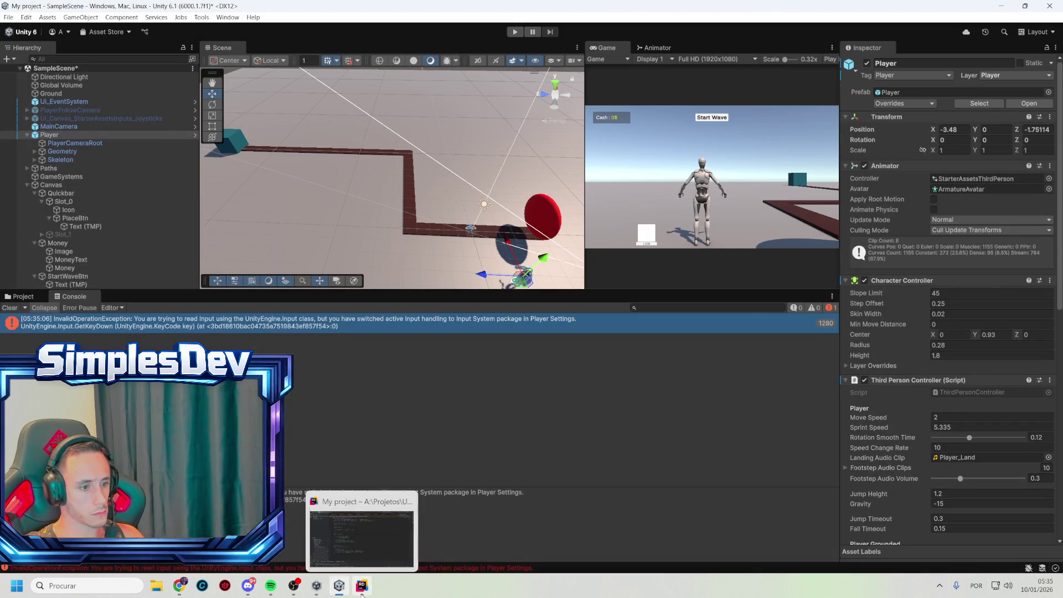
- Review CursorModeController.cs in Rider and return to Unity
{"action": "left_click", "coordinate": [362, 585]}
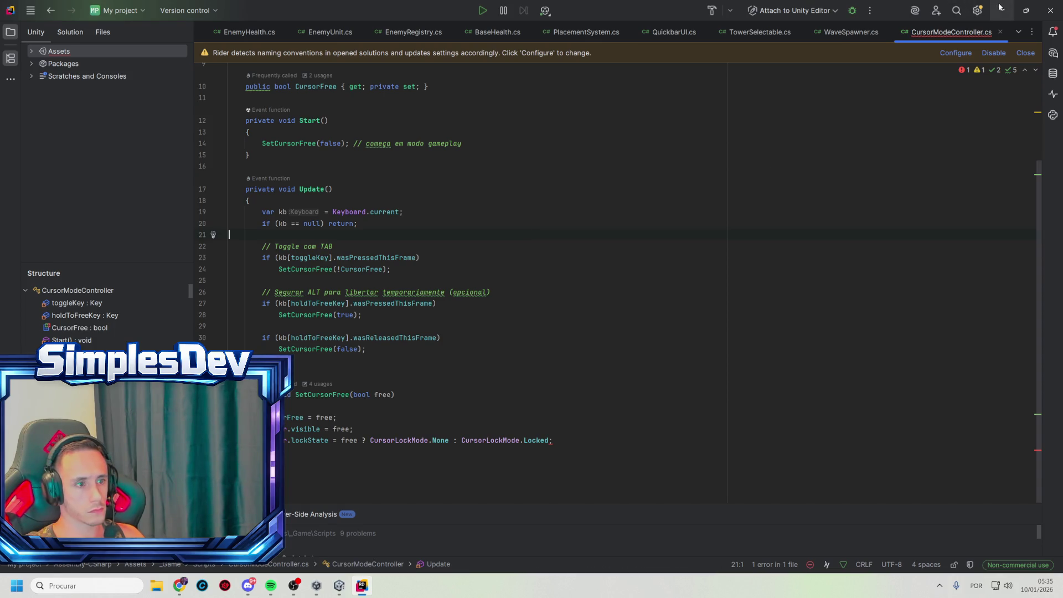
{"action": "scroll", "coordinate": [637, 277], "scroll_direction": "up", "scroll_amount": 3}
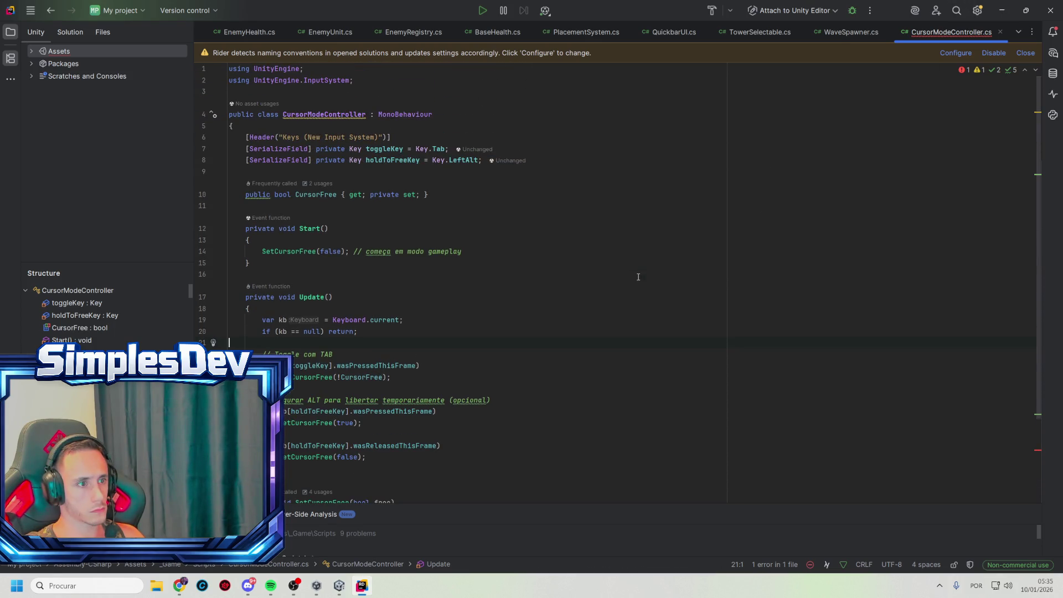
{"action": "left_click", "coordinate": [1000, 10]}
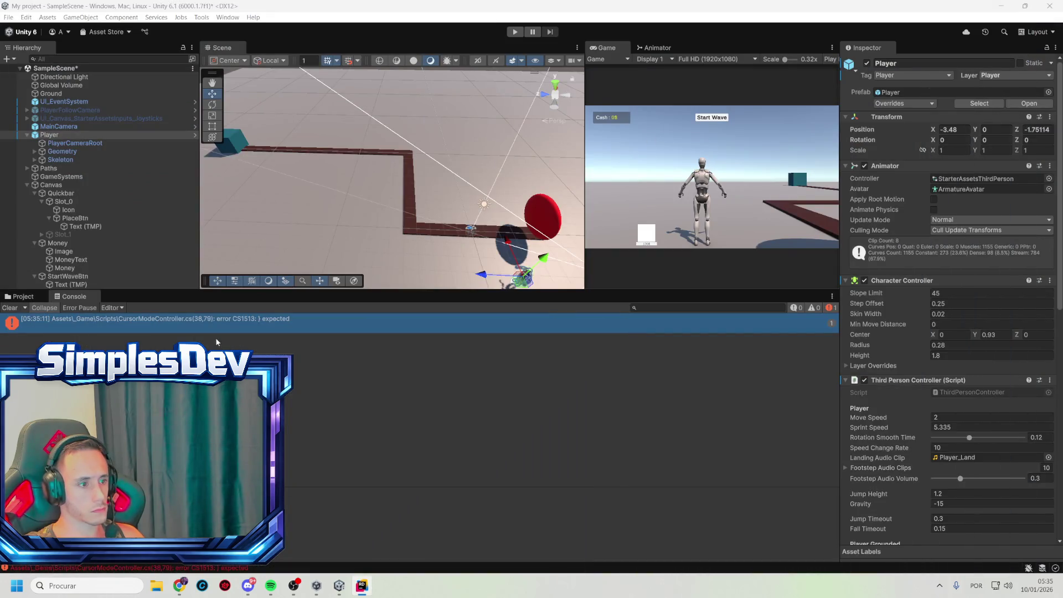
- Replace CursorModeController.cs with the complete corrected code to fix the compile error
{"action": "double_click", "coordinate": [198, 319]}
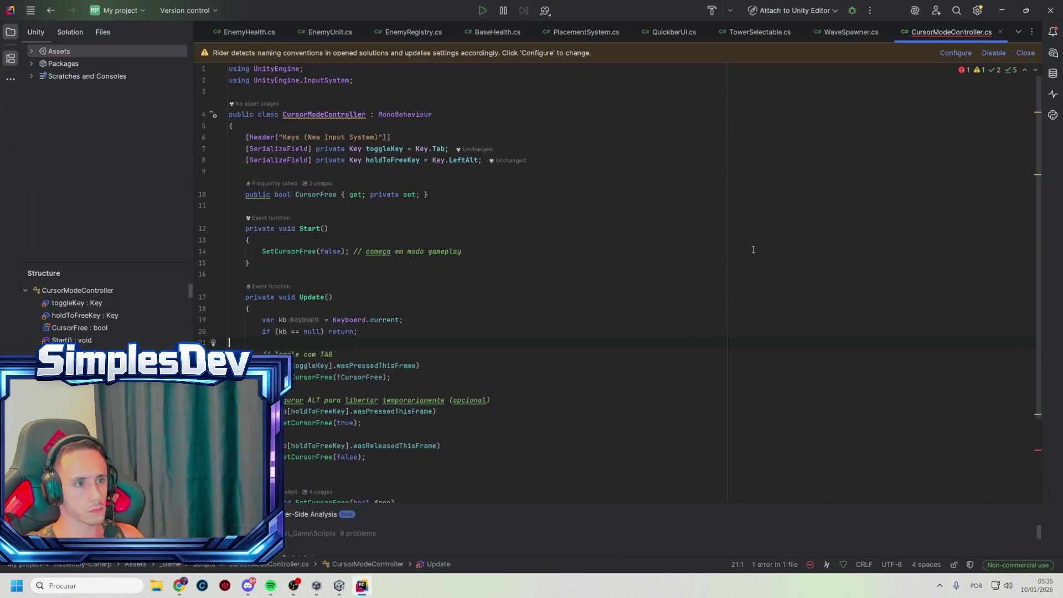
{"action": "scroll", "coordinate": [656, 243], "scroll_direction": "down", "scroll_amount": 3}
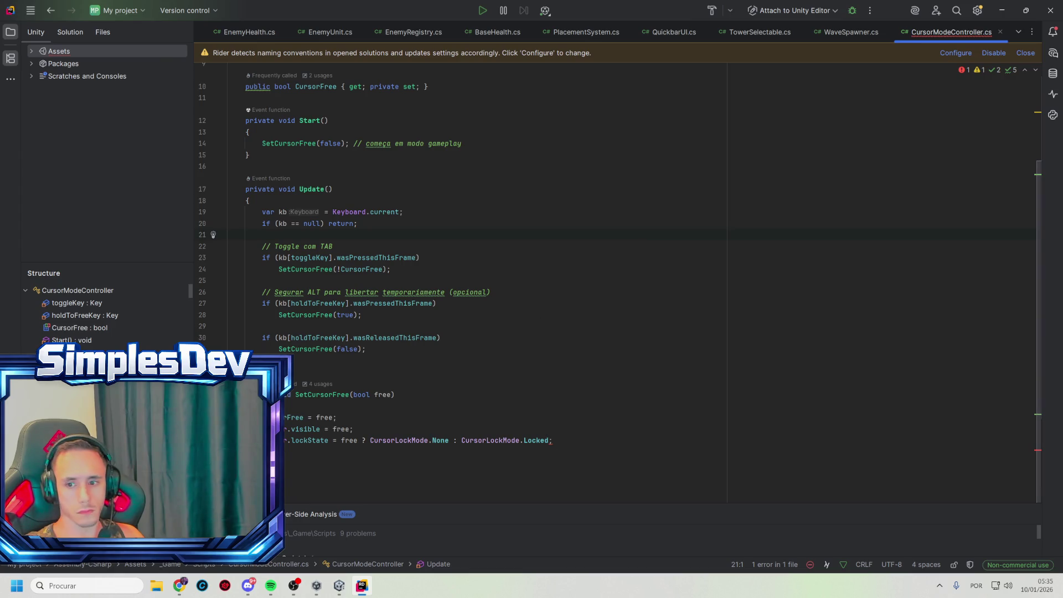
{"action": "left_click", "coordinate": [629, 280]}
{"action": "key", "text": "ctrl+a"}
{"action": "key", "text": "ctrl+v"}
{"action": "left_click", "coordinate": [614, 290]}
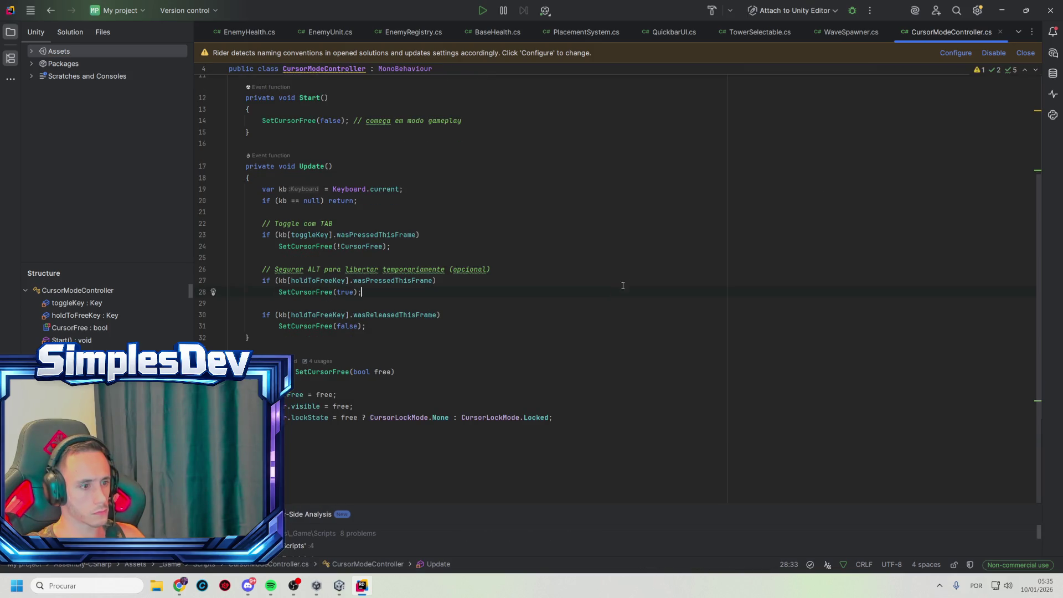
{"action": "left_click", "coordinate": [1000, 10]}
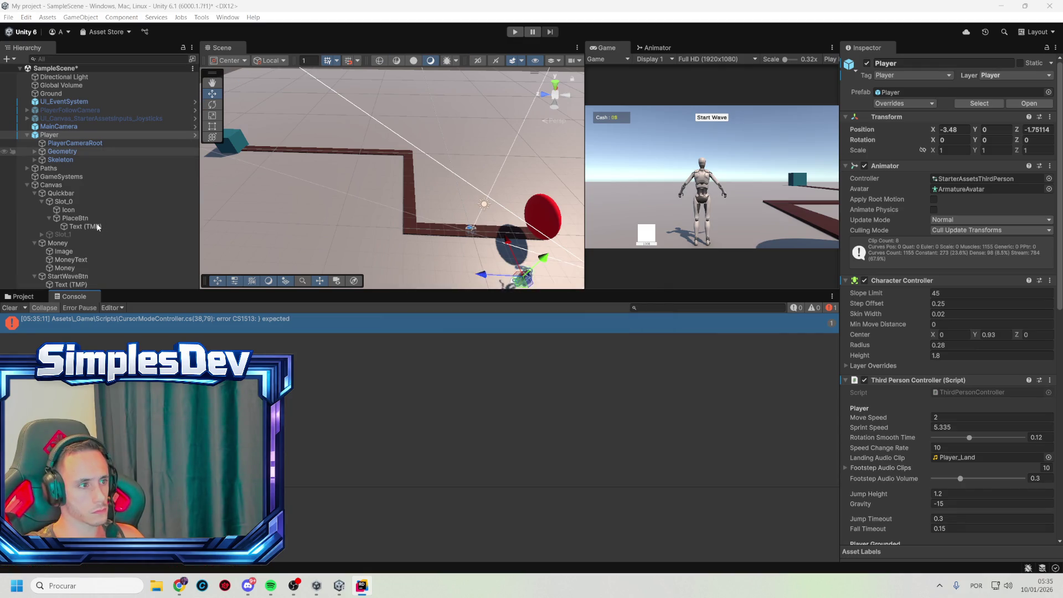
- Play-test by starting the first enemy wave and walking forward, then stop
{"action": "left_click", "coordinate": [511, 32]}
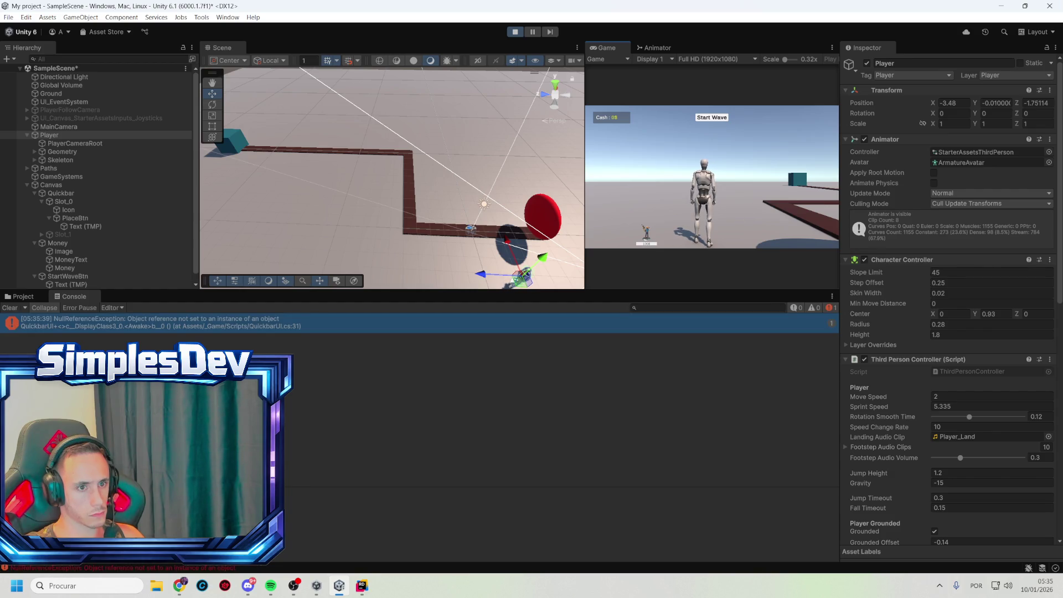
{"action": "left_click", "coordinate": [716, 117]}
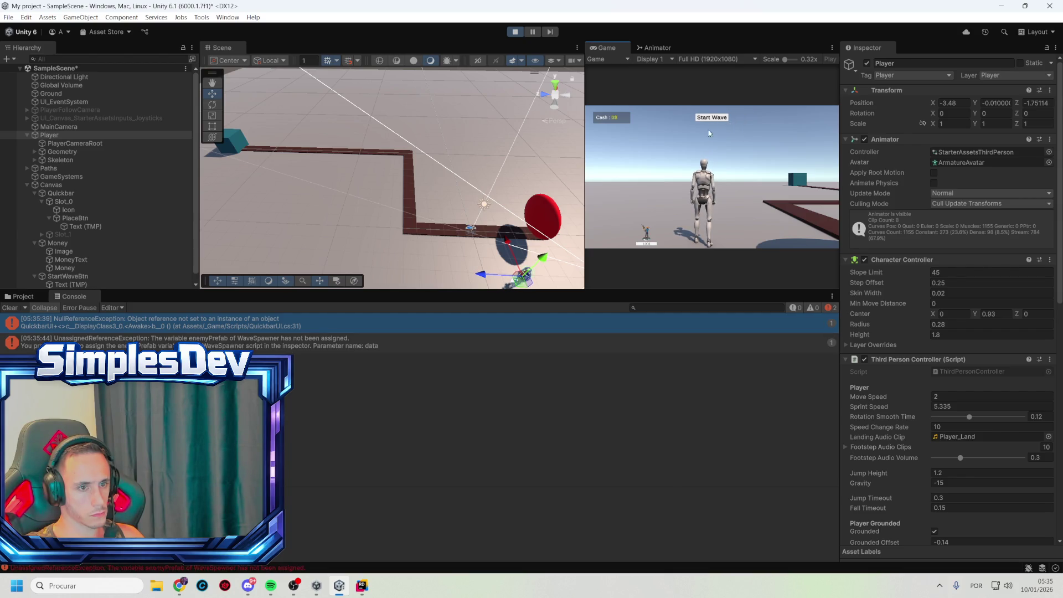
{"action": "key", "text": "w"}
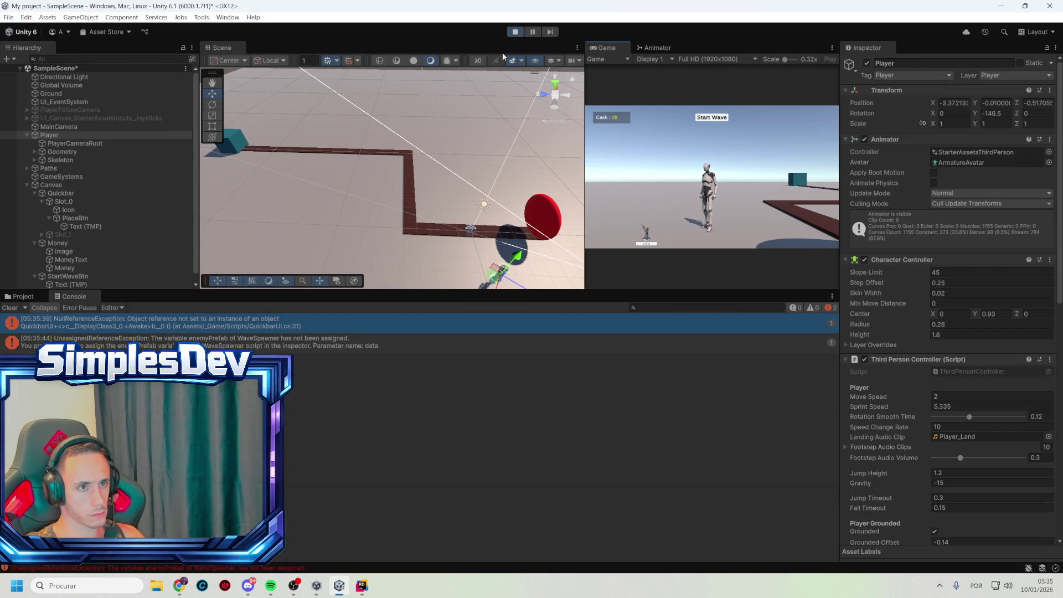
{"action": "left_click", "coordinate": [511, 33]}
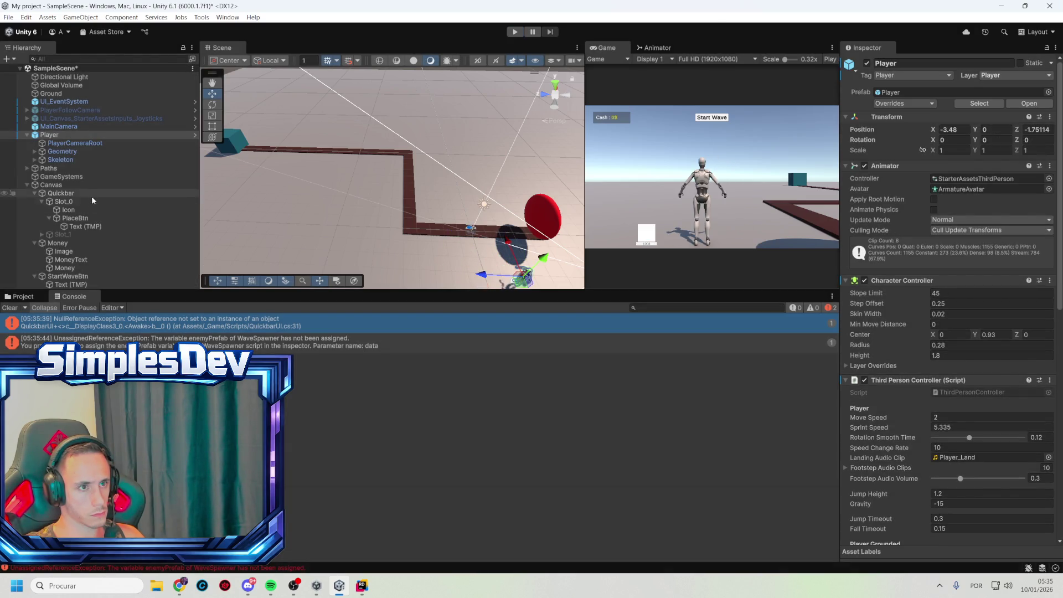
- Reactivate PlayerFollowCamera and start play mode again
{"action": "left_click", "coordinate": [82, 218]}
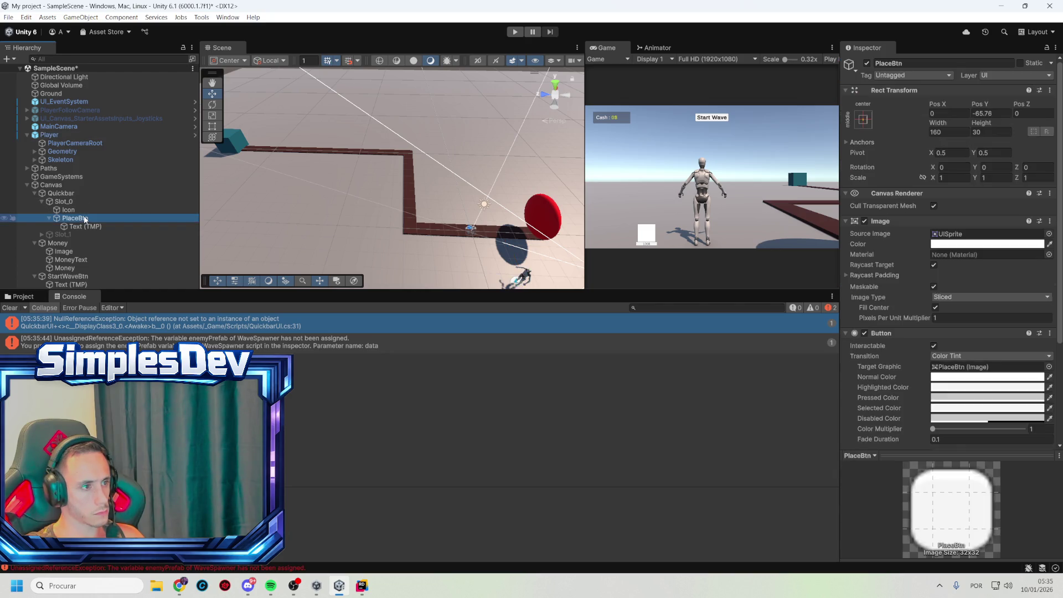
{"action": "left_click", "coordinate": [84, 176]}
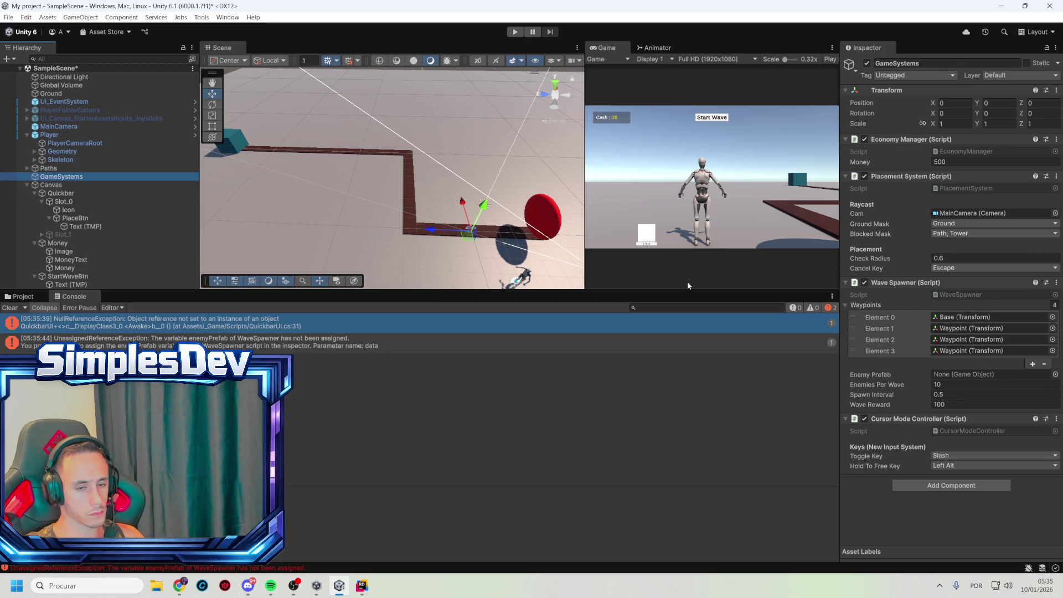
{"action": "left_click", "coordinate": [69, 109]}
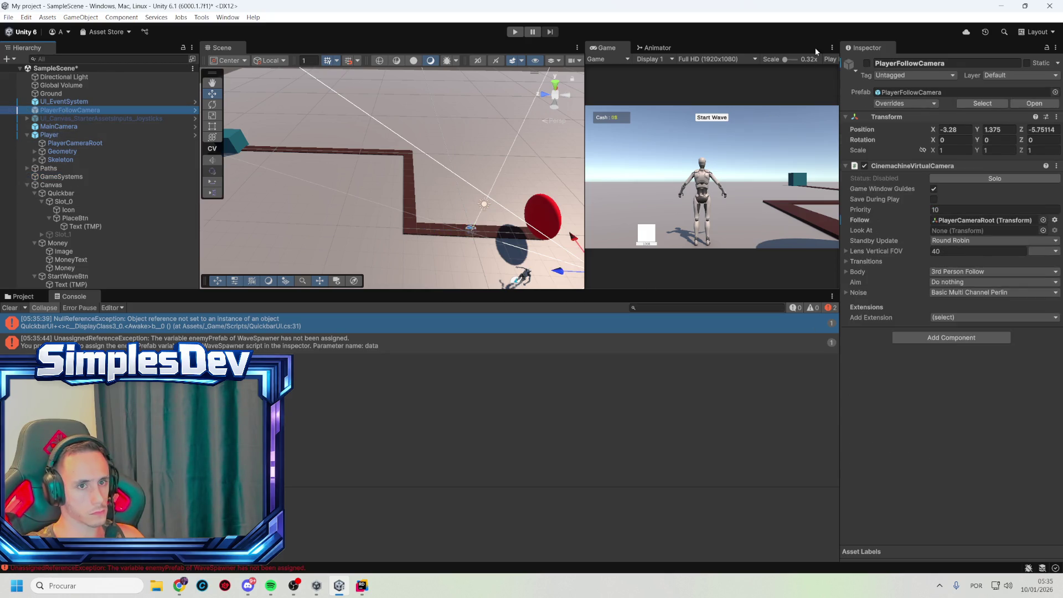
{"action": "left_click", "coordinate": [867, 63]}
{"action": "left_click", "coordinate": [515, 32]}
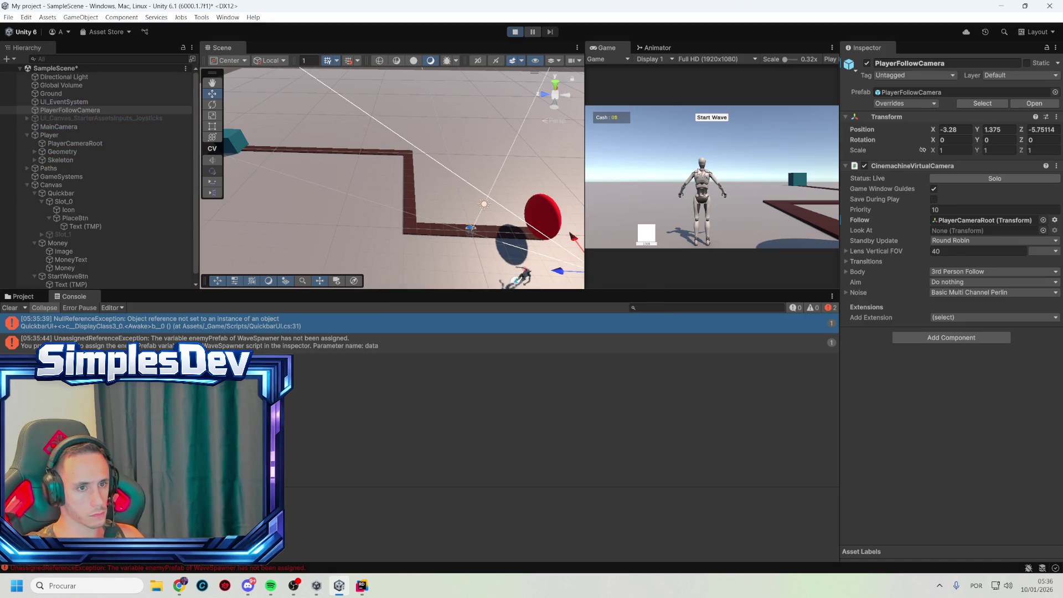
- Walk the character along the path, try freeing the cursor, and orbit the follow camera
{"action": "key", "text": "w"}
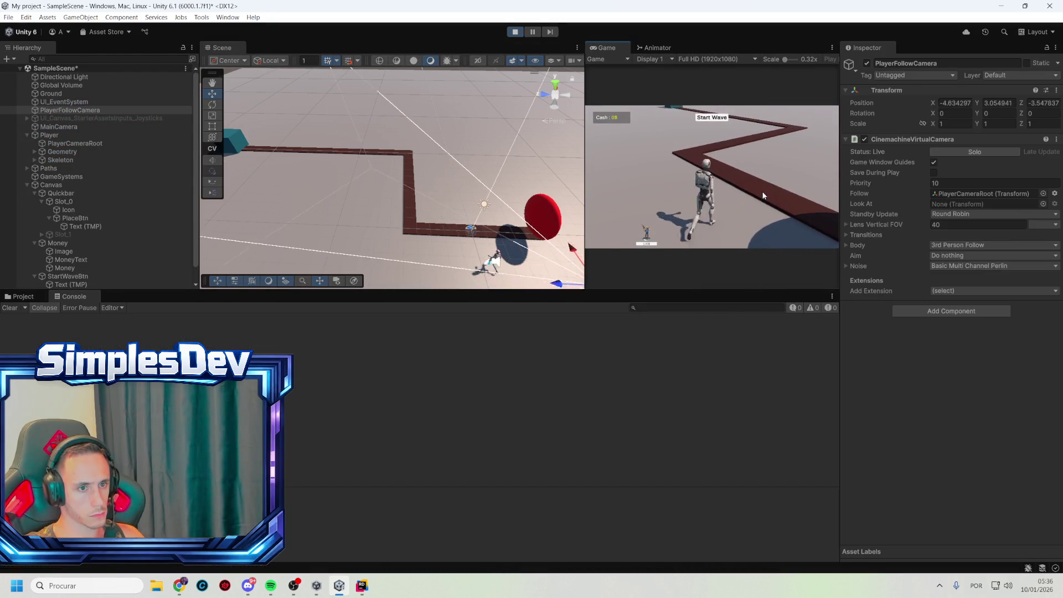
{"action": "key", "text": "alt+a"}
{"action": "left_click", "coordinate": [662, 205]}
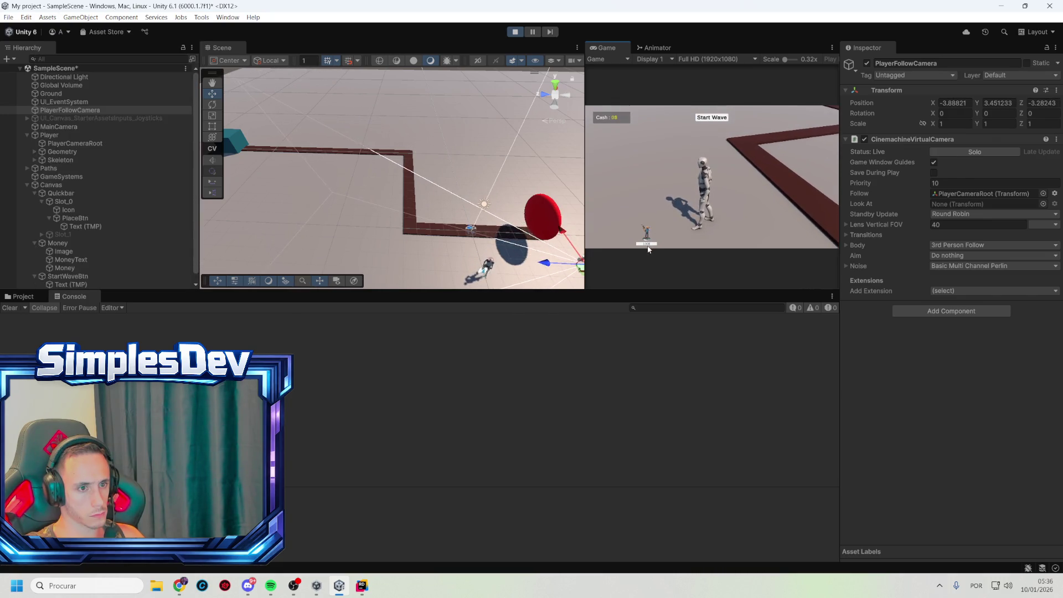
{"action": "mouse_move", "coordinate": [836, 247]}
{"action": "mouse_move", "coordinate": [651, 240]}
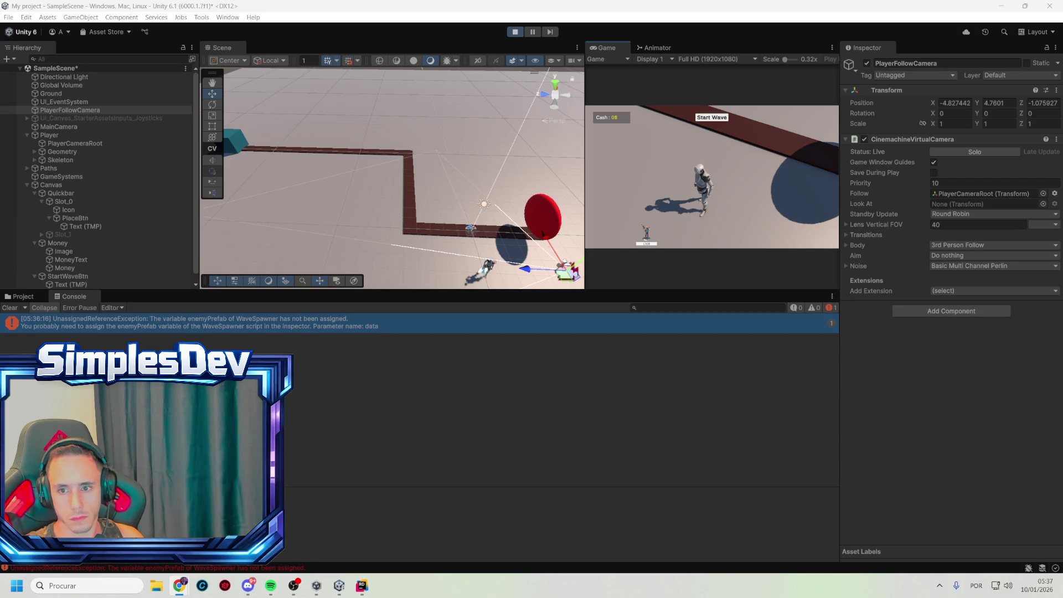
{"action": "key", "text": "alt+Tab"}
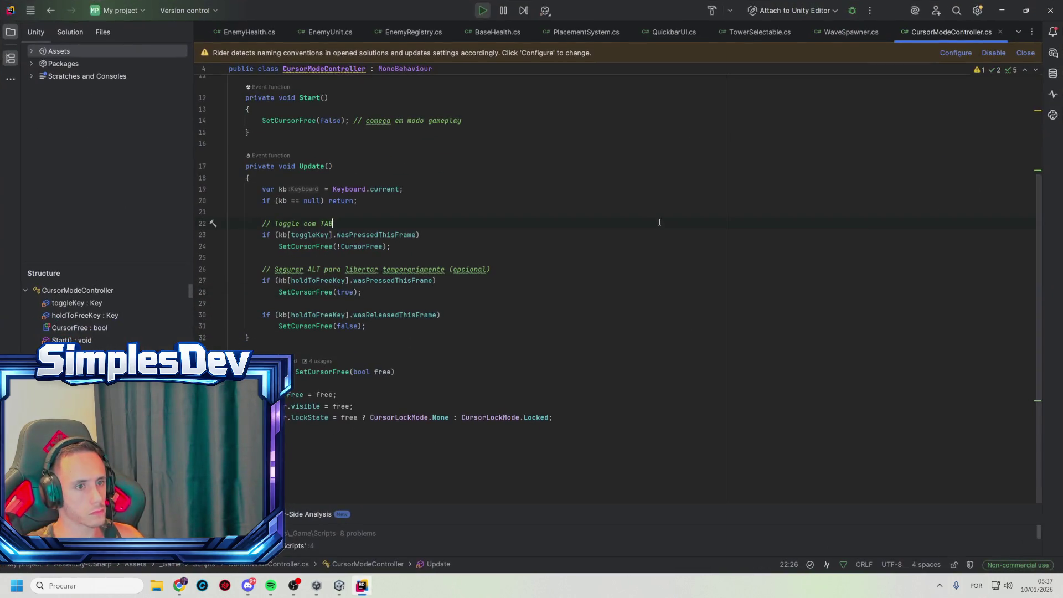
- In Rider, find cursorLocked and comment out SetCursorState(cursorLocked) on line 71 of StarterAssetsInputs.cs
{"action": "key", "text": "ctrl+shift+f"}
{"action": "type", "text": "cursorLocked"}
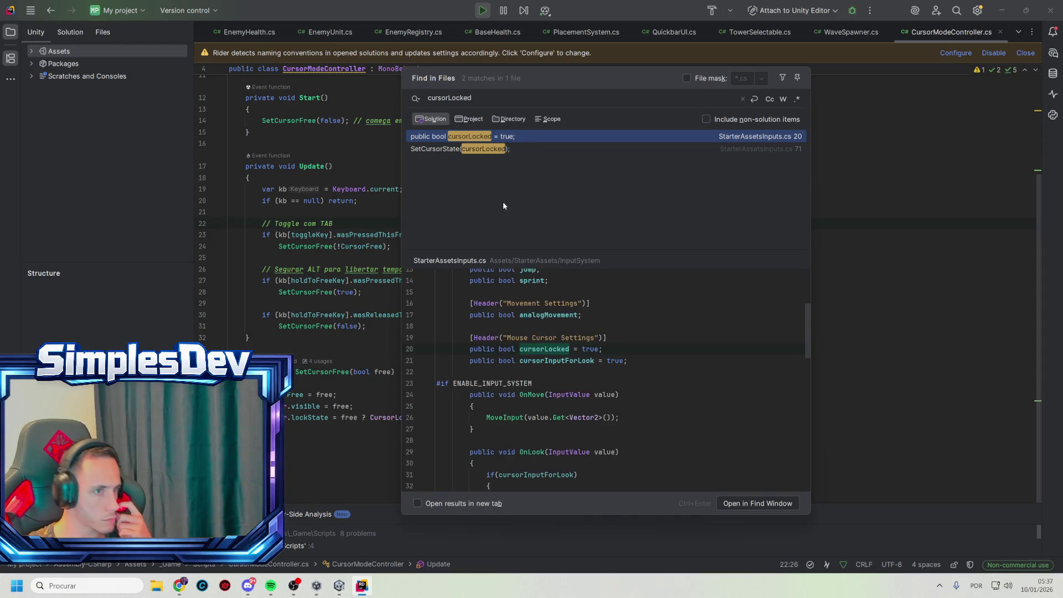
{"action": "left_click", "coordinate": [489, 154]}
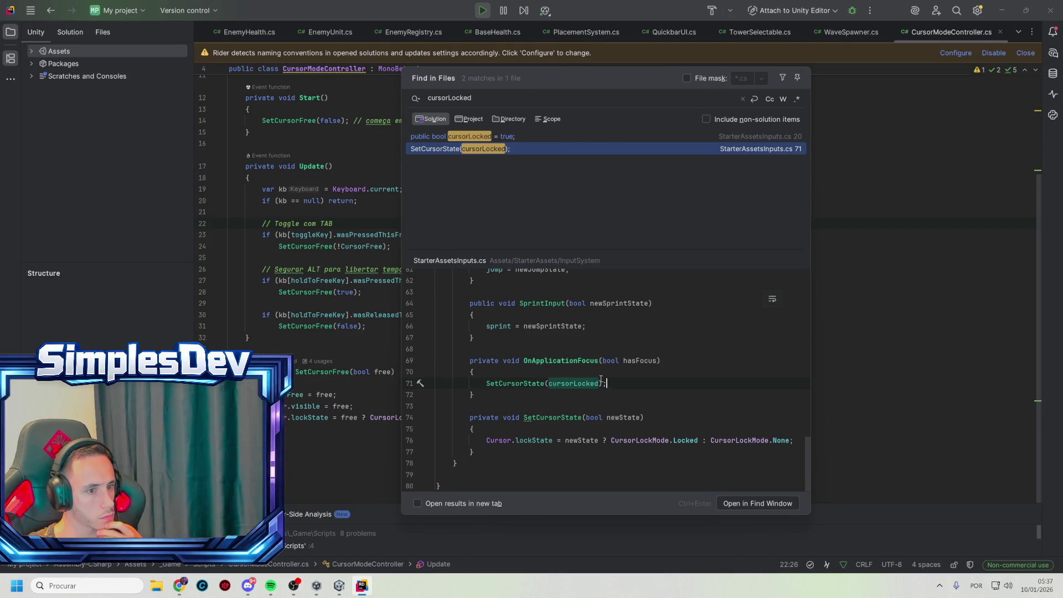
{"action": "left_click", "coordinate": [489, 384]}
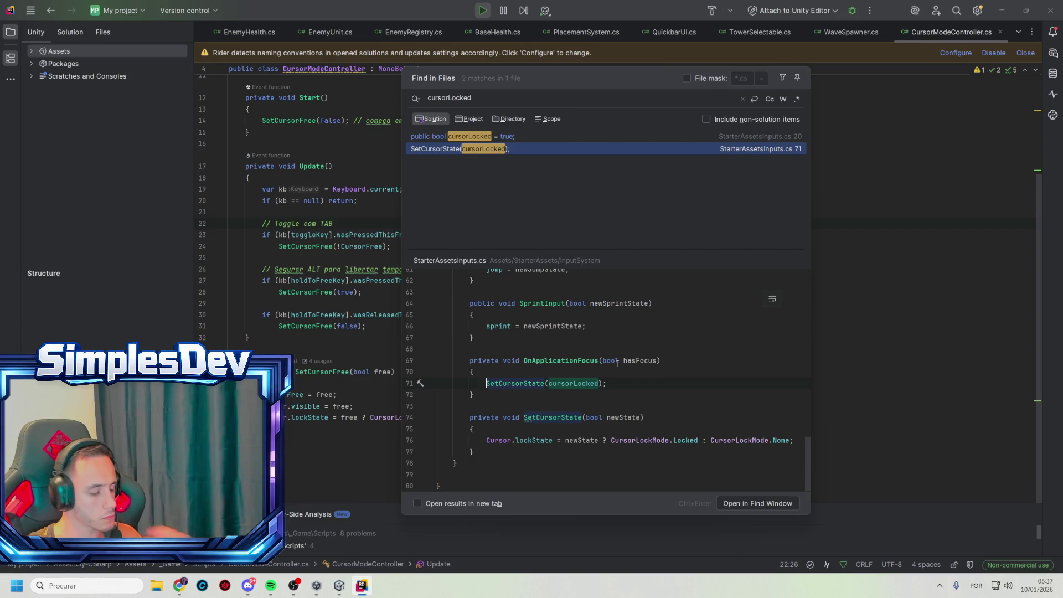
{"action": "type", "text": "//"}
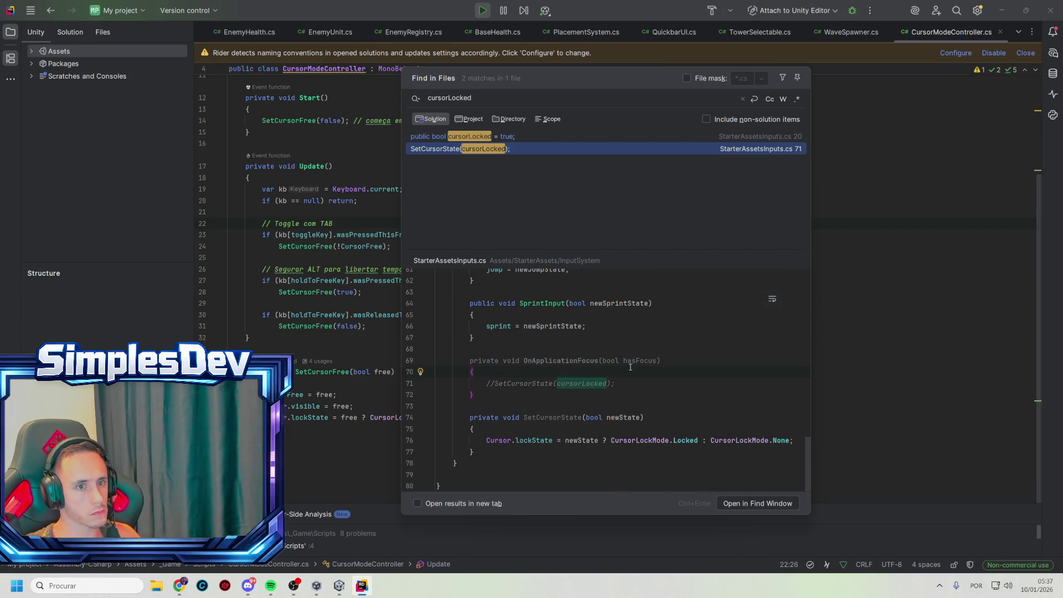
{"action": "key", "text": "Escape"}
- Back in Unity, stop and restart play mode to test the change
{"action": "left_click", "coordinate": [1013, 14]}
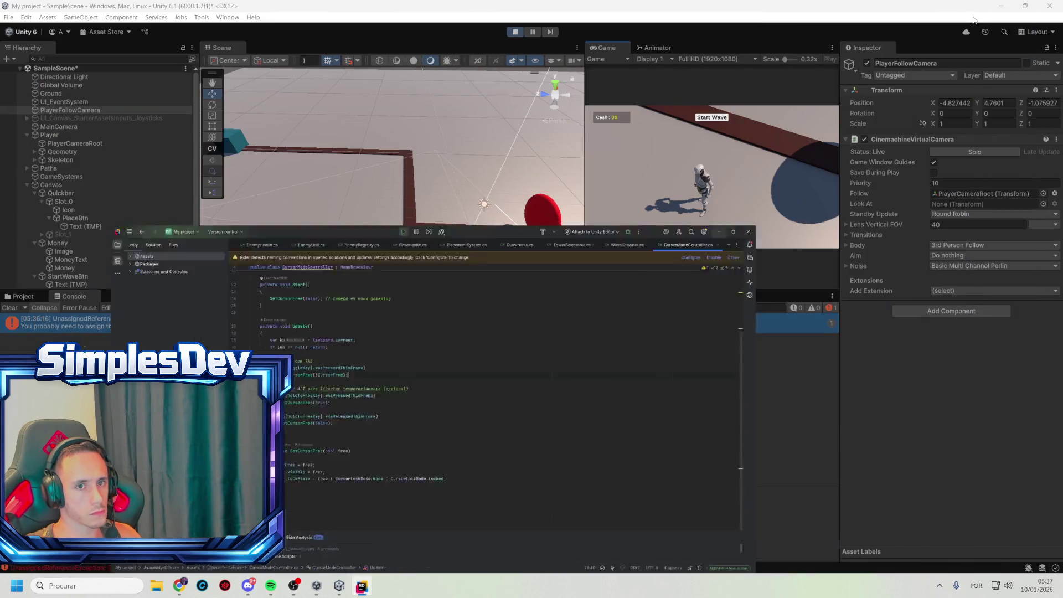
{"action": "left_click", "coordinate": [515, 32]}
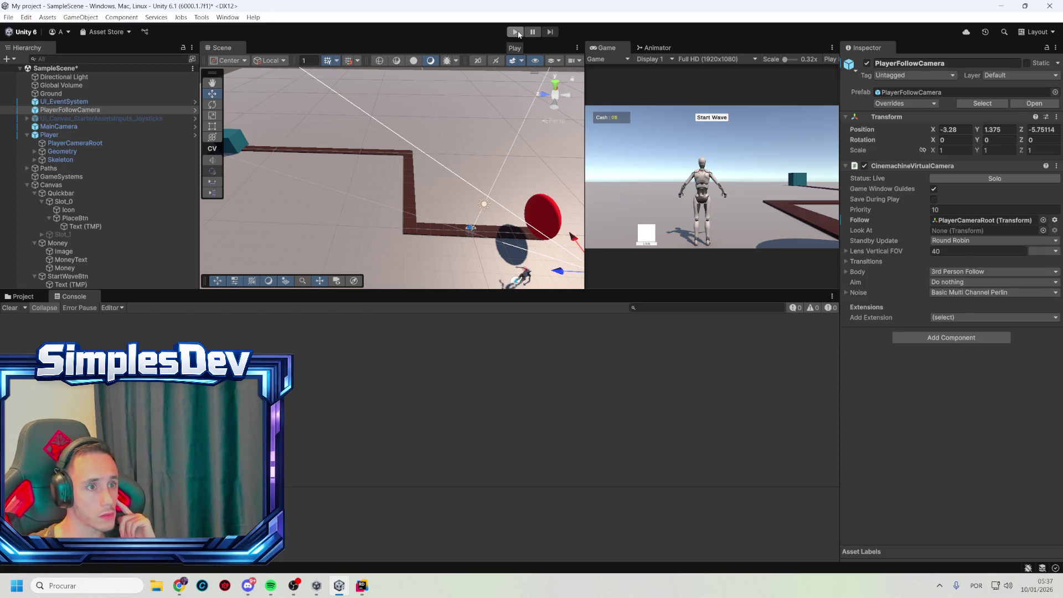
{"action": "left_click", "coordinate": [518, 33]}
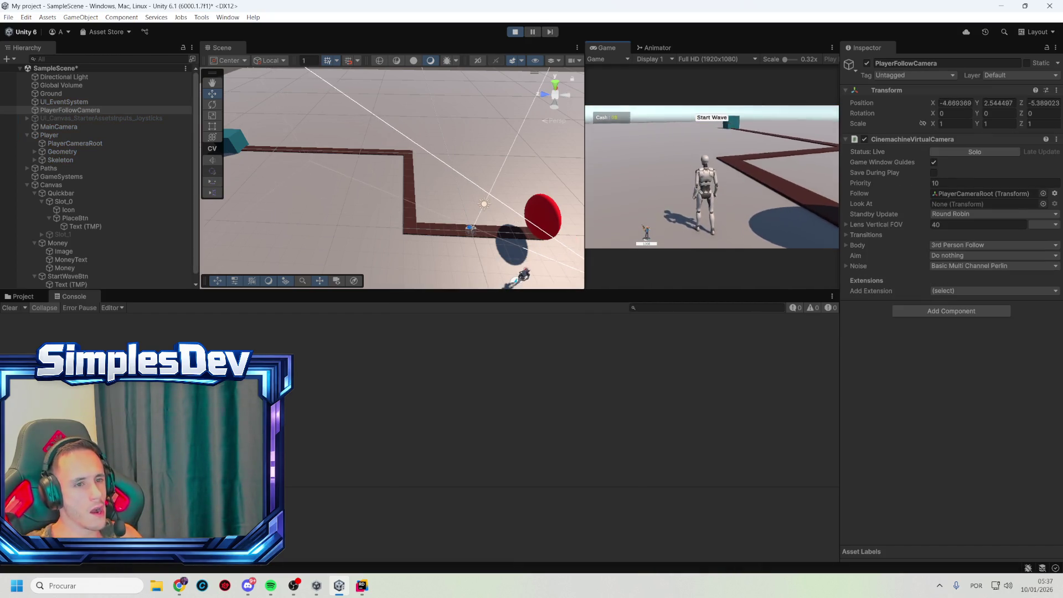
- Stop play mode and open StarterAssetsInputs.cs at its cursorLocked = true field, revealed in StarterAssets
{"action": "left_click", "coordinate": [517, 34]}
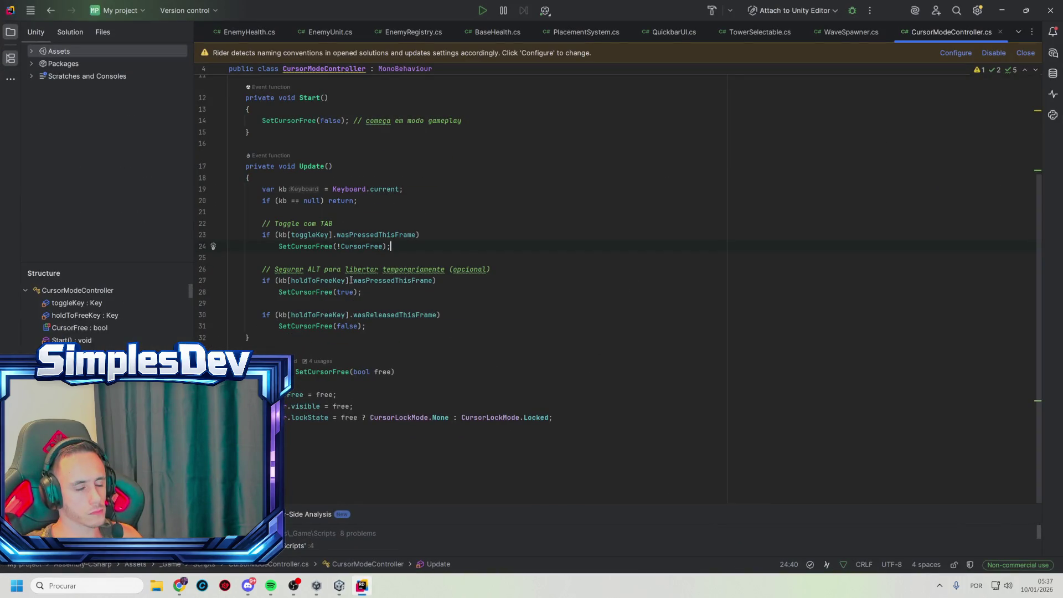
{"action": "key", "text": "ctrl+shift+f"}
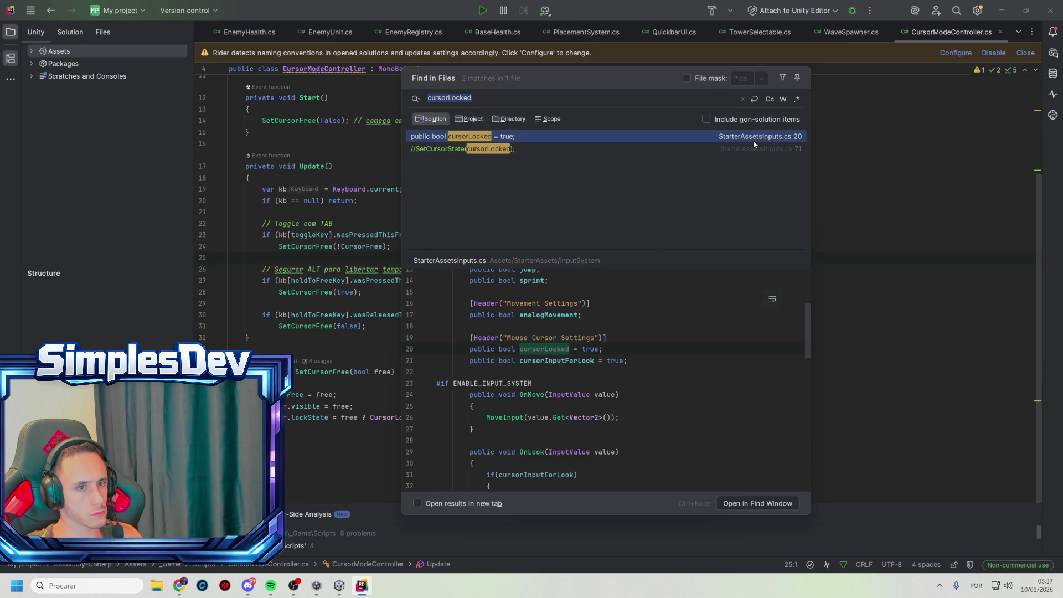
{"action": "double_click", "coordinate": [663, 138]}
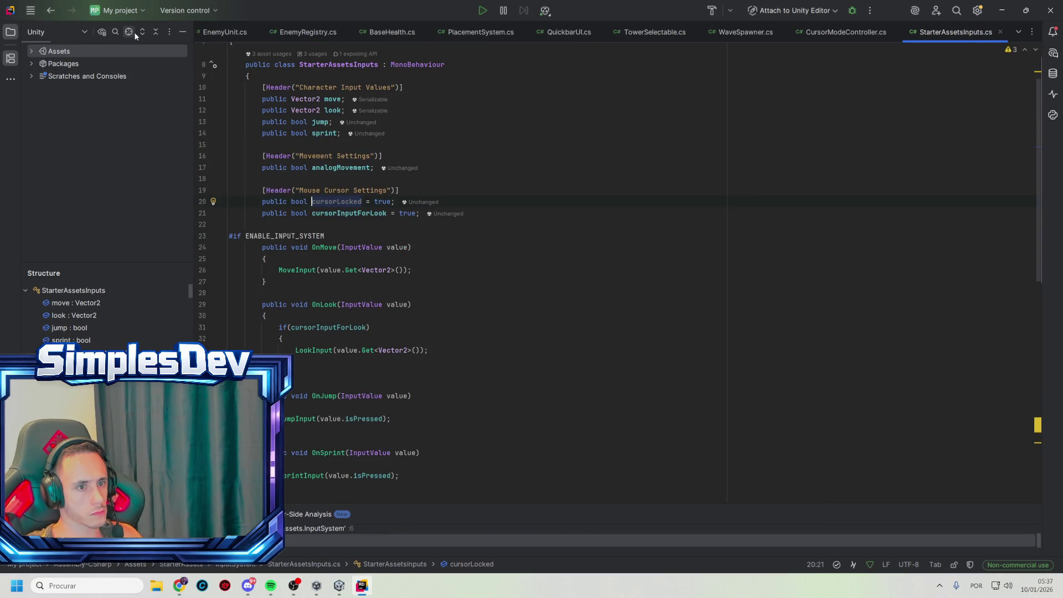
{"action": "left_click", "coordinate": [129, 32]}
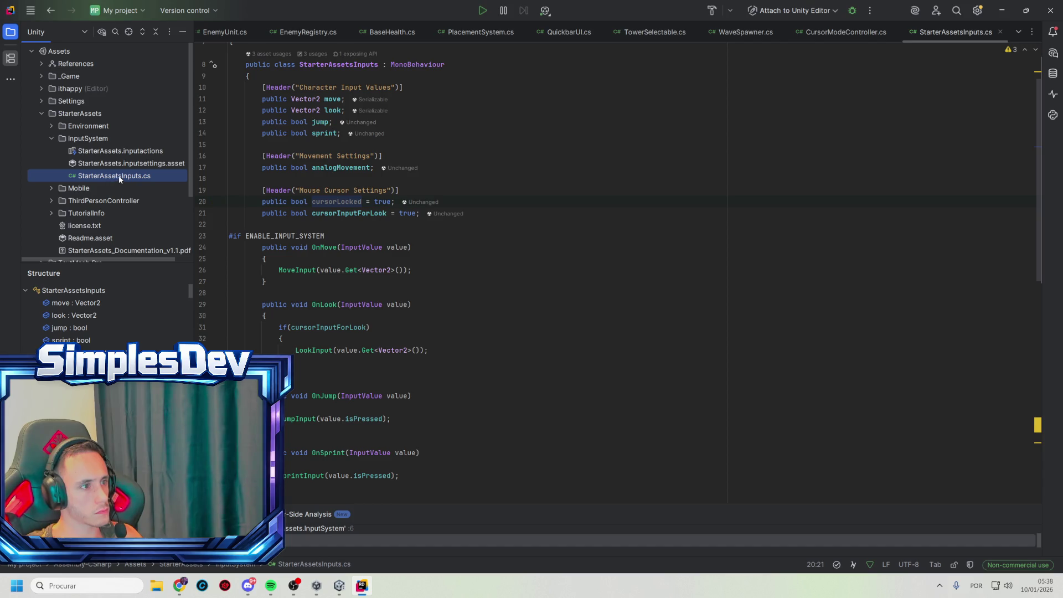
{"action": "key", "text": "alt+Tab"}
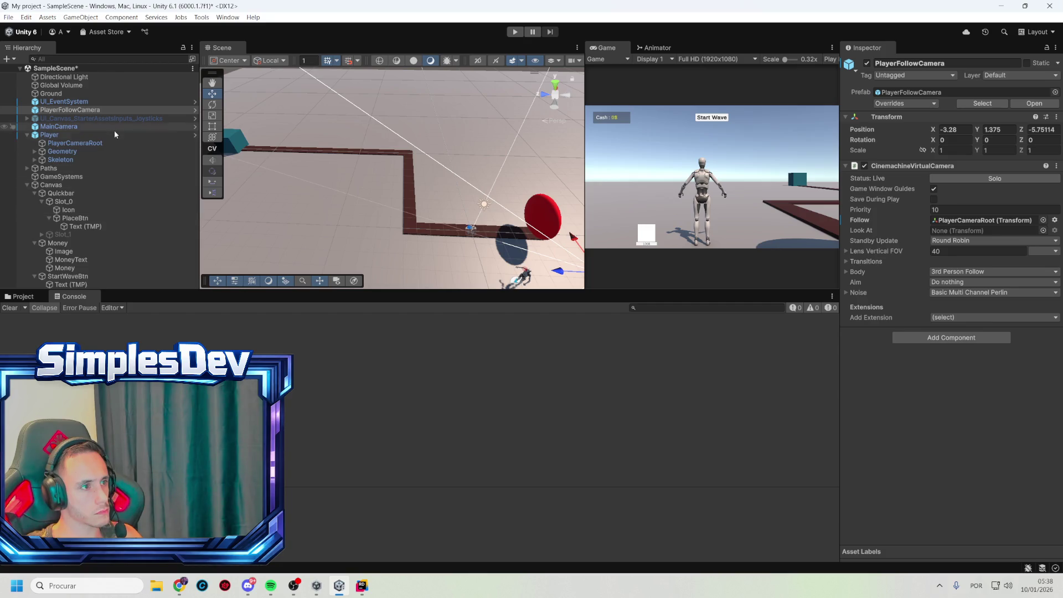
- Select the Player and briefly open its StarterAssets input actions asset in the editor
{"action": "left_click", "coordinate": [62, 135]}
{"action": "scroll", "coordinate": [949, 389], "scroll_direction": "down", "scroll_amount": 15}
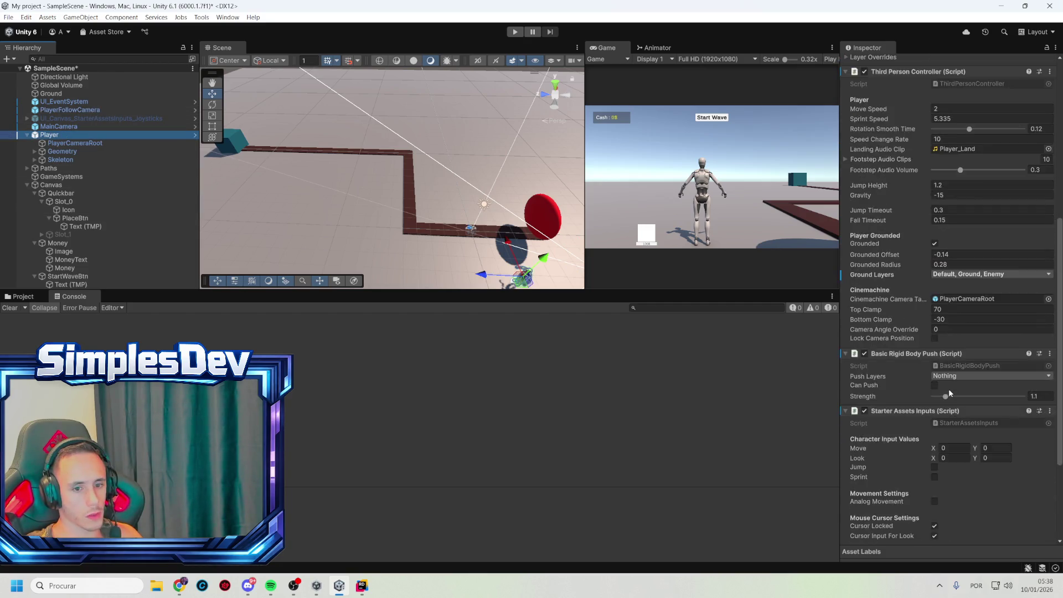
{"action": "left_click", "coordinate": [961, 425]}
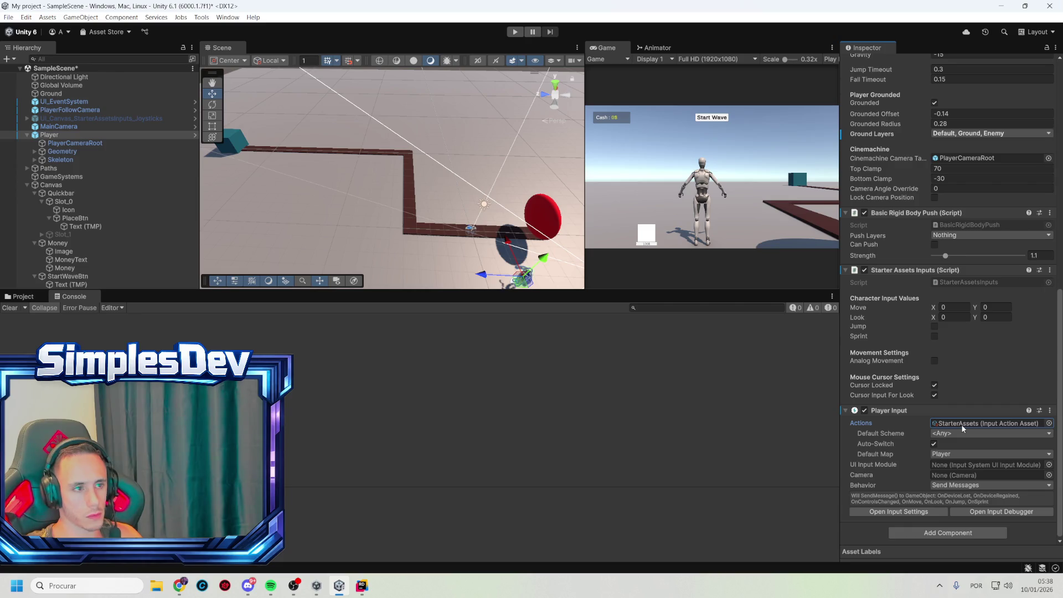
{"action": "double_click", "coordinate": [1016, 425]}
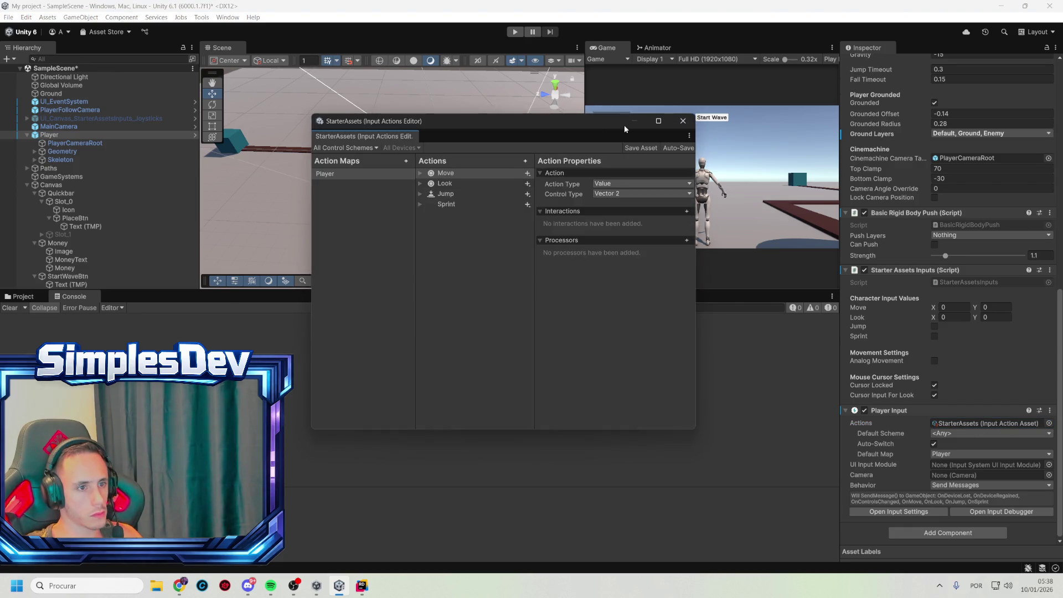
{"action": "left_click", "coordinate": [683, 121]}
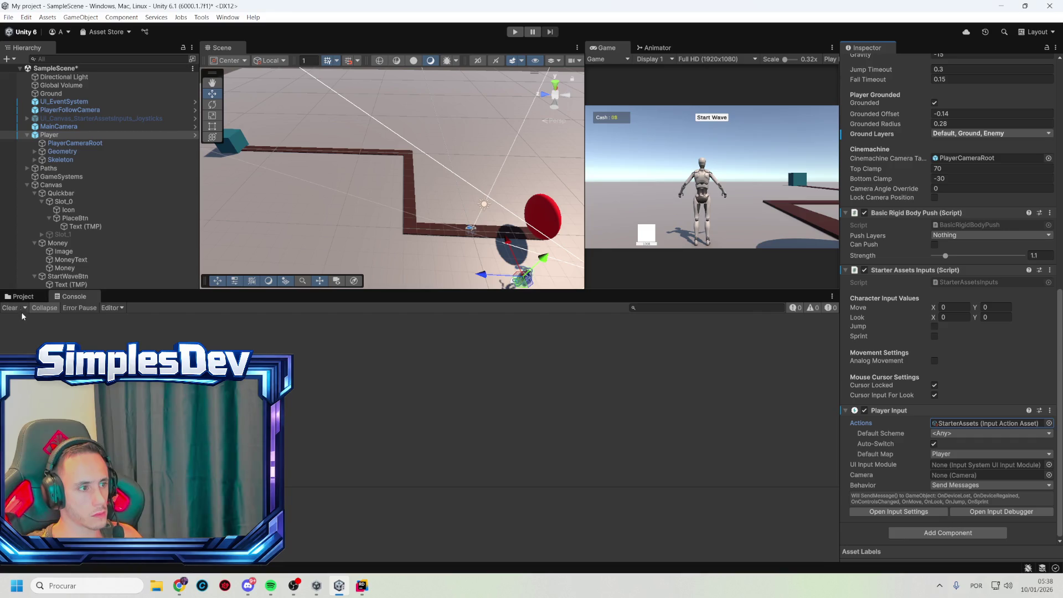
- Inspect the input settings assets and open the StarterAssetsInputs script's source in Rider
{"action": "left_click", "coordinate": [21, 297]}
{"action": "left_click", "coordinate": [1000, 424]}
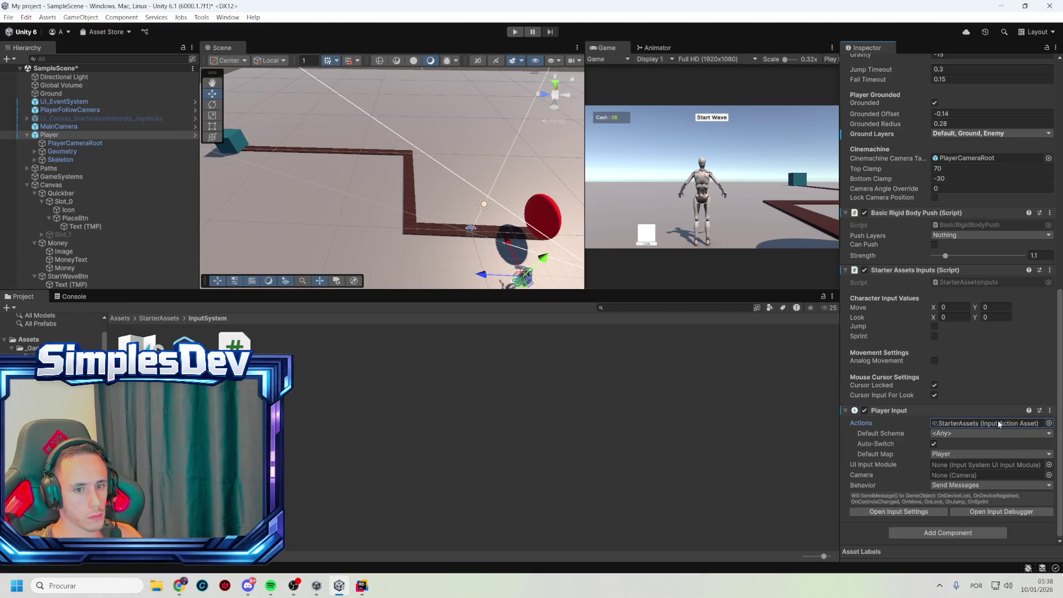
{"action": "left_click", "coordinate": [186, 344]}
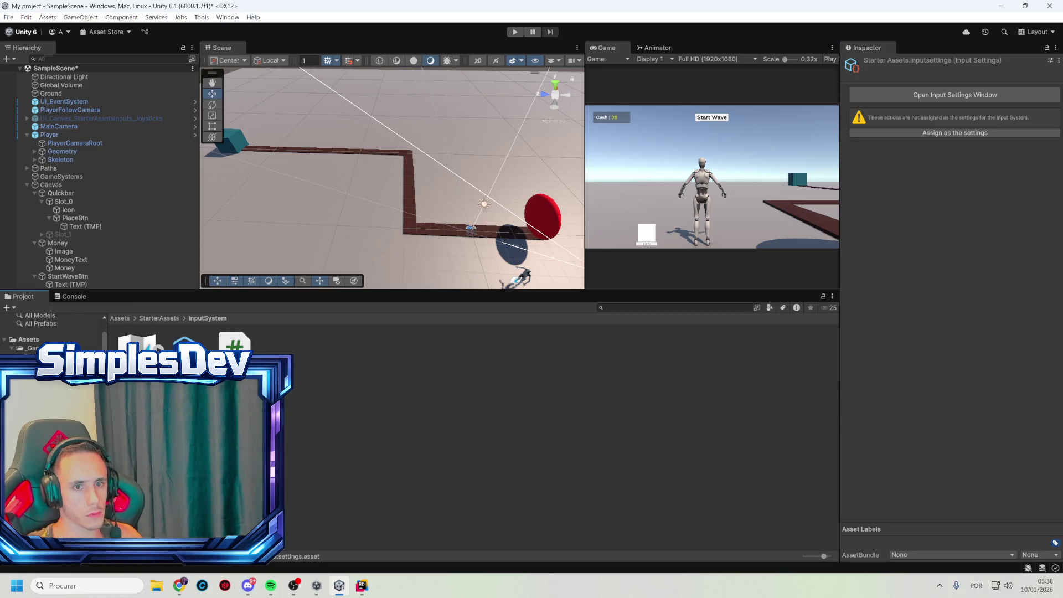
{"action": "left_click", "coordinate": [141, 344]}
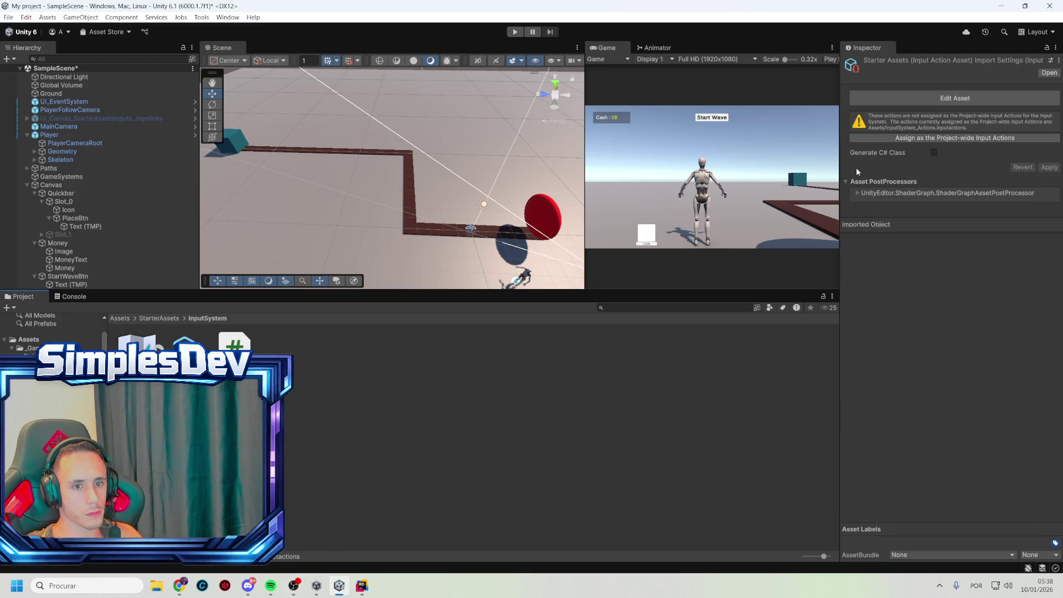
{"action": "left_click", "coordinate": [849, 181]}
{"action": "left_click", "coordinate": [849, 181]}
{"action": "key", "text": "alt+Tab"}
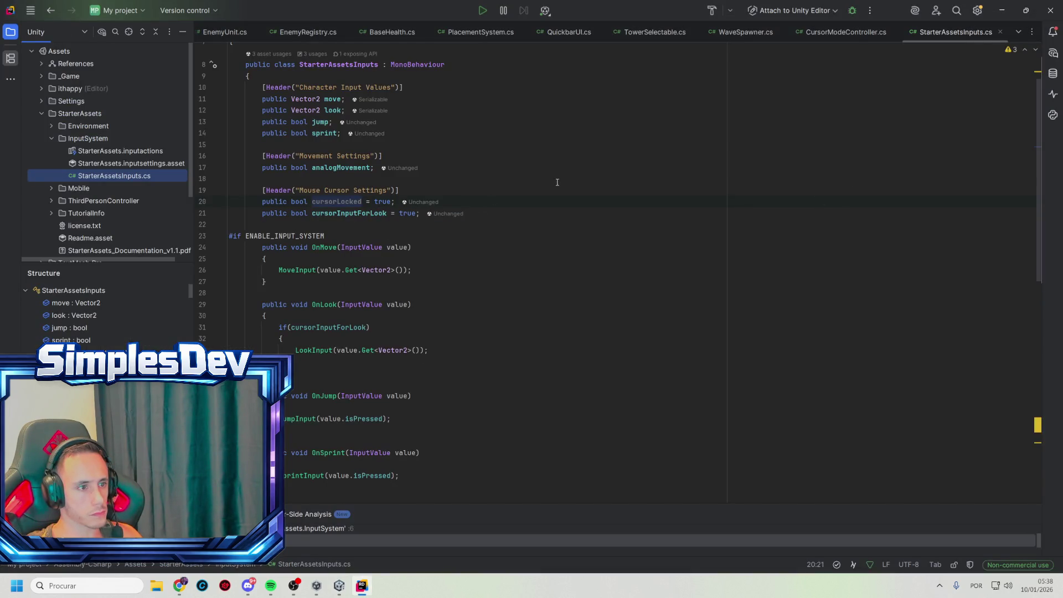
{"action": "key", "text": "alt+Tab"}
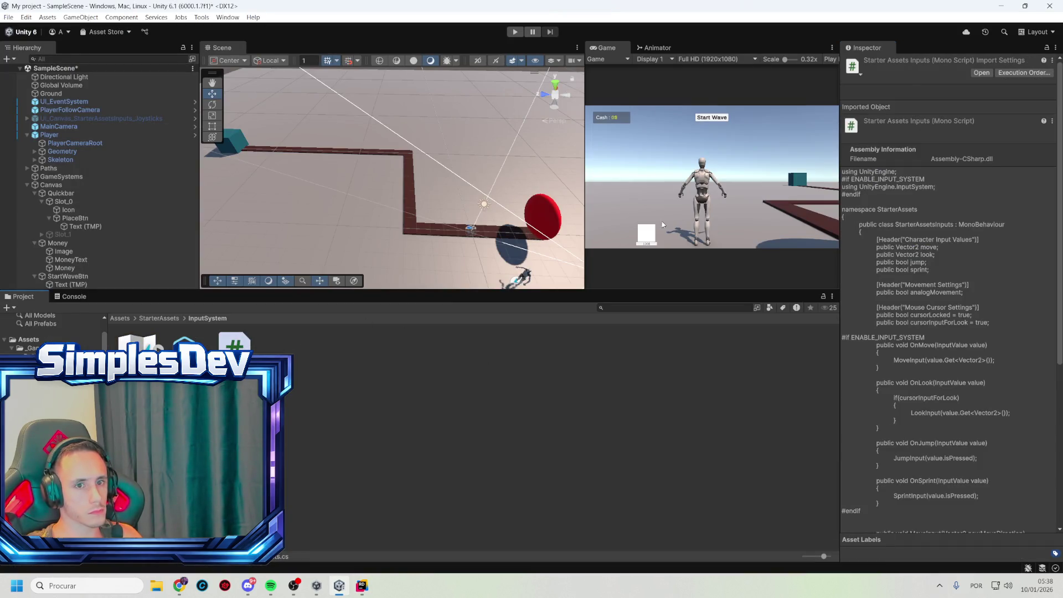
{"action": "right_click", "coordinate": [230, 358]}
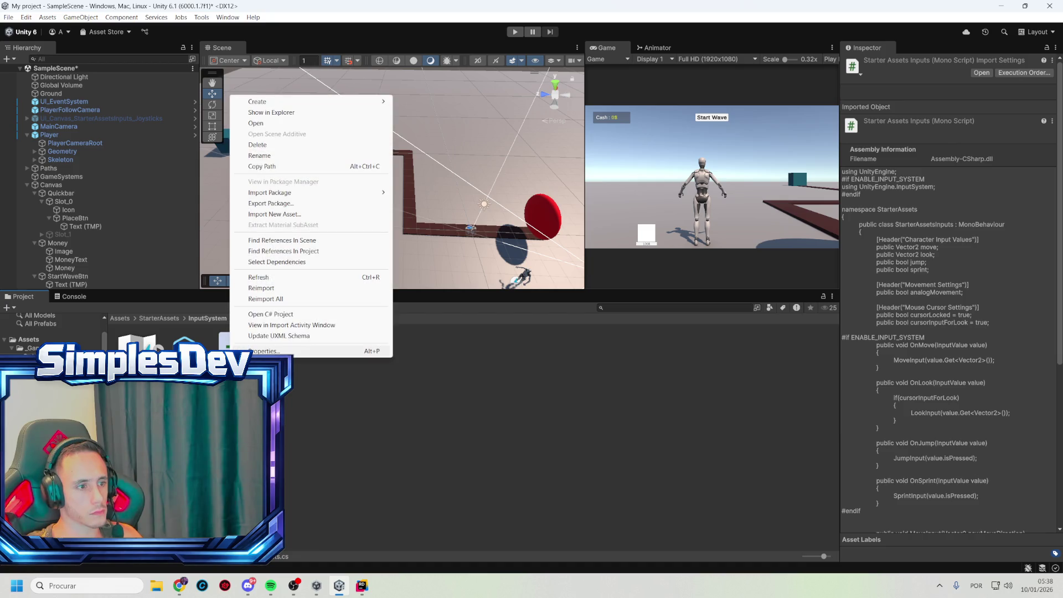
- Find project references to StarterAssetsInputs and open the Player object that uses it
{"action": "left_click", "coordinate": [310, 251]}
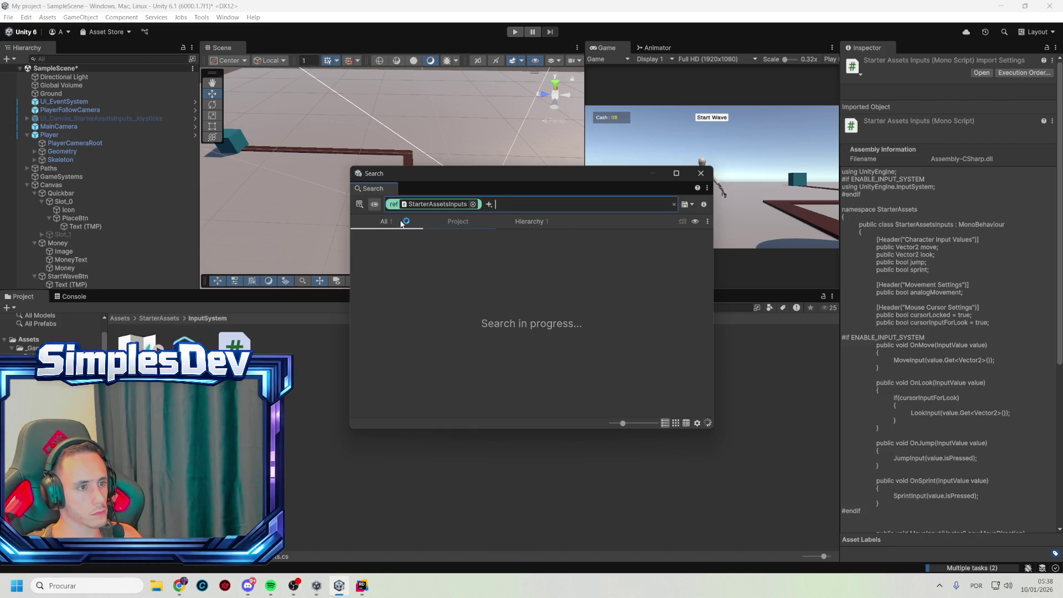
{"action": "double_click", "coordinate": [421, 246]}
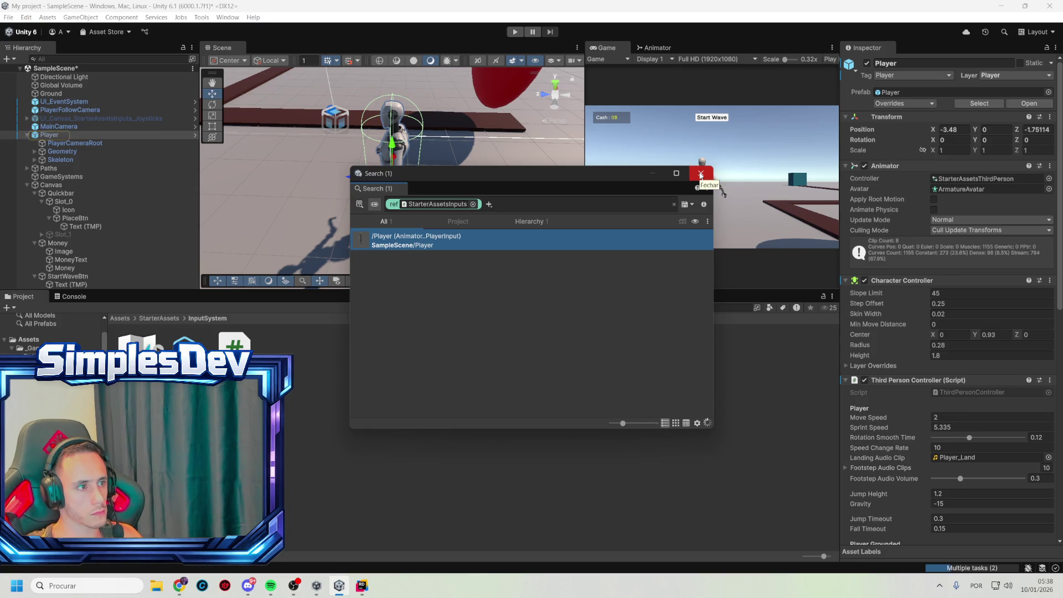
{"action": "left_click", "coordinate": [700, 176]}
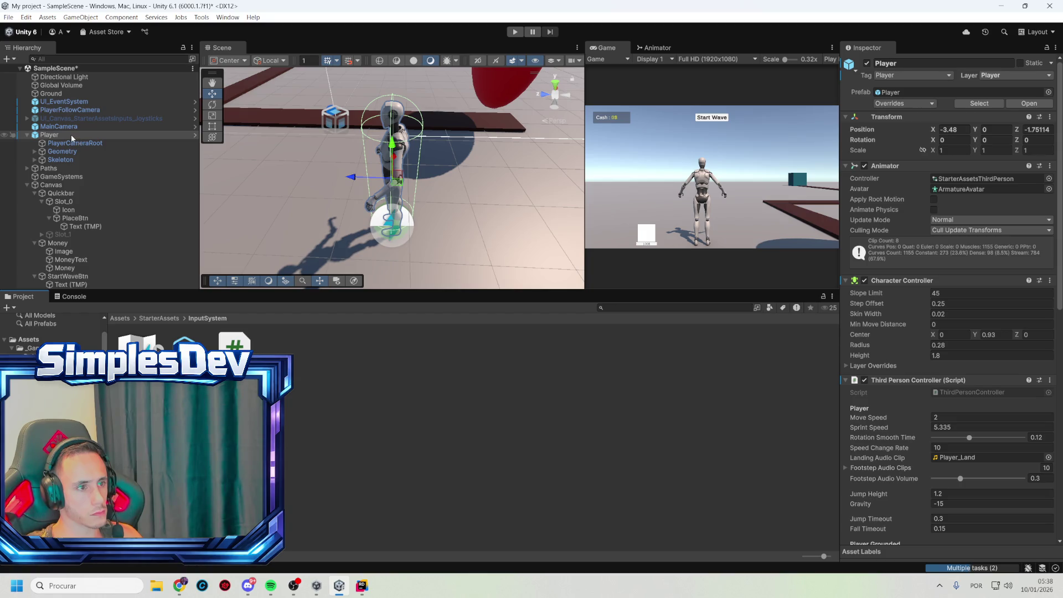
{"action": "scroll", "coordinate": [931, 449], "scroll_direction": "down", "scroll_amount": 2}
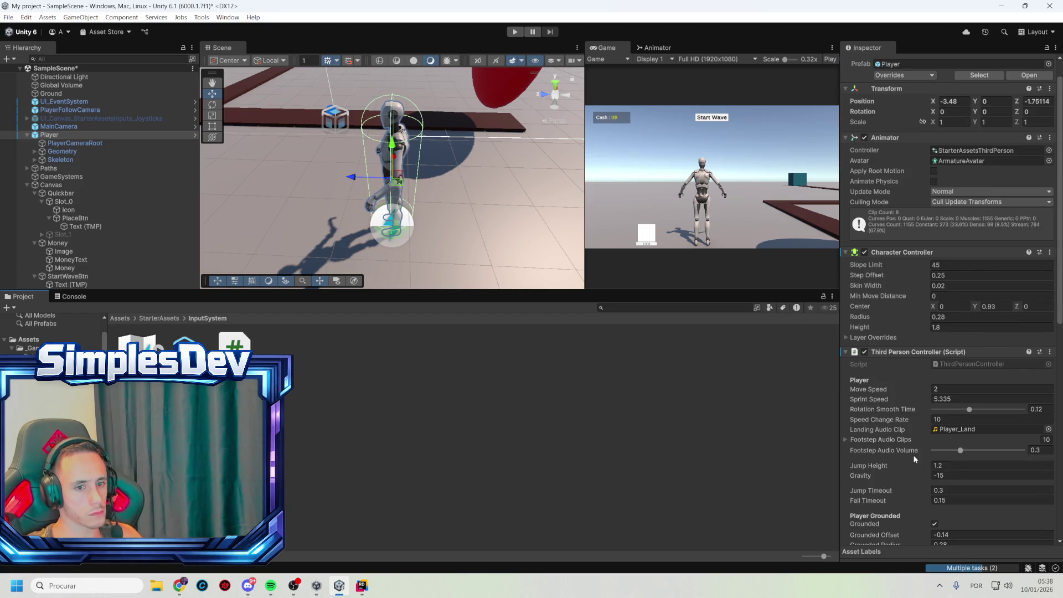
- Scroll the Player's Inspector down to the Starter Assets Inputs component
{"action": "scroll", "coordinate": [913, 454], "scroll_direction": "down", "scroll_amount": 3}
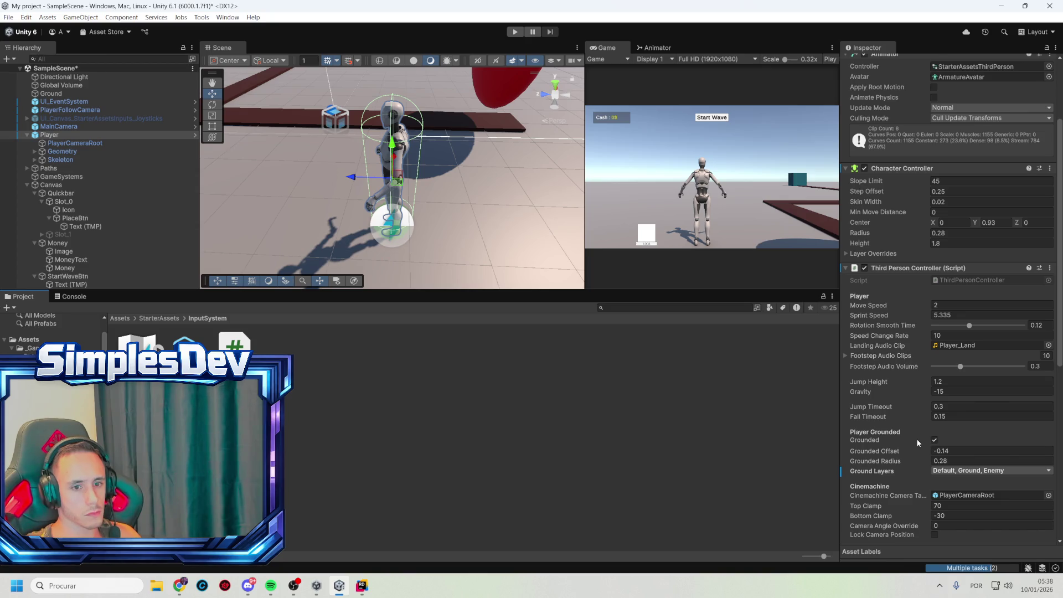
{"action": "scroll", "coordinate": [917, 449], "scroll_direction": "down", "scroll_amount": 2}
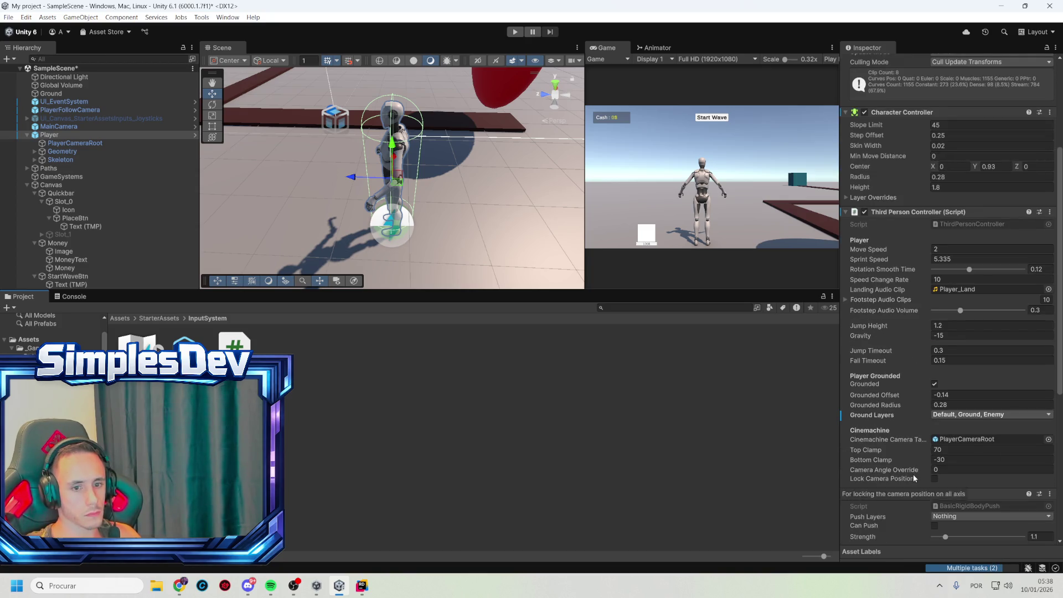
{"action": "scroll", "coordinate": [915, 476], "scroll_direction": "down", "scroll_amount": 3}
{"action": "scroll", "coordinate": [917, 438], "scroll_direction": "down", "scroll_amount": 2}
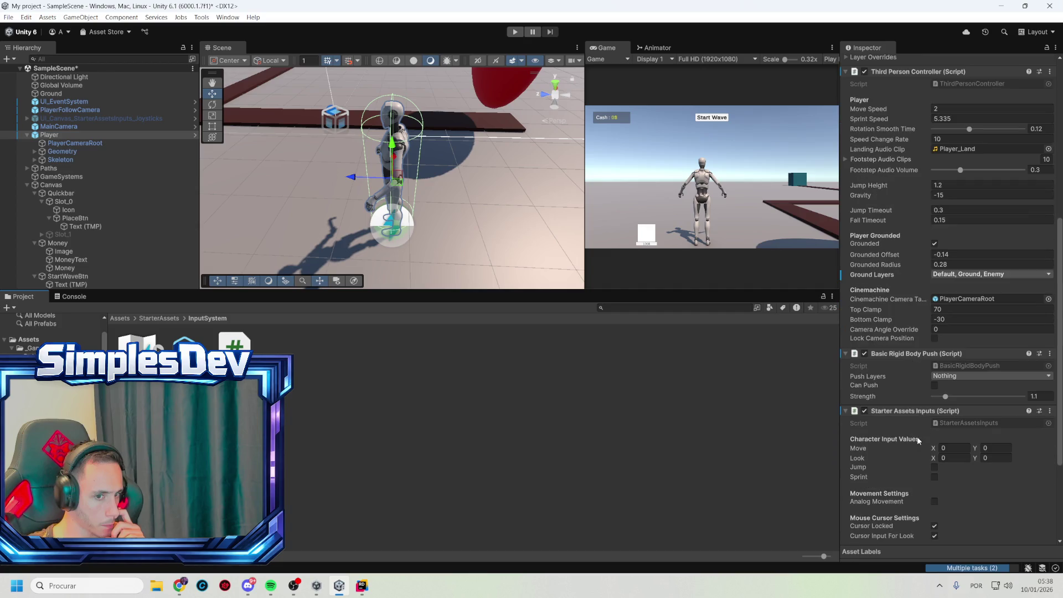
{"action": "scroll", "coordinate": [917, 438], "scroll_direction": "down", "scroll_amount": 3}
{"action": "scroll", "coordinate": [948, 423], "scroll_direction": "down", "scroll_amount": 1}
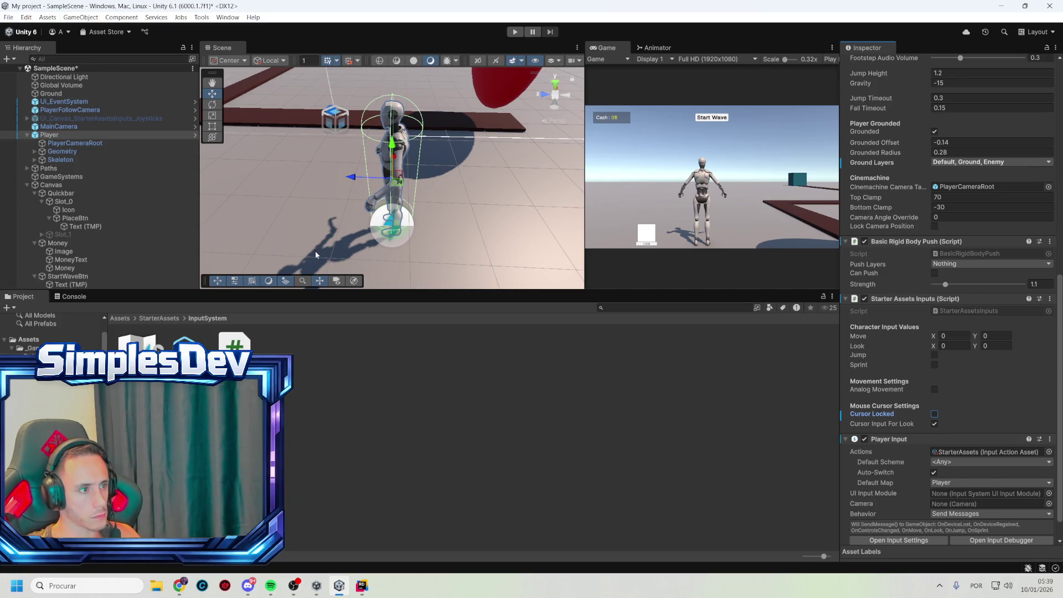
{"action": "left_click", "coordinate": [513, 32]}
{"action": "key", "text": "alt+Tab"}
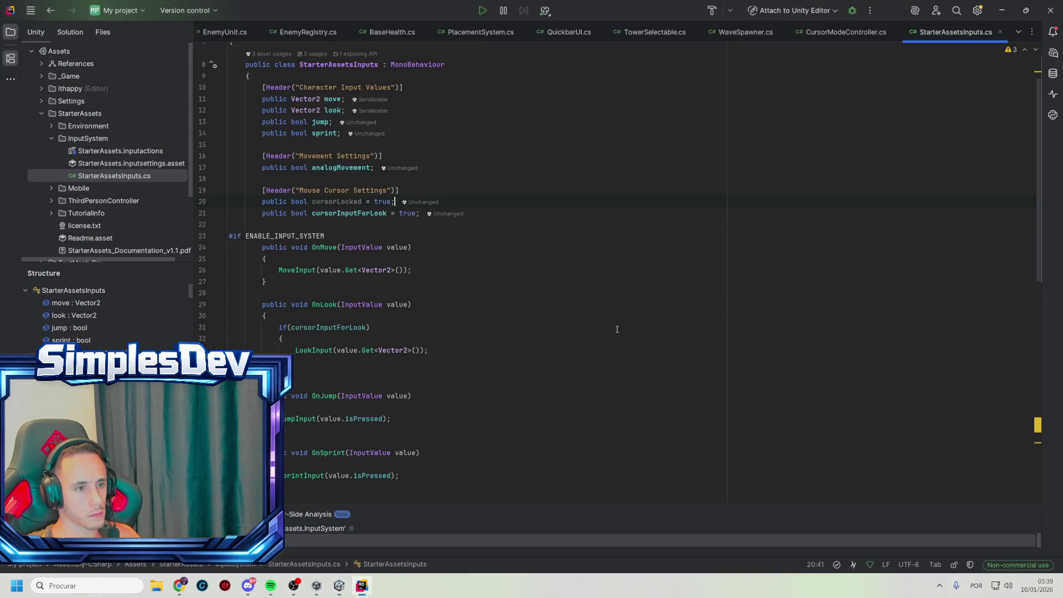
{"action": "key", "text": "ctrl+shift+f"}
{"action": "key", "text": "alt+Tab"}
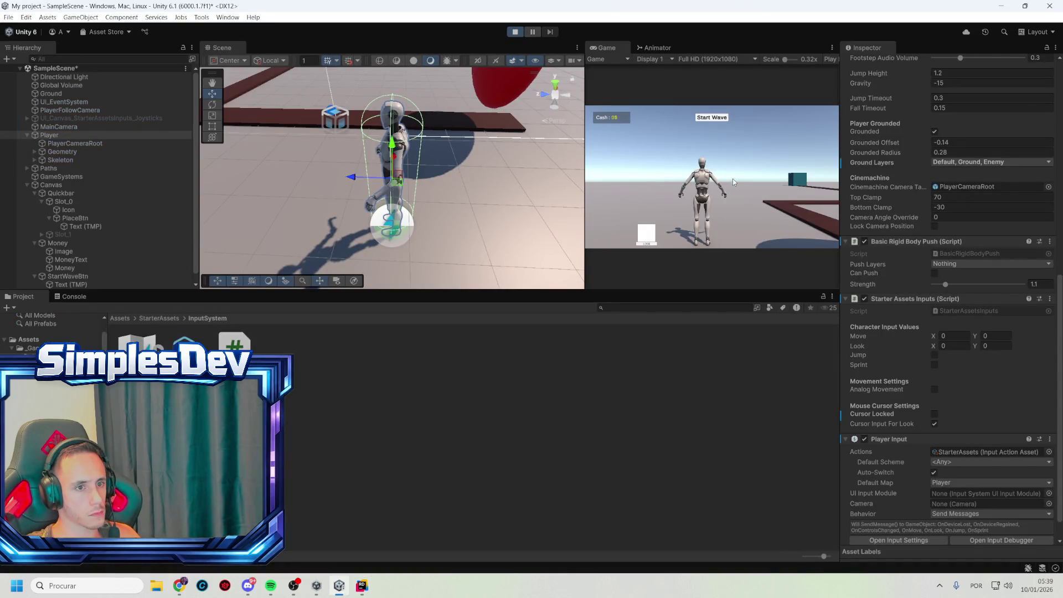
{"action": "key", "text": "w"}
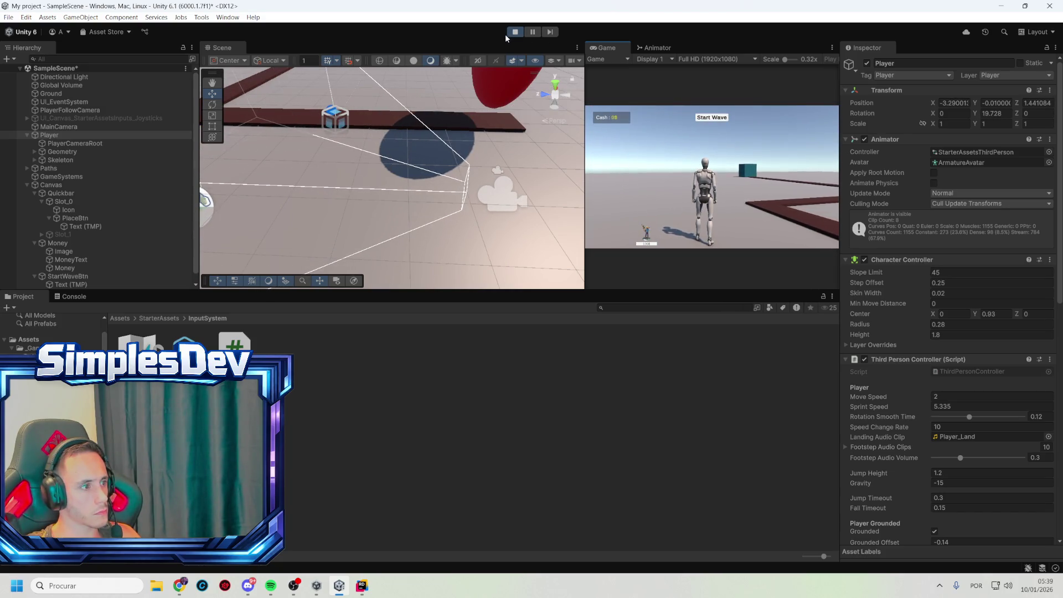
{"action": "key", "text": "alt+Tab"}
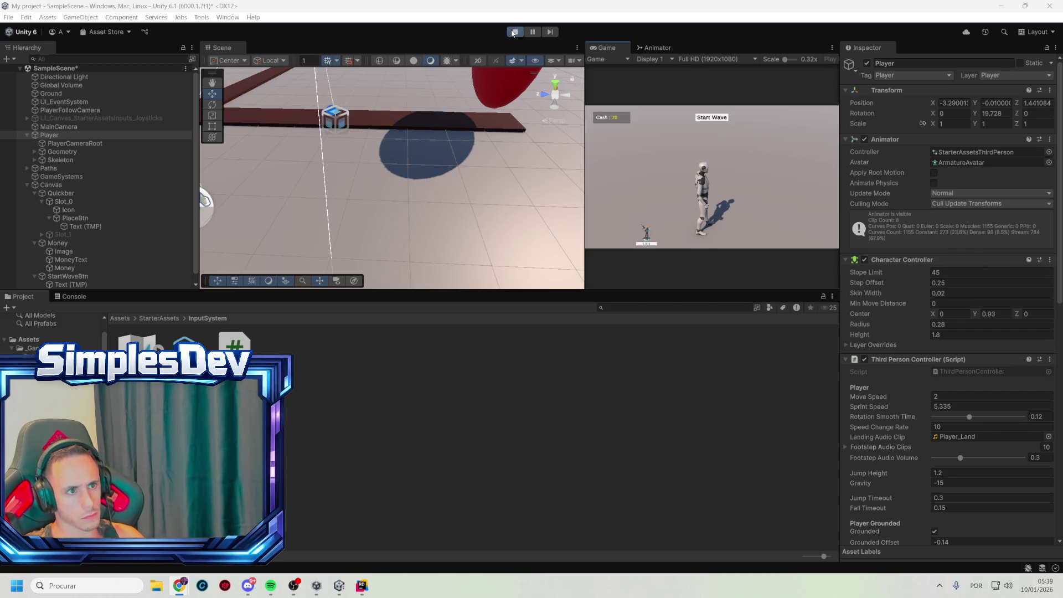
{"action": "left_click", "coordinate": [724, 161]}
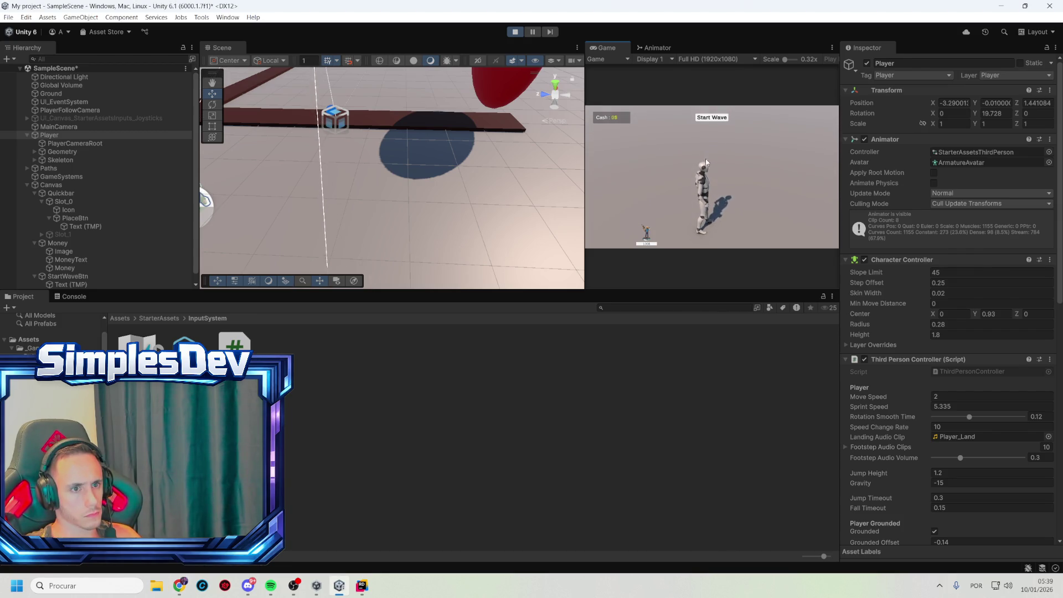
{"action": "key", "text": "w"}
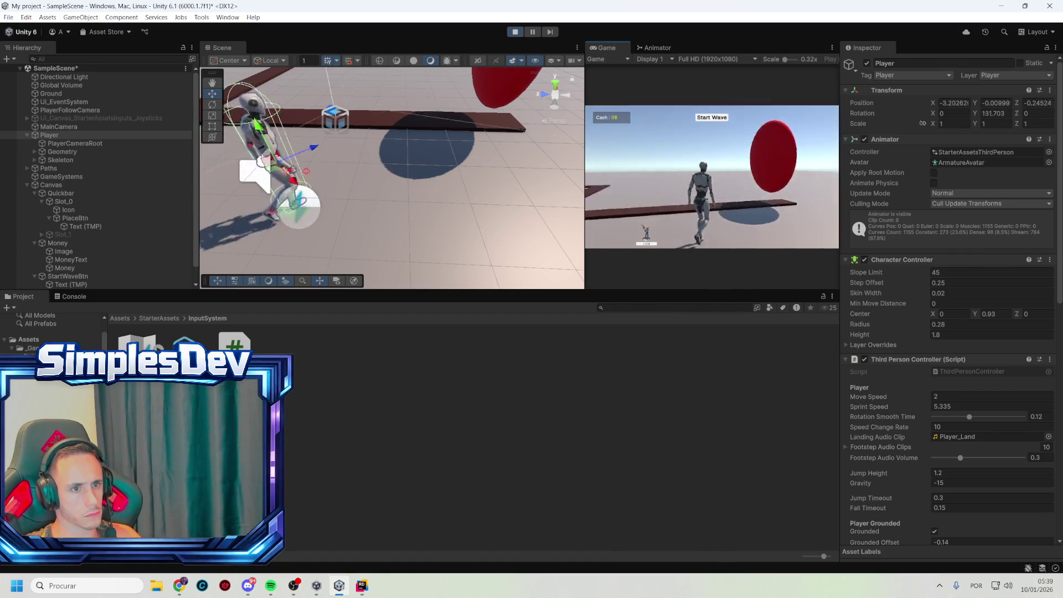
{"action": "key", "text": "w"}
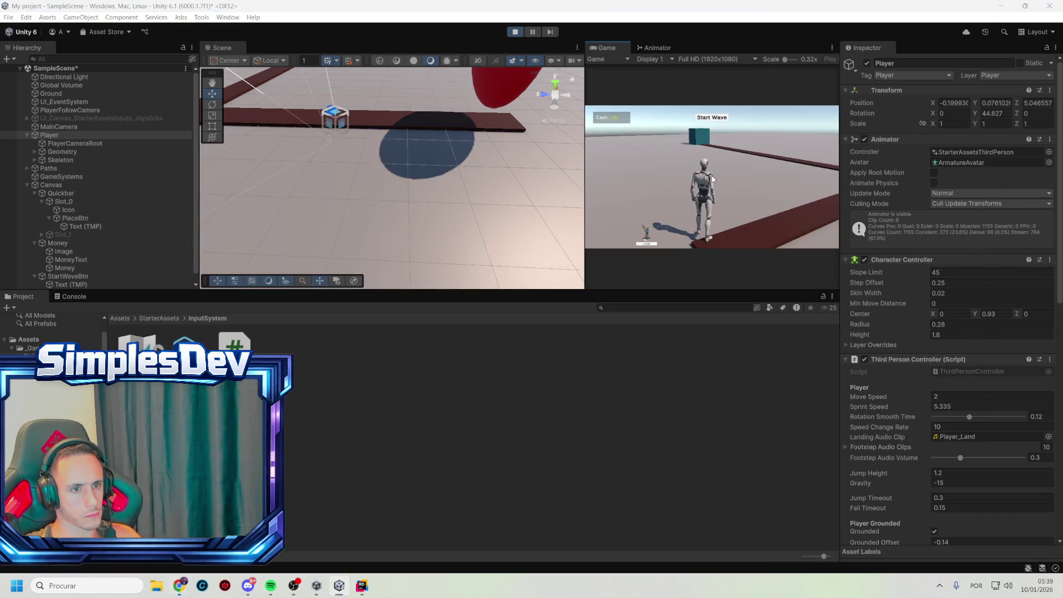
{"action": "key", "text": "w"}
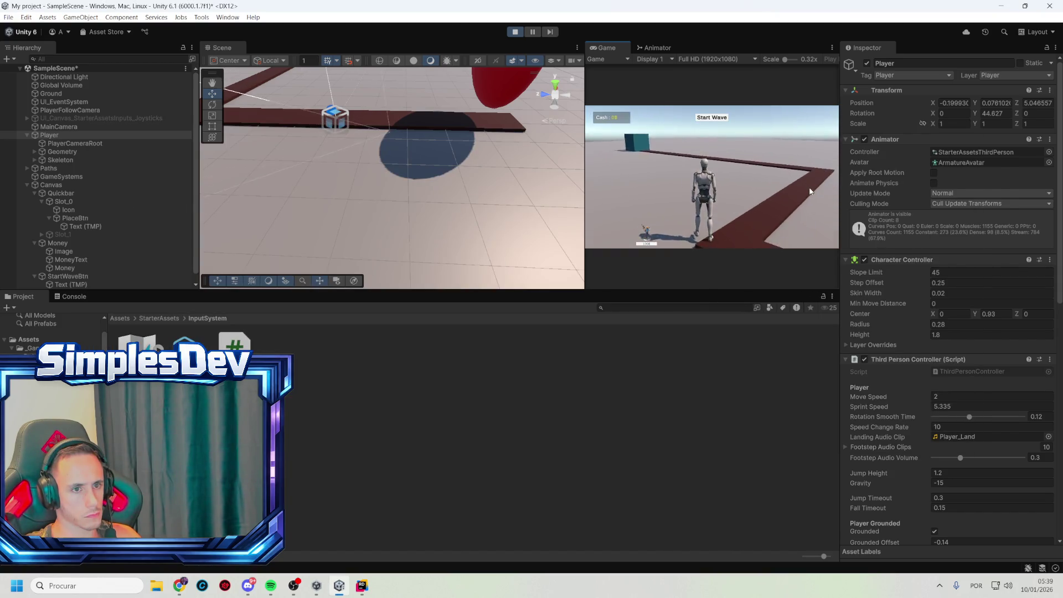
{"action": "key", "text": "w"}
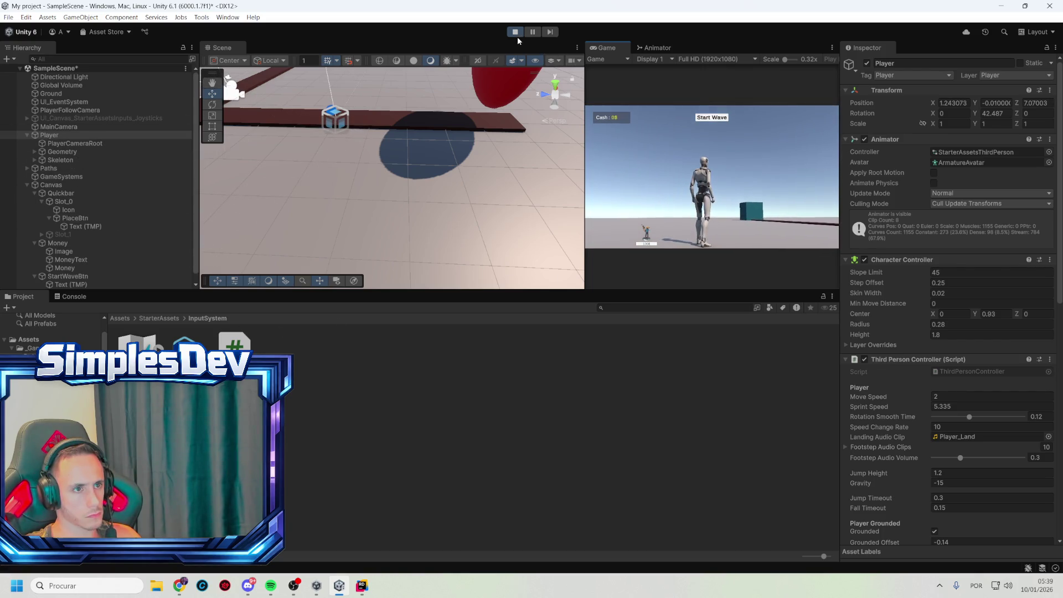
{"action": "key", "text": "w"}
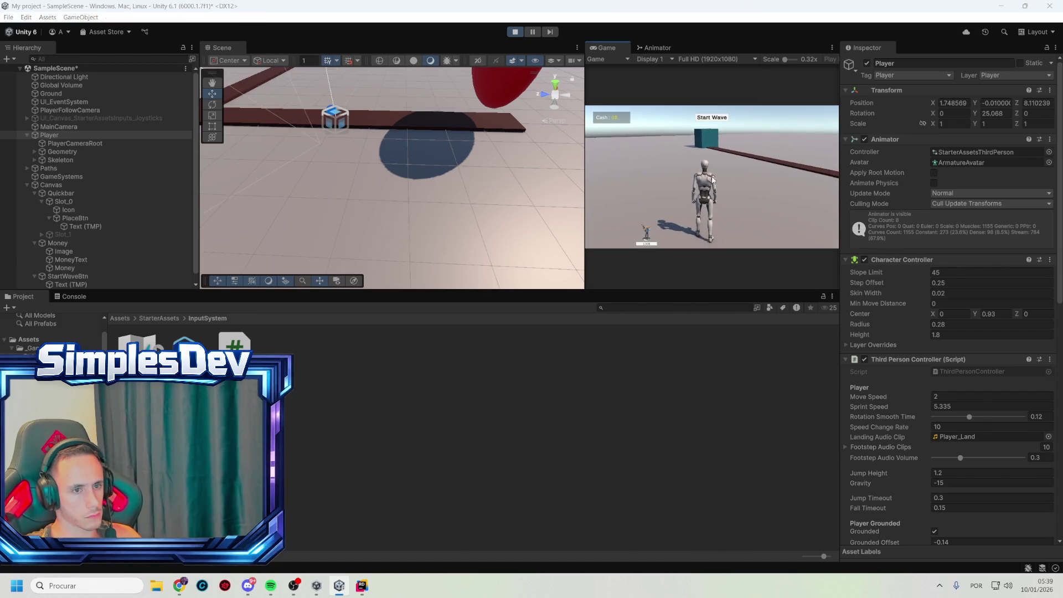
{"action": "key", "text": "w"}
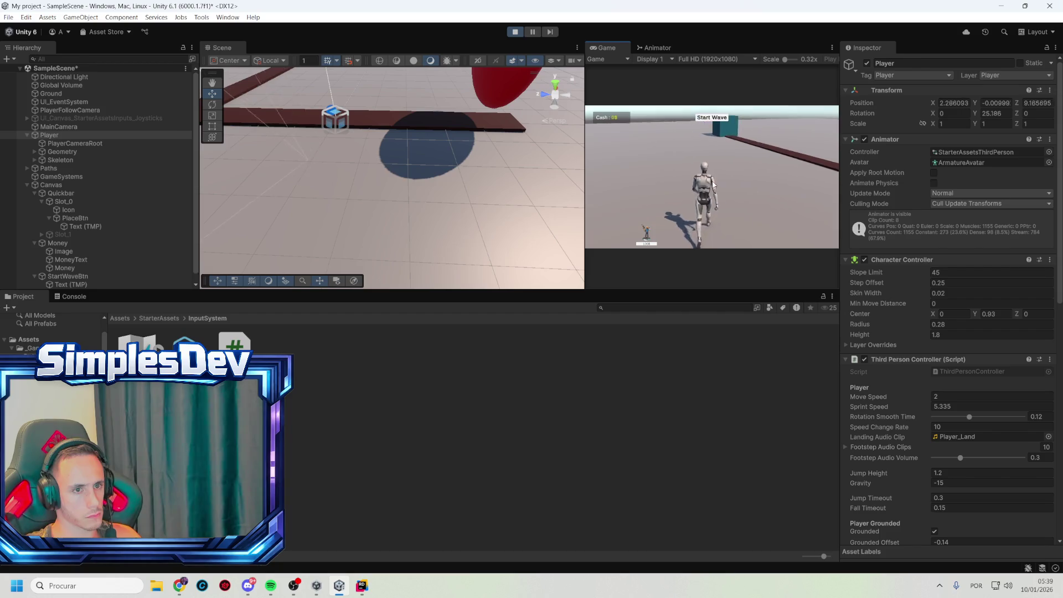
{"action": "key", "text": "w"}
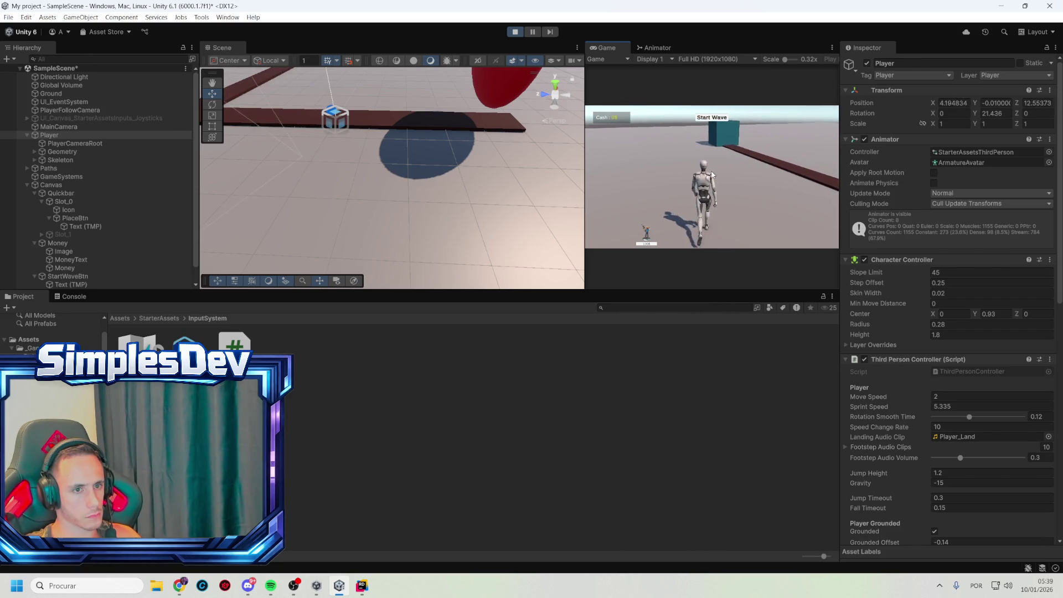
{"action": "key", "text": "w"}
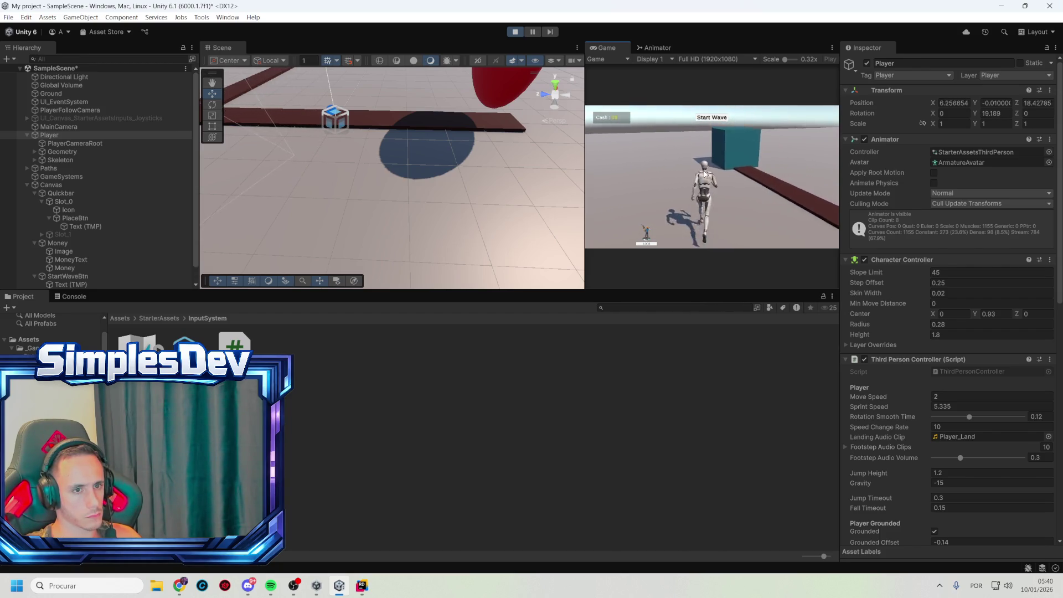
{"action": "key", "text": "w"}
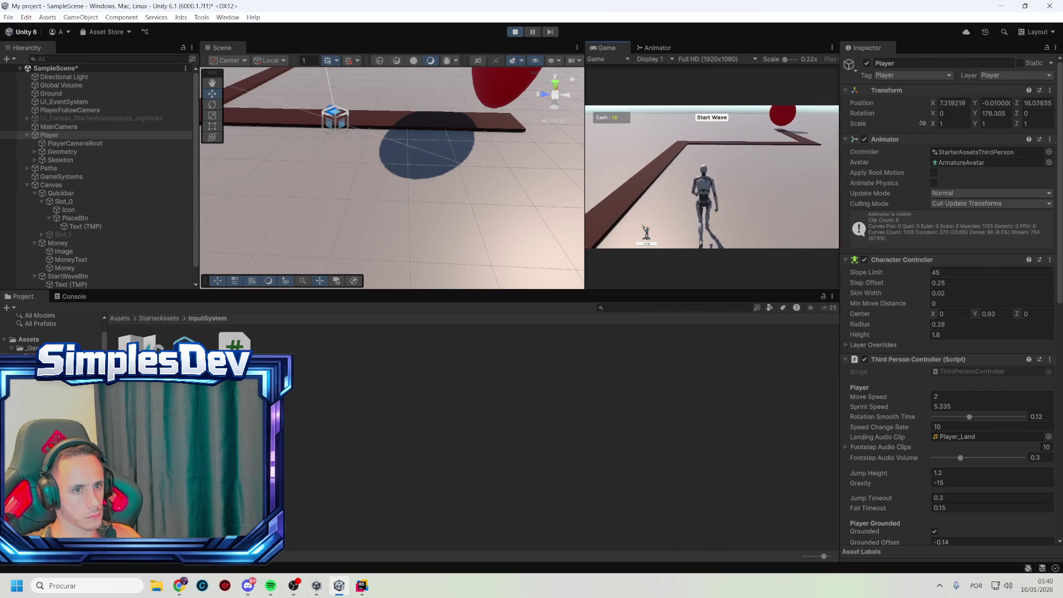
{"action": "key", "text": "w"}
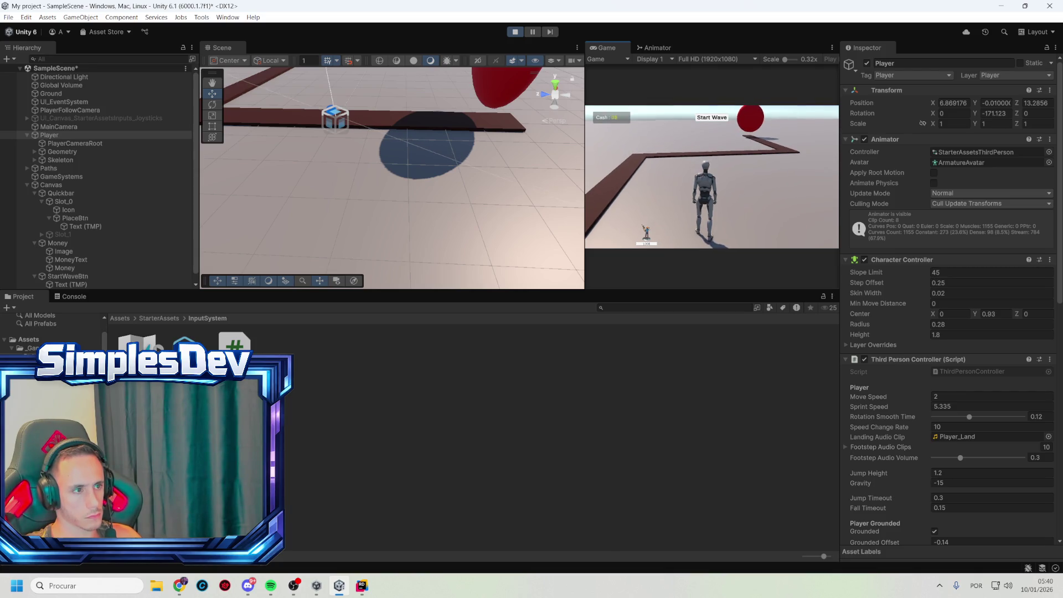
{"action": "left_click", "coordinate": [515, 32]}
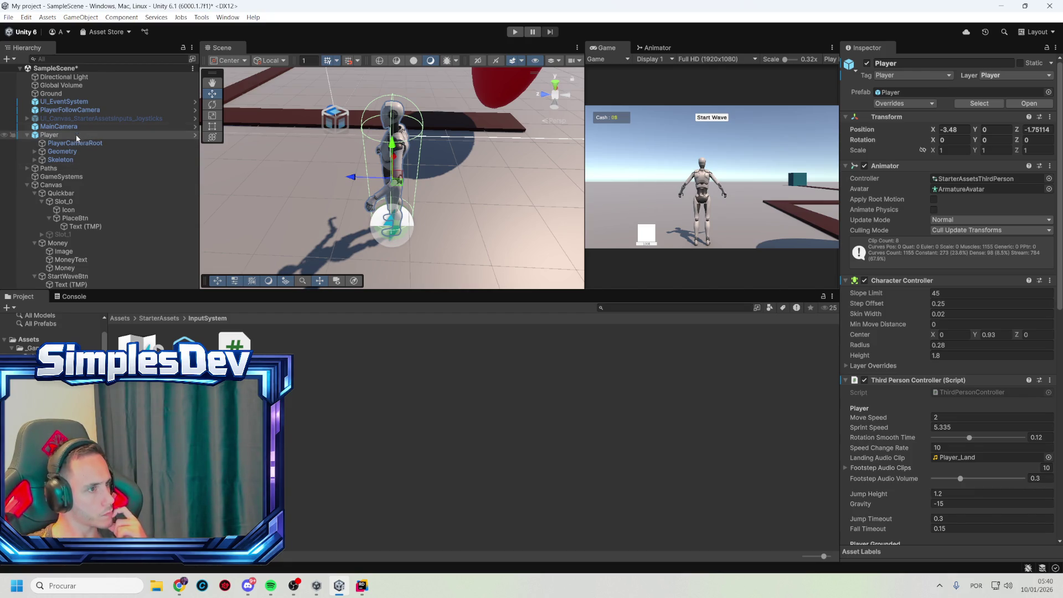
- Select GameSystems and browse its scene icon choices without changing the icon
{"action": "left_click", "coordinate": [75, 178]}
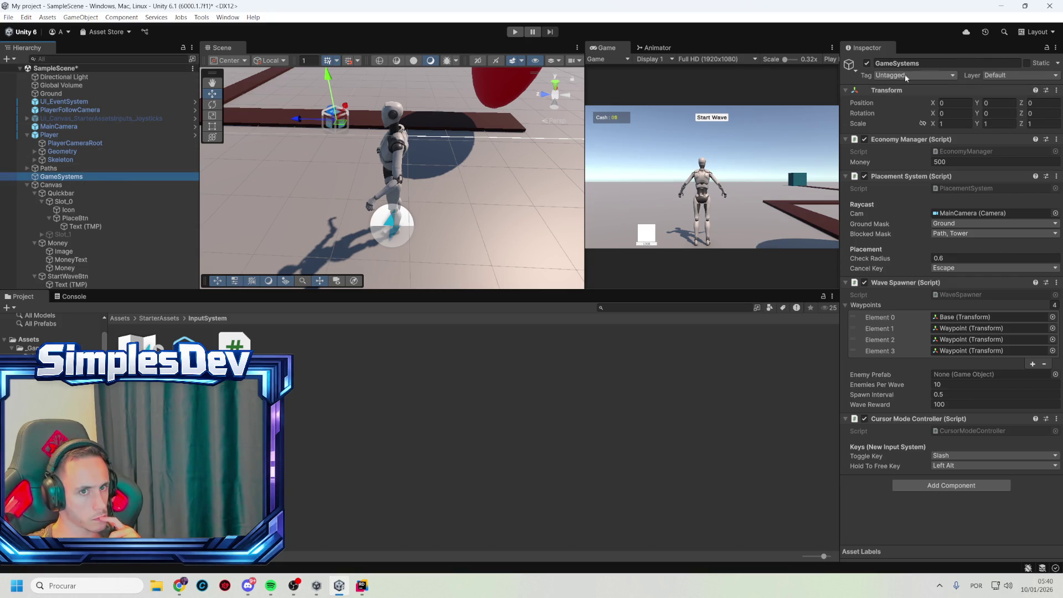
{"action": "left_click", "coordinate": [851, 65]}
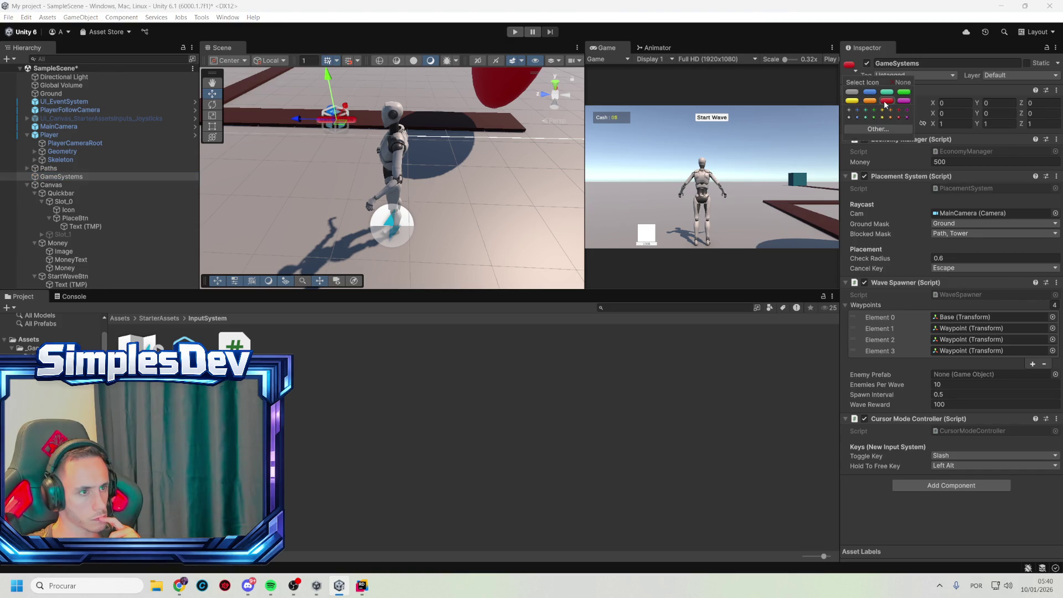
{"action": "left_click", "coordinate": [939, 84]}
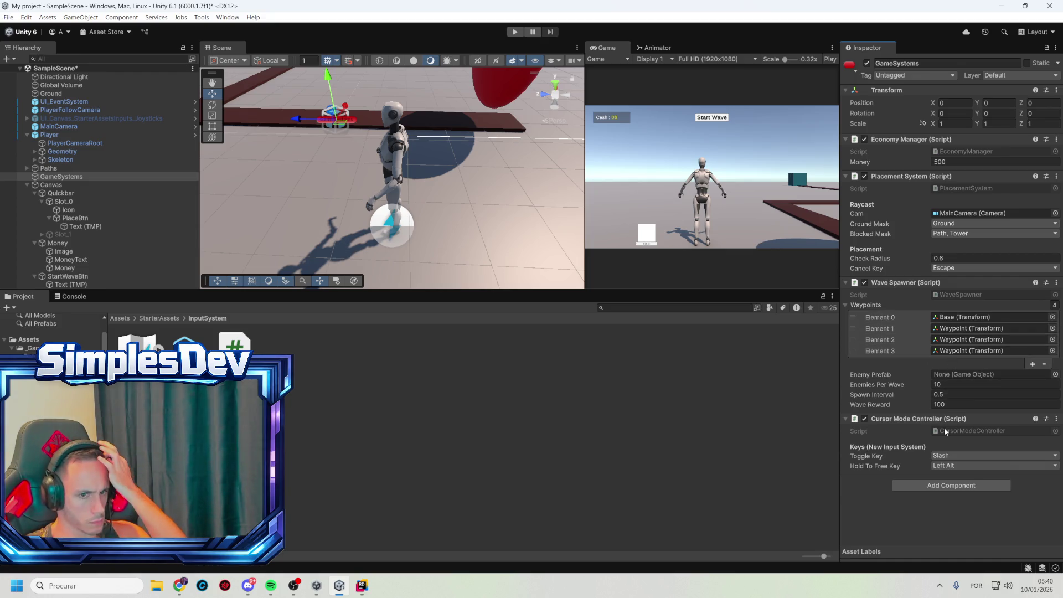
- Change the Cursor Mode Controller's Toggle Key from Slash to Tab and enter play mode
{"action": "left_click", "coordinate": [959, 457]}
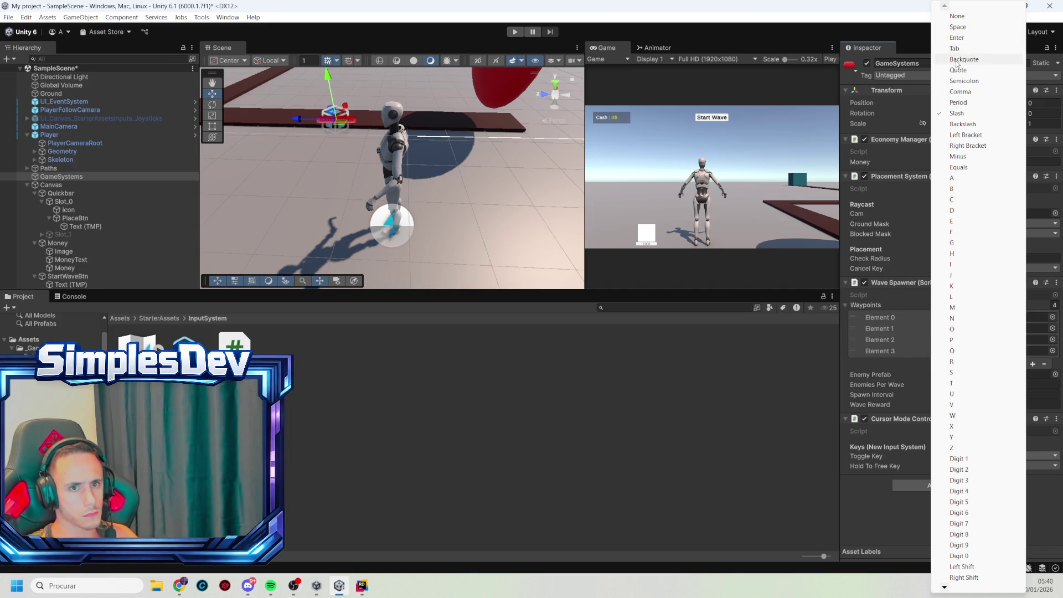
{"action": "left_click", "coordinate": [955, 49]}
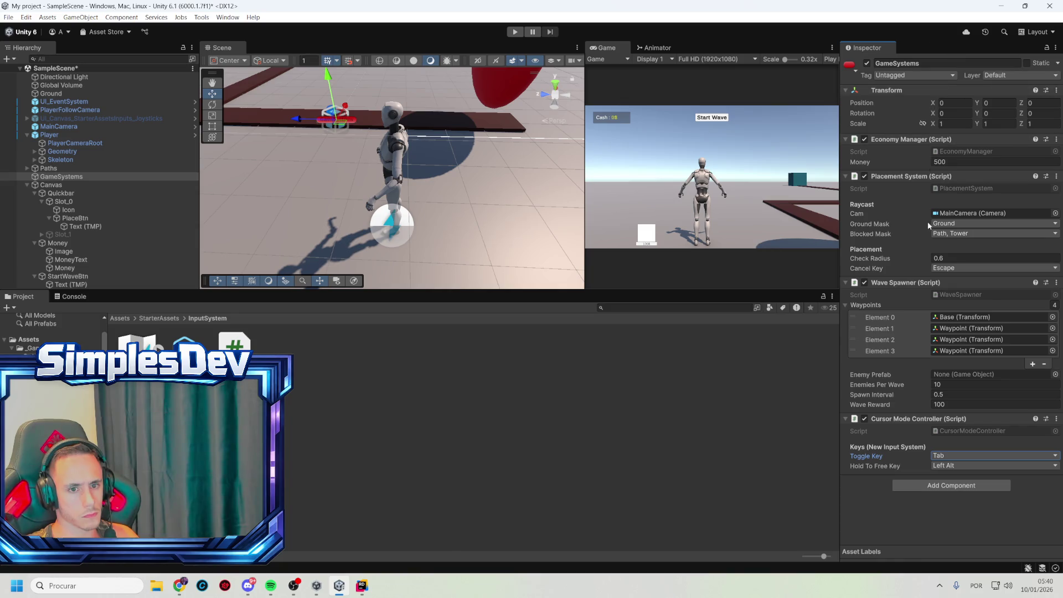
{"action": "left_click", "coordinate": [514, 34]}
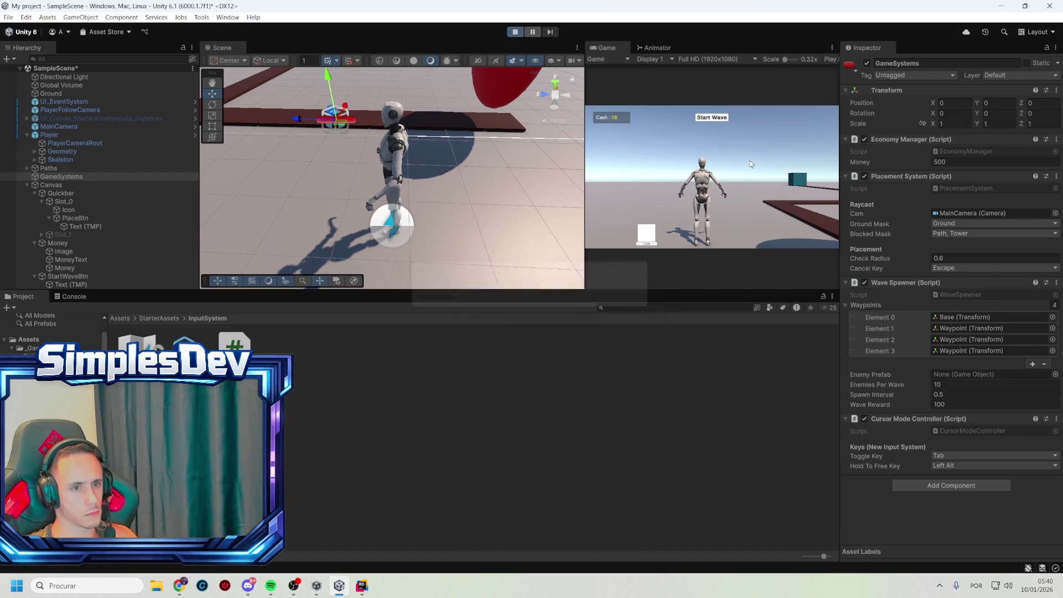
- Walk the character, toggle the cursor with Tab, and start a wave, revealing the enemyPrefab error
{"action": "left_click", "coordinate": [715, 165]}
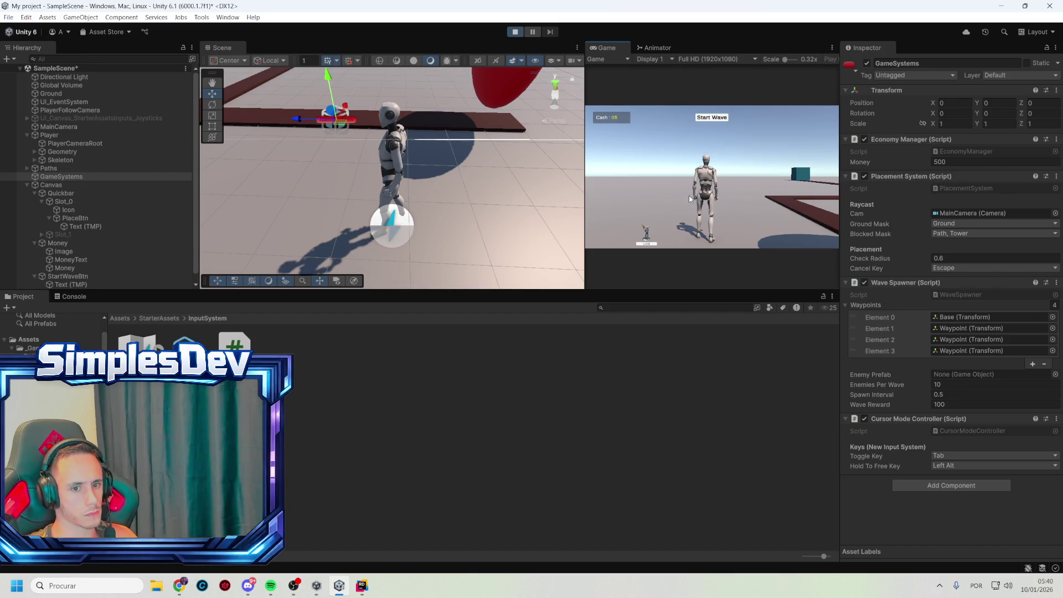
{"action": "key", "text": "w"}
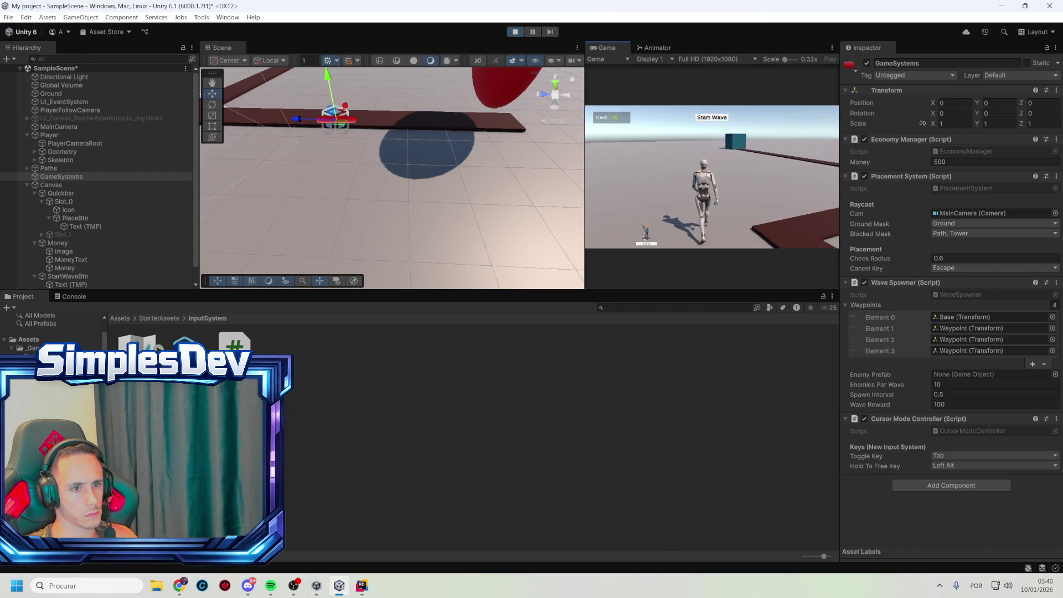
{"action": "key", "text": "Tab"}
{"action": "key", "text": "Tab"}
{"action": "key", "text": "Tab"}
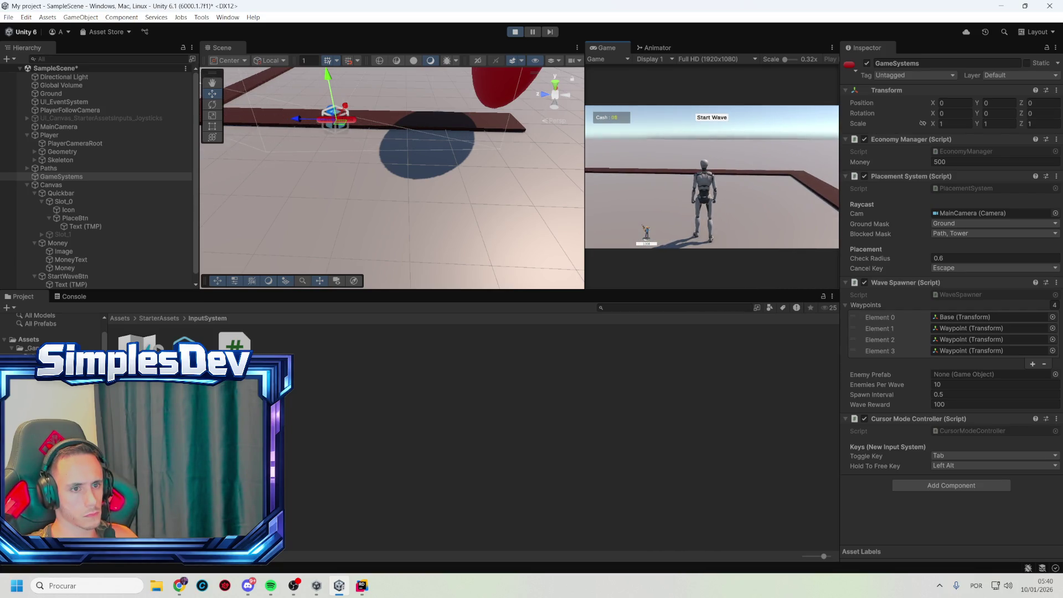
{"action": "key", "text": "Tab"}
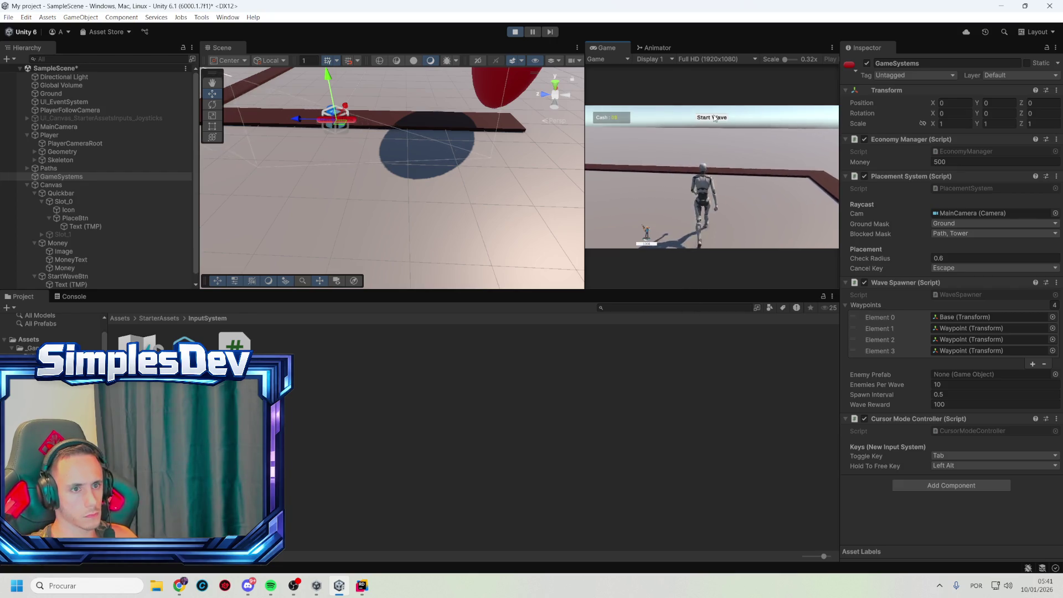
{"action": "left_click", "coordinate": [712, 118]}
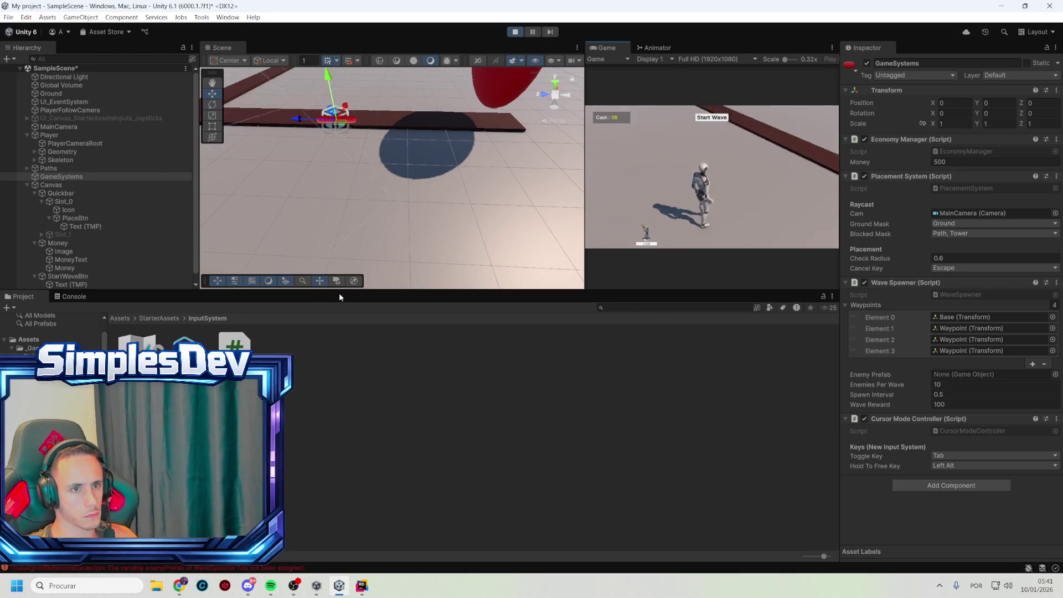
{"action": "left_click", "coordinate": [77, 298]}
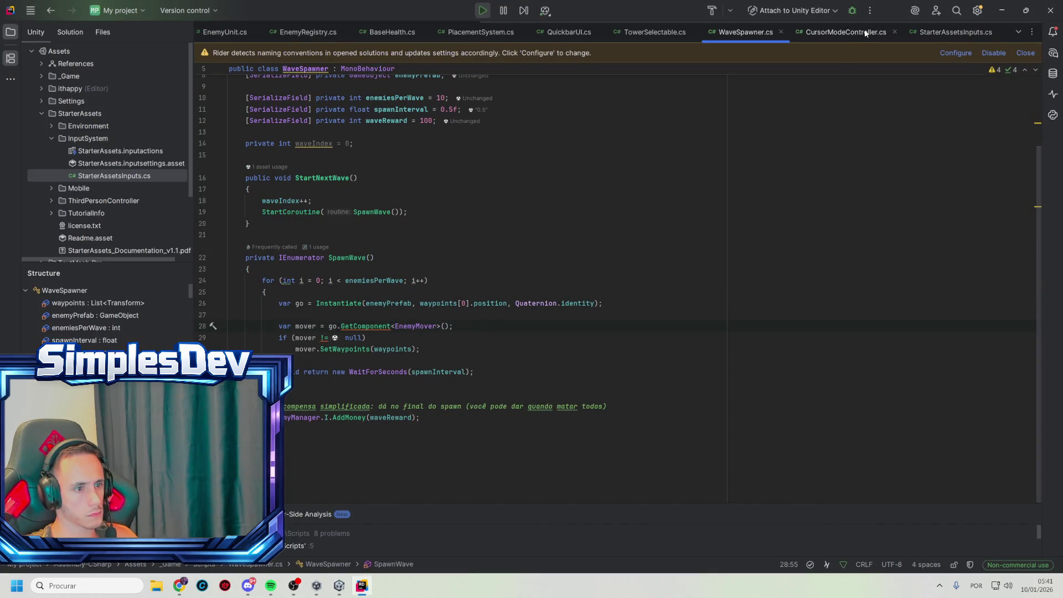
- Stop play mode and open the object picker for the Wave Spawner's empty Enemy Prefab
{"action": "left_click", "coordinate": [1008, 7]}
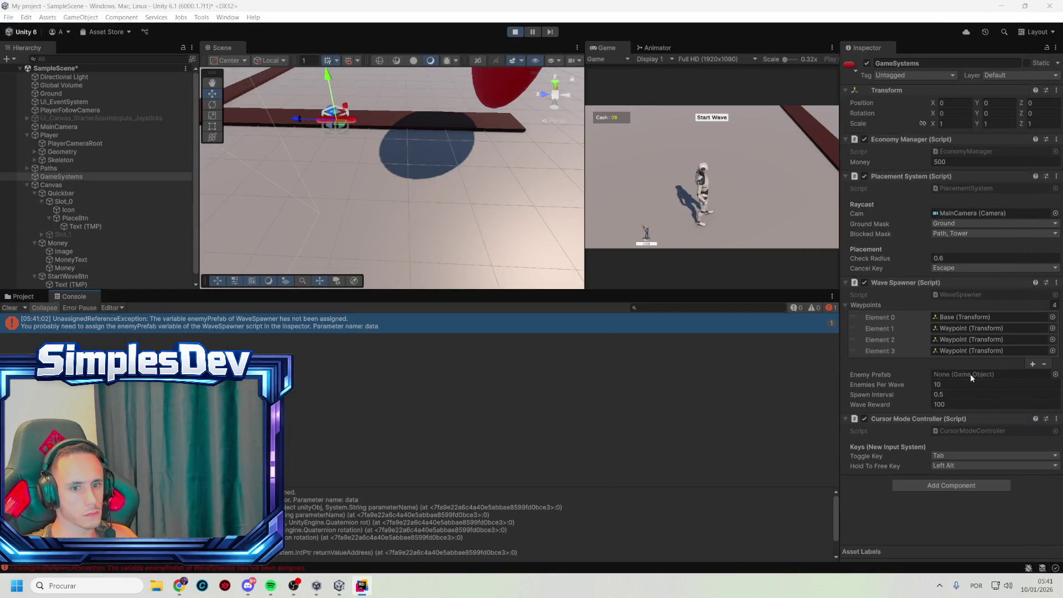
{"action": "left_click", "coordinate": [1056, 372]}
{"action": "left_click", "coordinate": [515, 32]}
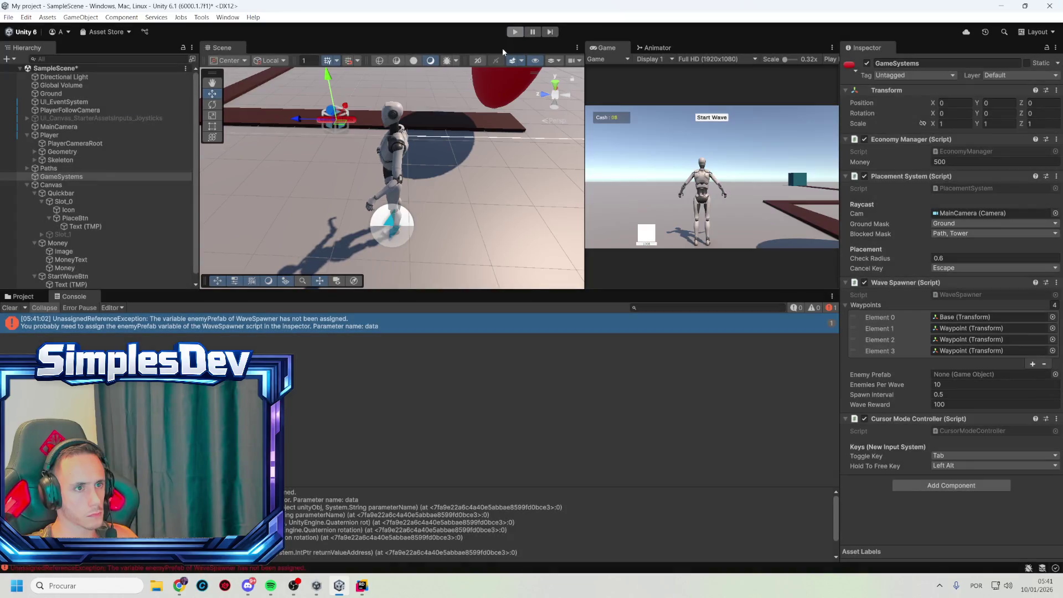
{"action": "left_click", "coordinate": [22, 297]}
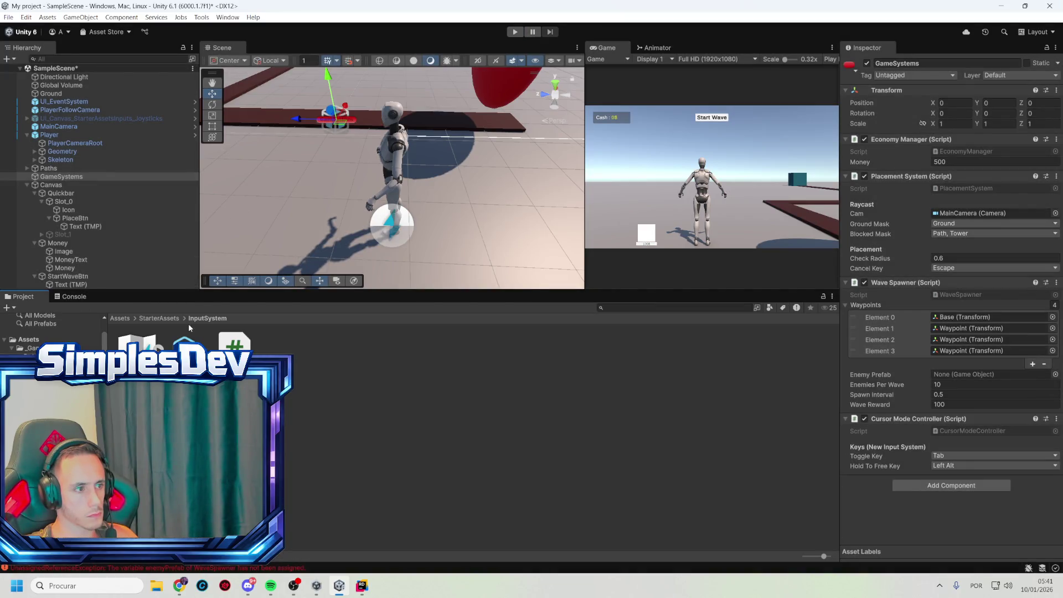
{"action": "left_click", "coordinate": [1055, 374]}
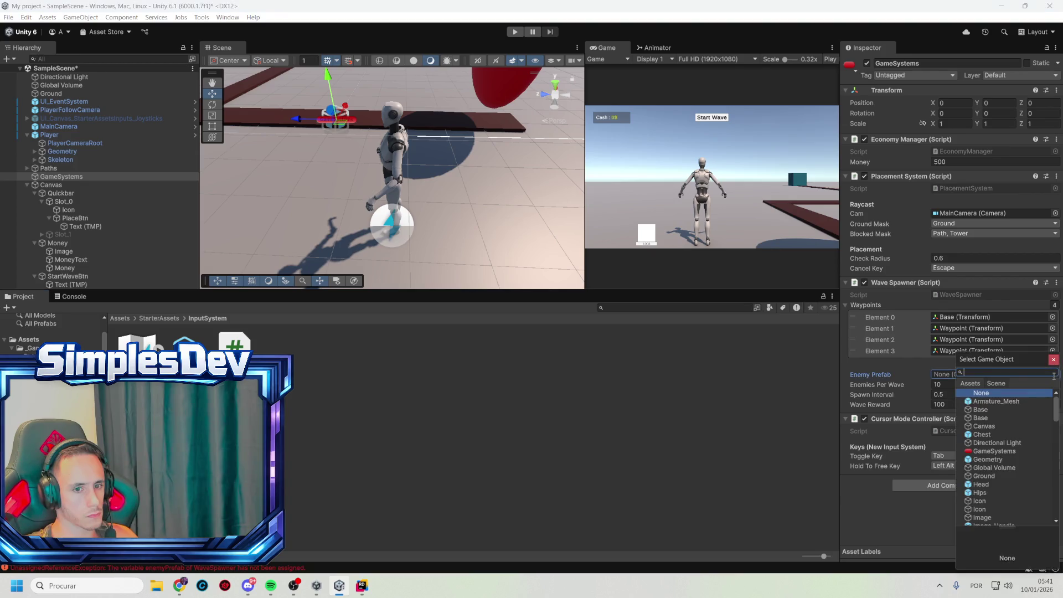
- Assign Enemy as the Wave Spawner's Enemy Prefab and launch a wave in play mode
{"action": "type", "text": "ene"}
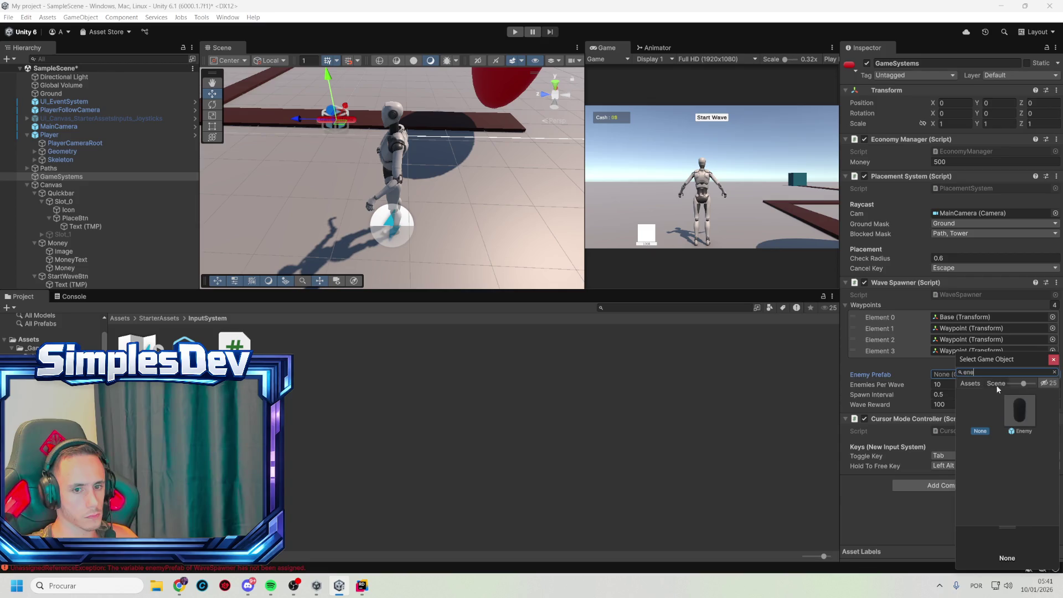
{"action": "double_click", "coordinate": [1018, 411]}
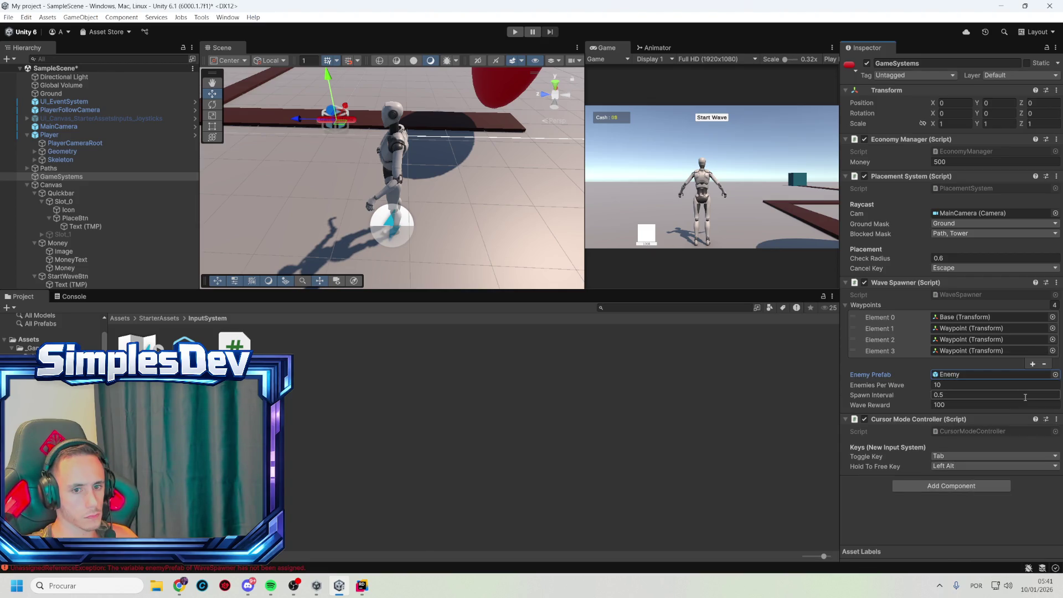
{"action": "left_click", "coordinate": [514, 32]}
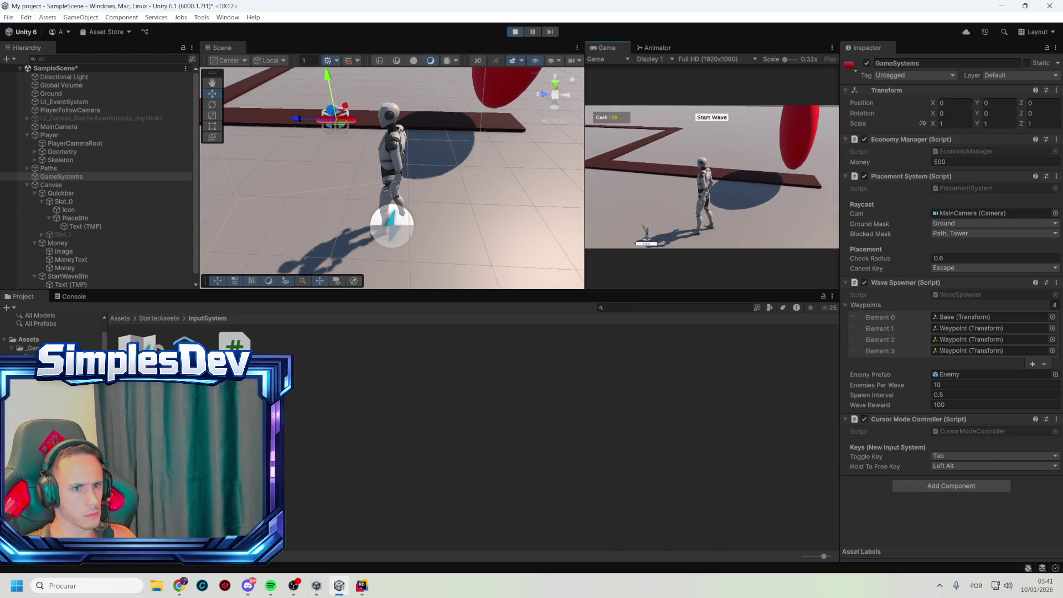
{"action": "left_click", "coordinate": [710, 119]}
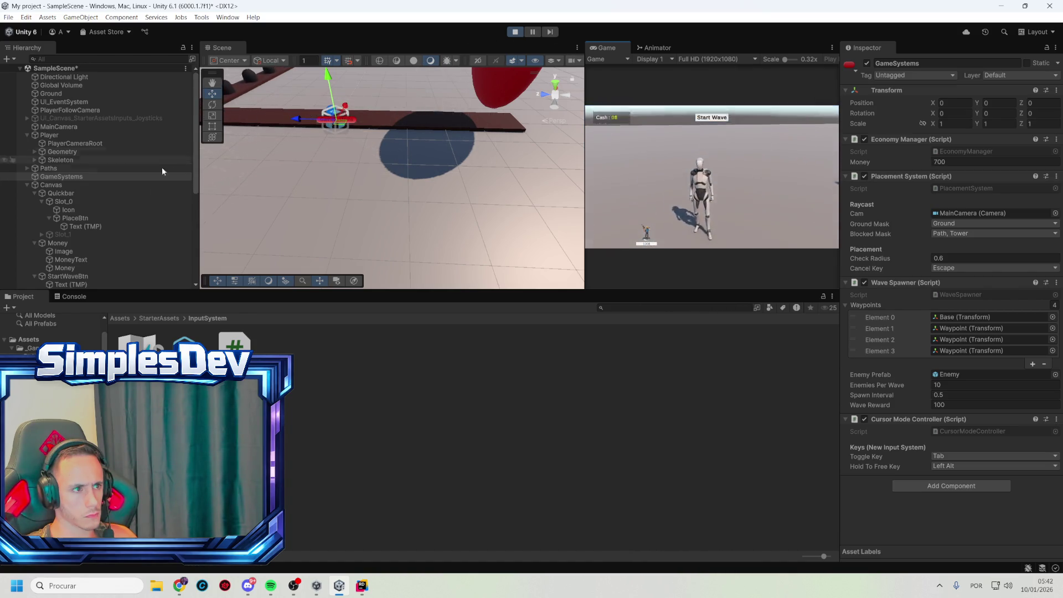
- Orbit the scene to watch enemies on the path and undo the accidental Base move
{"action": "mouse_move", "coordinate": [360, 166]}
{"action": "left_mouse_down"}
{"action": "mouse_move", "coordinate": [363, 62]}
{"action": "mouse_move", "coordinate": [413, 69]}
{"action": "mouse_move", "coordinate": [426, 132]}
{"action": "mouse_move", "coordinate": [294, 156]}
{"action": "left_mouse_up"}
{"action": "left_click", "coordinate": [431, 153]}
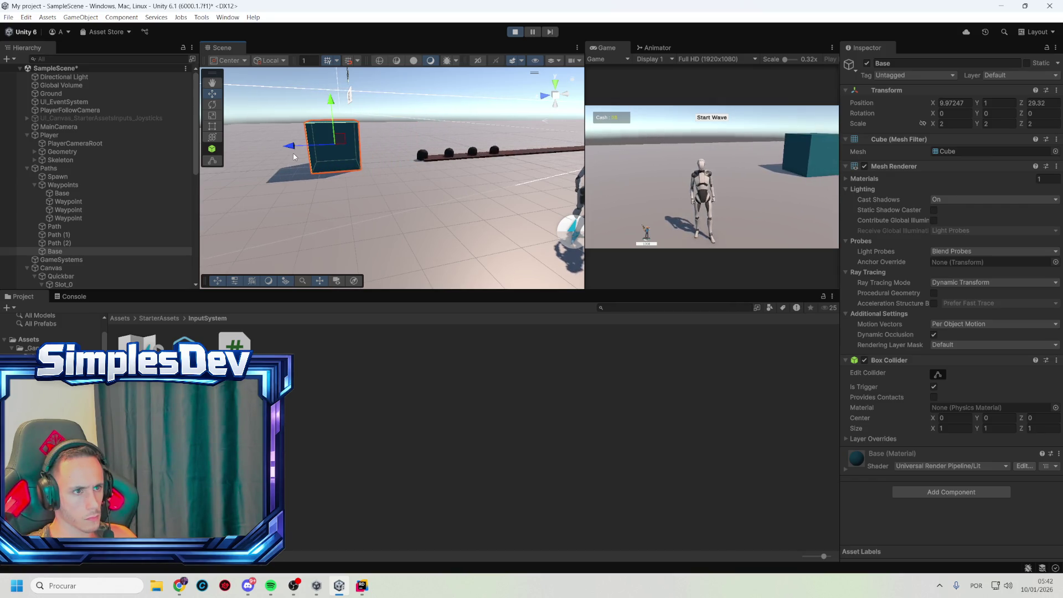
{"action": "key", "text": "ctrl+z"}
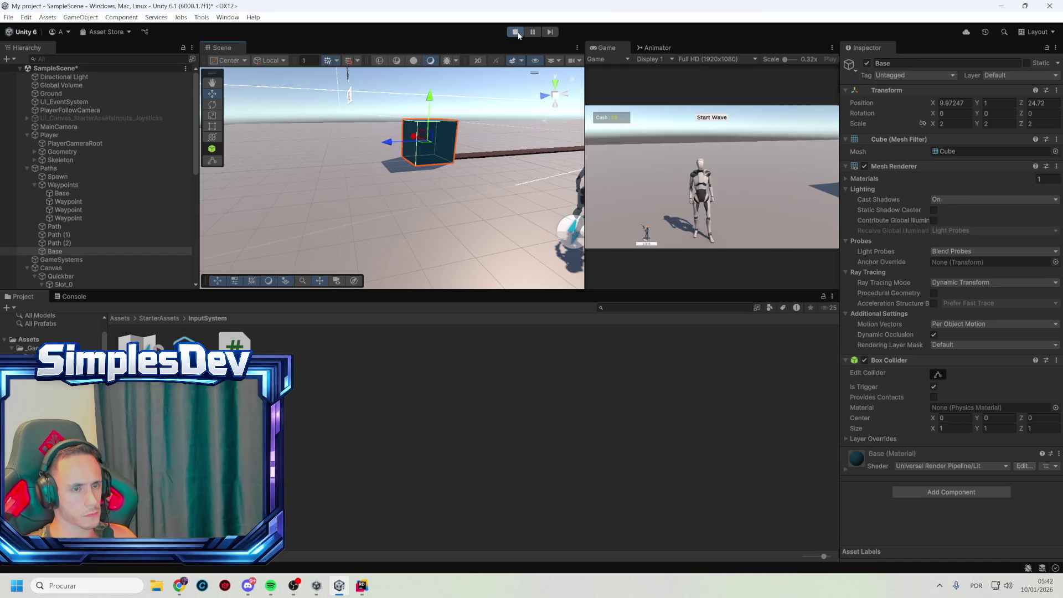
- With the Game view maximized, replay the scene and launch a wave, then stop and restore the layout
{"action": "left_click", "coordinate": [515, 32]}
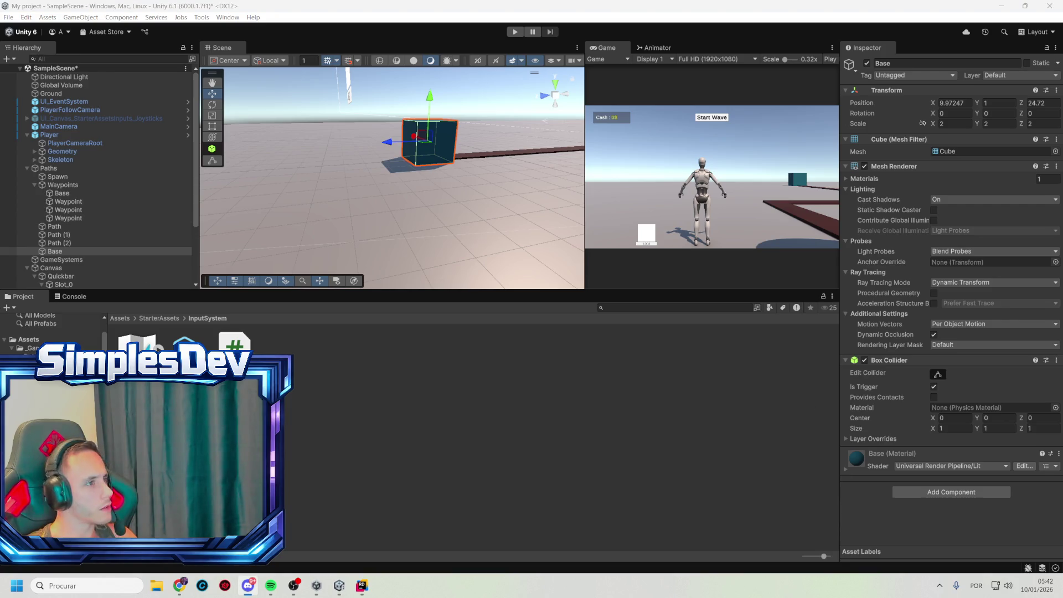
{"action": "double_click", "coordinate": [625, 52]}
{"action": "left_click", "coordinate": [517, 34]}
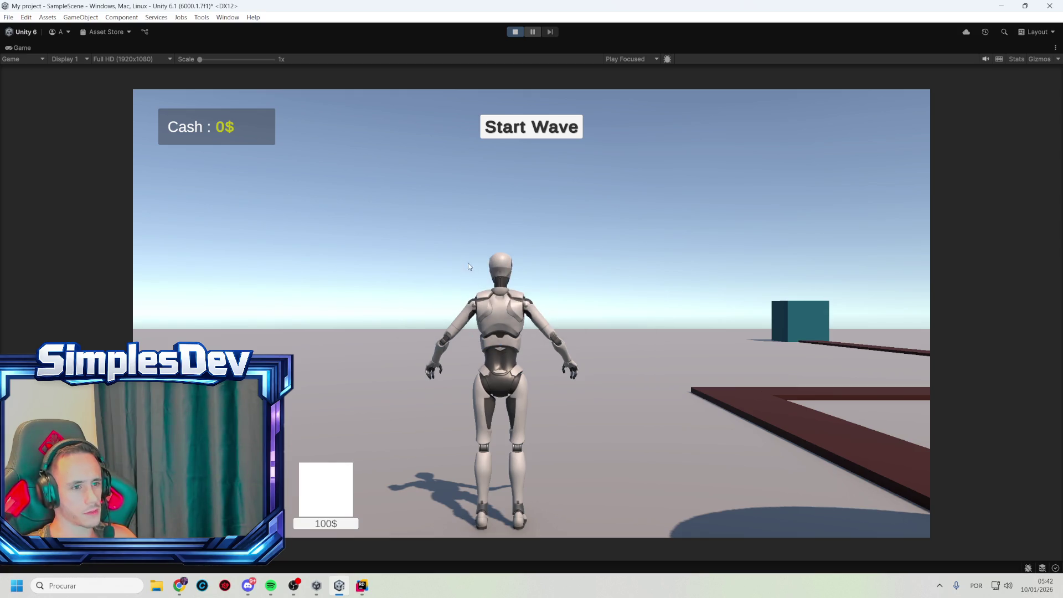
{"action": "left_click", "coordinate": [468, 267]}
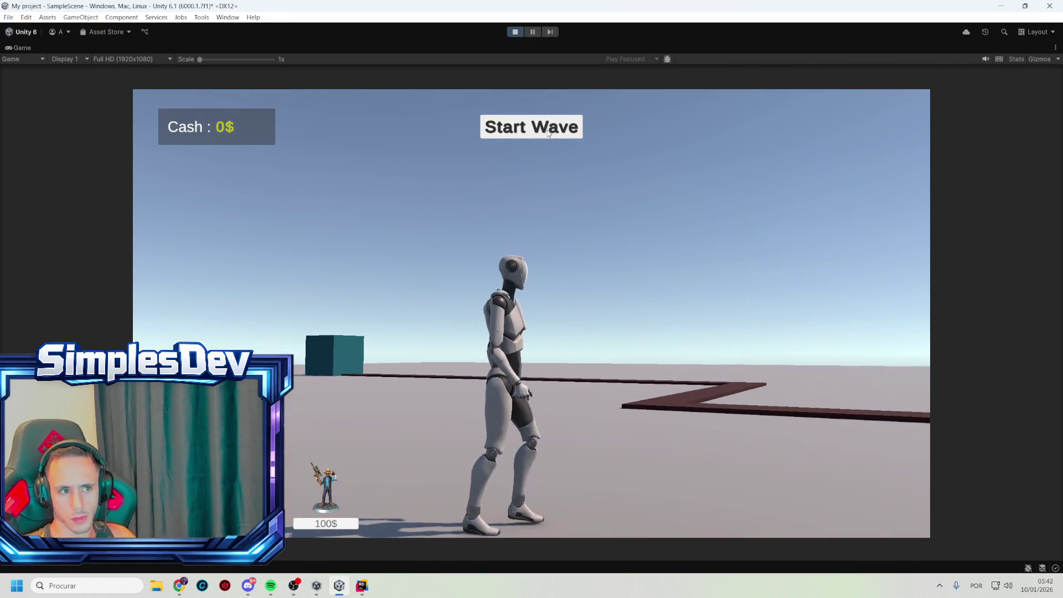
{"action": "left_click", "coordinate": [548, 133]}
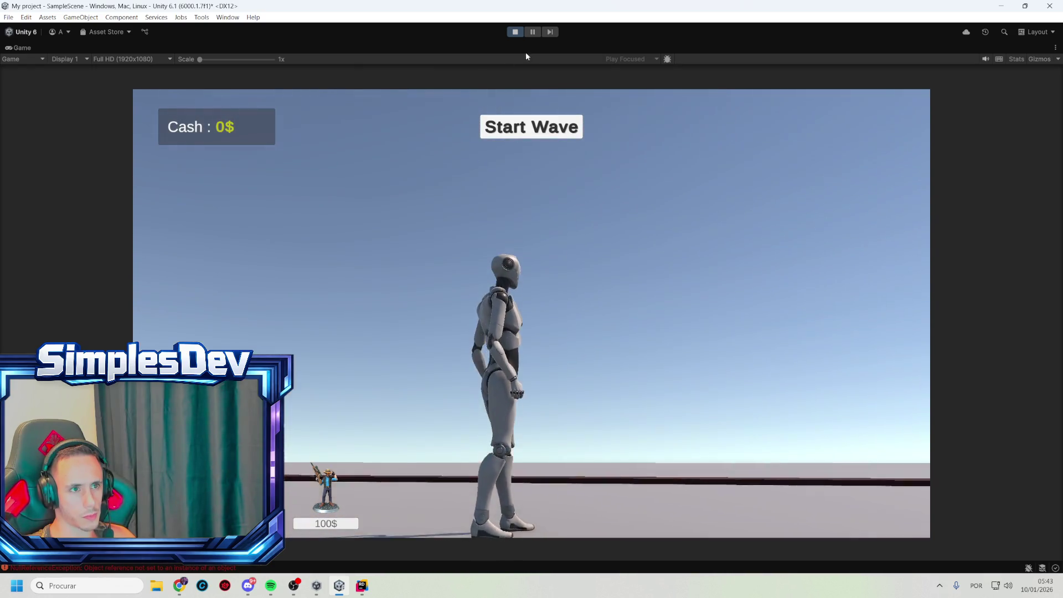
{"action": "left_click", "coordinate": [517, 34]}
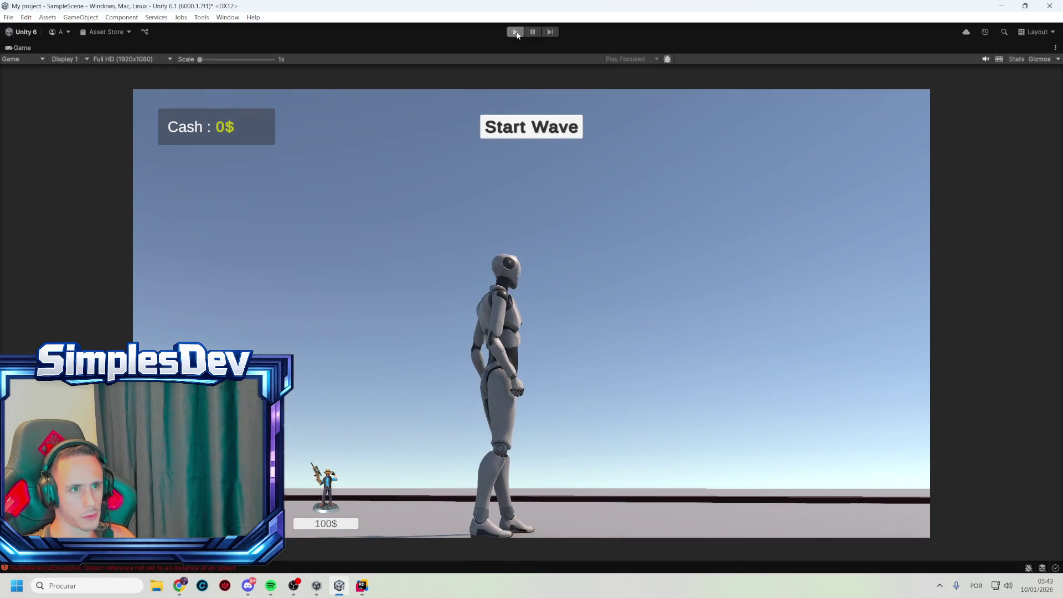
{"action": "double_click", "coordinate": [22, 48]}
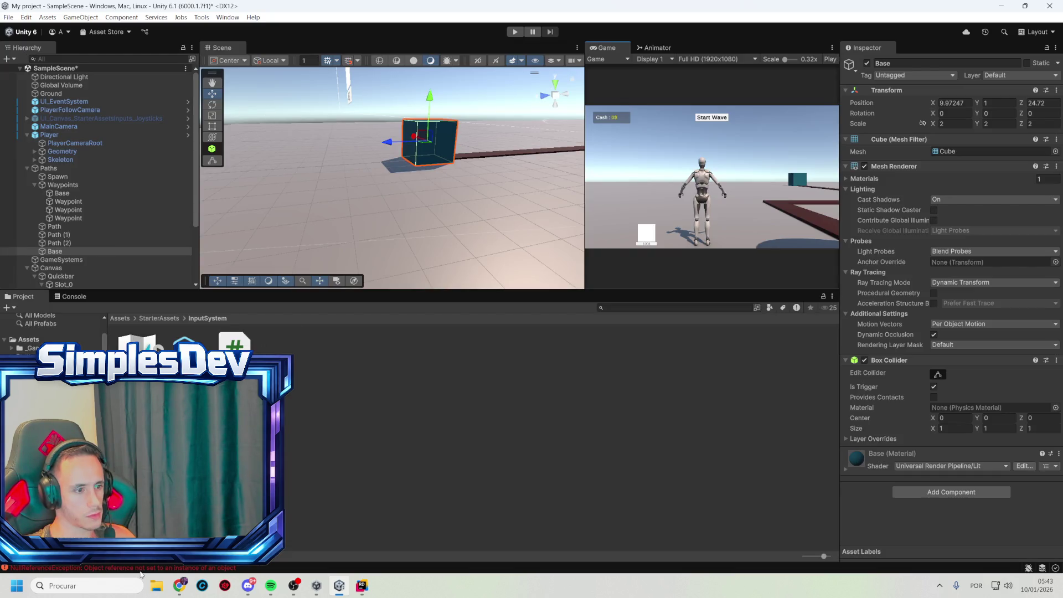
- Inspect the new null reference error in the QuickbarUI code, then return to Unity
{"action": "left_click", "coordinate": [71, 296]}
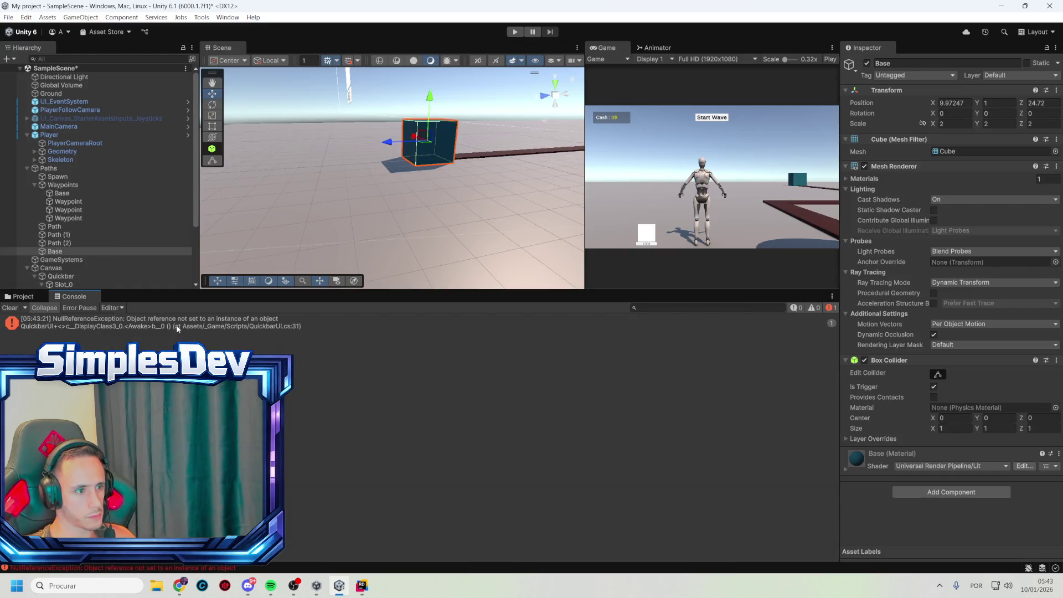
{"action": "double_click", "coordinate": [177, 326]}
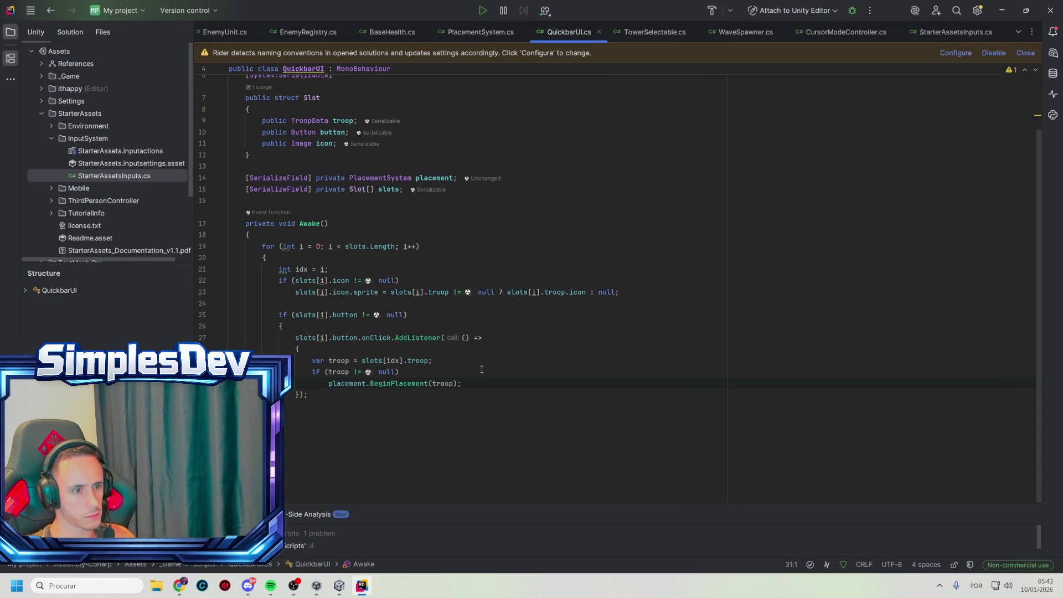
{"action": "left_click", "coordinate": [1002, 10]}
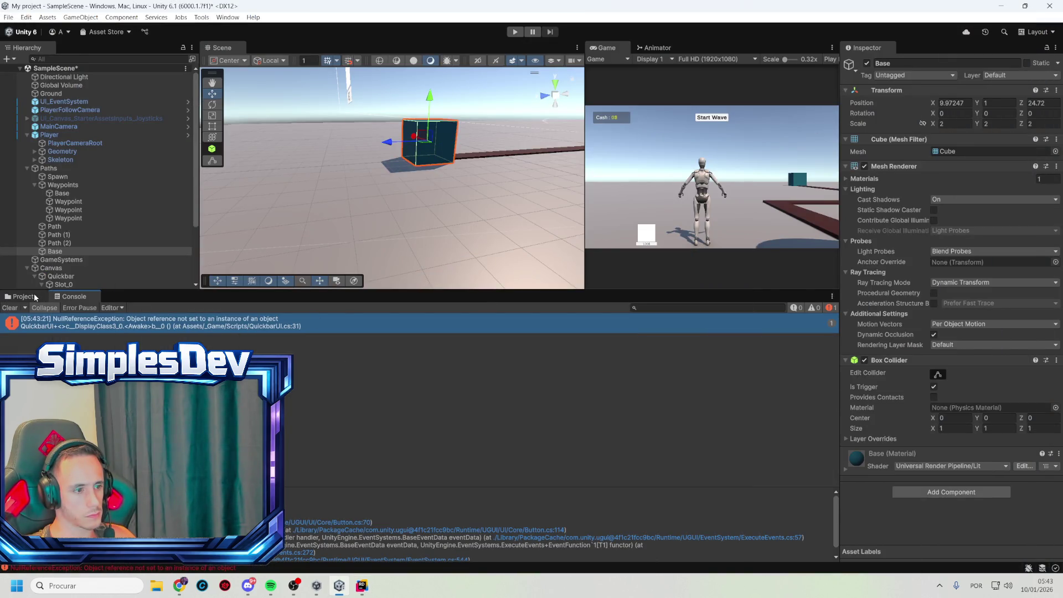
{"action": "left_click", "coordinate": [25, 297]}
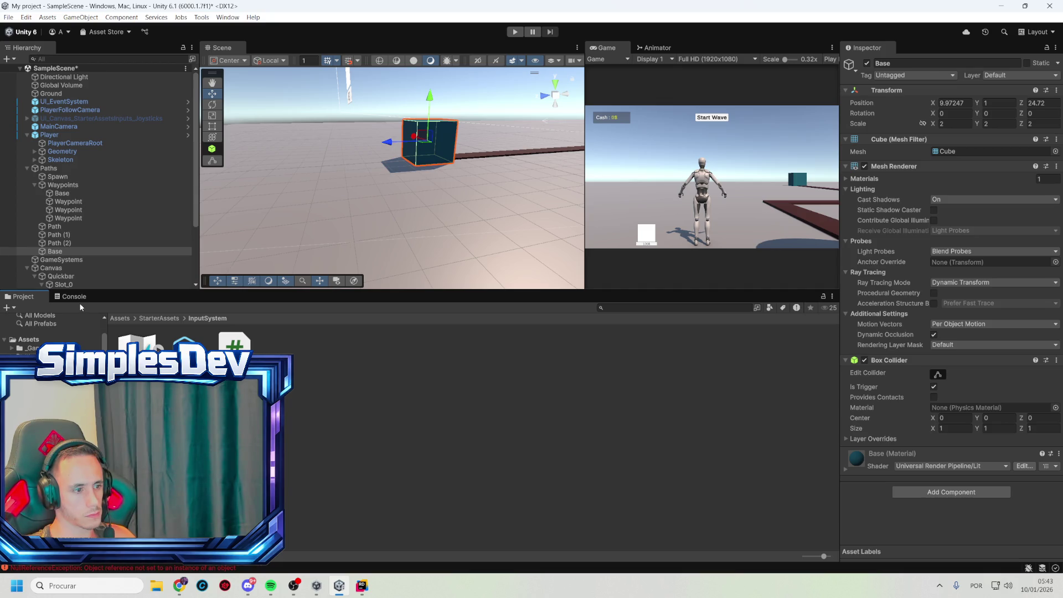
{"action": "key", "text": "alt+Tab"}
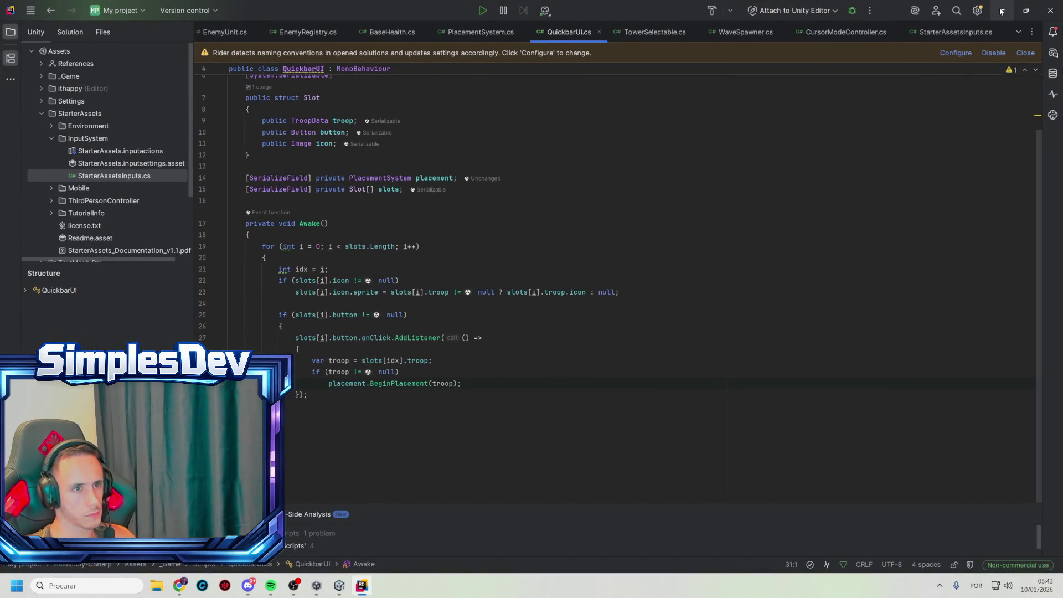
{"action": "left_click", "coordinate": [1002, 11]}
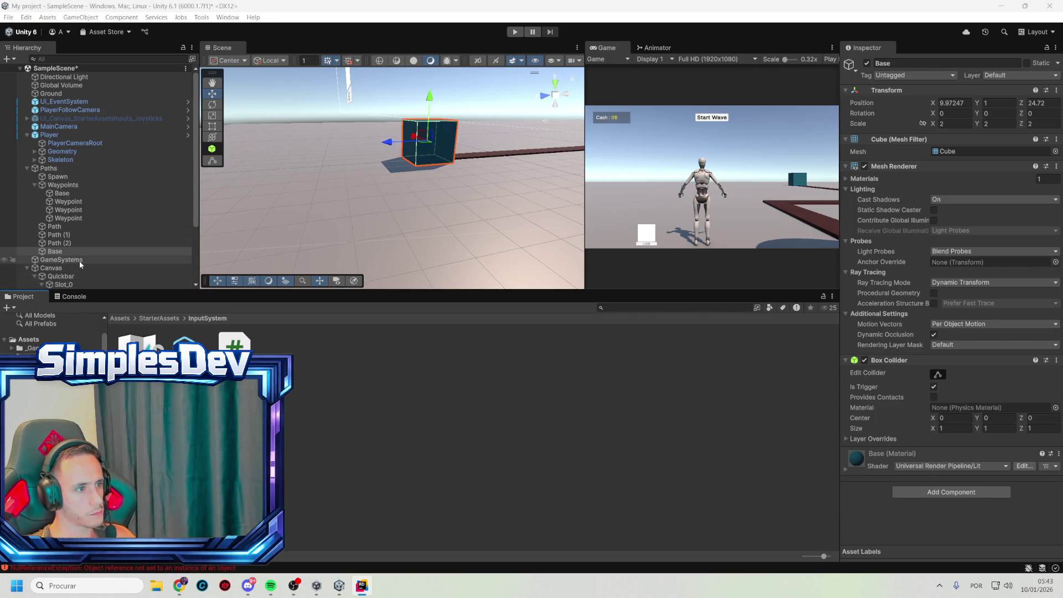
- Change the Sniper troop data's Prefab from Enemy to Tower via the Quickbar slot
{"action": "left_click", "coordinate": [72, 277]}
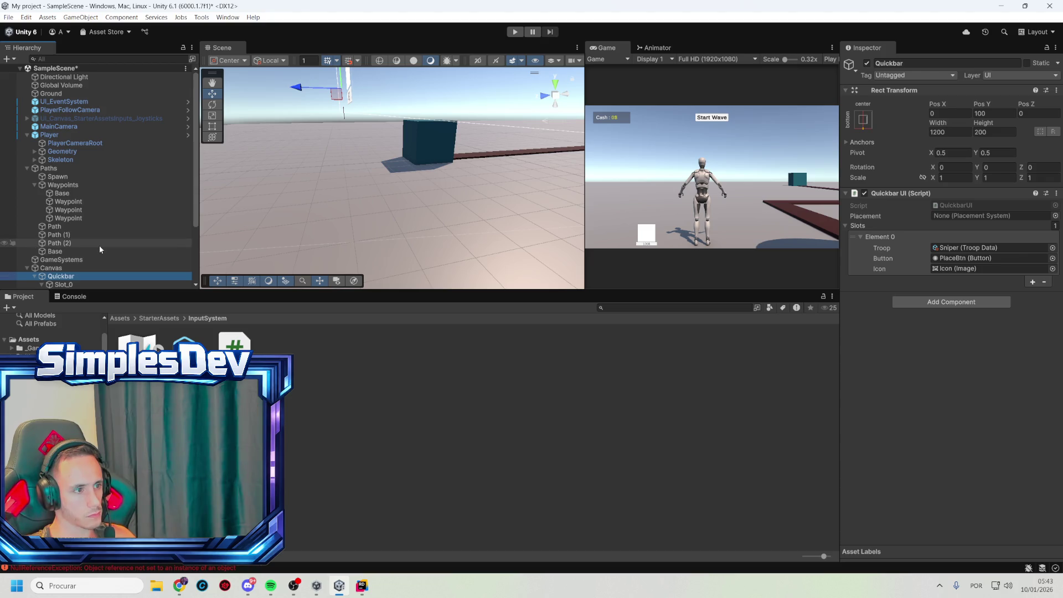
{"action": "scroll", "coordinate": [98, 245], "scroll_direction": "down", "scroll_amount": 5}
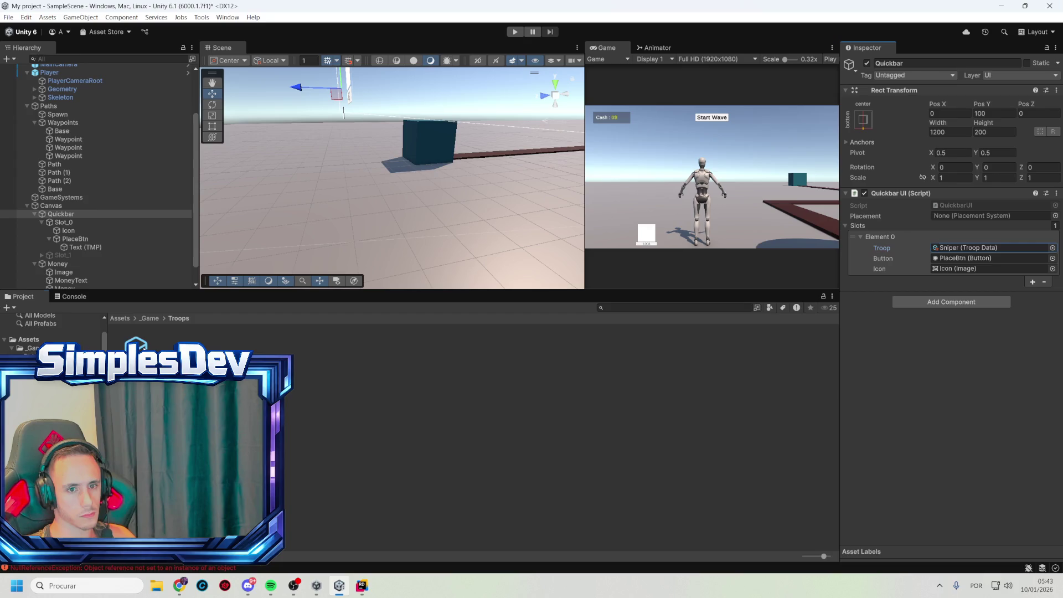
{"action": "double_click", "coordinate": [991, 247]}
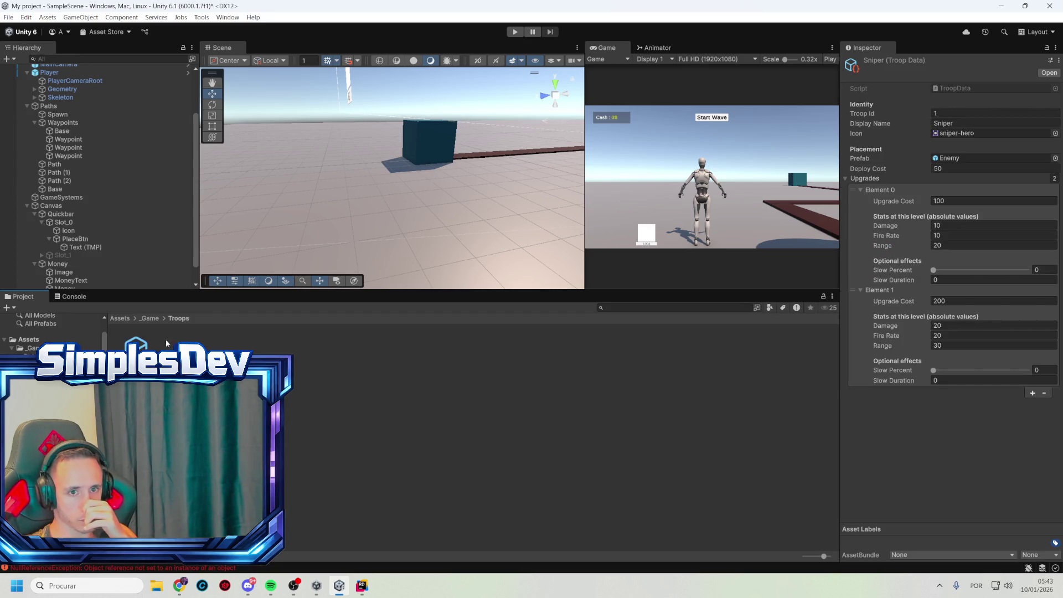
{"action": "left_click", "coordinate": [1055, 159]}
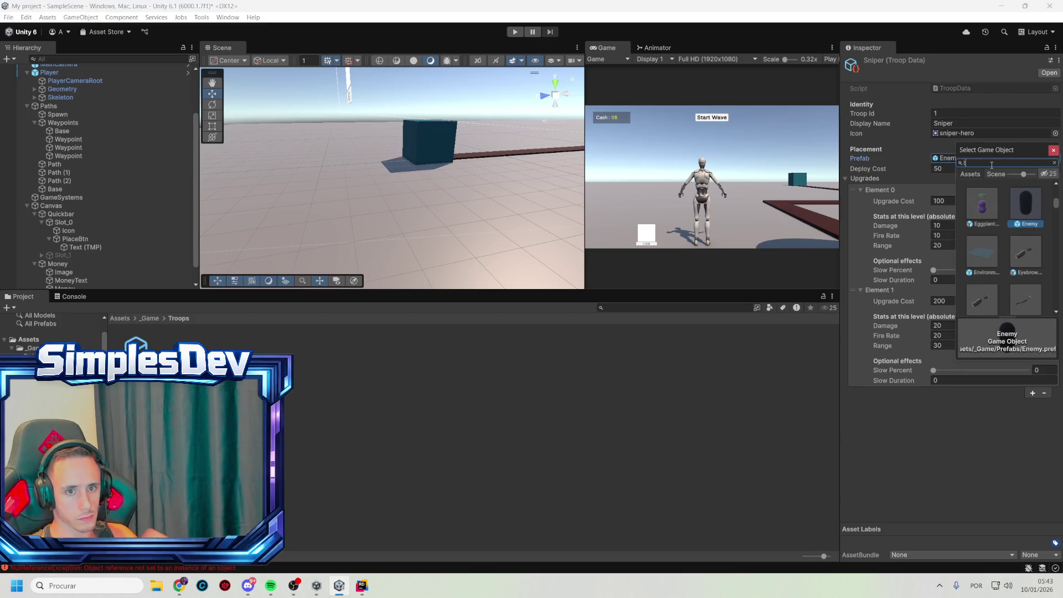
{"action": "type", "text": "owe"}
{"action": "double_click", "coordinate": [1026, 213]}
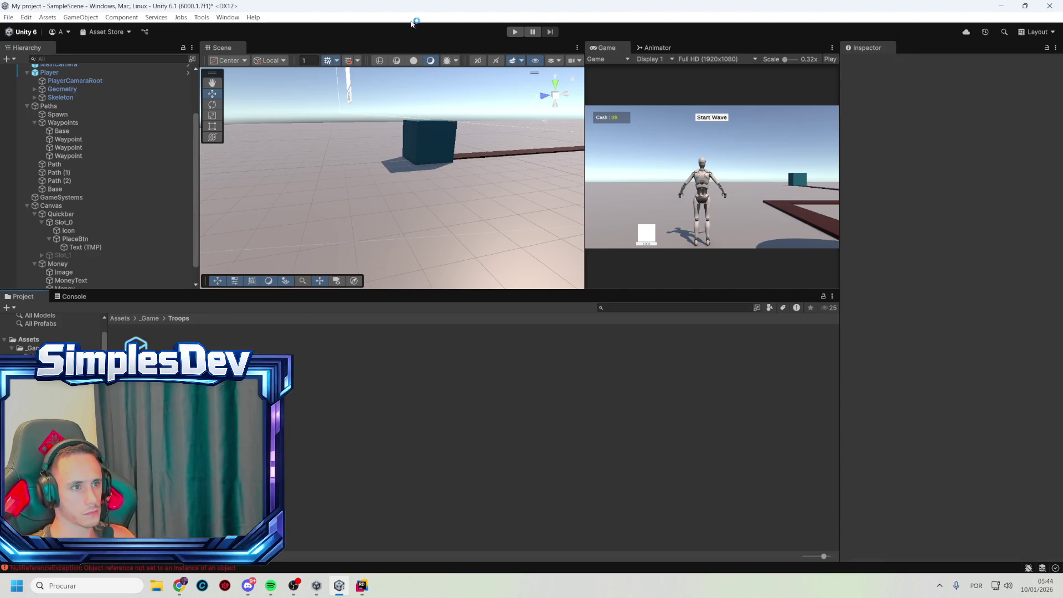
- Play-test the scene and open the QuickbarUI.cs NullReferenceException line in the code editor
{"action": "left_click", "coordinate": [517, 32]}
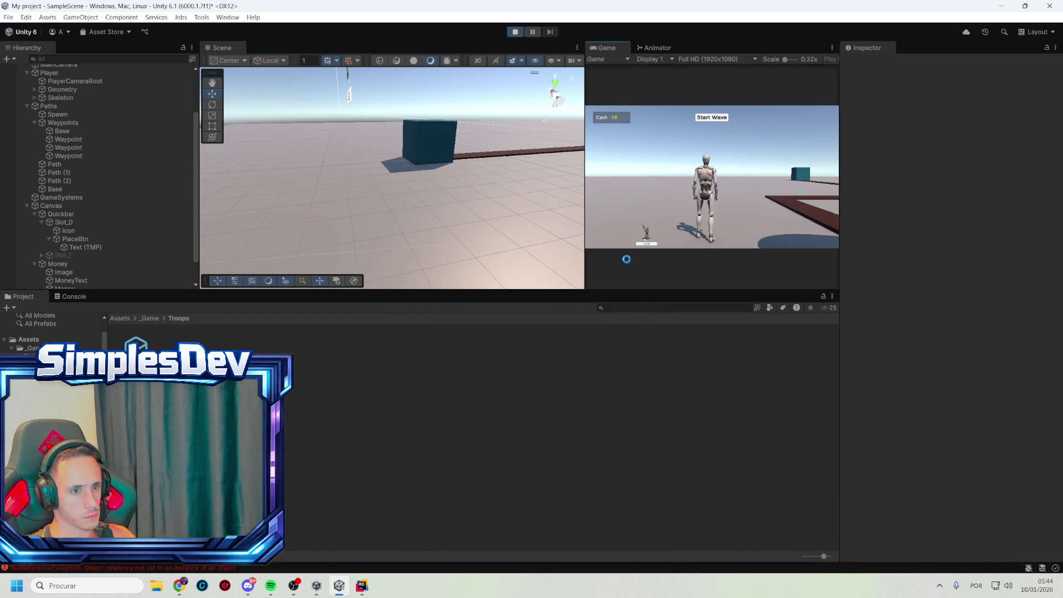
{"action": "key", "text": "w"}
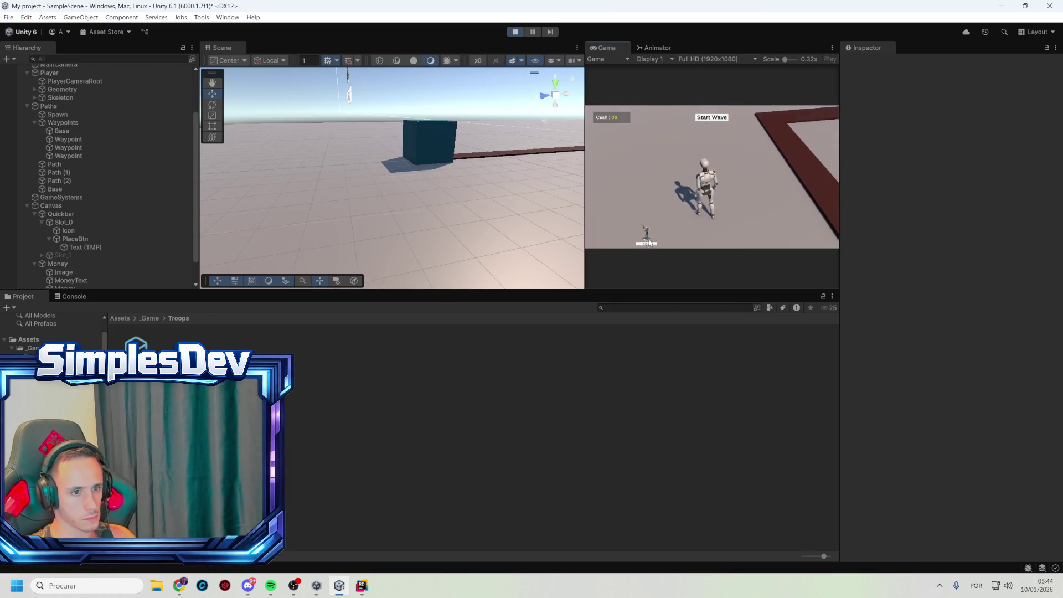
{"action": "left_click", "coordinate": [74, 297]}
{"action": "double_click", "coordinate": [151, 326]}
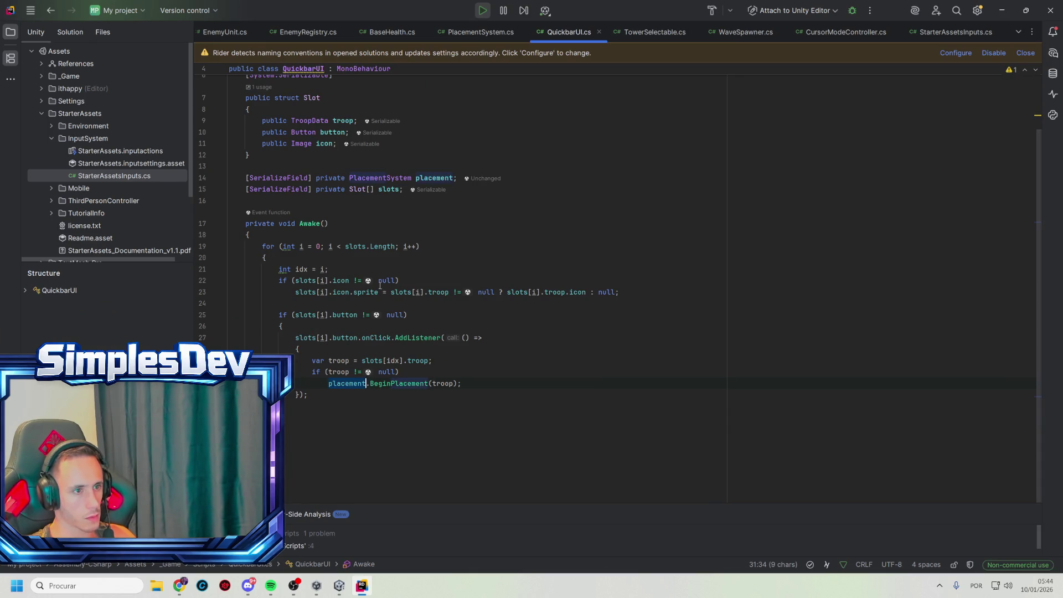
- Review QuickbarUI.cs around line 31, then return to Unity and stop play mode
{"action": "left_click", "coordinate": [1007, 3]}
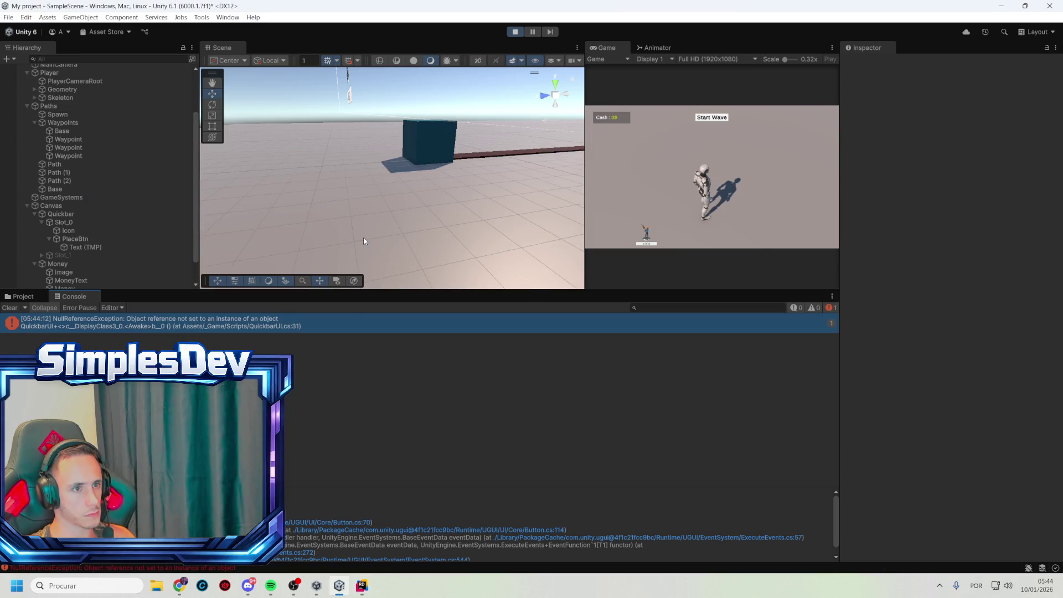
{"action": "key", "text": "alt+Tab"}
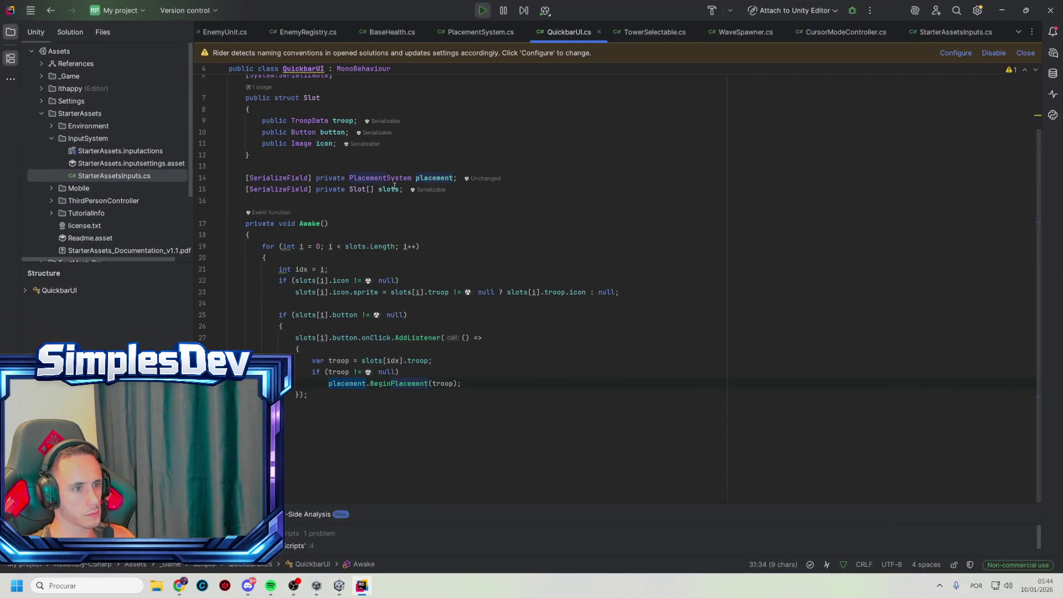
{"action": "scroll", "coordinate": [569, 139], "scroll_direction": "up", "scroll_amount": 2}
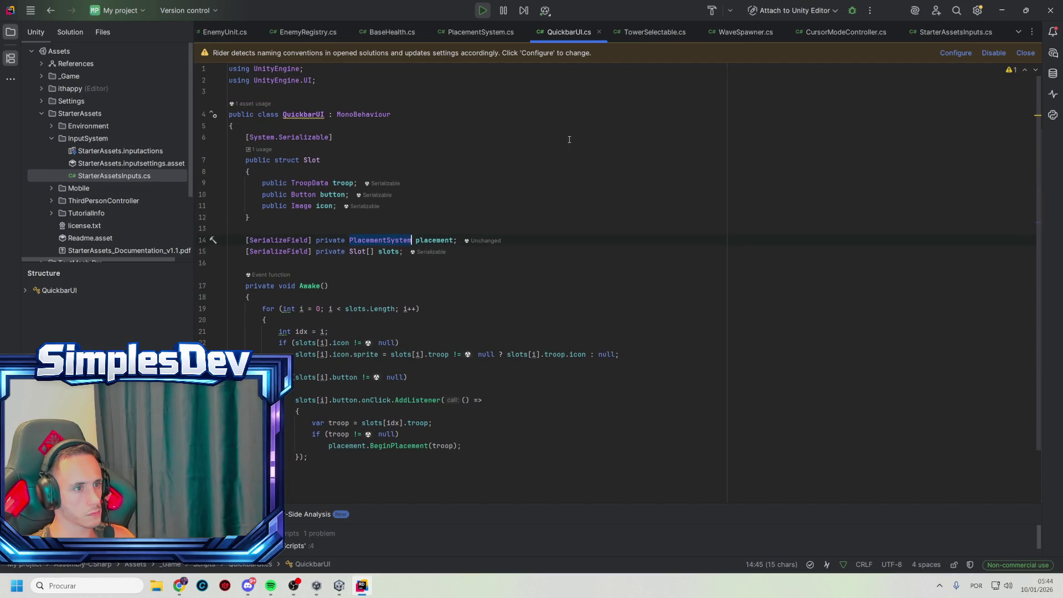
{"action": "scroll", "coordinate": [464, 221], "scroll_direction": "down", "scroll_amount": 1}
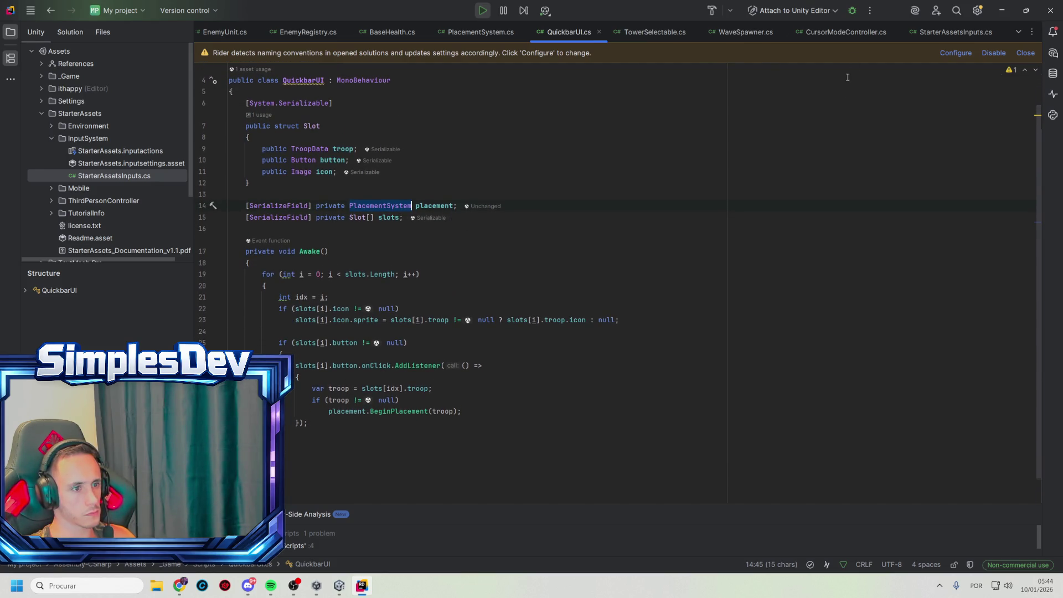
{"action": "left_click", "coordinate": [1000, 9]}
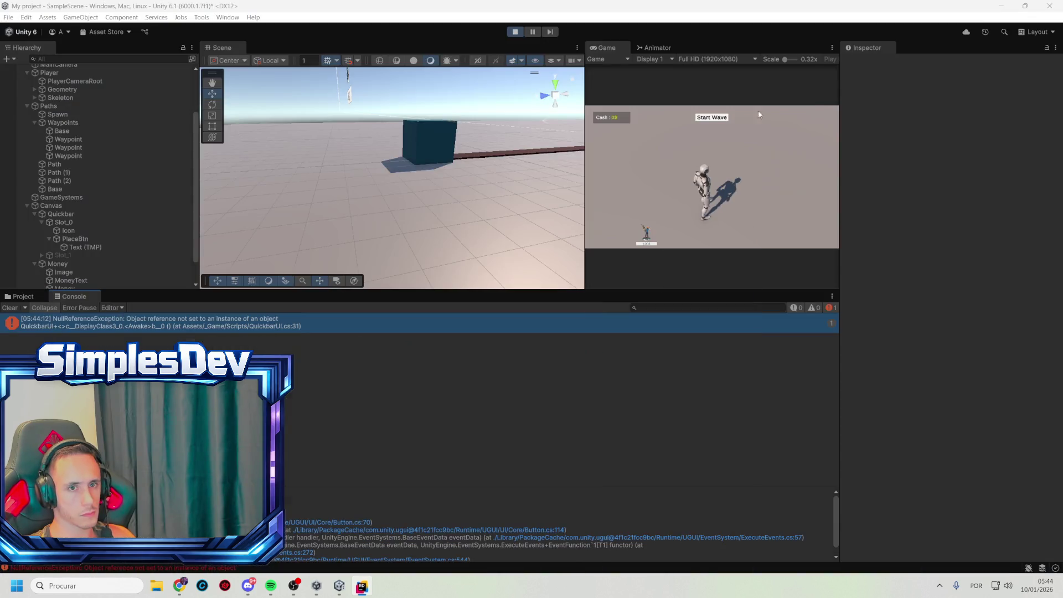
{"action": "left_click", "coordinate": [513, 32]}
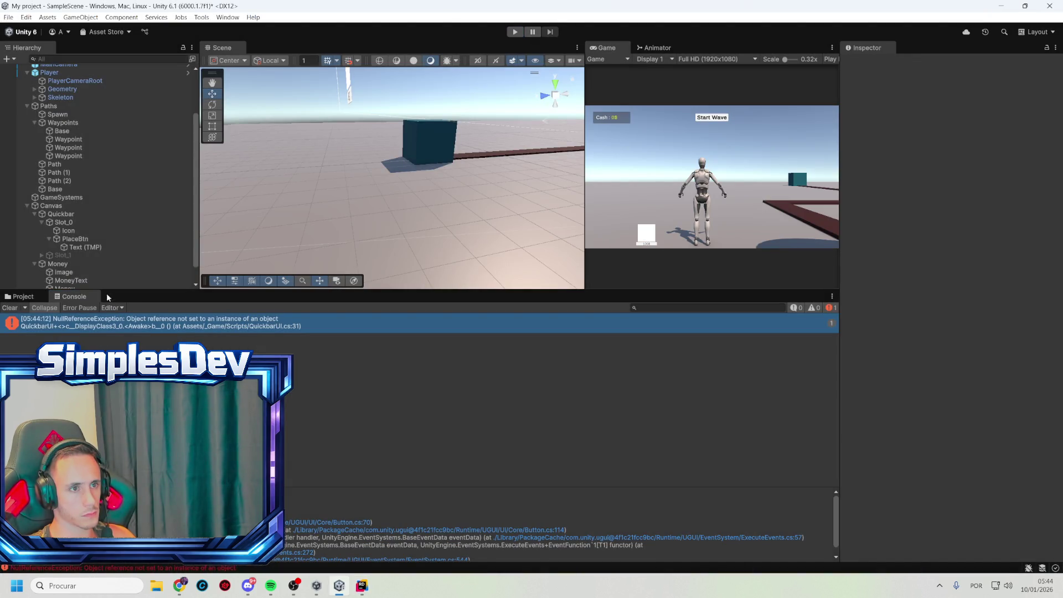
{"action": "scroll", "coordinate": [101, 269], "scroll_direction": "down", "scroll_amount": 1}
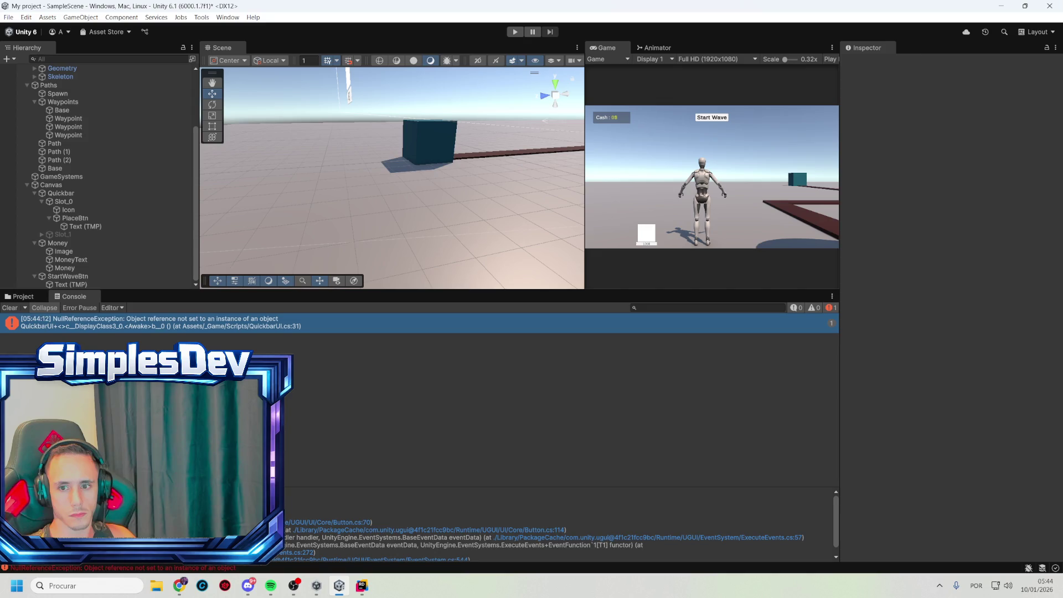
{"action": "left_click", "coordinate": [180, 586]}
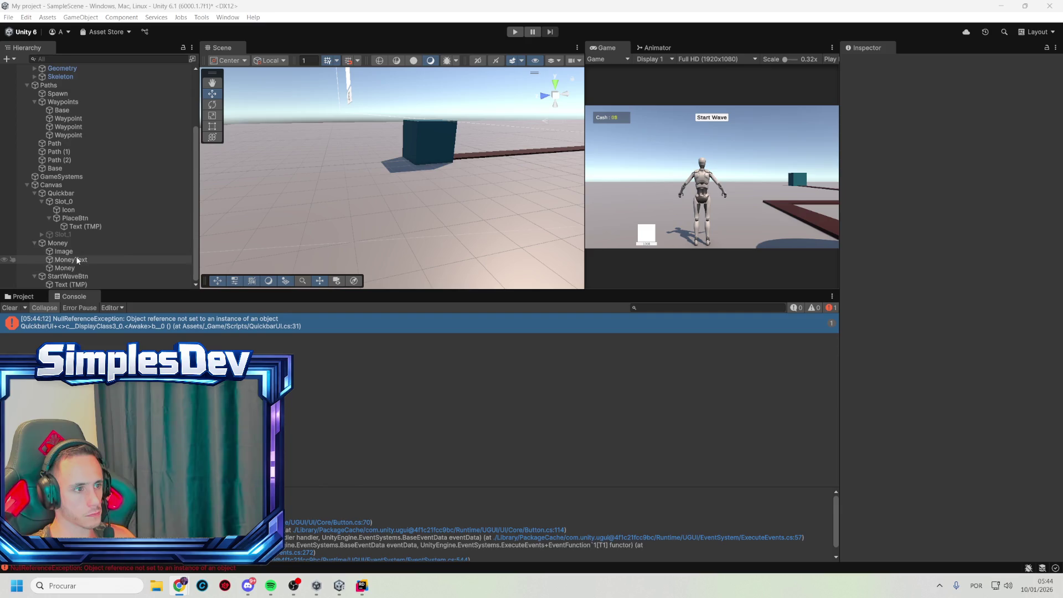
- Assign GameSystems to the Quickbar's Placement field
{"action": "left_click", "coordinate": [61, 193]}
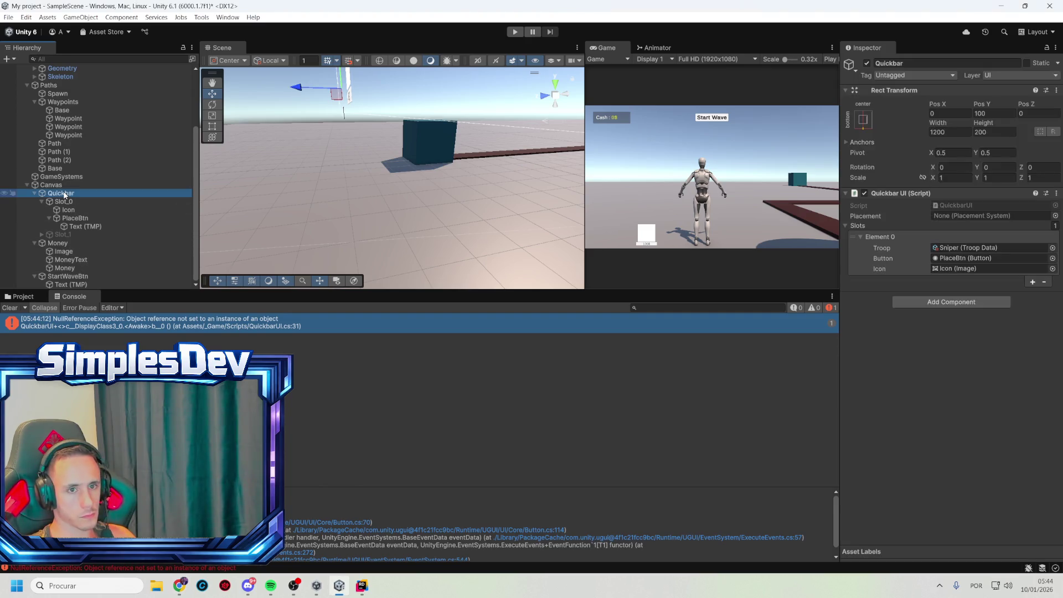
{"action": "left_click", "coordinate": [860, 237]}
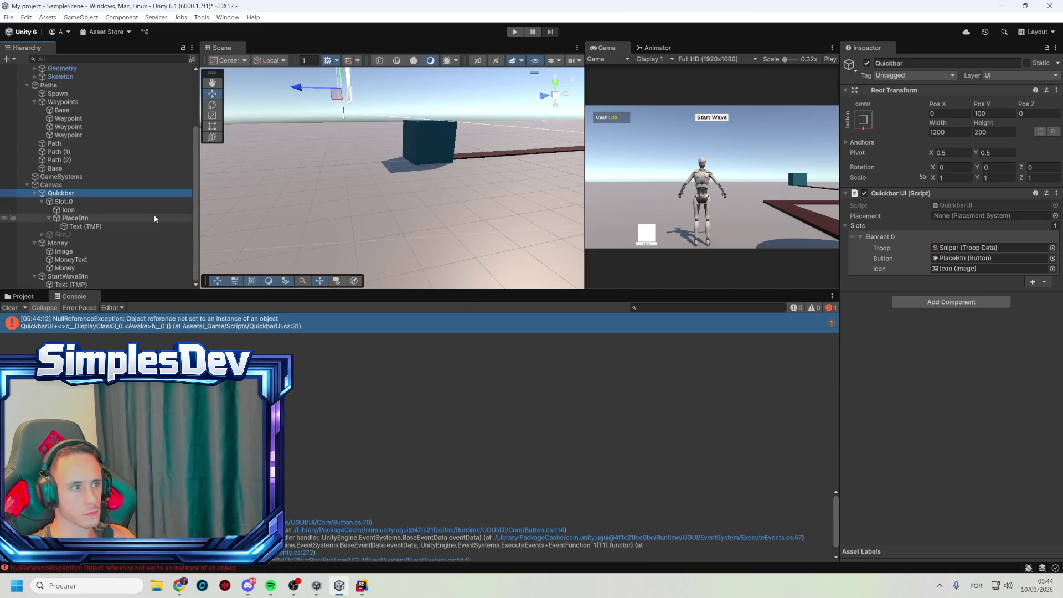
{"action": "left_click_drag", "start_coordinate": [78, 193], "coordinate": [989, 217]}
- Play-test placing a troop from the first slot and open the Input.GetKeyDown error in PlacementSystem.cs
{"action": "left_click", "coordinate": [516, 31]}
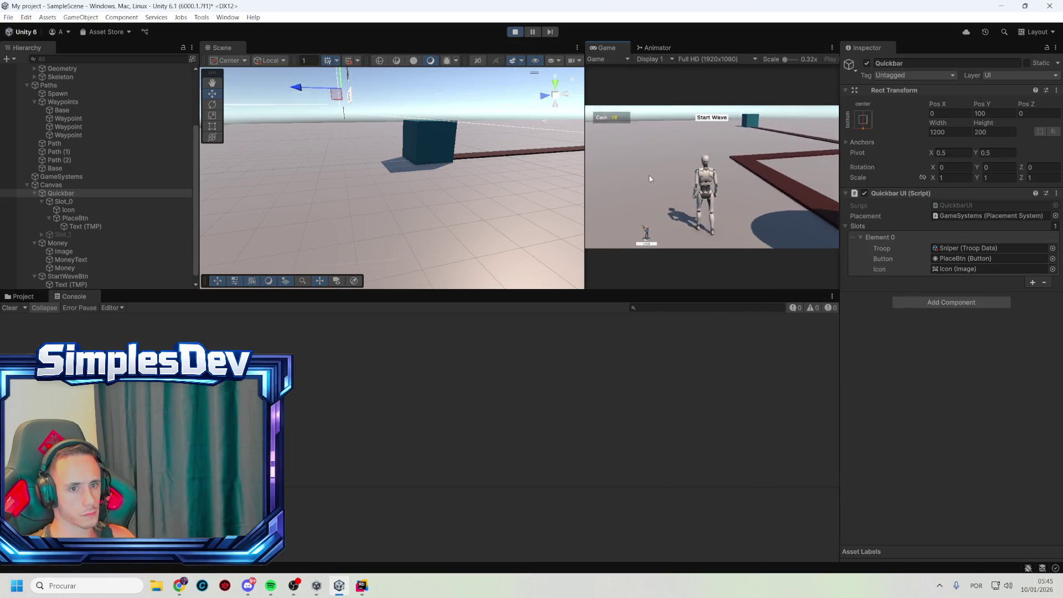
{"action": "left_click", "coordinate": [646, 238]}
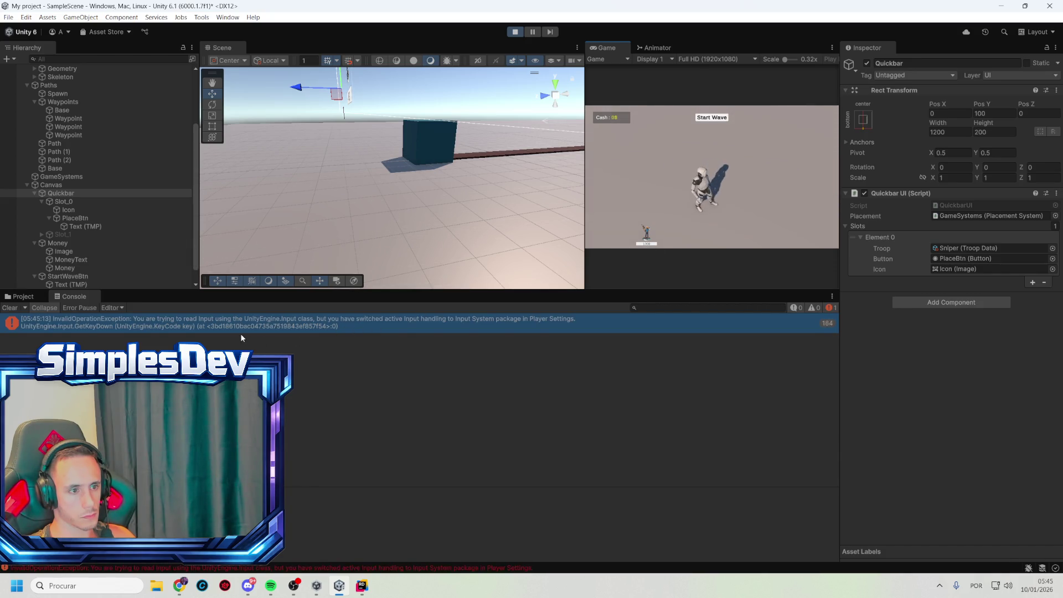
{"action": "double_click", "coordinate": [619, 321]}
{"action": "left_click", "coordinate": [452, 238]}
{"action": "key", "text": "ctrl+a"}
{"action": "key", "text": "alt+Tab"}
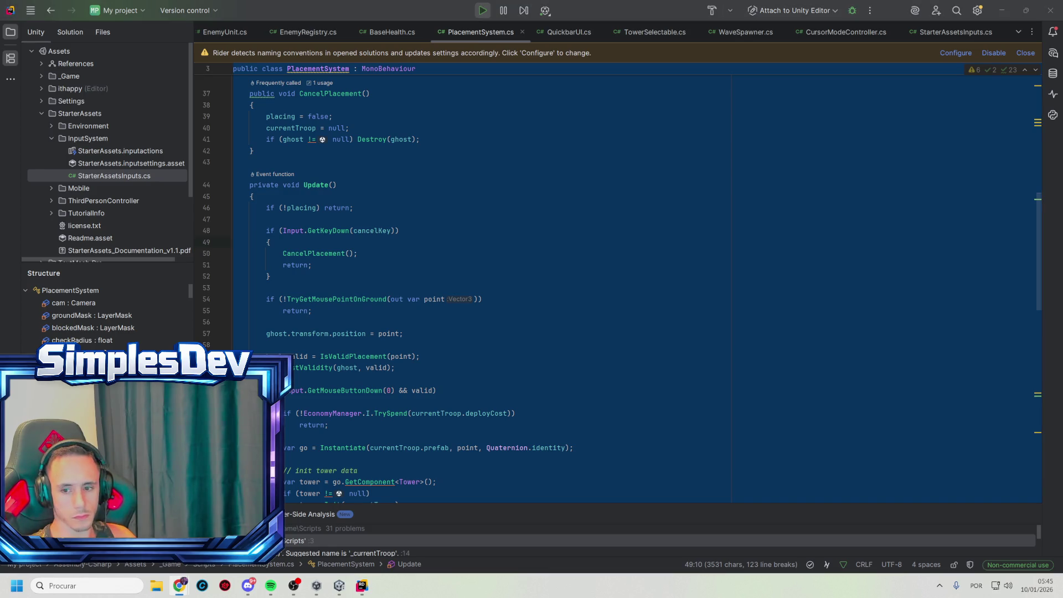
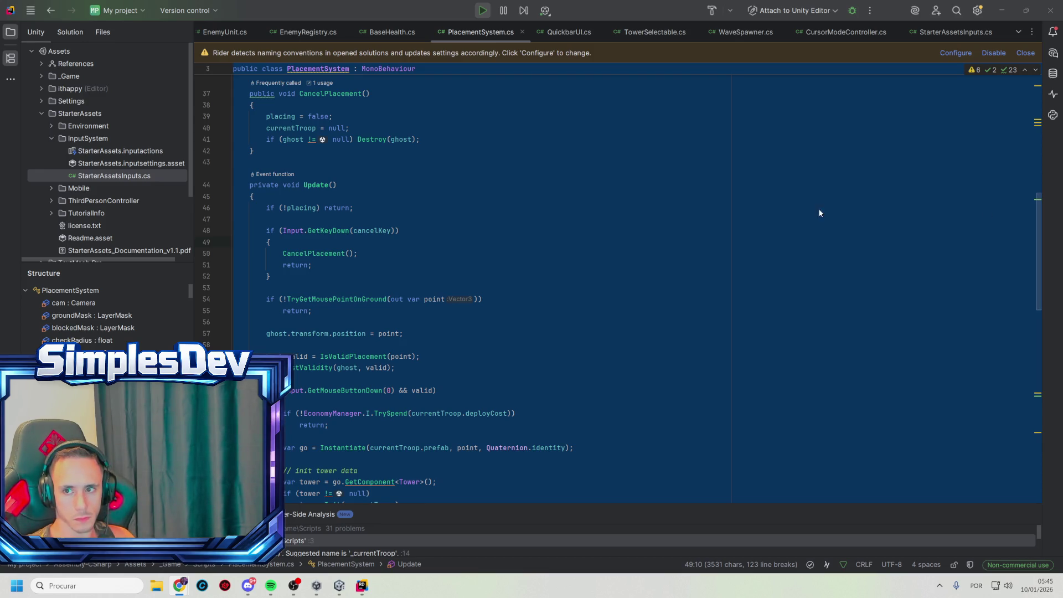
- Paste the new code over PlacementSystem.cs in Rider and return to the Unity editor
{"action": "left_click", "coordinate": [713, 198]}
{"action": "key", "text": "ctrl+v"}
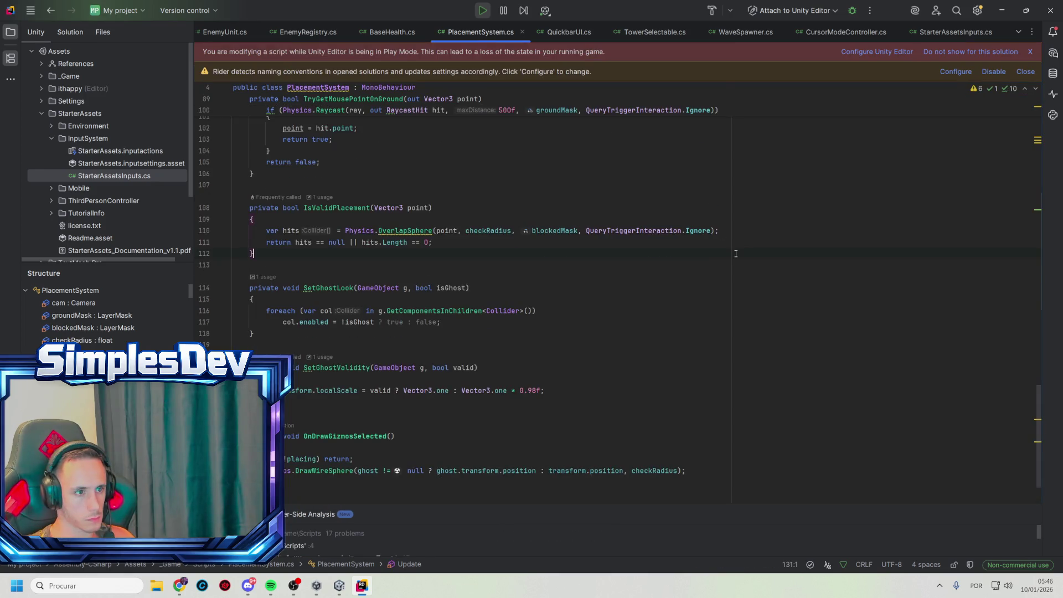
{"action": "left_click", "coordinate": [992, 15]}
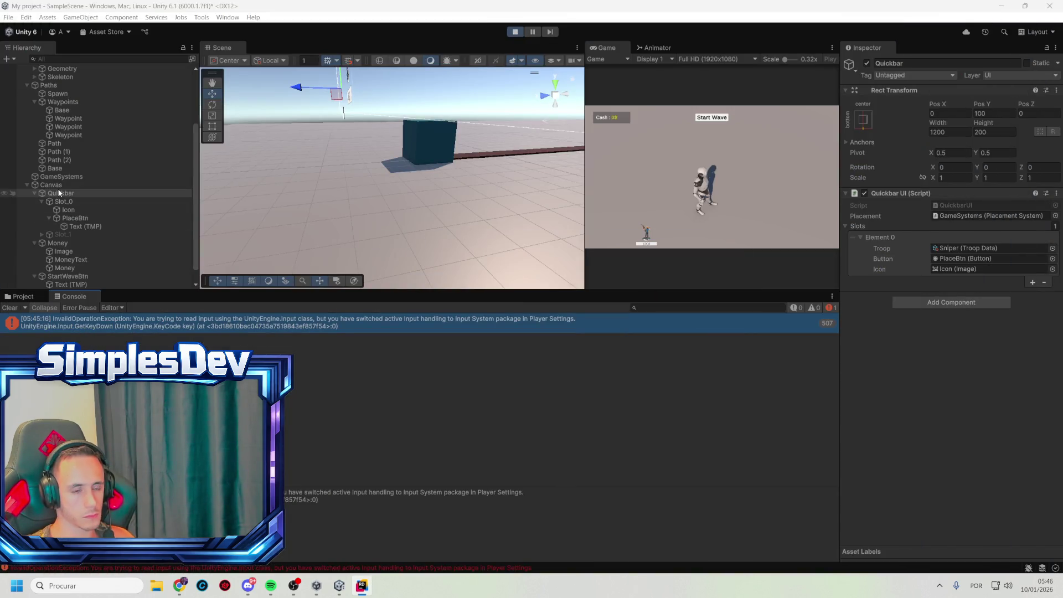
- Select GameSystems and set the Placement System's Cancel Key to Escape
{"action": "left_click", "coordinate": [65, 174]}
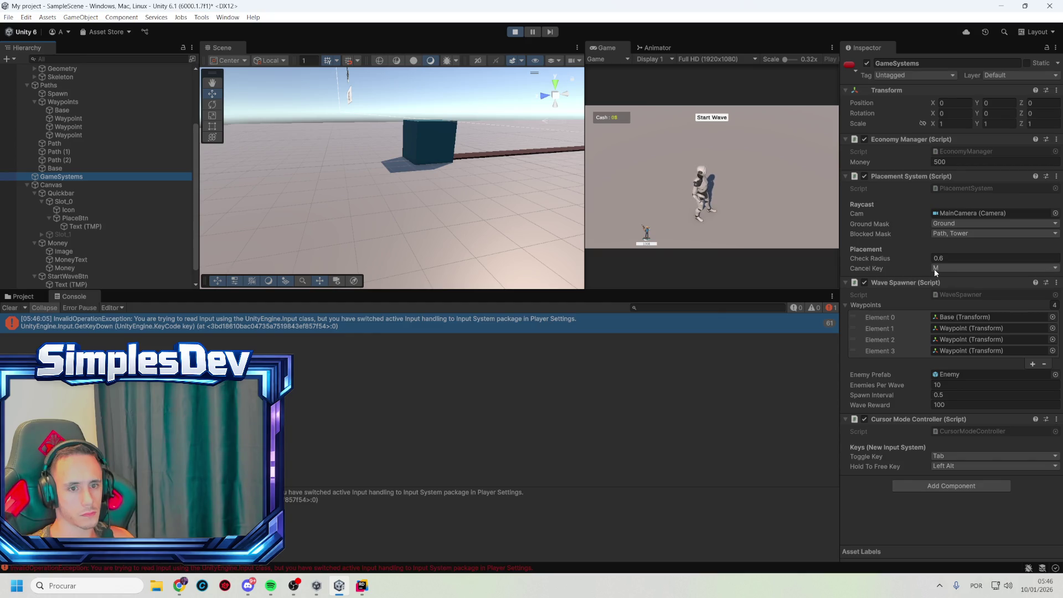
{"action": "left_click", "coordinate": [939, 267]}
{"action": "left_click", "coordinate": [940, 272]}
{"action": "left_click", "coordinate": [940, 270]}
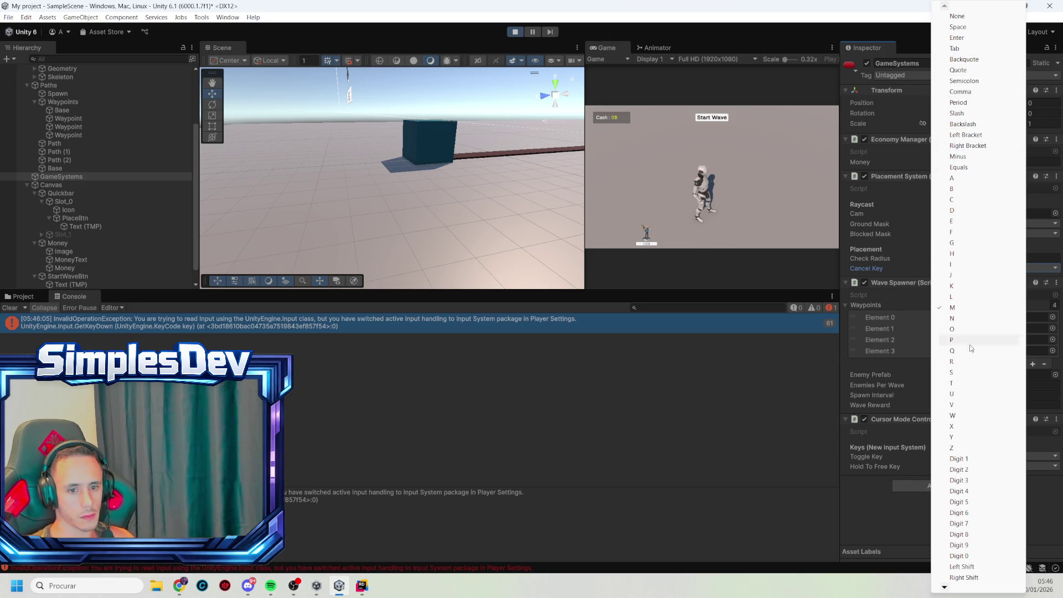
{"action": "mouse_move", "coordinate": [948, 590]}
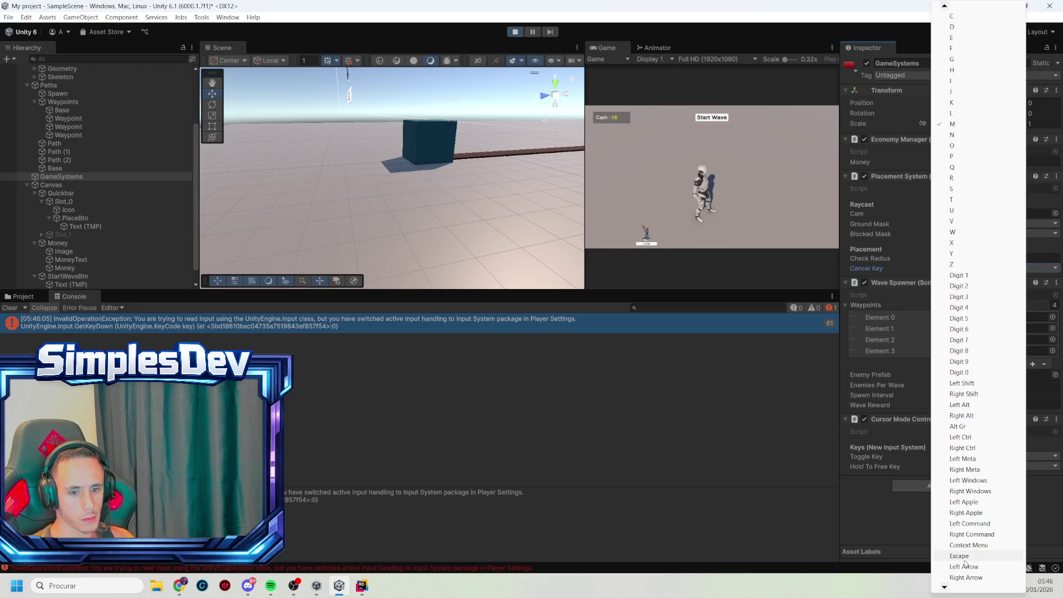
{"action": "left_click", "coordinate": [964, 562]}
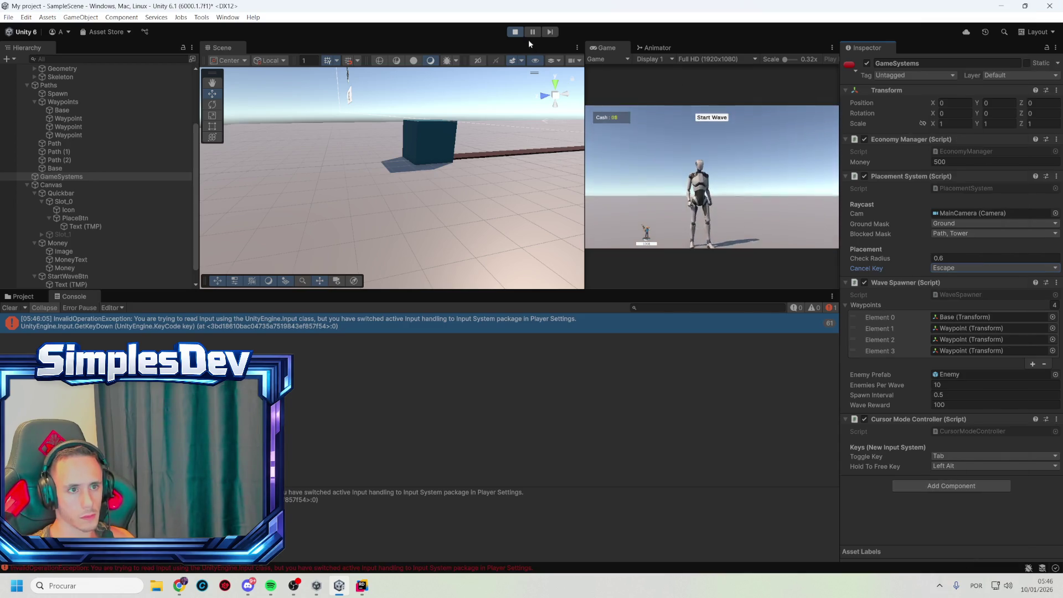
- Stop Play mode, set Cancel Key to Escape again so it persists, and restart Play
{"action": "left_click", "coordinate": [510, 35]}
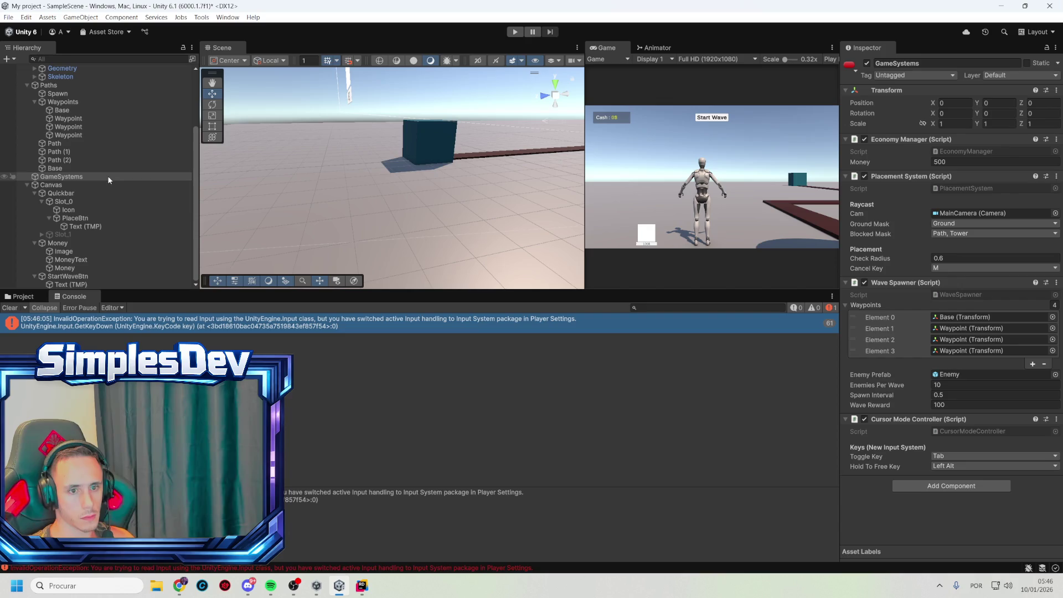
{"action": "left_click", "coordinate": [947, 268]}
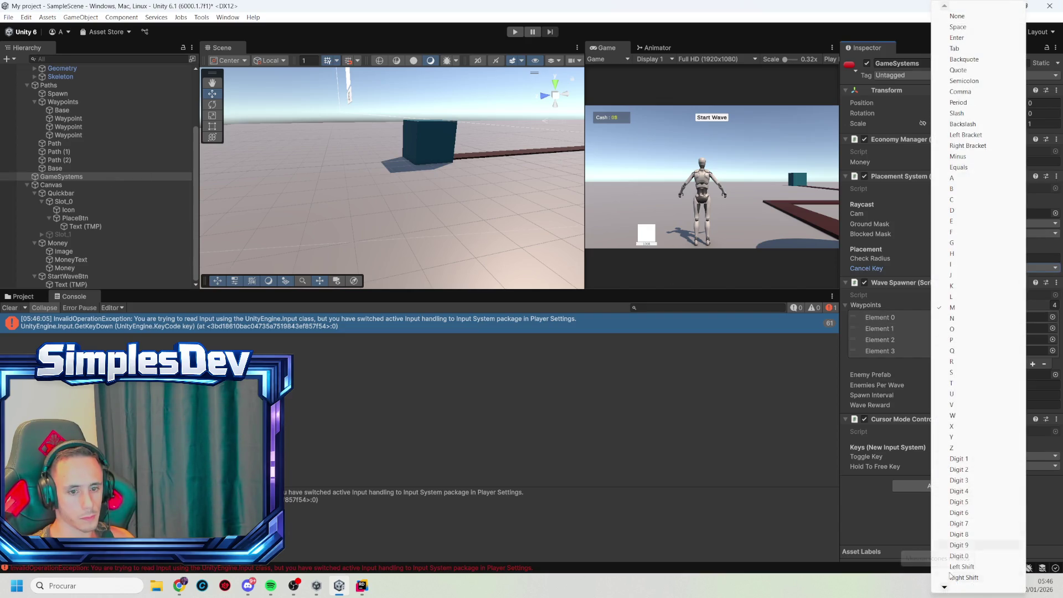
{"action": "mouse_move", "coordinate": [945, 588]}
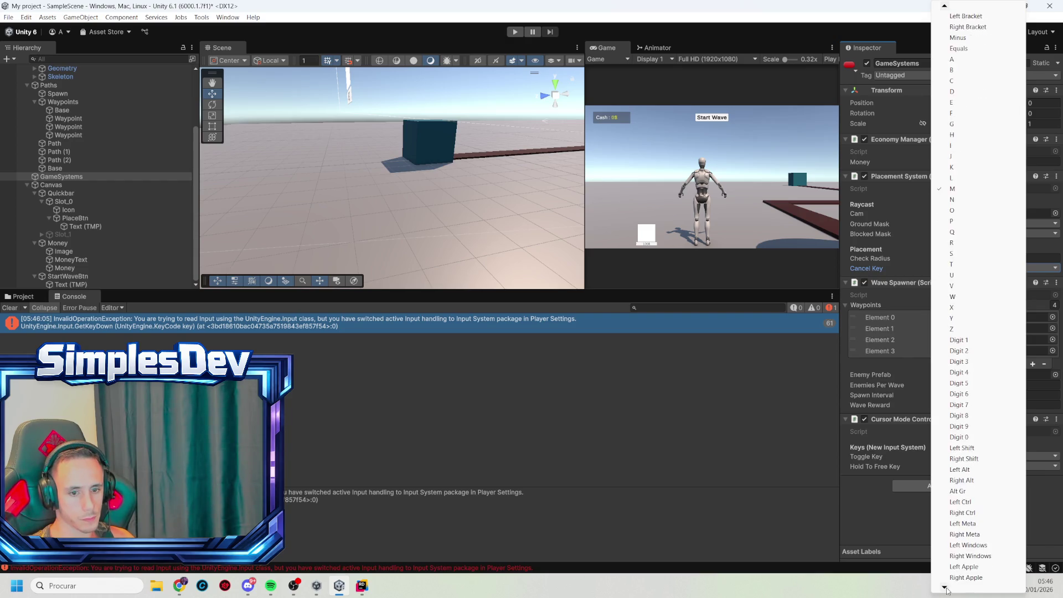
{"action": "left_click", "coordinate": [968, 555]}
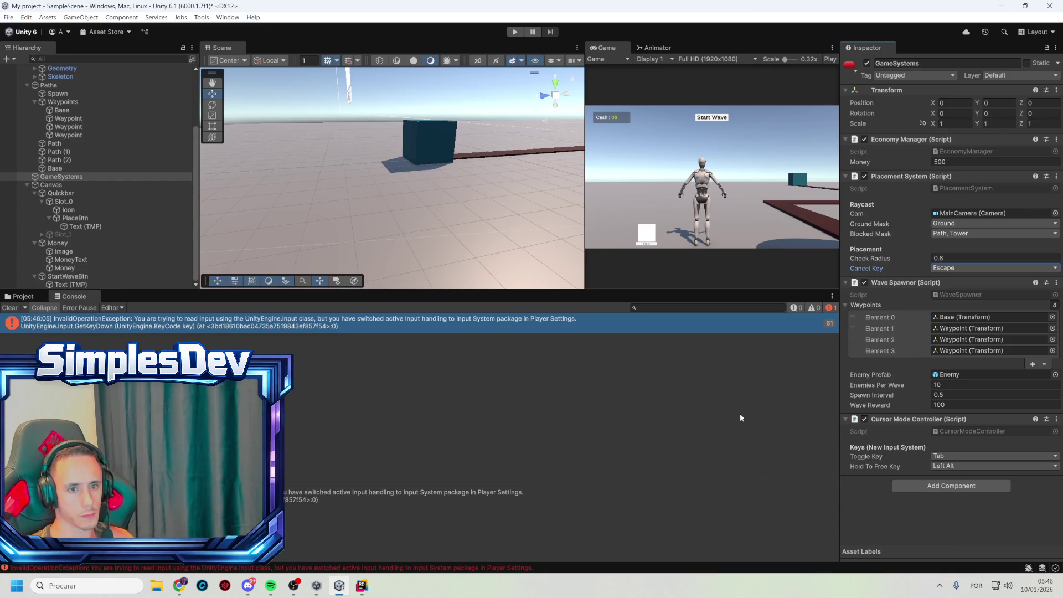
{"action": "left_click", "coordinate": [705, 471]}
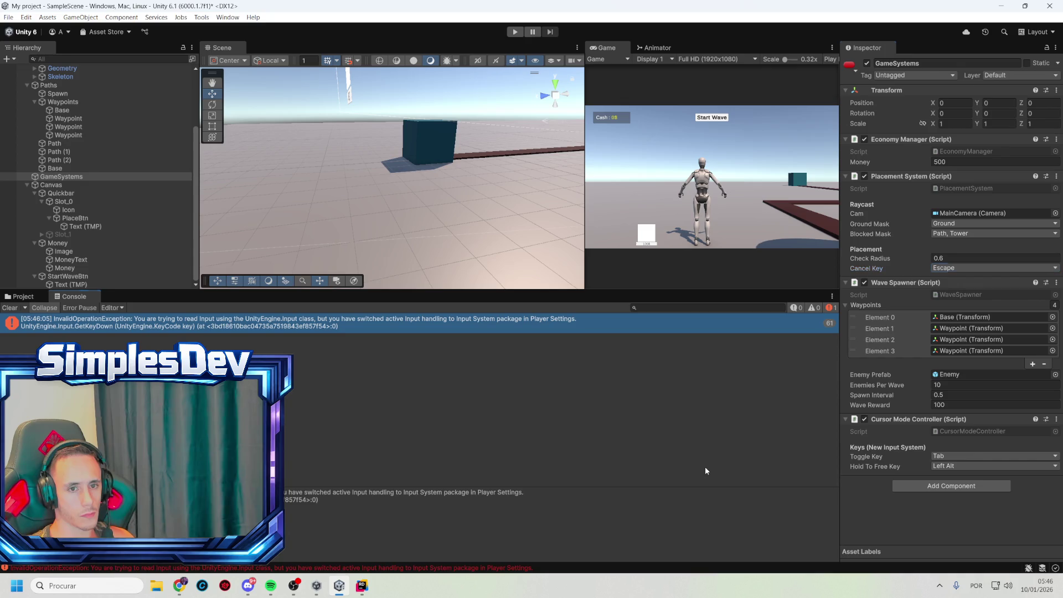
{"action": "left_click", "coordinate": [513, 33]}
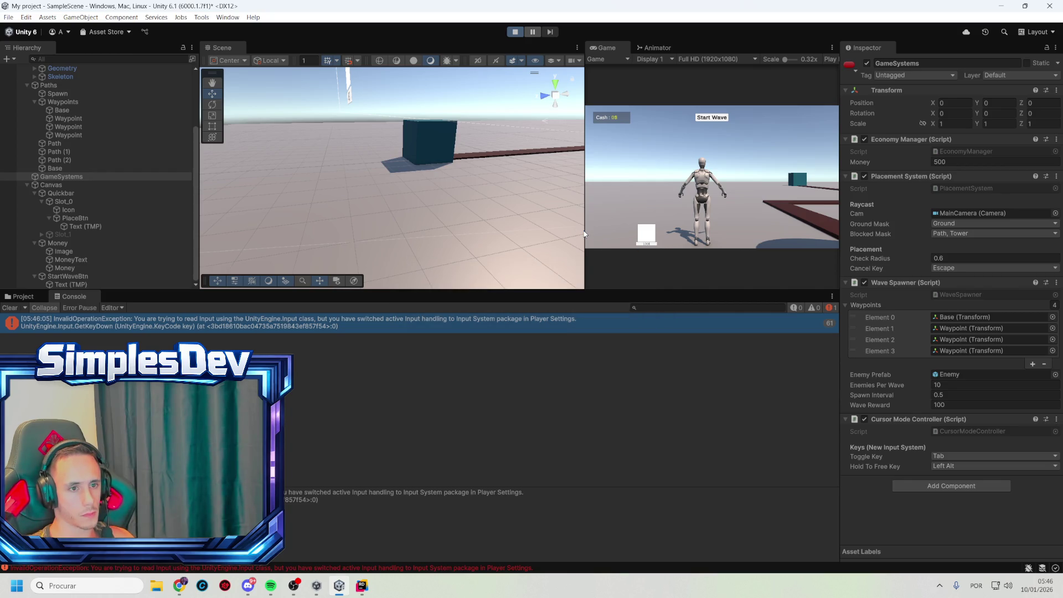
- Clear the Console errors, show the Project browser, and free the cursor in the Game view
{"action": "left_click", "coordinate": [10, 308]}
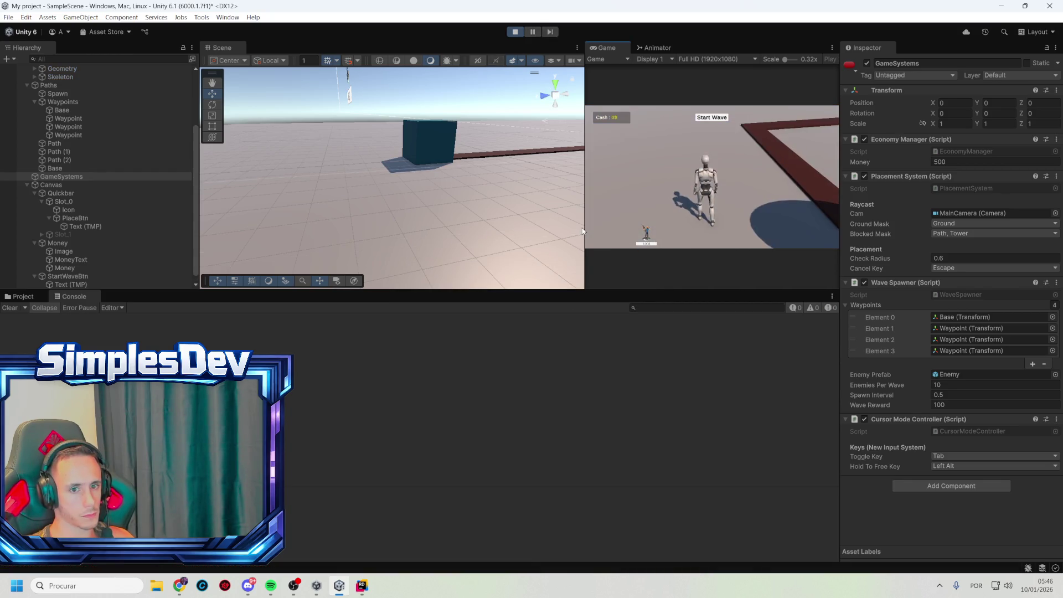
{"action": "left_click", "coordinate": [23, 296]}
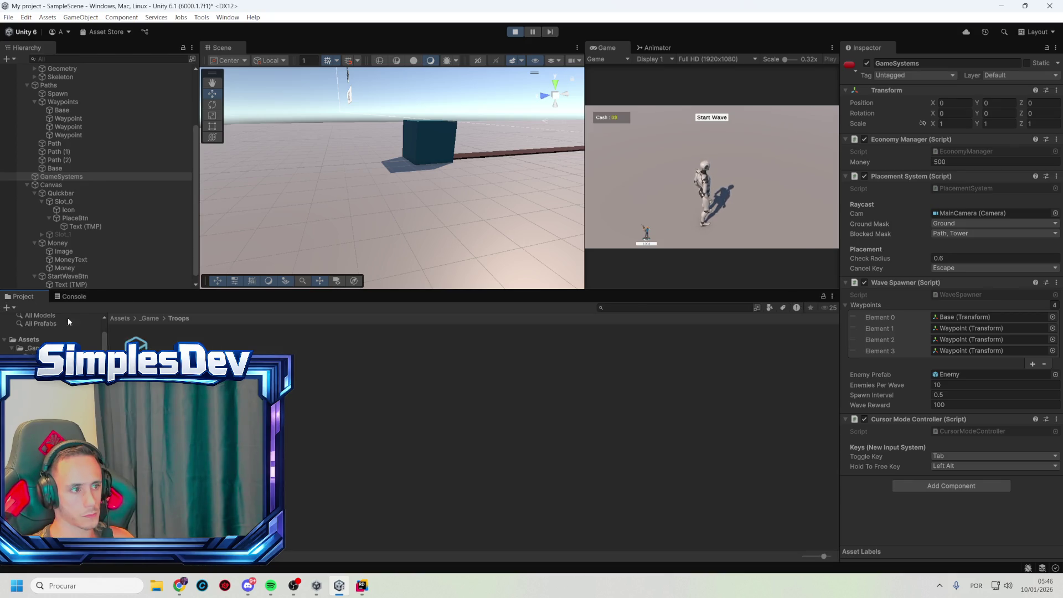
{"action": "left_click", "coordinate": [666, 229]}
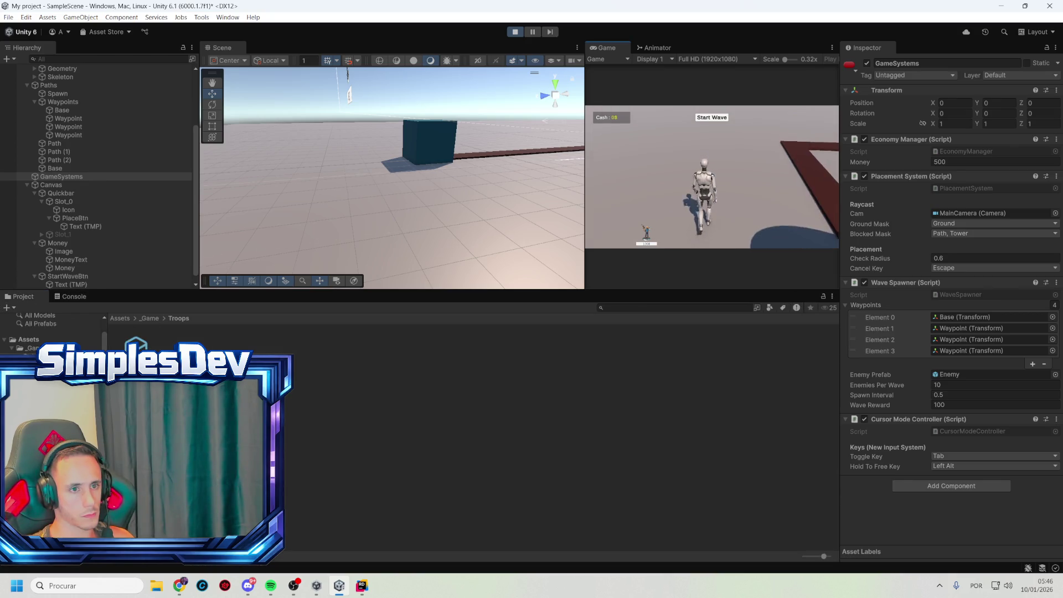
{"action": "key", "text": "Tab"}
- Place seven green towers beside the path, stop Play mode, and select the Sniper troop data
{"action": "left_click", "coordinate": [646, 235]}
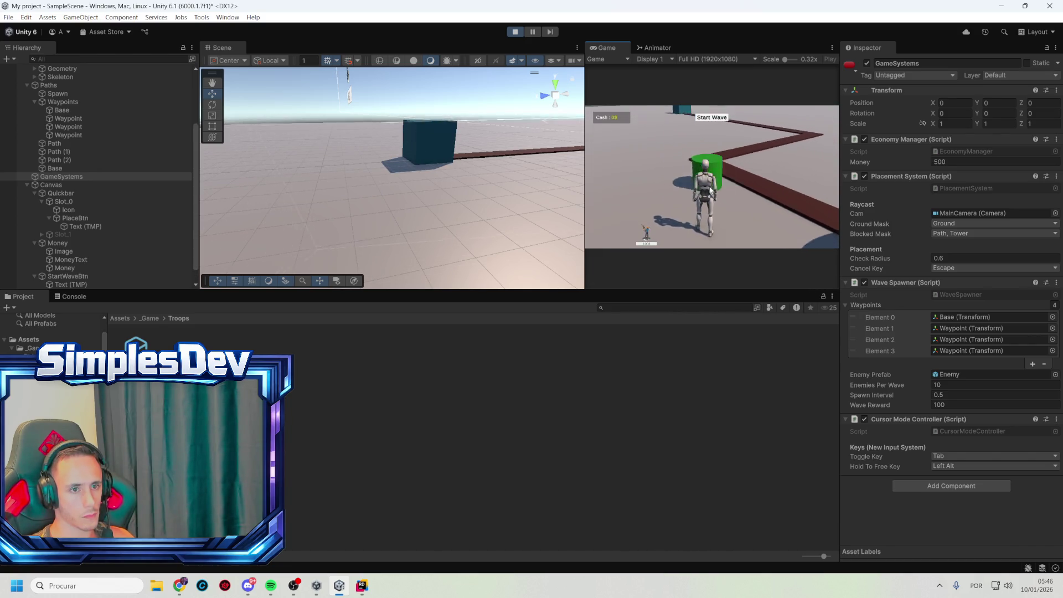
{"action": "left_click", "coordinate": [753, 204]}
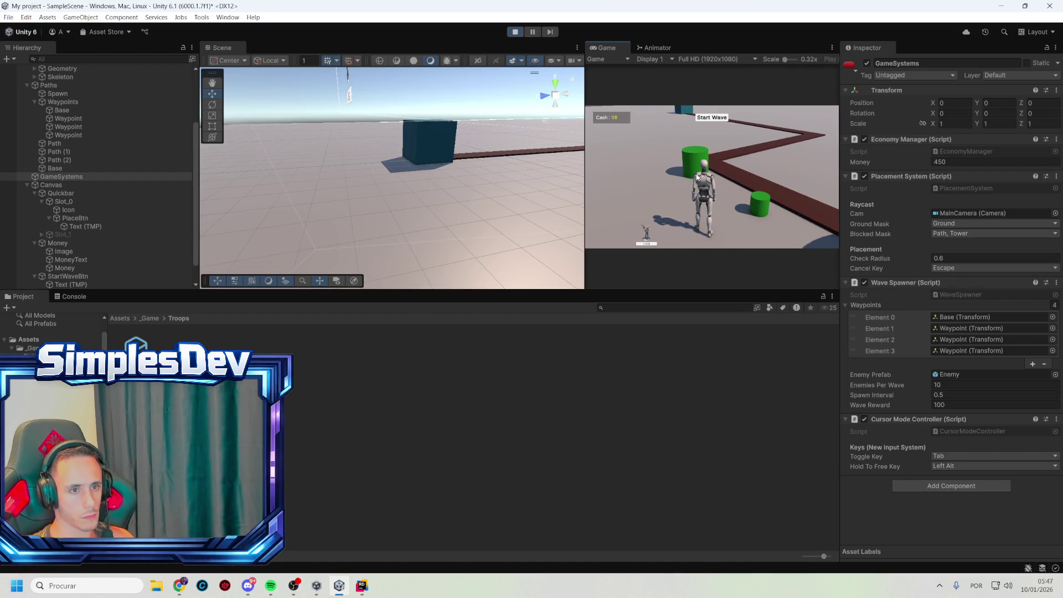
{"action": "left_click", "coordinate": [697, 177]}
{"action": "left_click", "coordinate": [668, 157]}
{"action": "left_click", "coordinate": [669, 197]}
{"action": "left_click", "coordinate": [659, 192]}
{"action": "left_click", "coordinate": [637, 177]}
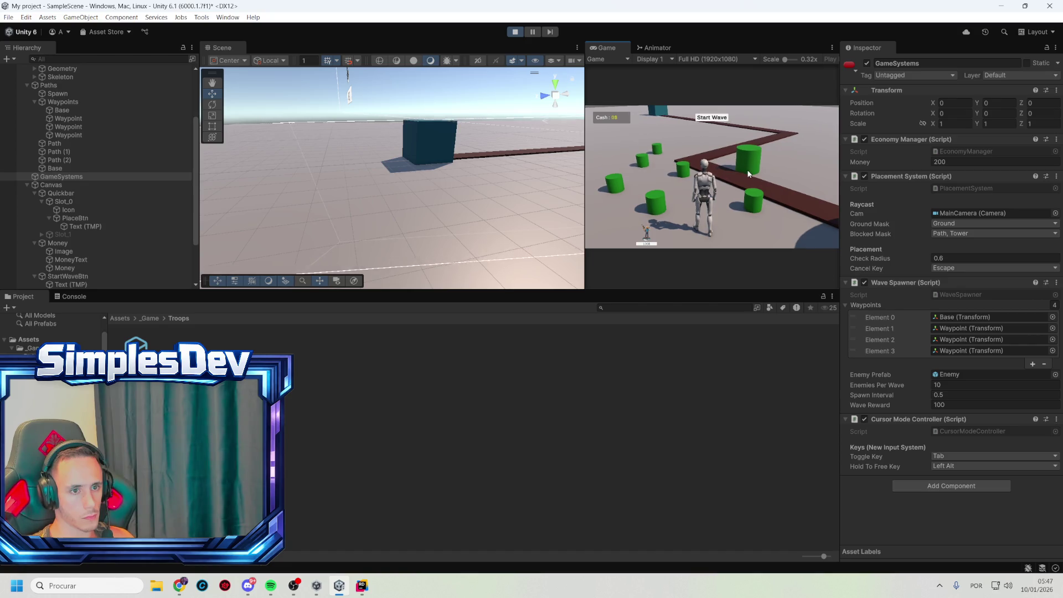
{"action": "left_click", "coordinate": [763, 175]}
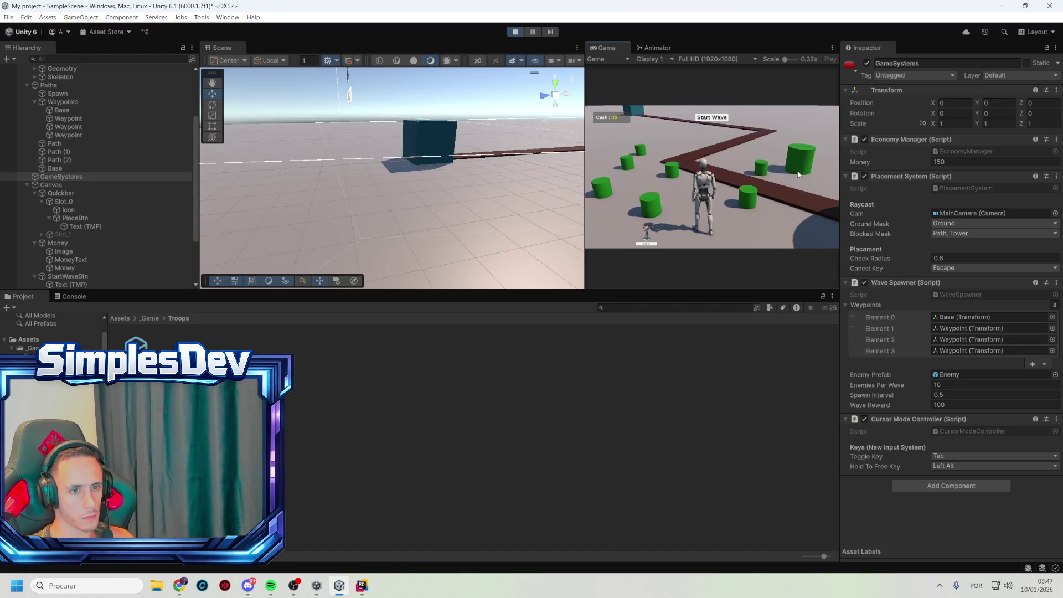
{"action": "left_click", "coordinate": [514, 32]}
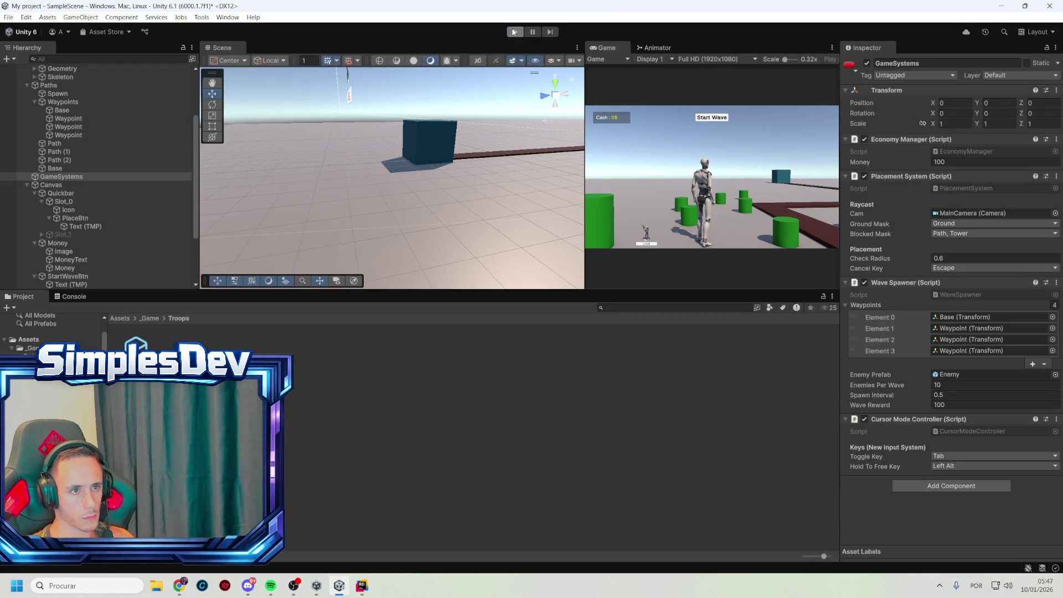
{"action": "left_click", "coordinate": [136, 344]}
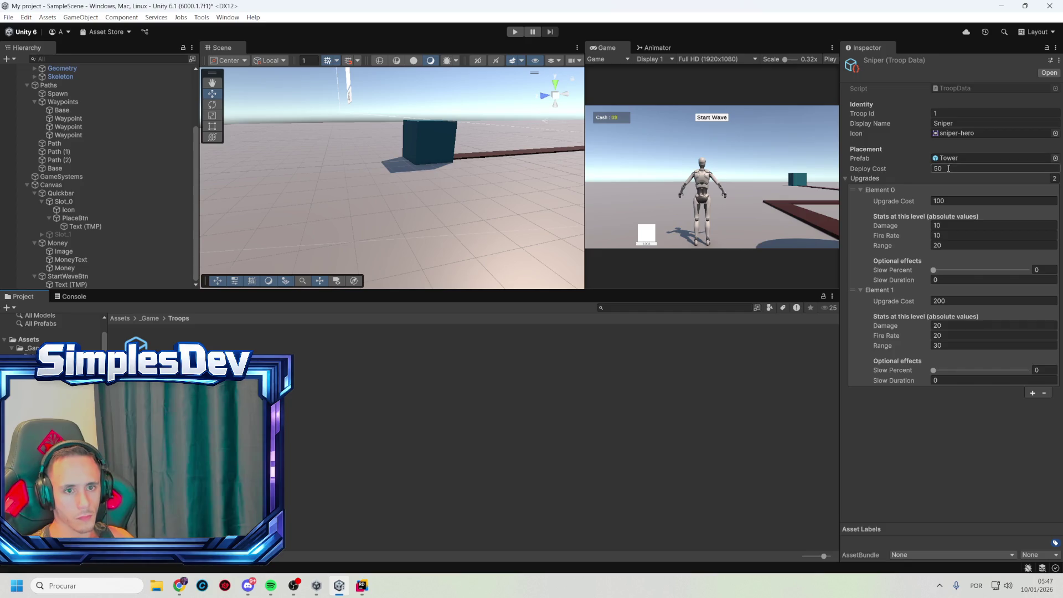
- Open the Tower prefab in Prefab Mode, then bring Rider back to the front
{"action": "double_click", "coordinate": [957, 158]}
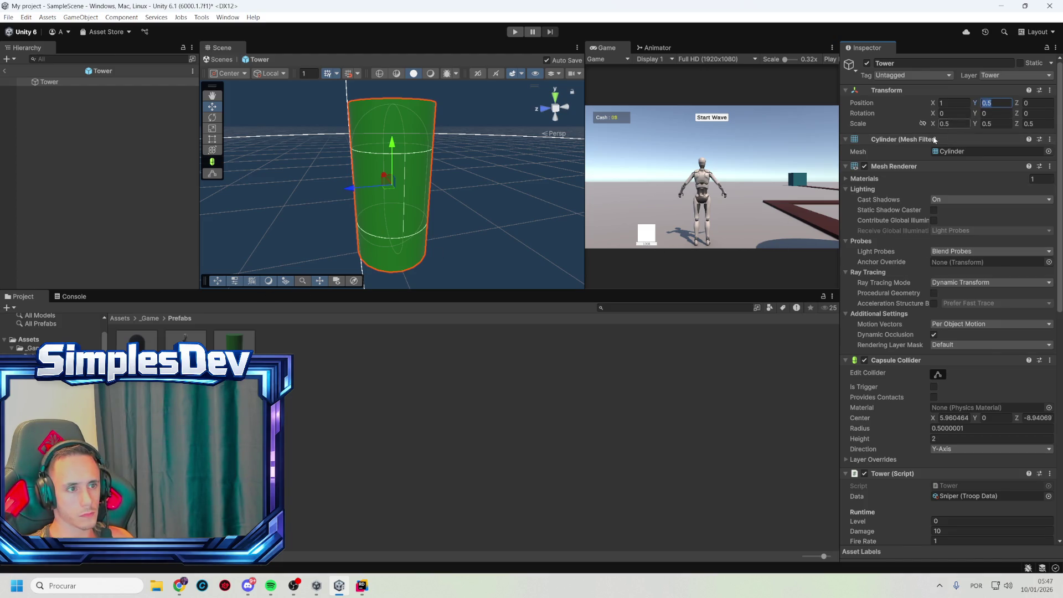
{"action": "left_click", "coordinate": [362, 586]}
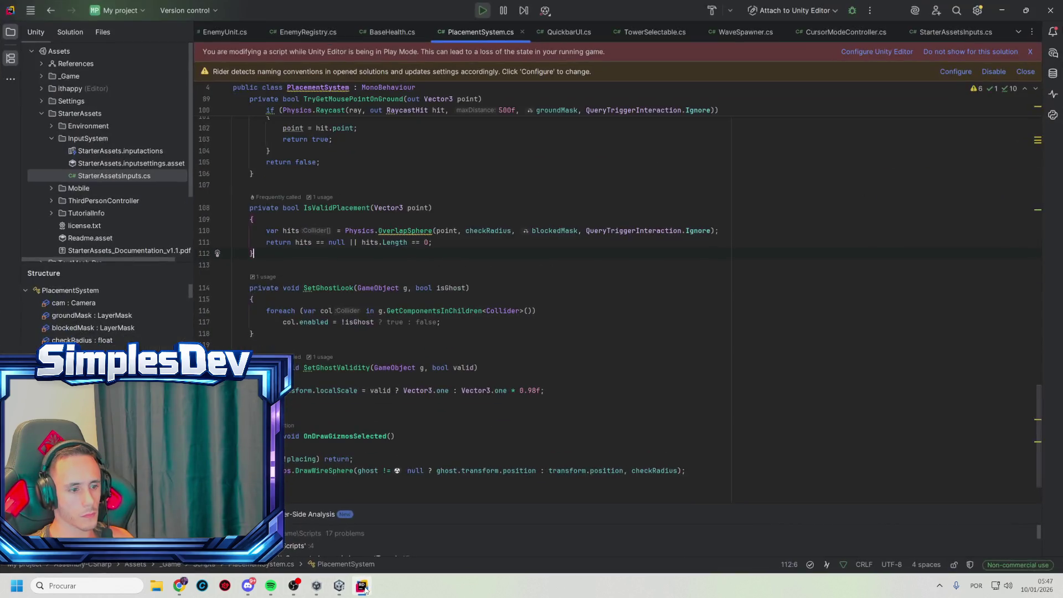
{"action": "scroll", "coordinate": [460, 224], "scroll_direction": "down", "scroll_amount": 1}
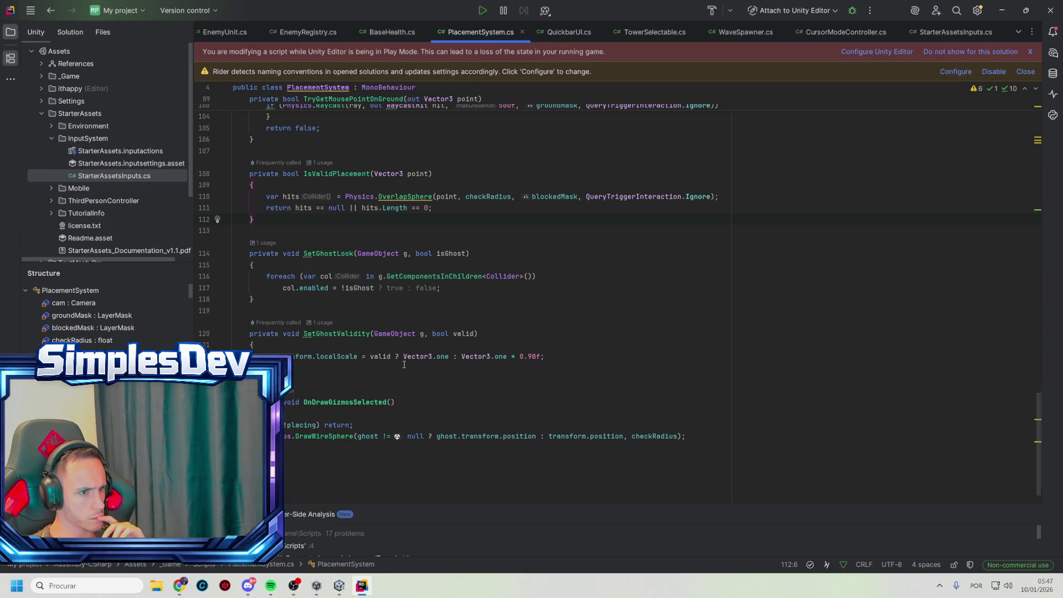
{"action": "scroll", "coordinate": [388, 344], "scroll_direction": "up", "scroll_amount": 2}
{"action": "scroll", "coordinate": [393, 366], "scroll_direction": "down", "scroll_amount": 3}
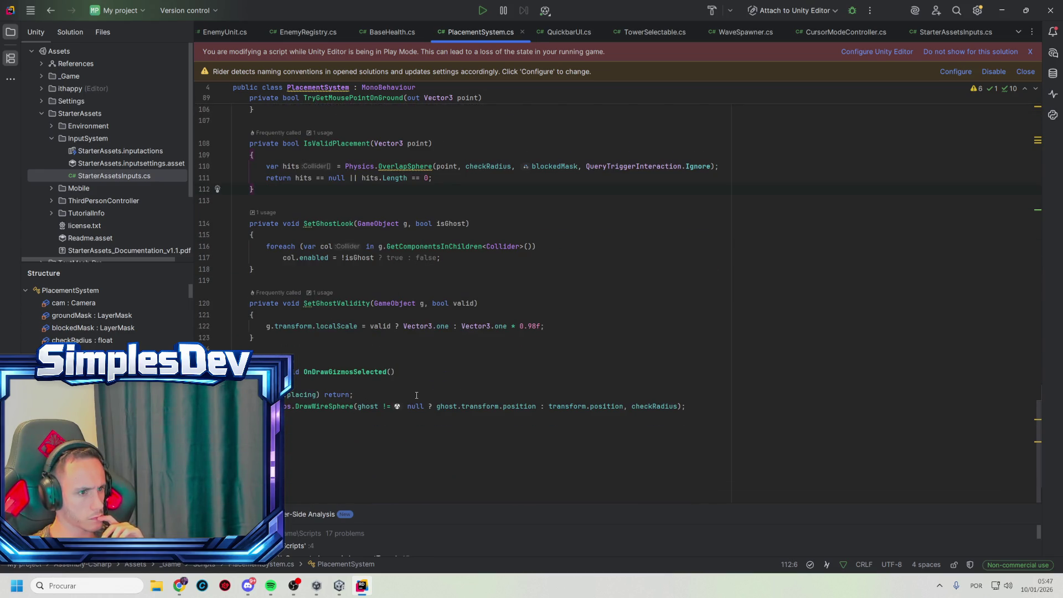
{"action": "scroll", "coordinate": [409, 394], "scroll_direction": "up", "scroll_amount": 7}
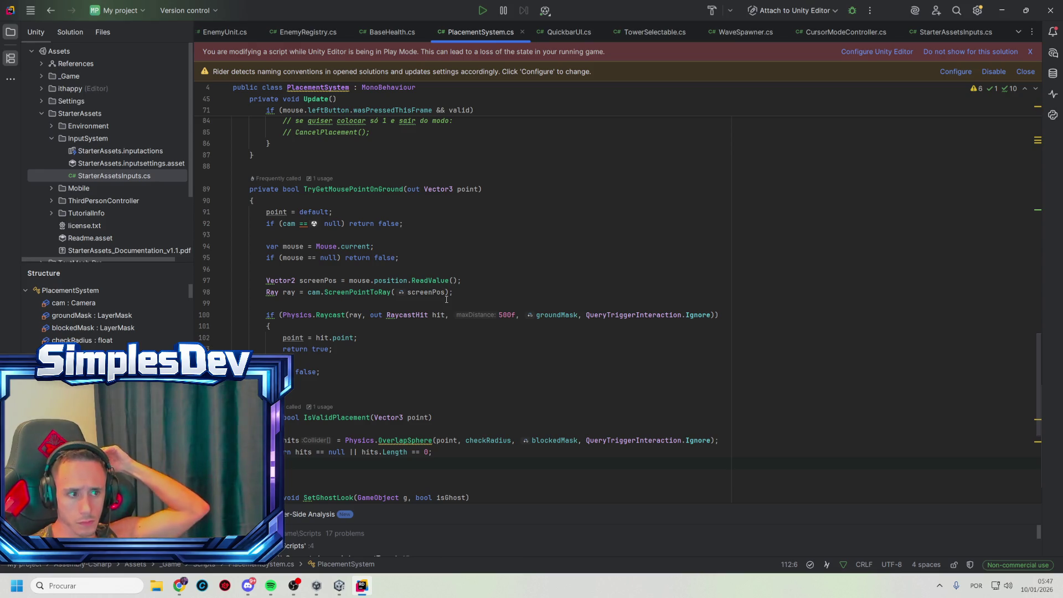
{"action": "scroll", "coordinate": [431, 273], "scroll_direction": "up", "scroll_amount": 3}
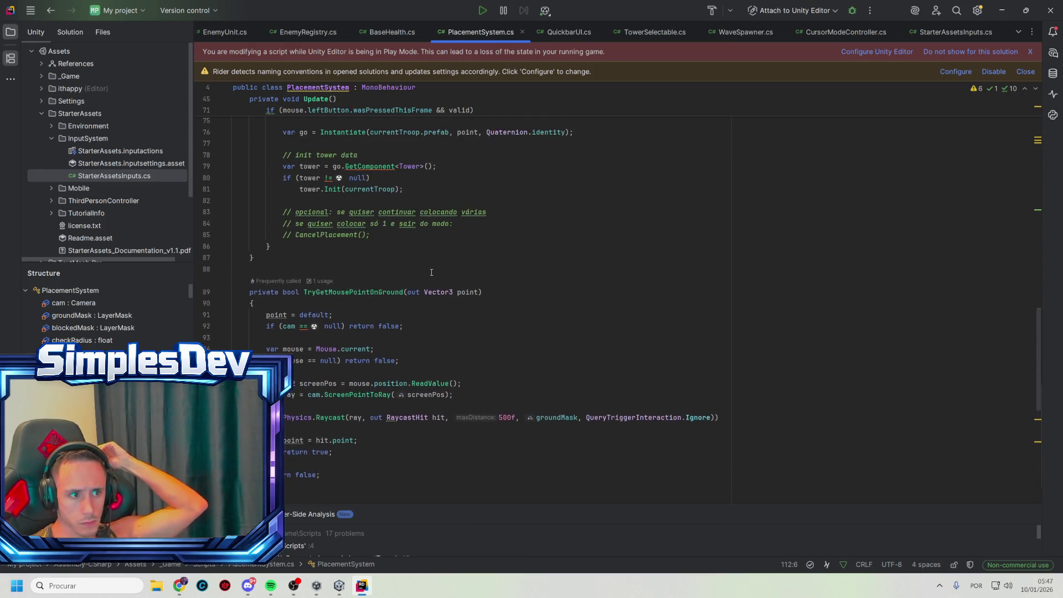
{"action": "scroll", "coordinate": [431, 273], "scroll_direction": "up", "scroll_amount": 3}
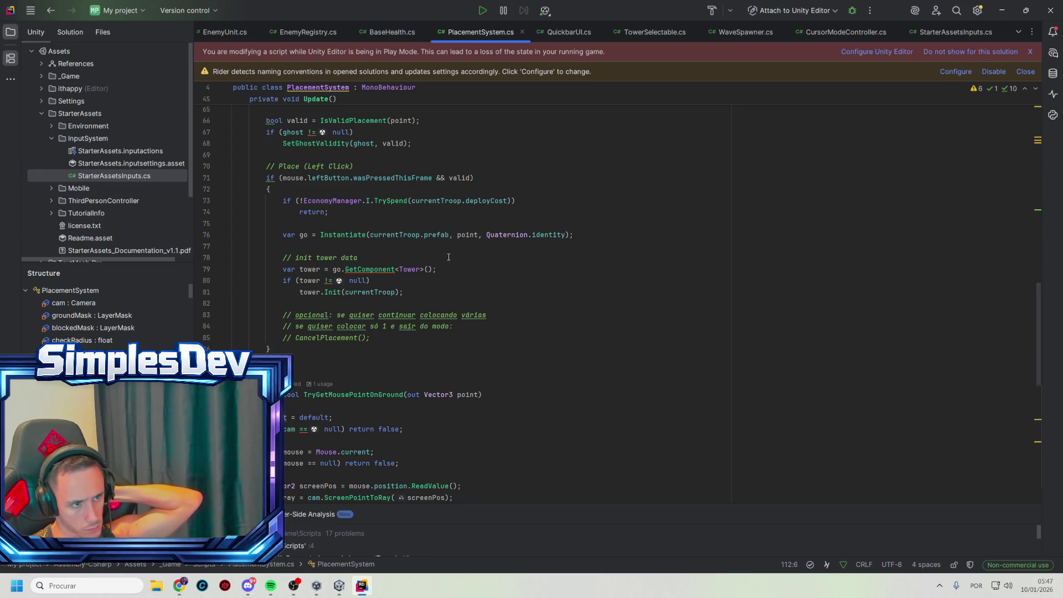
{"action": "left_click", "coordinate": [450, 235]}
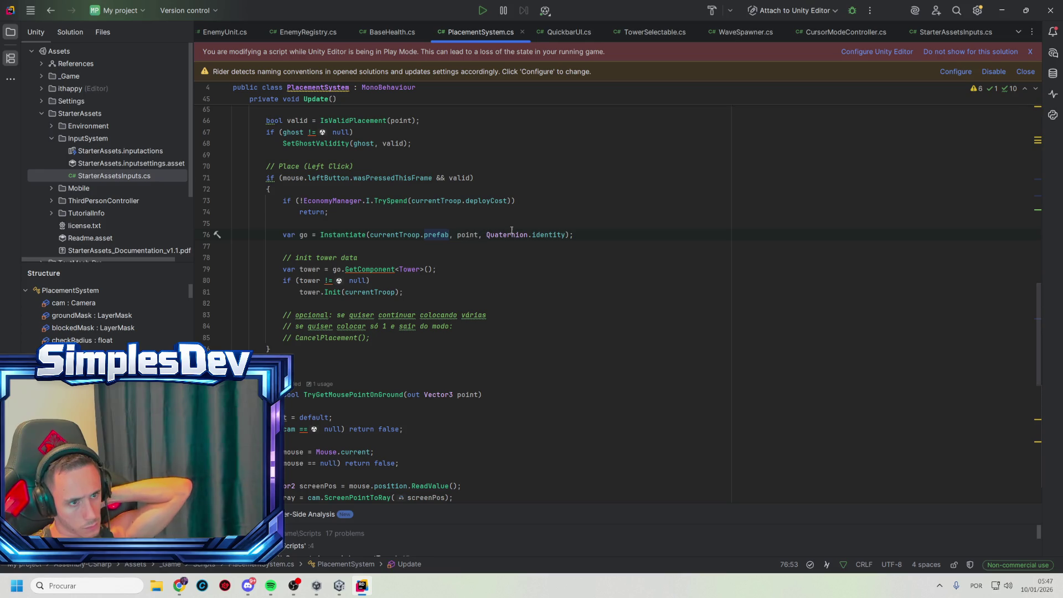
{"action": "double_click", "coordinate": [468, 234]}
{"action": "scroll", "coordinate": [468, 197], "scroll_direction": "up", "scroll_amount": 2}
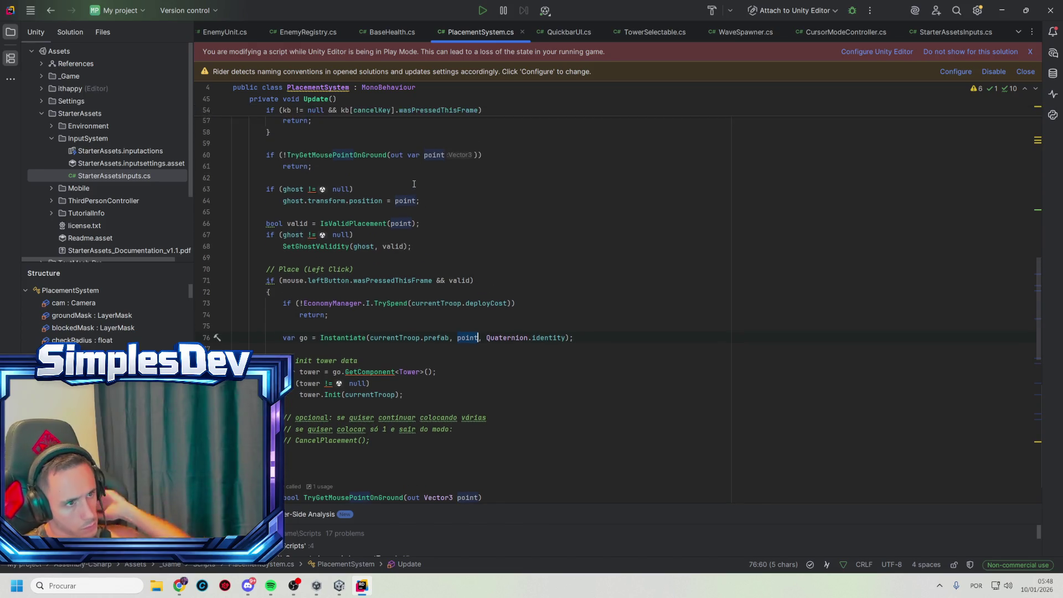
{"action": "scroll", "coordinate": [414, 183], "scroll_direction": "up", "scroll_amount": 2}
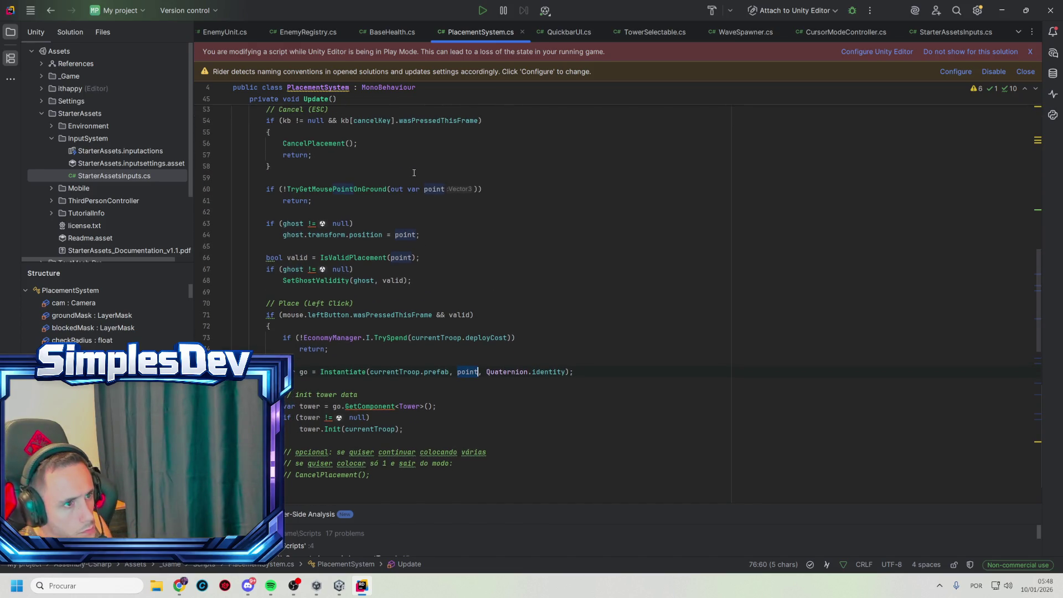
{"action": "scroll", "coordinate": [416, 233], "scroll_direction": "up", "scroll_amount": 4}
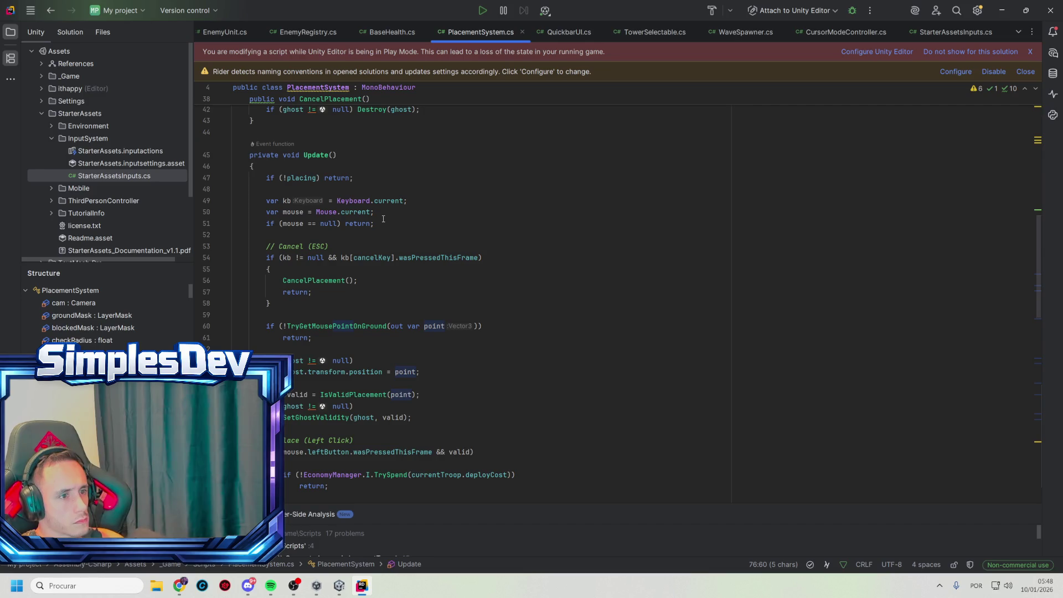
{"action": "left_click", "coordinate": [375, 223]}
{"action": "left_click", "coordinate": [421, 371]}
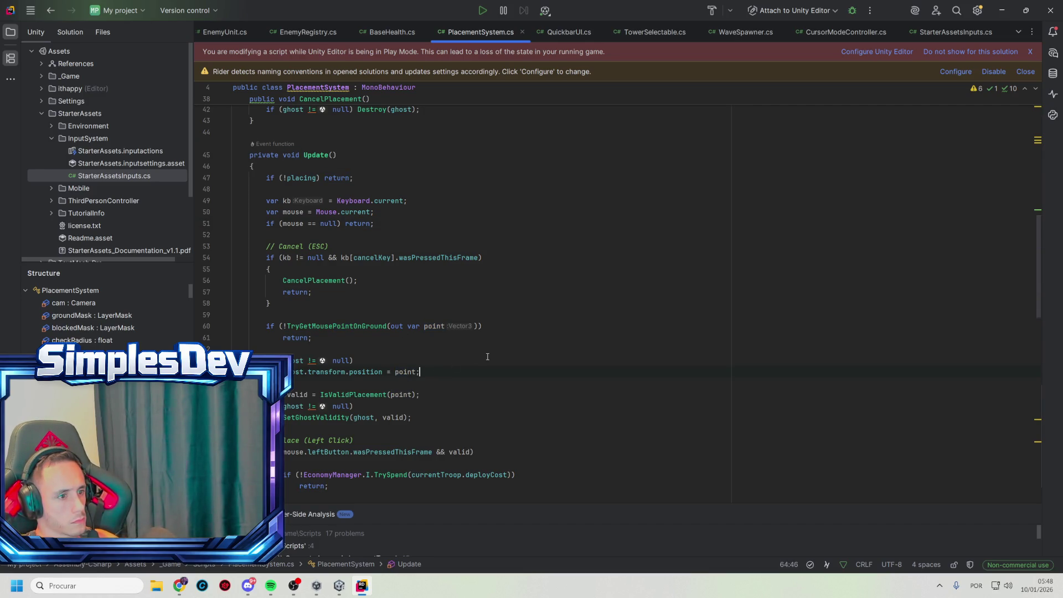
{"action": "double_click", "coordinate": [406, 373]}
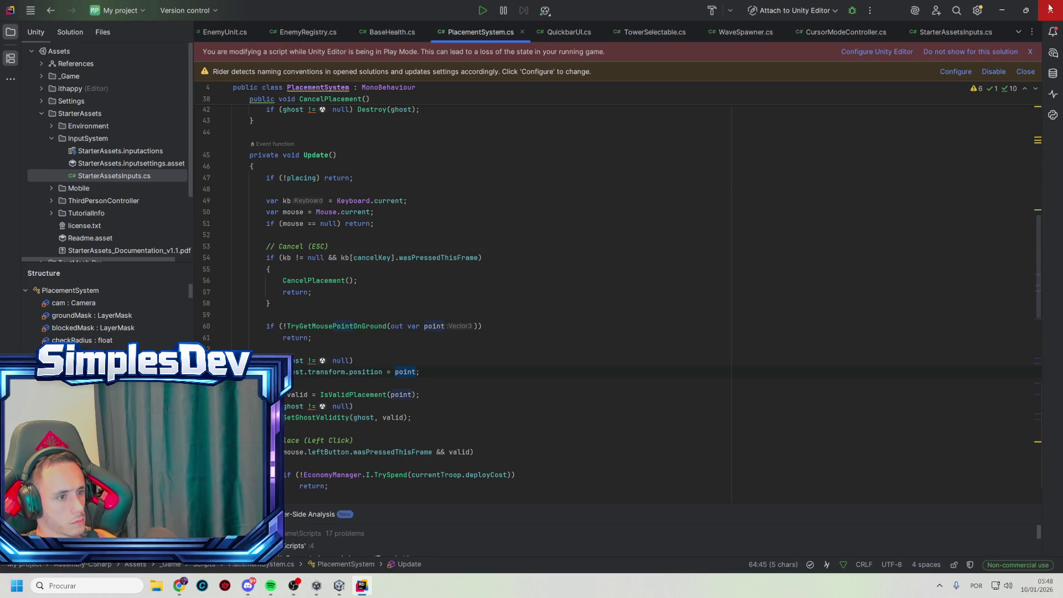
{"action": "left_click", "coordinate": [1001, 10]}
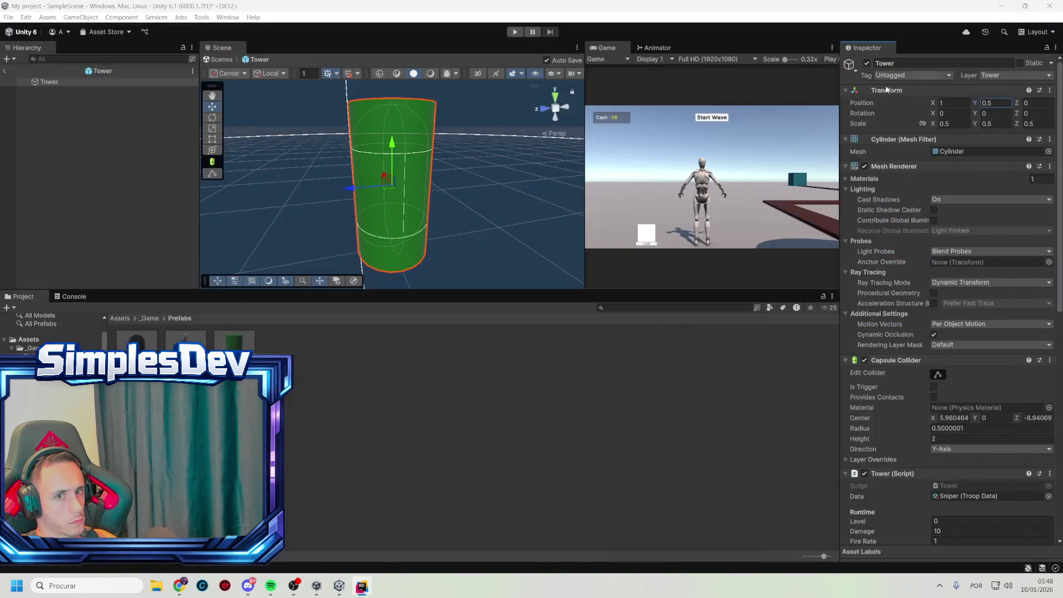
- Set the Tower's Position Y to 1, test-place a tower in Play mode, then return to Rider
{"action": "left_click", "coordinate": [1003, 104]}
{"action": "type", "text": "1"}
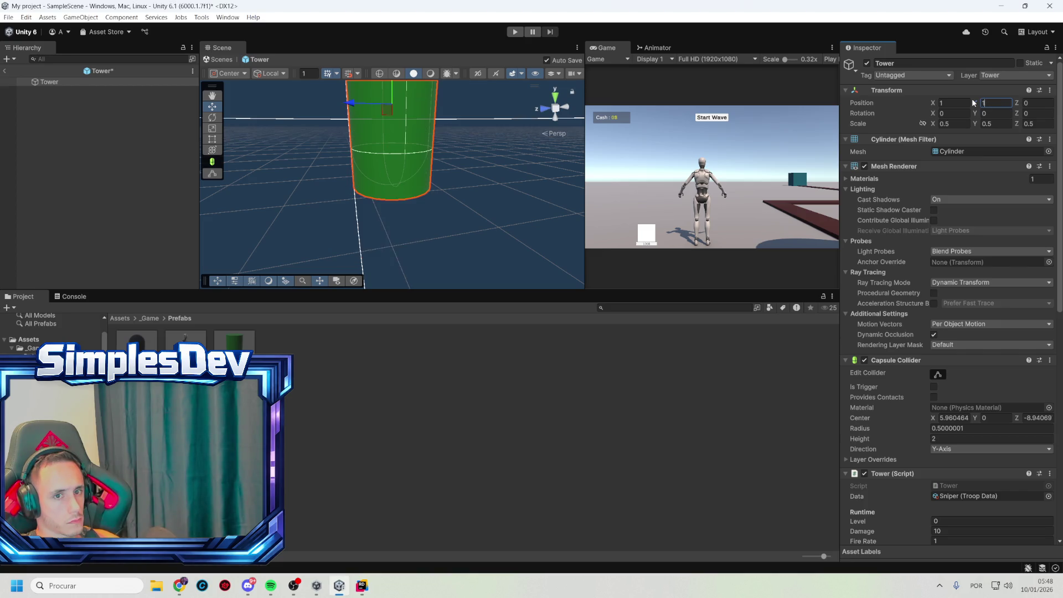
{"action": "left_click", "coordinate": [515, 32]}
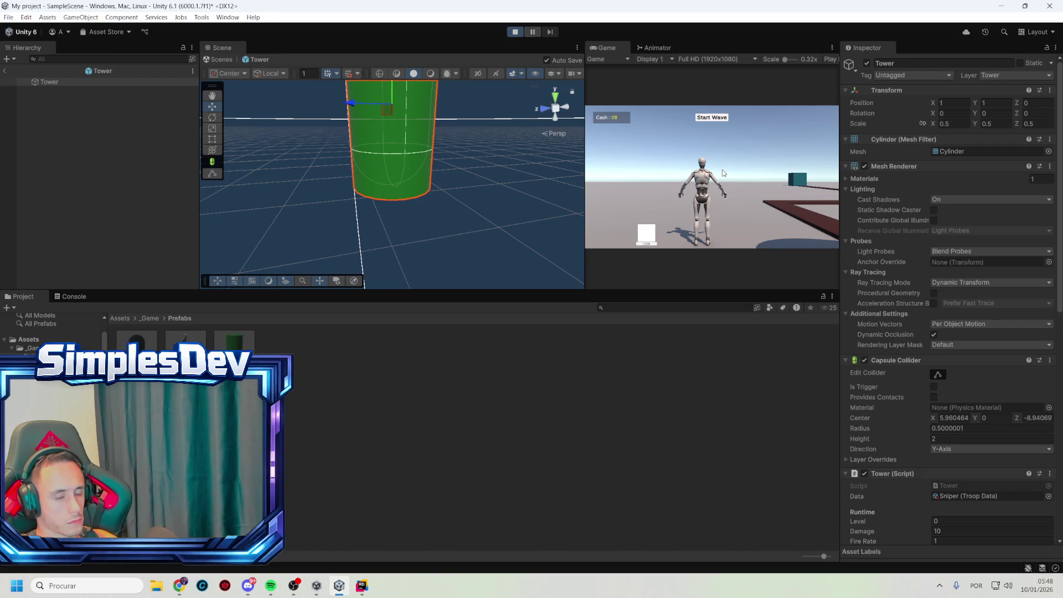
{"action": "left_click", "coordinate": [646, 234]}
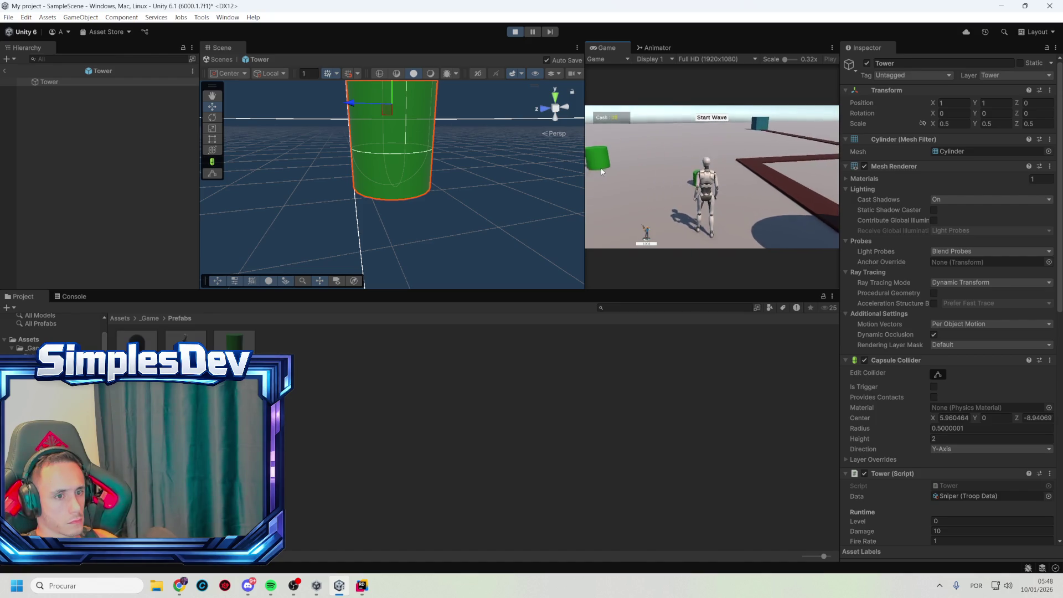
{"action": "left_click", "coordinate": [515, 31]}
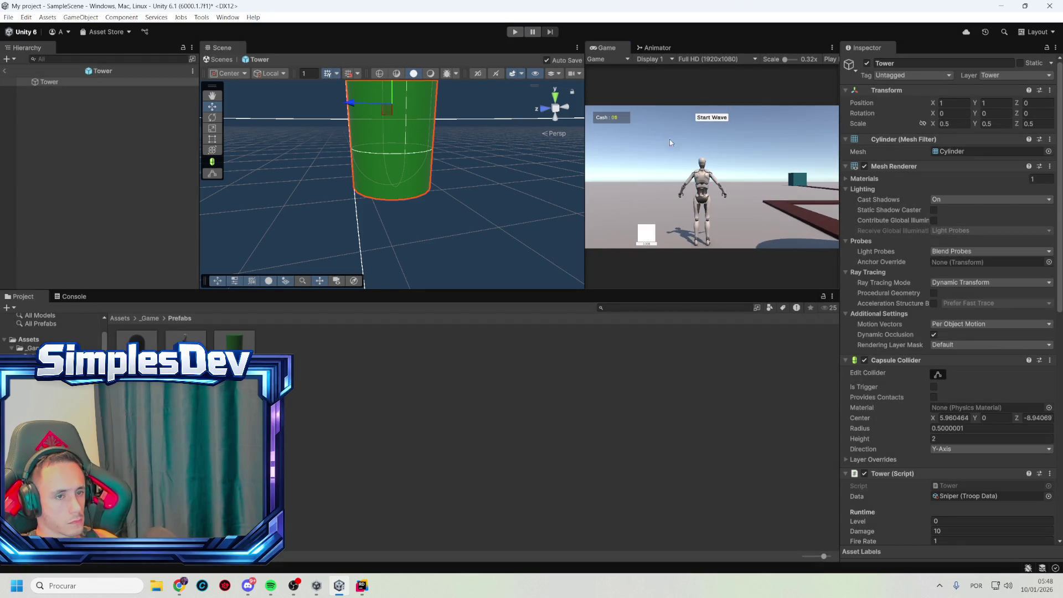
{"action": "key", "text": "alt+Tab"}
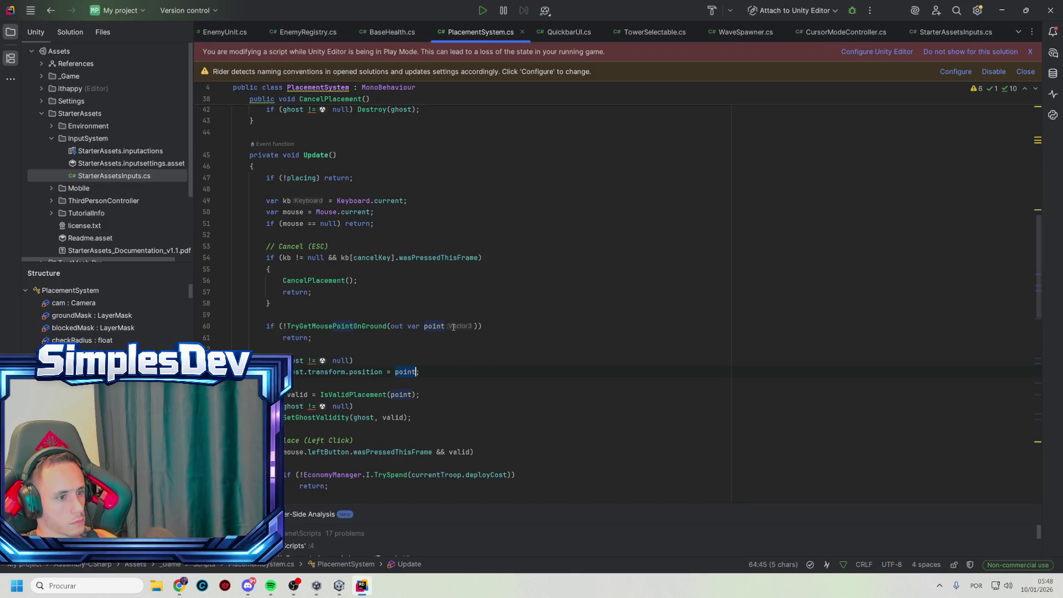
- Examine the ghost Instantiate call on line 34, adding then removing a stray comma
{"action": "scroll", "coordinate": [464, 223], "scroll_direction": "up", "scroll_amount": 8}
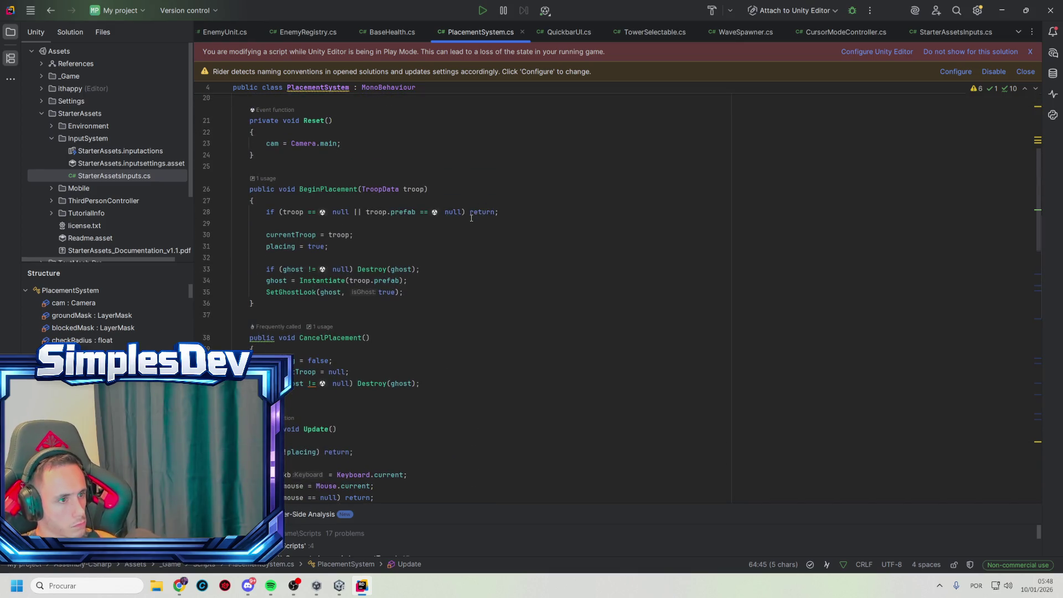
{"action": "left_click", "coordinate": [399, 280]}
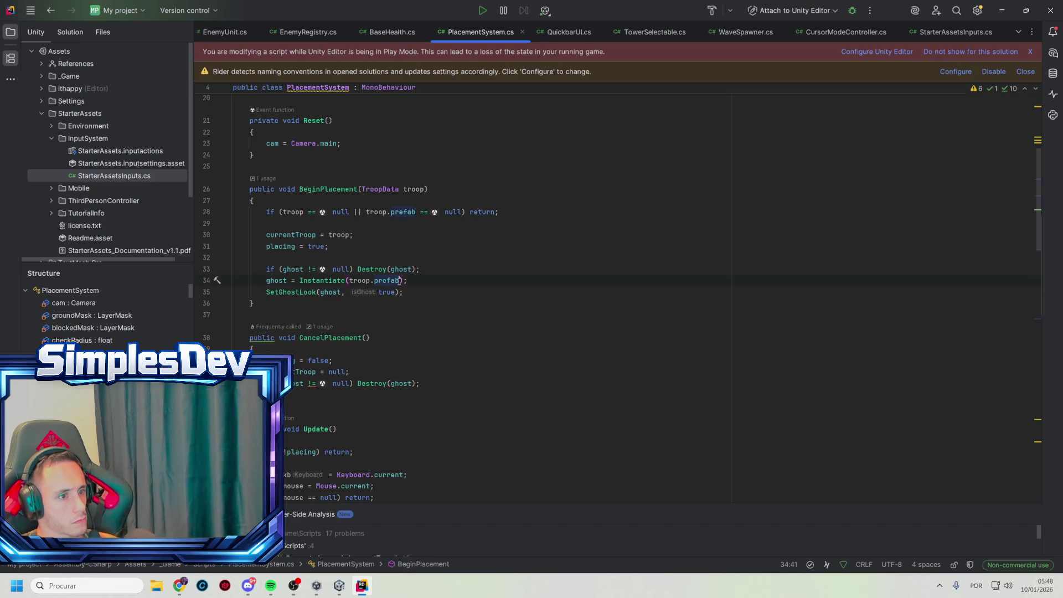
{"action": "key", "text": "End"}
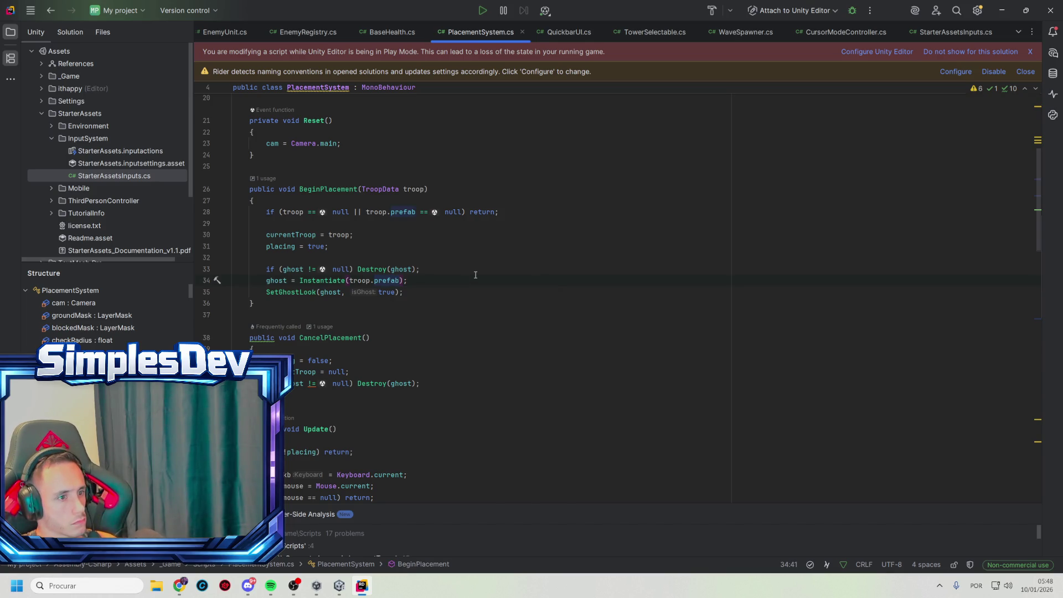
{"action": "double_click", "coordinate": [396, 281]}
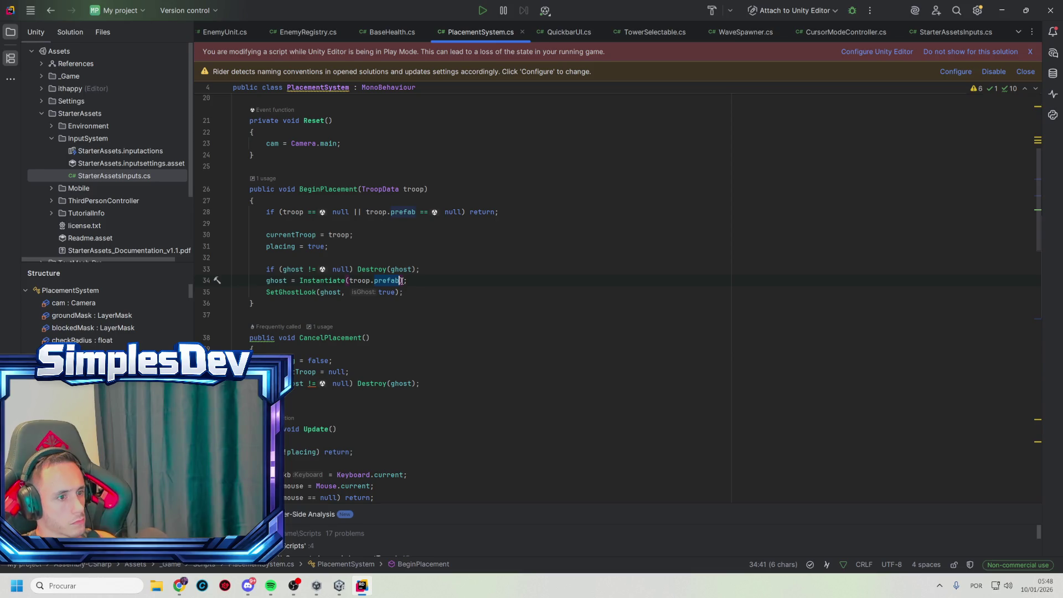
{"action": "key", "text": "End"}
{"action": "mouse_move", "coordinate": [325, 280]}
{"action": "left_click", "coordinate": [403, 280]}
{"action": "type", "text": ","}
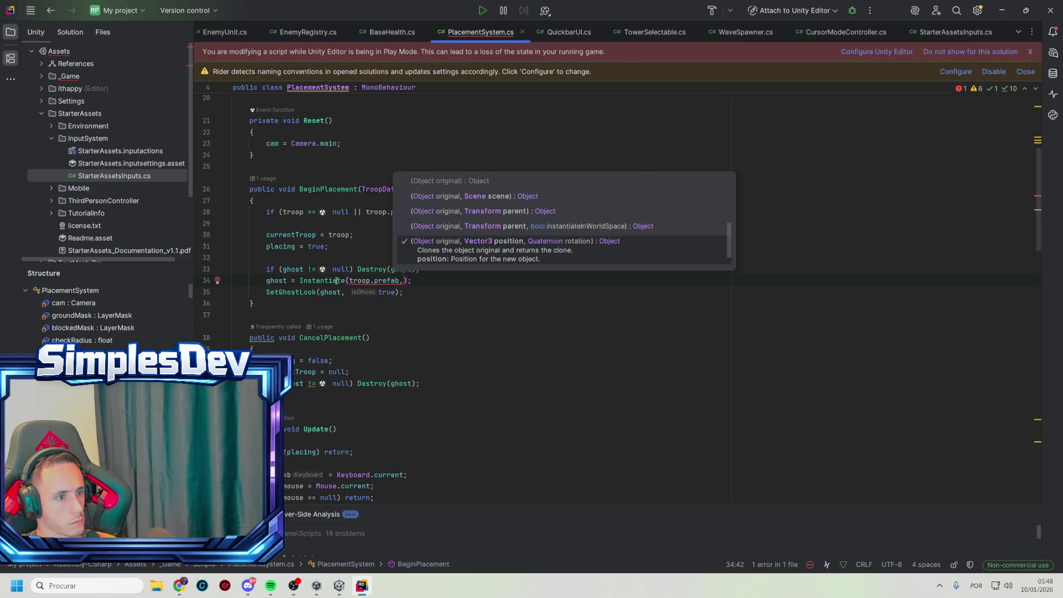
{"action": "key", "text": "Escape"}
{"action": "key", "text": "BackSpace"}
{"action": "left_click", "coordinate": [417, 281]}
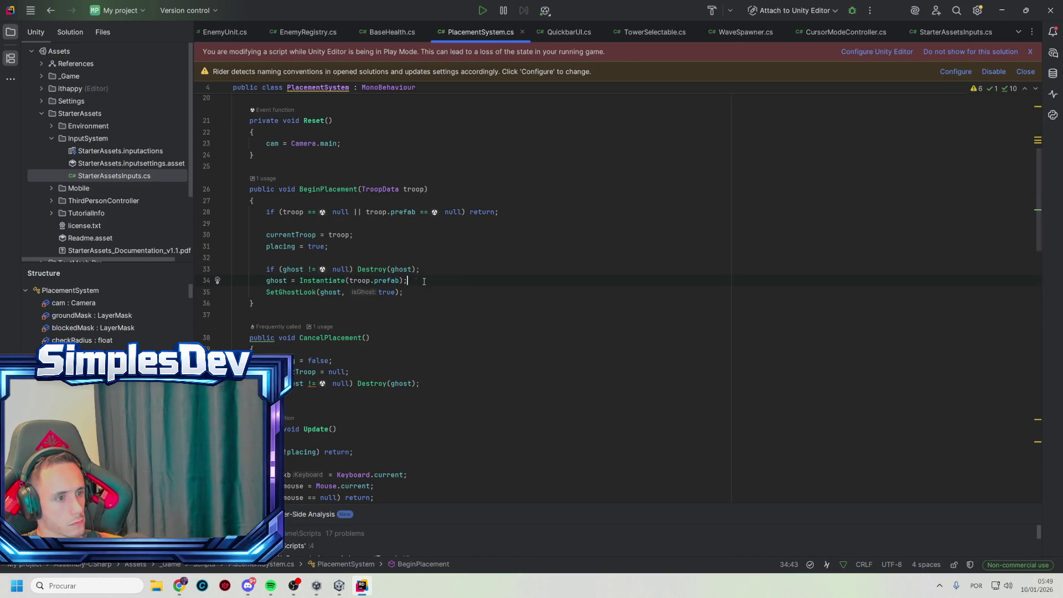
- Add the unfinished line 'ghost.scale = New Vec' after the ghost Instantiate call
{"action": "key", "text": "Return"}
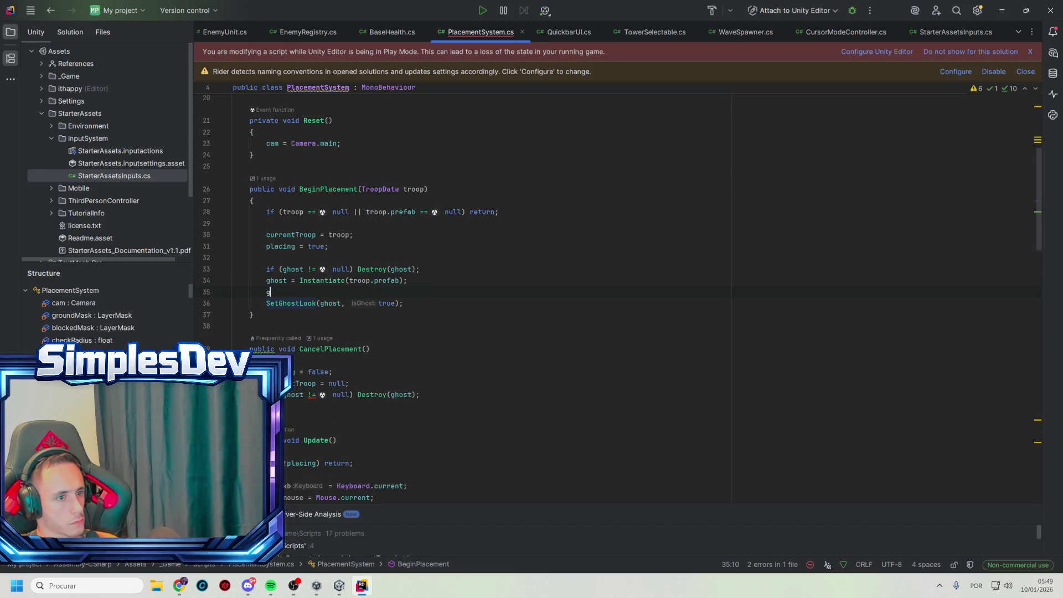
{"action": "type", "text": "ghost."}
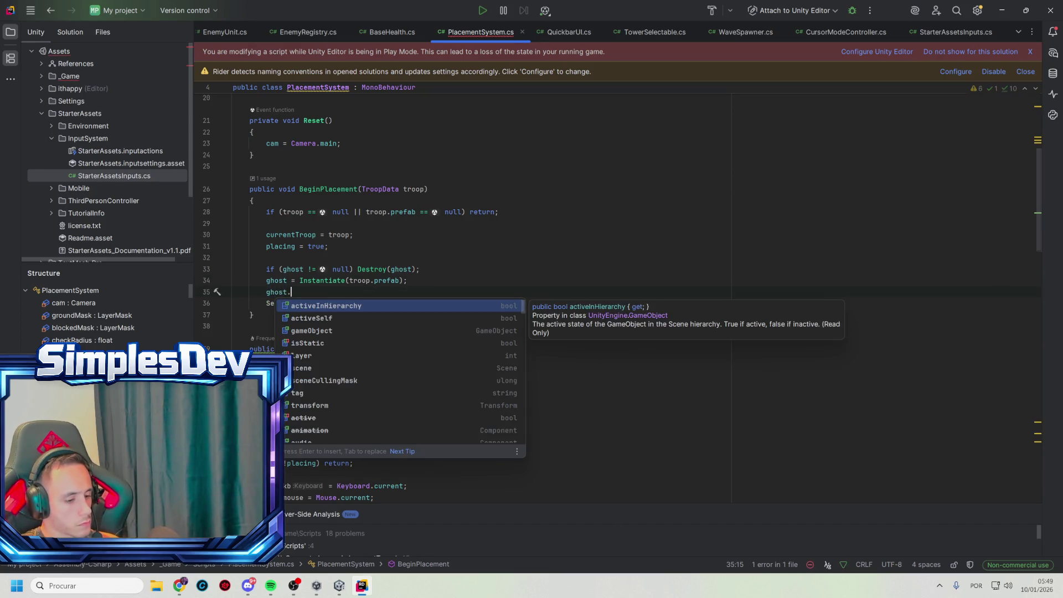
{"action": "type", "text": "scale"}
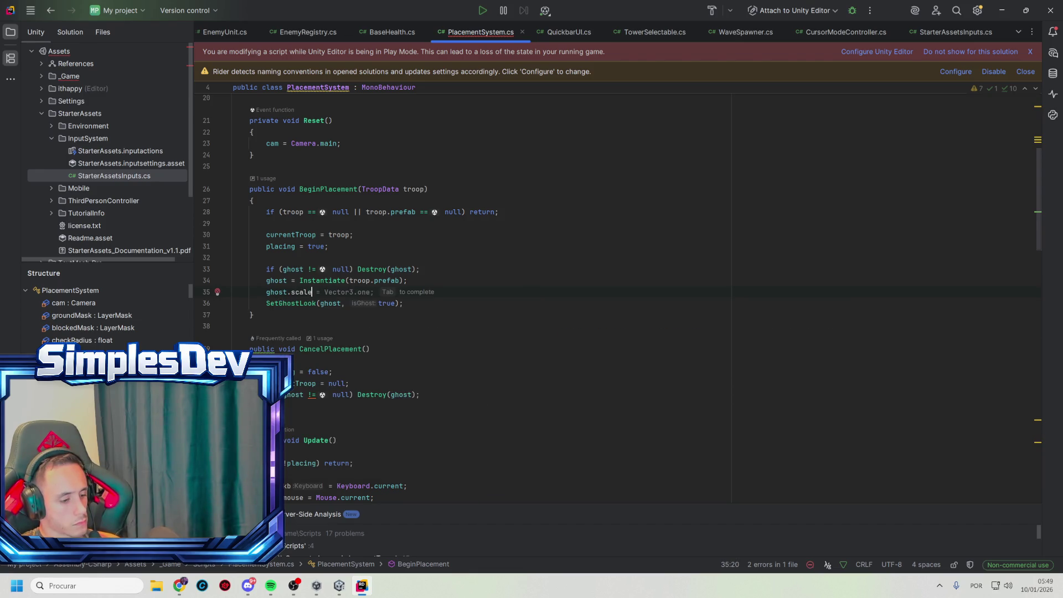
{"action": "type", "text": " = Ne"}
{"action": "type", "text": "w Vec"}
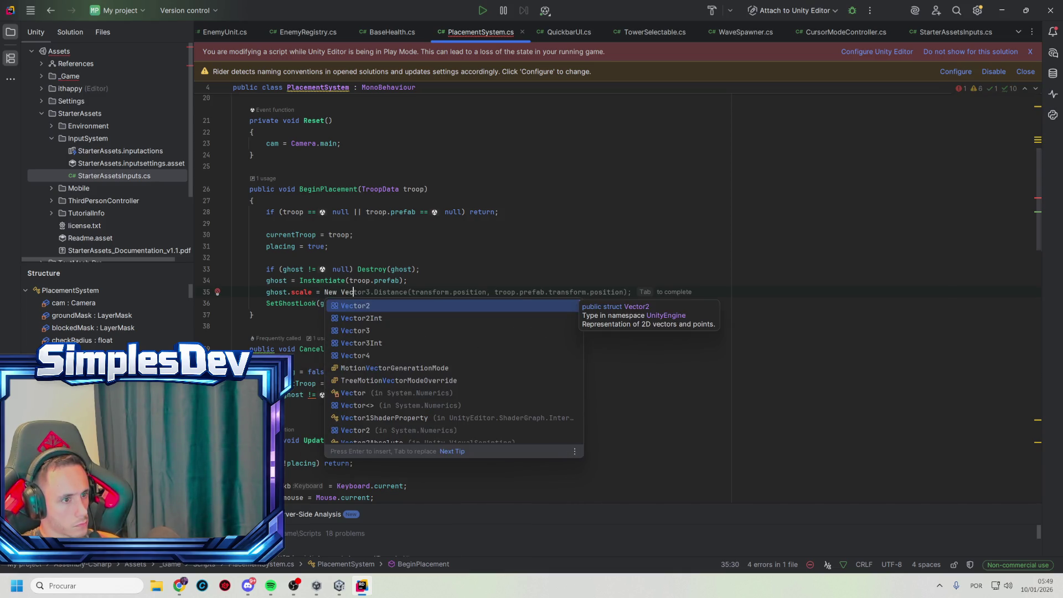
{"action": "key", "text": "Tab"}
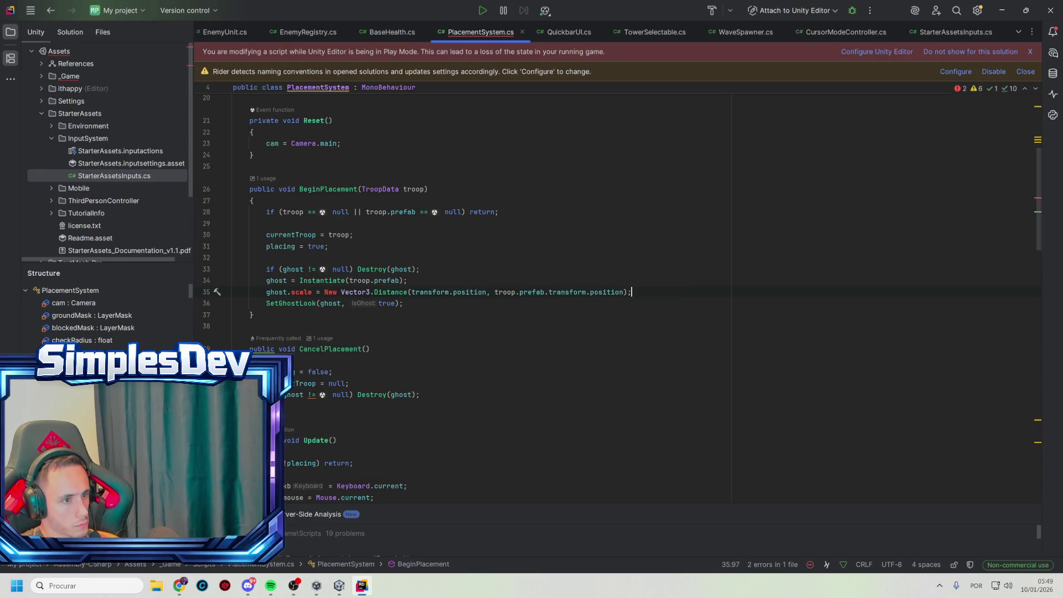
{"action": "key", "text": "ctrl+z"}
{"action": "key", "text": "BackSpace"}
{"action": "key", "text": "BackSpace"}
{"action": "key", "text": "BackSpace"}
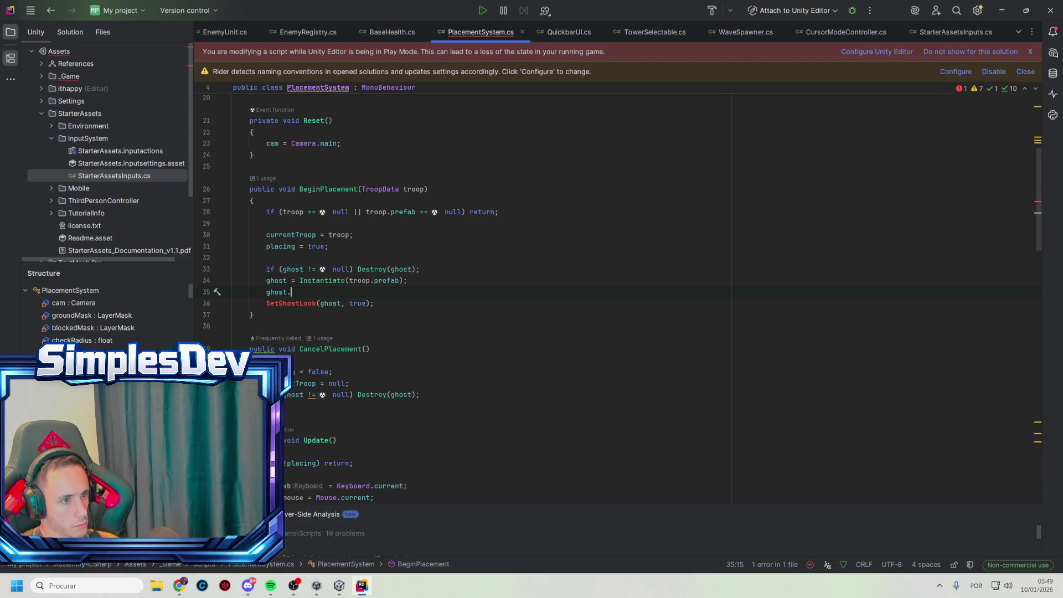
{"action": "key", "text": "ctrl+z"}
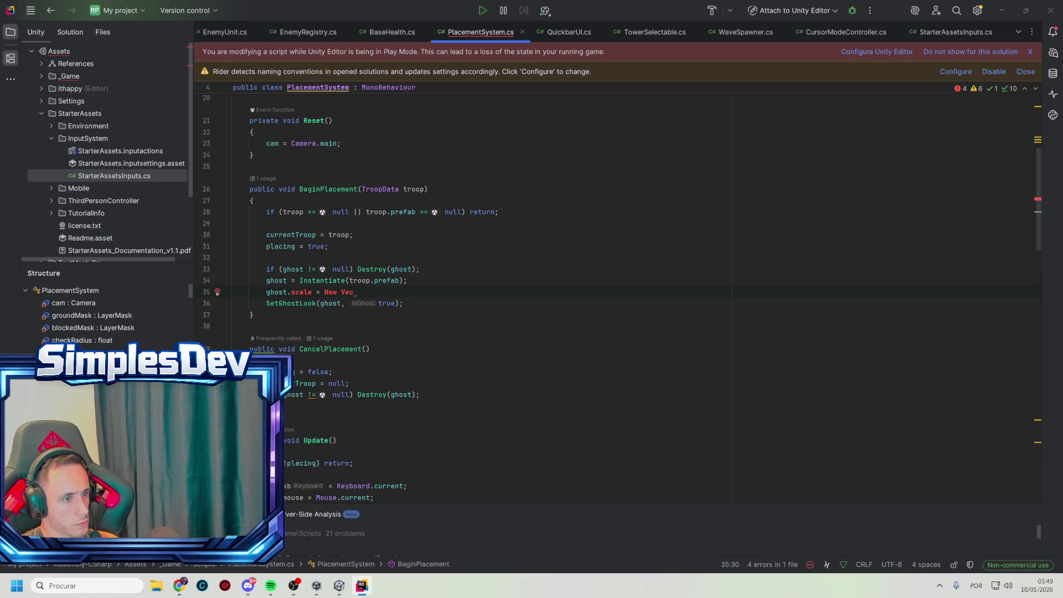
- Switch from Rider to the Unity Editor window
{"action": "key", "text": "alt+Tab"}
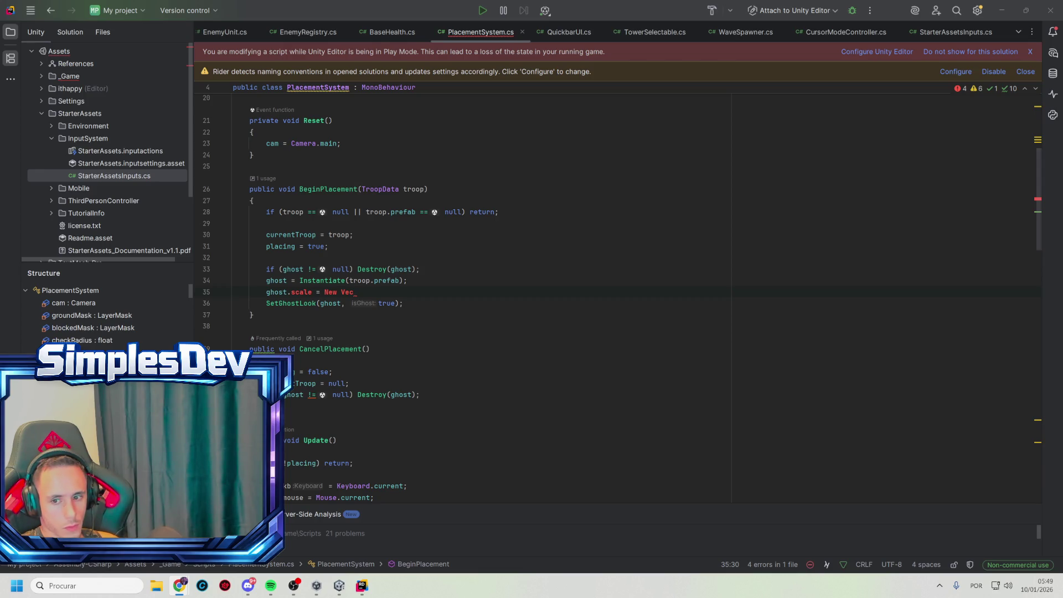
{"action": "key", "text": "alt+Tab"}
{"action": "key", "text": "alt+Tab"}
{"action": "key", "text": "Tab"}
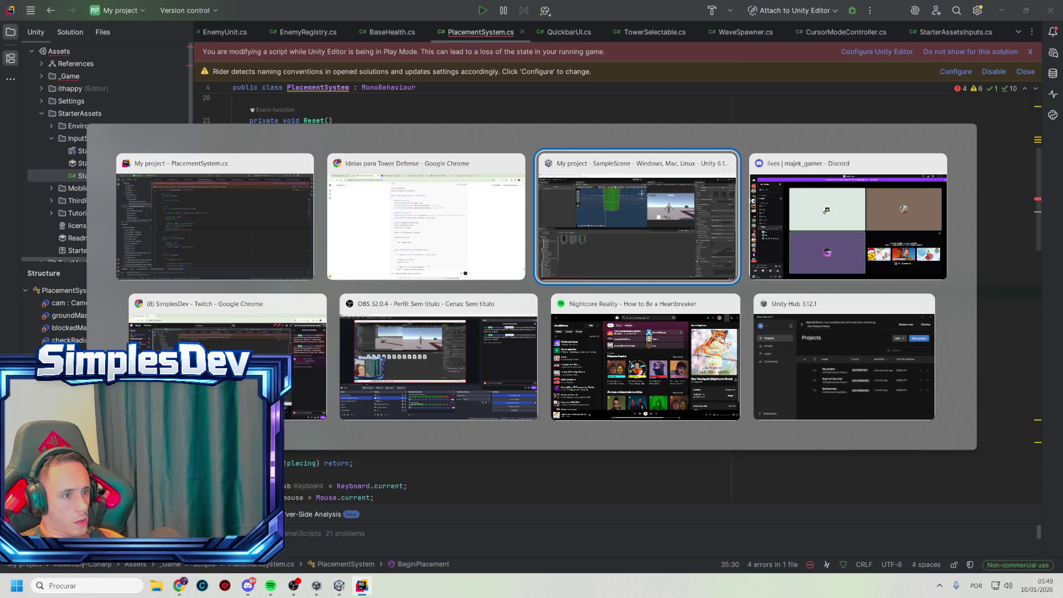
- Select Tower in the Hierarchy to check its components, then return to Rider
{"action": "left_click", "coordinate": [52, 81]}
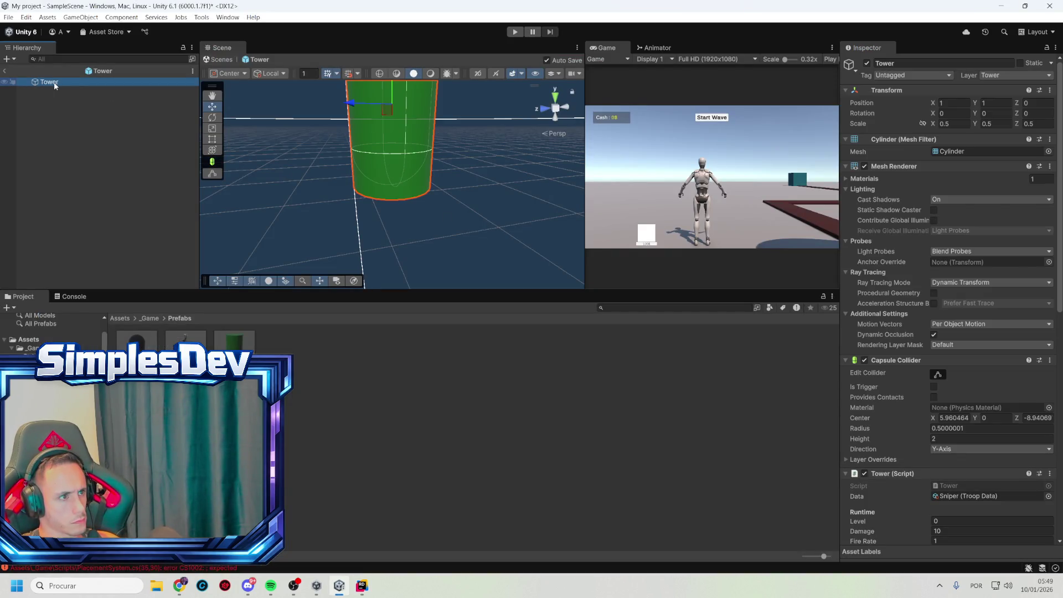
{"action": "key", "text": "alt+Tab"}
{"action": "key", "text": "alt+Tab"}
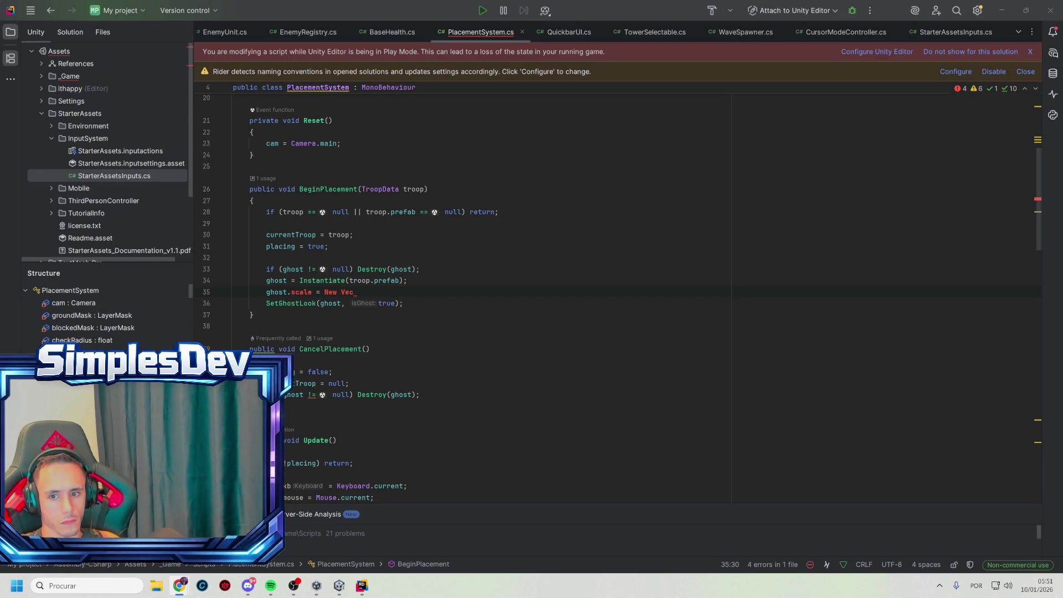
- Paste updated code over CursorModeController.cs, check its Tab toggle key, then return to PlacementSystem.cs
{"action": "left_click", "coordinate": [843, 37]}
{"action": "key", "text": "ctrl+a"}
{"action": "key", "text": "ctrl+v"}
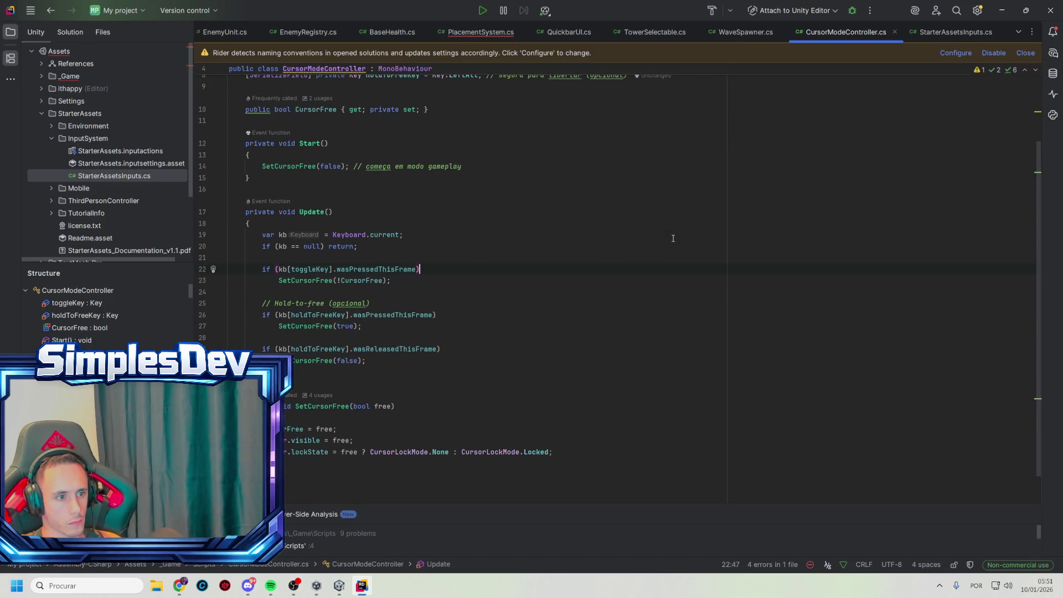
{"action": "scroll", "coordinate": [487, 310], "scroll_direction": "up", "scroll_amount": 2}
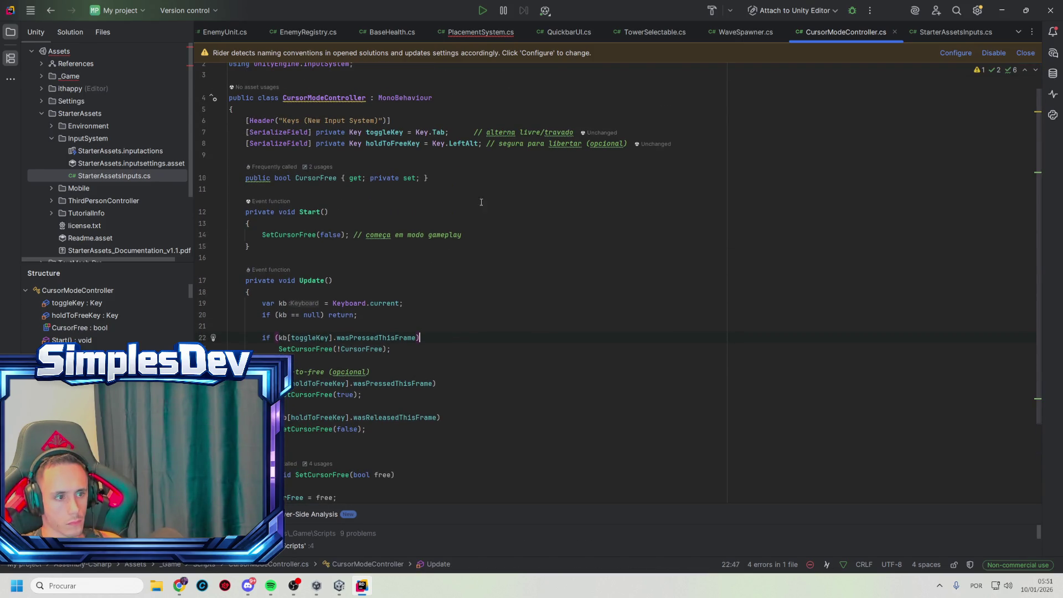
{"action": "double_click", "coordinate": [438, 133]}
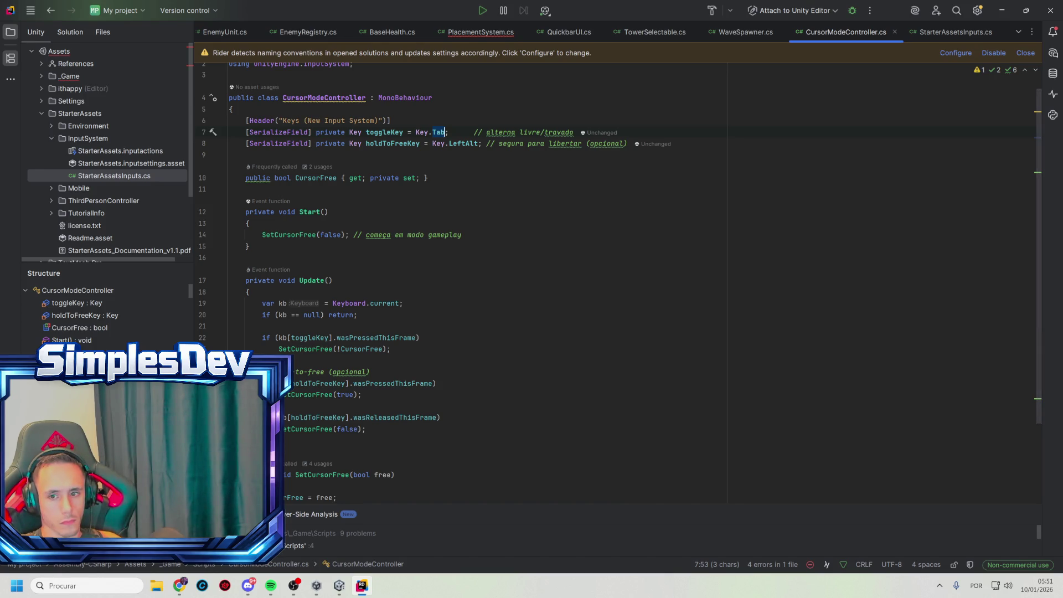
{"action": "key", "text": "alt+Tab"}
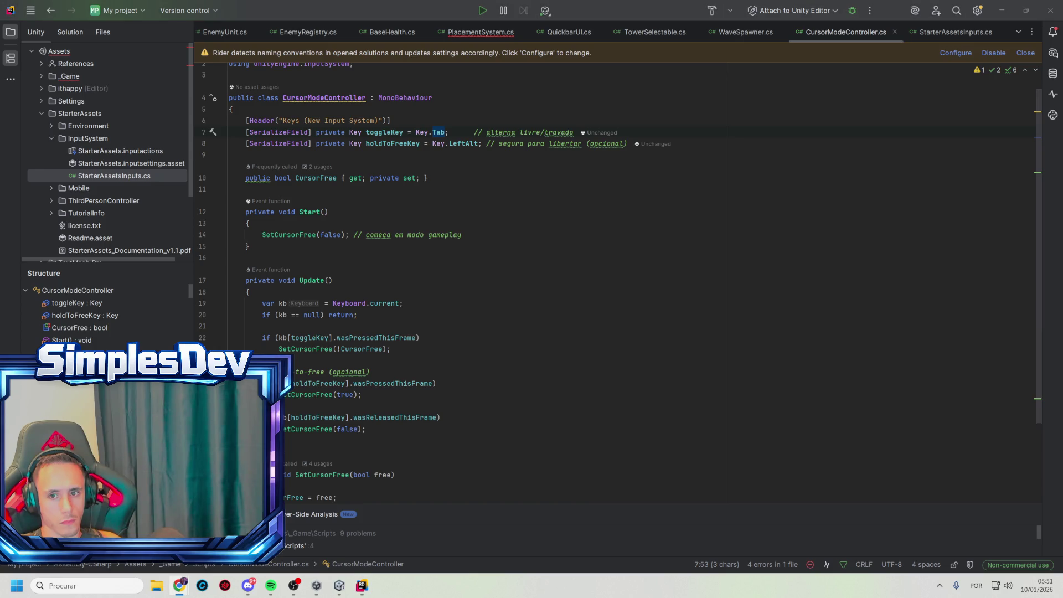
{"action": "left_click", "coordinate": [480, 32]}
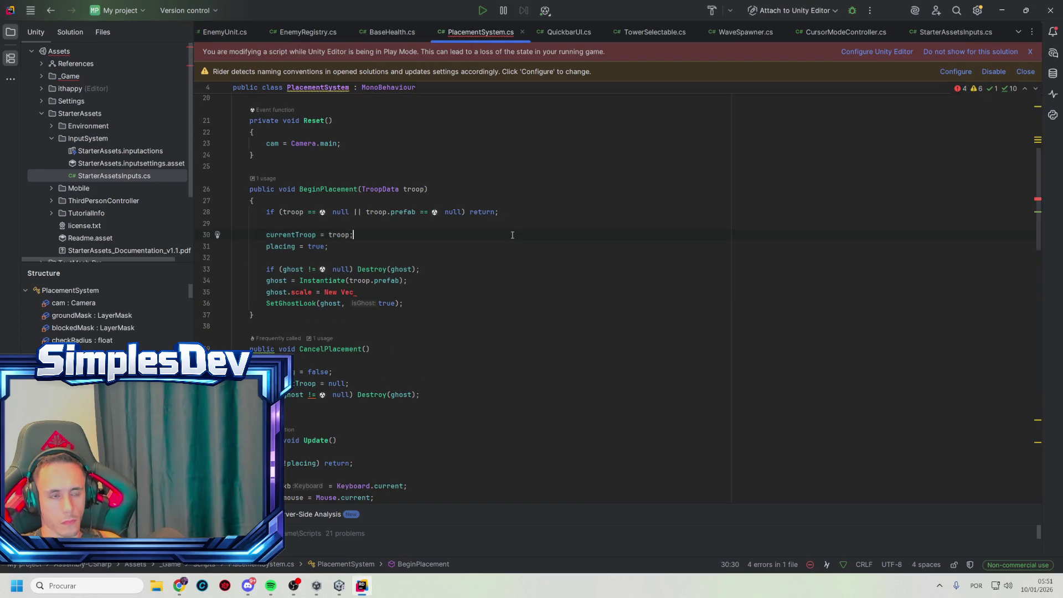
{"action": "scroll", "coordinate": [513, 235], "scroll_direction": "down", "scroll_amount": 20}
- Paste the complete code over PlacementSystem.cs to clear its errors, then switch to Unity
{"action": "left_click", "coordinate": [619, 259]}
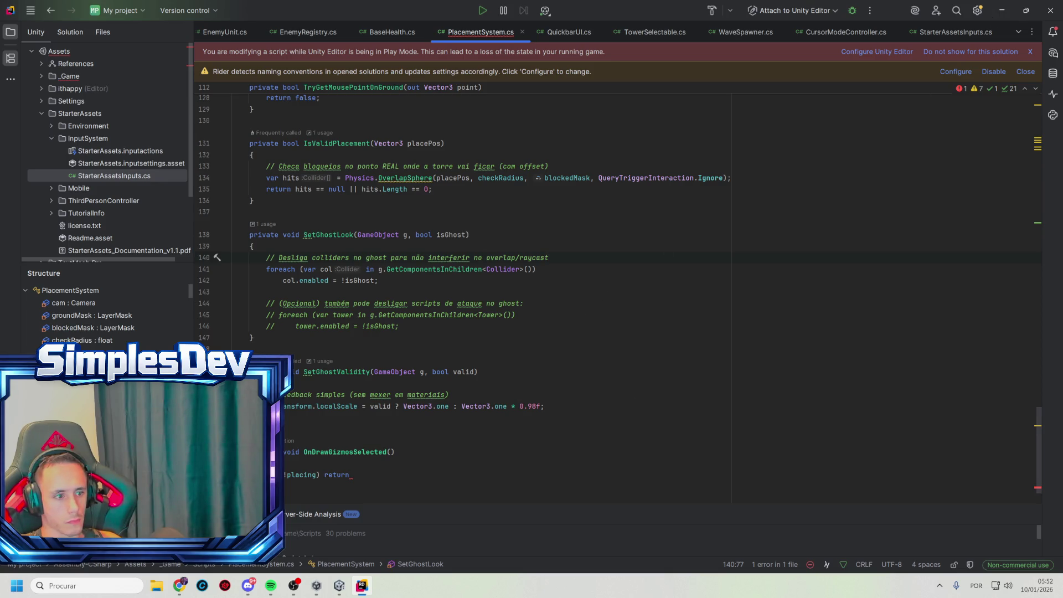
{"action": "left_click", "coordinate": [487, 269]}
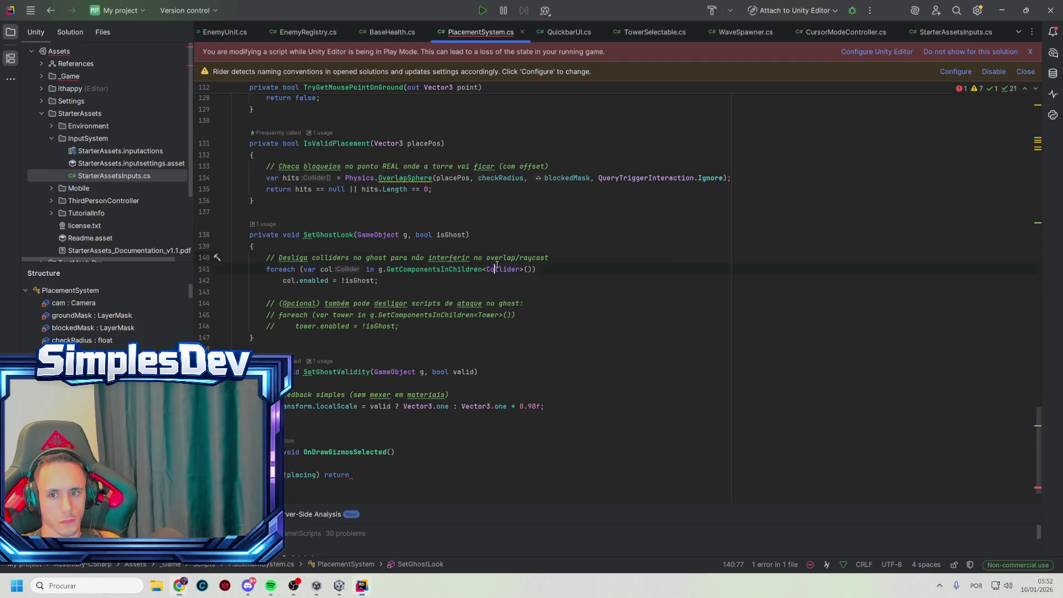
{"action": "key", "text": "ctrl+a"}
{"action": "key", "text": "ctrl+v"}
{"action": "left_click", "coordinate": [613, 240]}
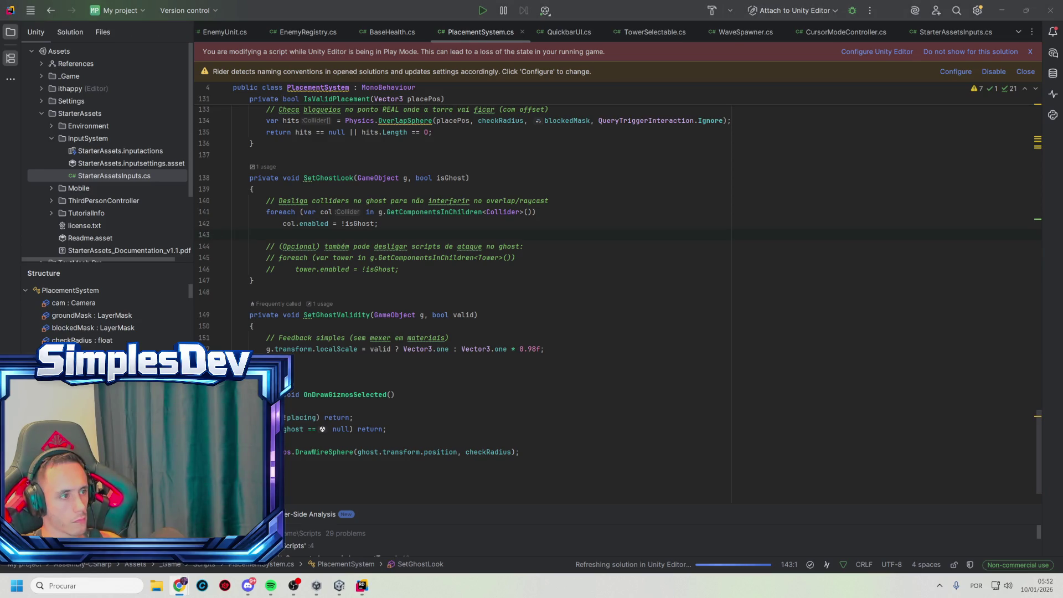
{"action": "key", "text": "alt+Tab"}
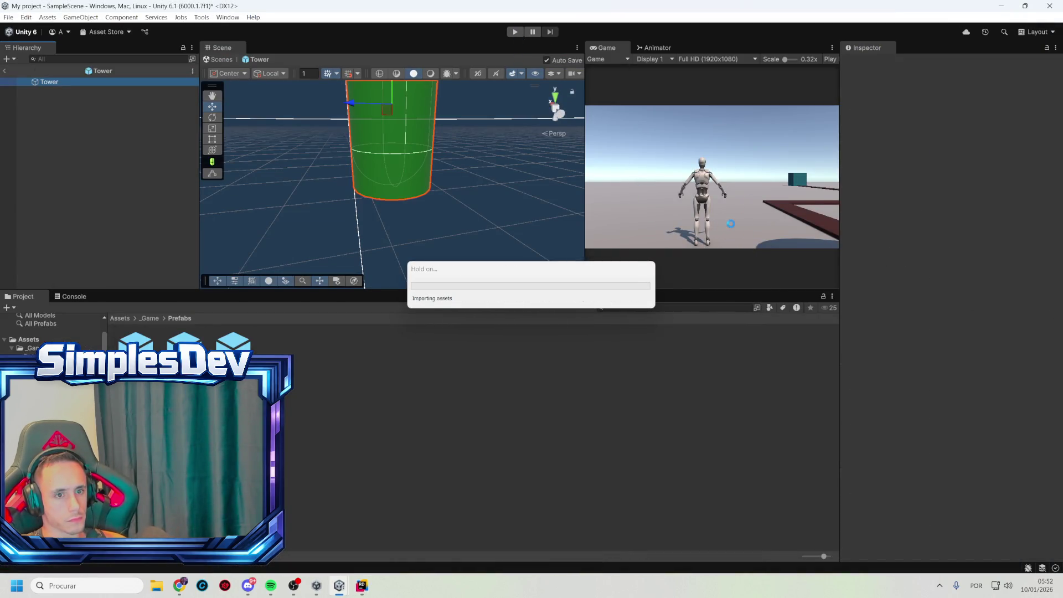
- Enter Play mode with Ctrl+P, place one tower beside the path, then stop playing
{"action": "key", "text": "ctrl+p"}
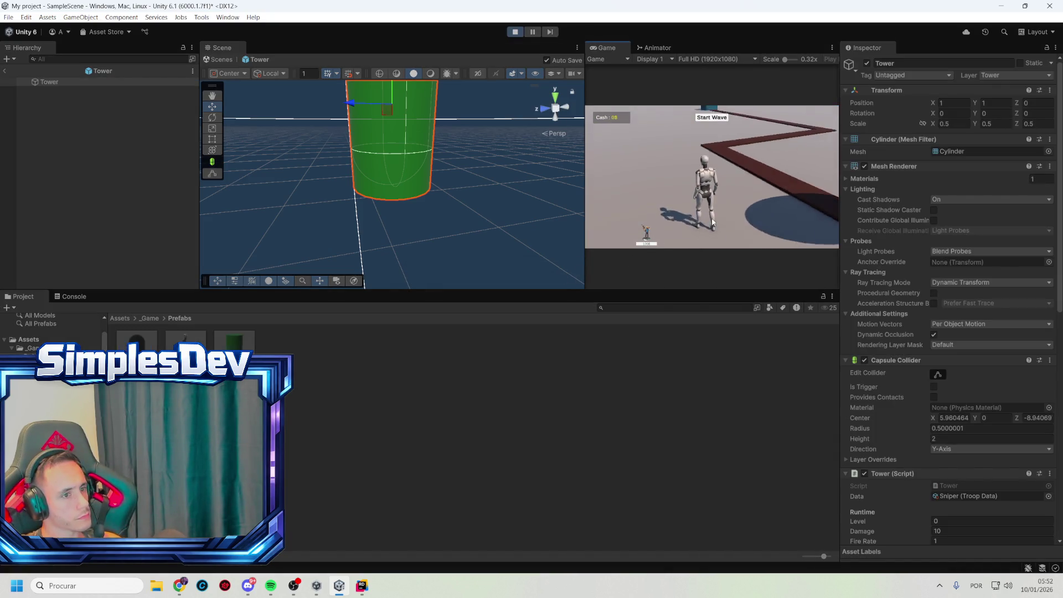
{"action": "left_click", "coordinate": [647, 234]}
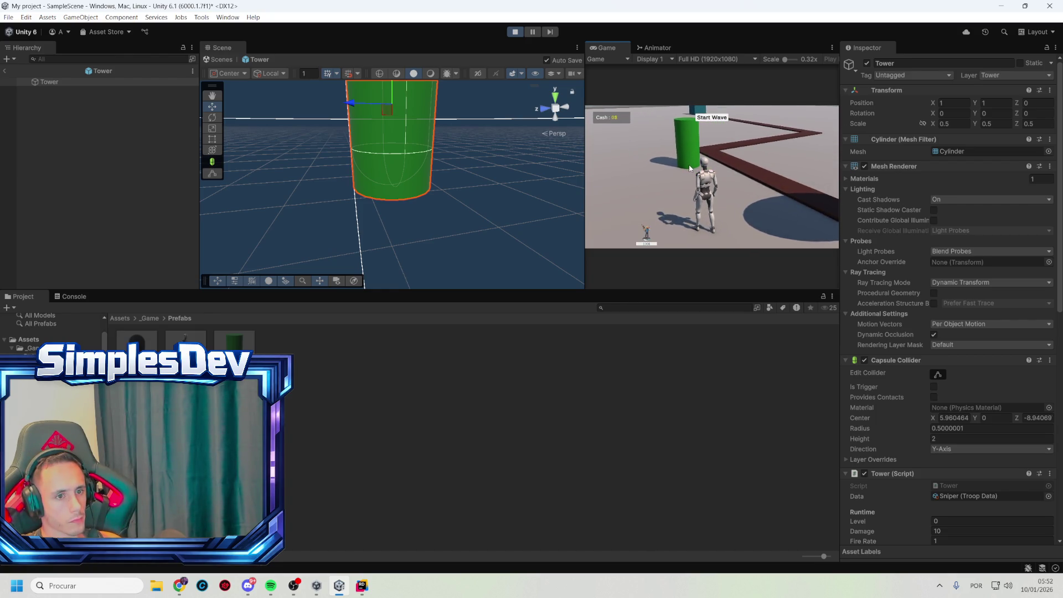
{"action": "left_click", "coordinate": [689, 157]}
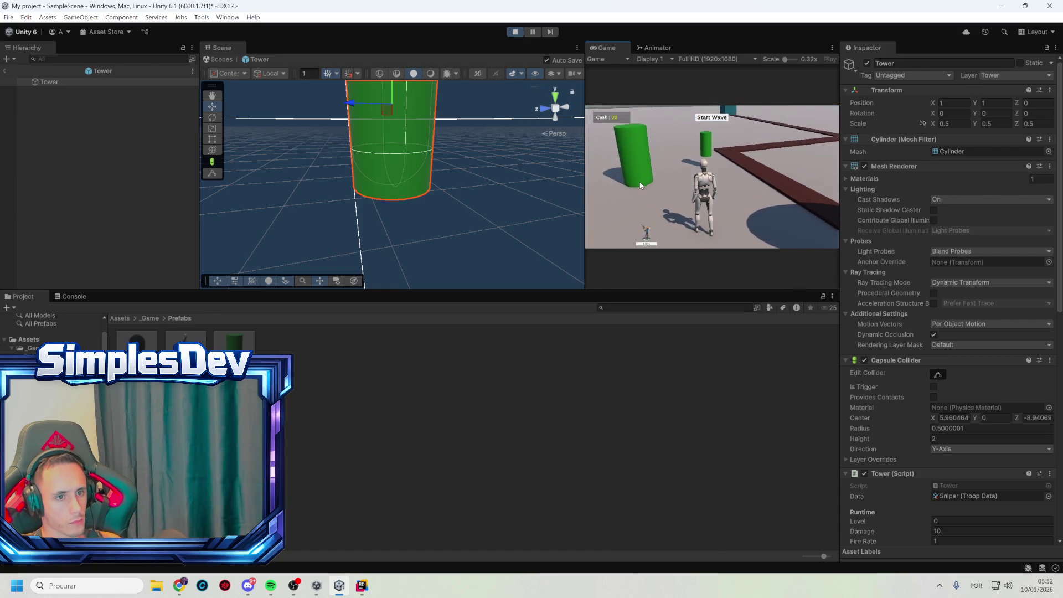
{"action": "left_click", "coordinate": [516, 32]}
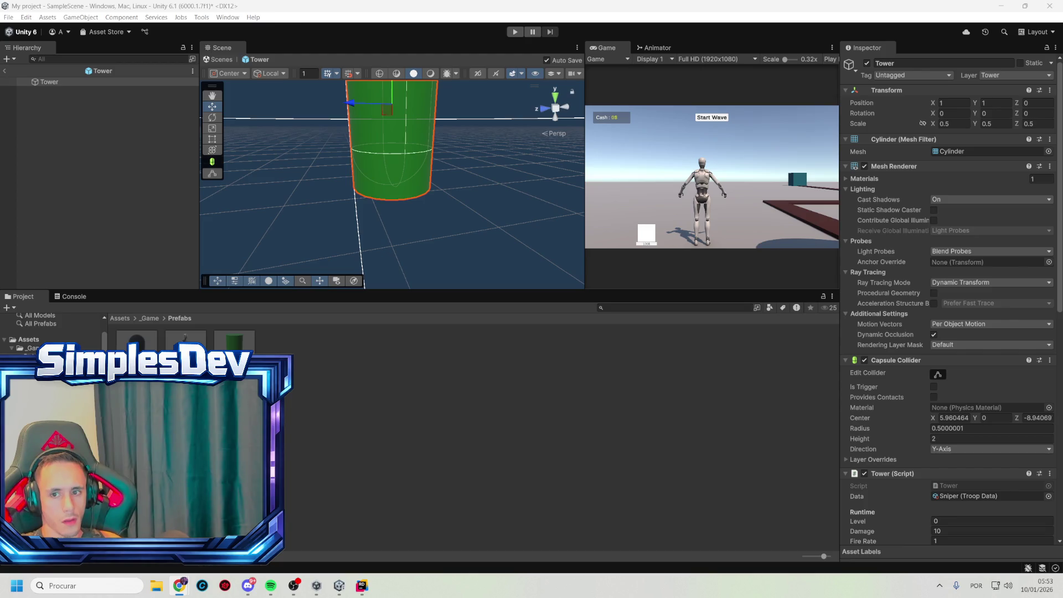
- Leave Rider for Unity and enter Play mode to test the 1 / 0.98 ghost scaling
{"action": "key", "text": "alt+Tab"}
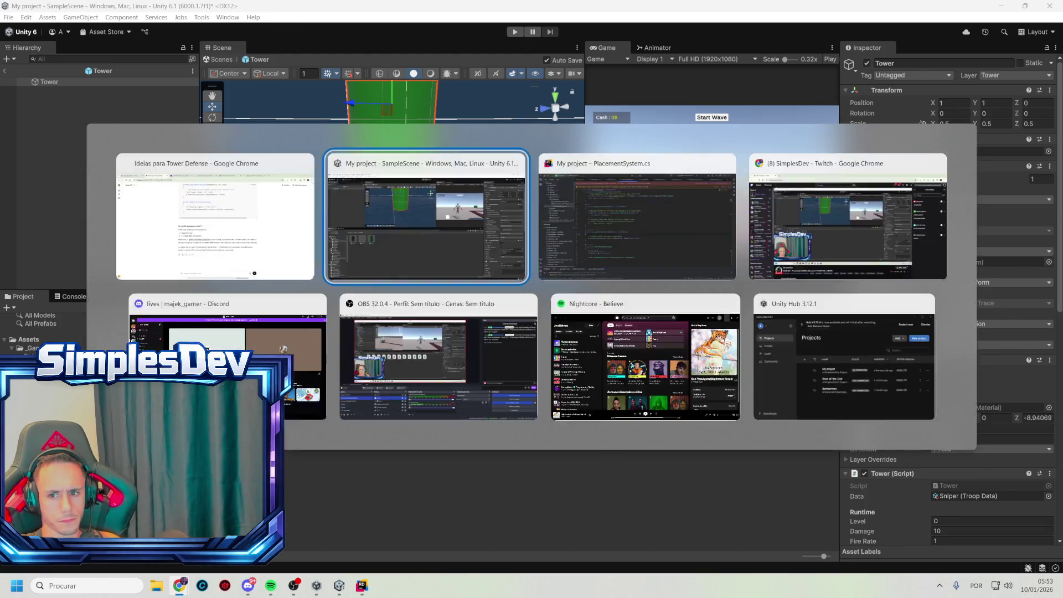
{"action": "key", "text": "alt+Tab"}
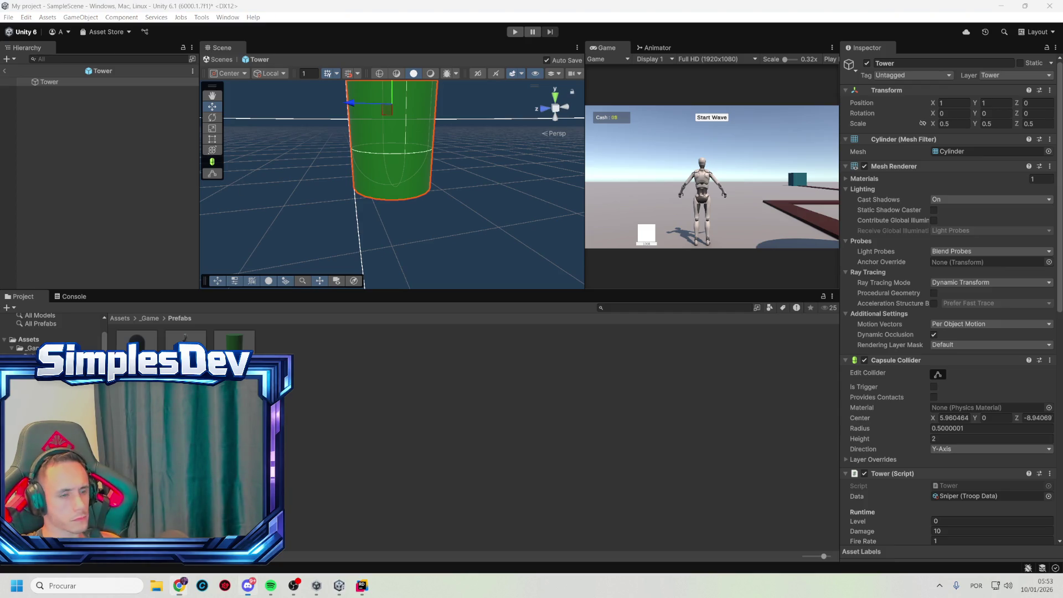
{"action": "key", "text": "alt+Tab"}
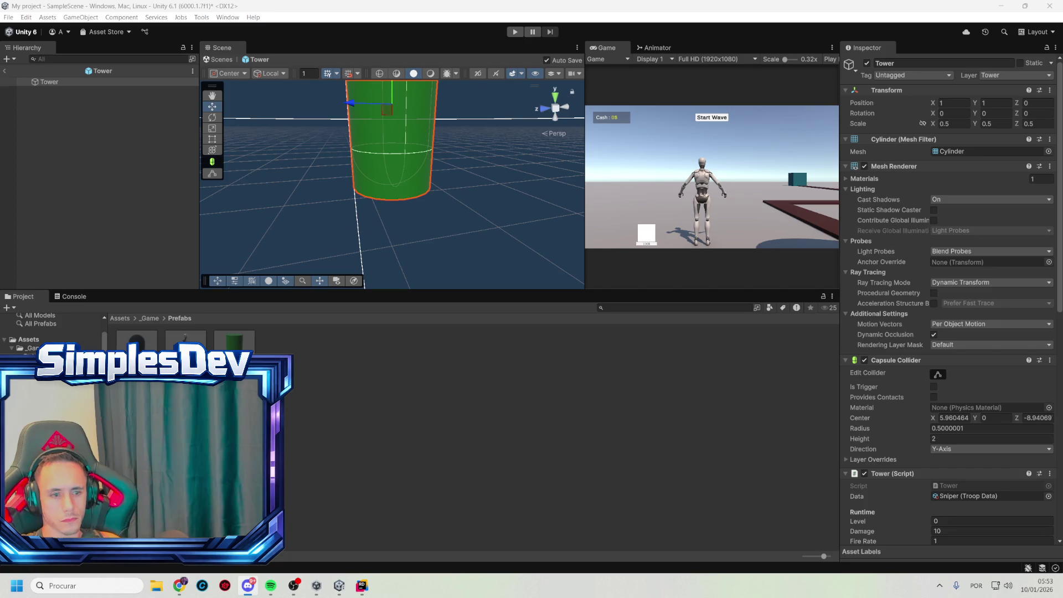
{"action": "key", "text": "alt+Tab"}
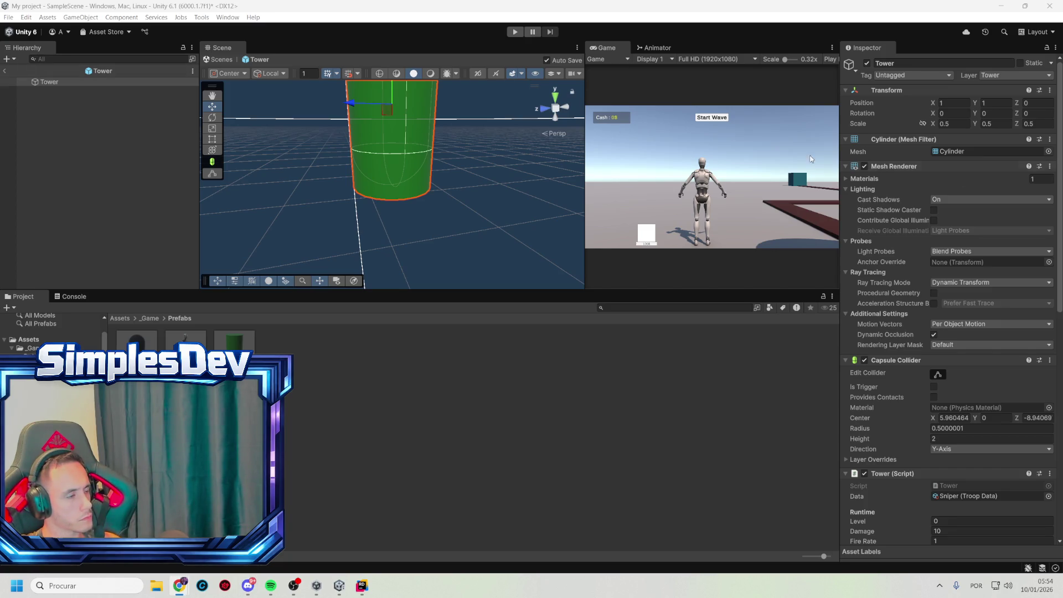
{"action": "key", "text": "alt+Tab"}
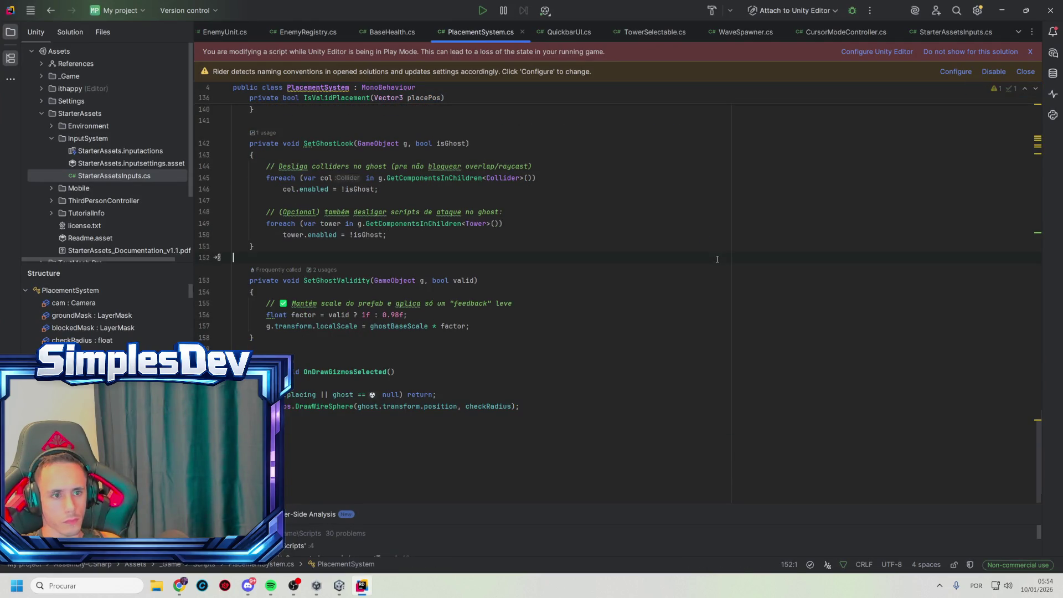
{"action": "left_click", "coordinate": [1002, 9]}
{"action": "left_click", "coordinate": [515, 32]}
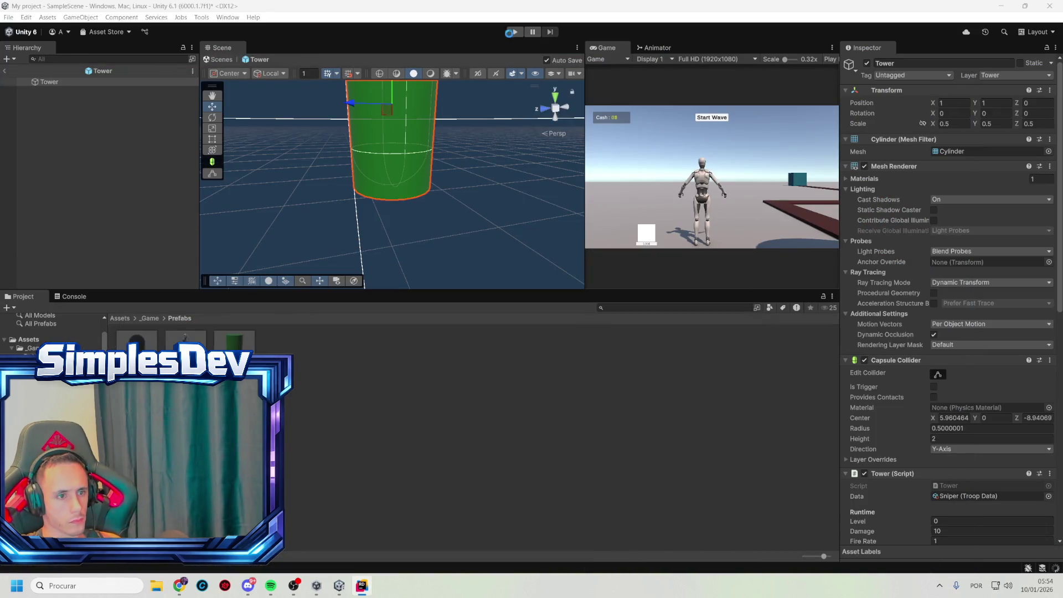